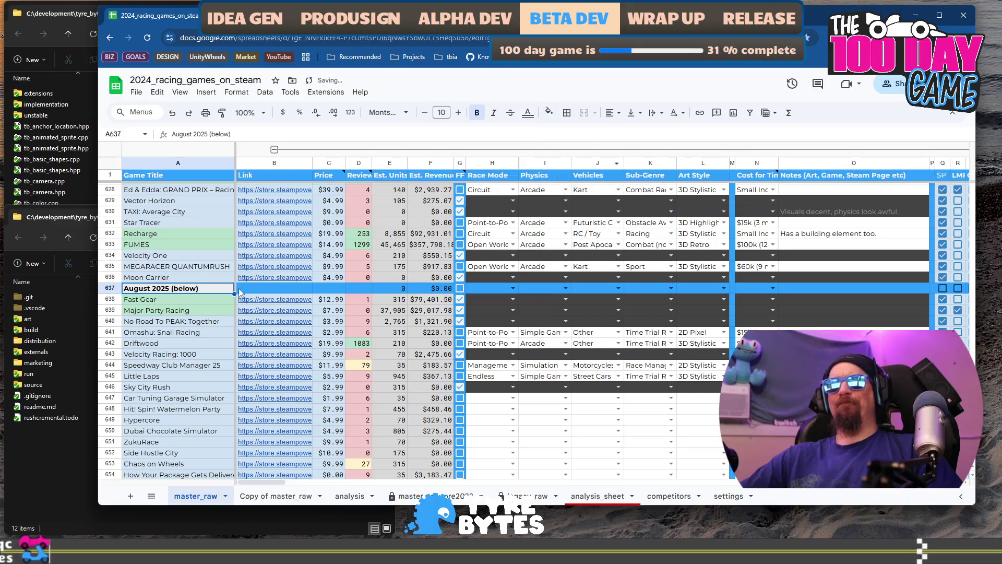
# Step: Make the August 2025 divider label text grey
pyautogui.click(528, 113)
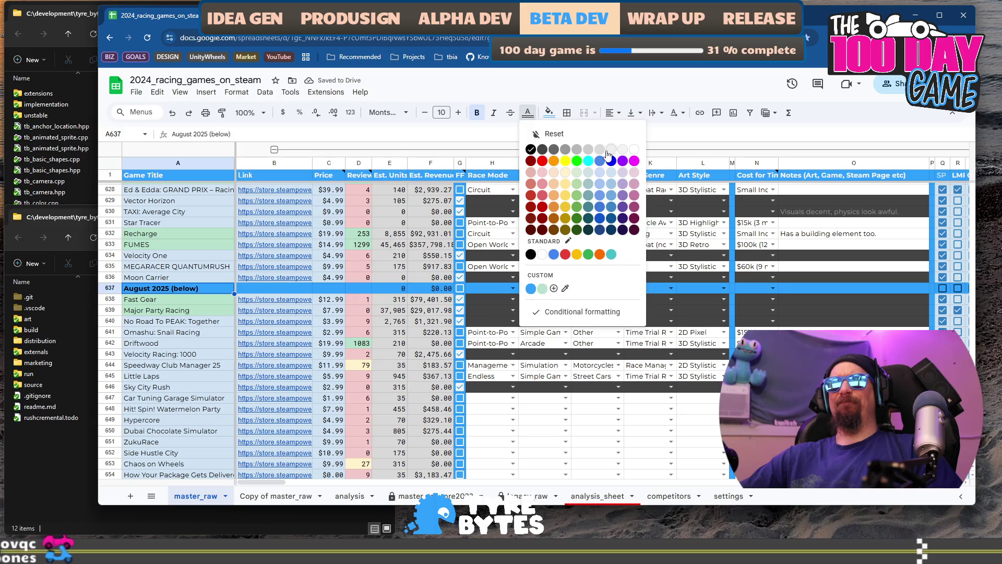
pyautogui.click(607, 152)
pyautogui.scroll(-10, 201, 308)
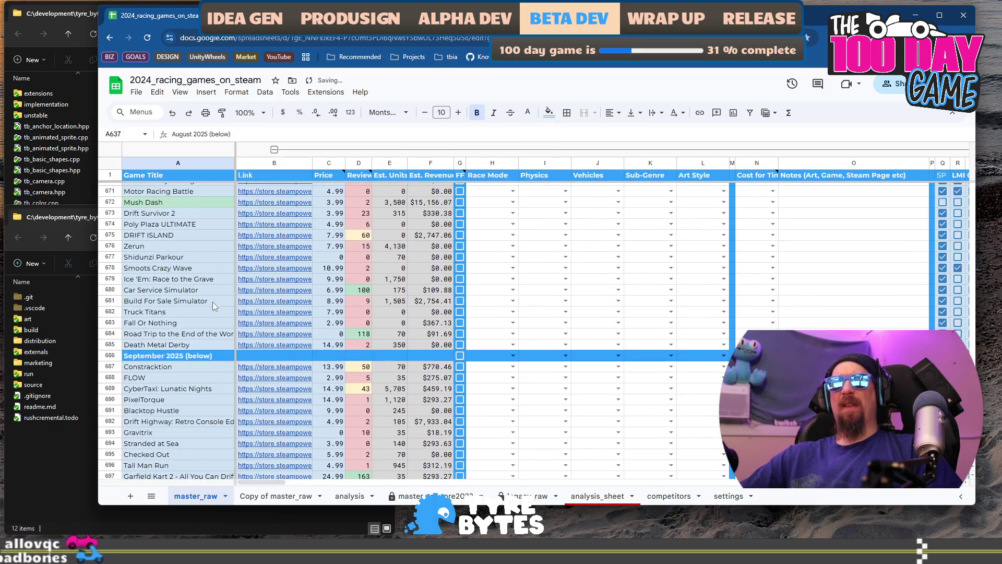
pyautogui.scroll(-12, 212, 303)
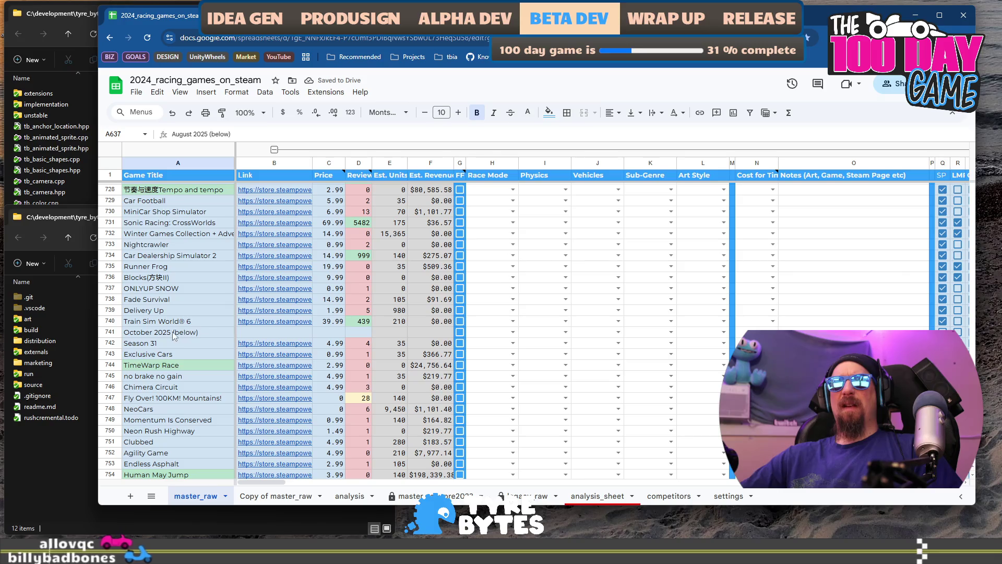
# Step: Fill row 741, the October 2025 (below) divider, with the header blue
pyautogui.click(175, 333)
pyautogui.click(111, 332)
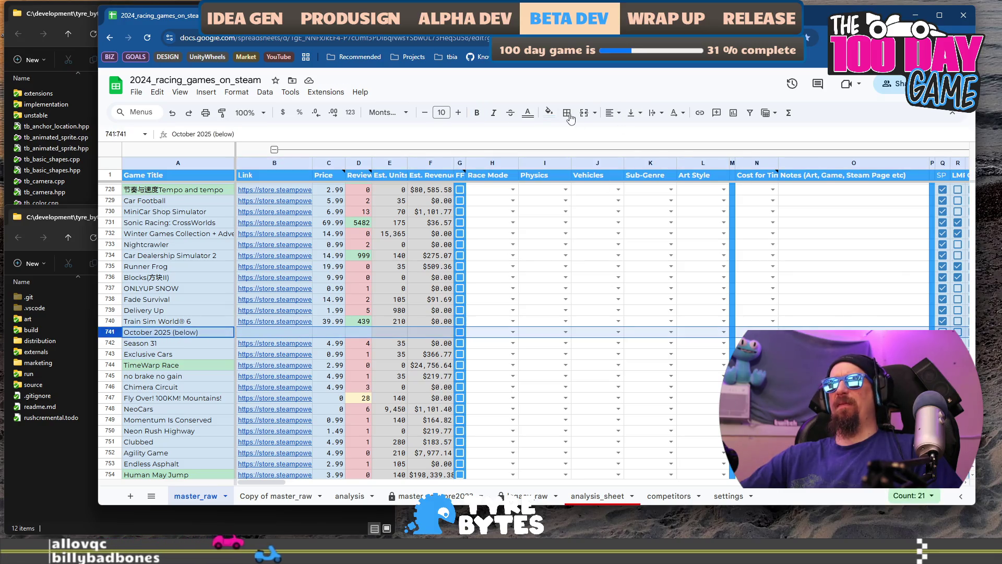
pyautogui.click(549, 112)
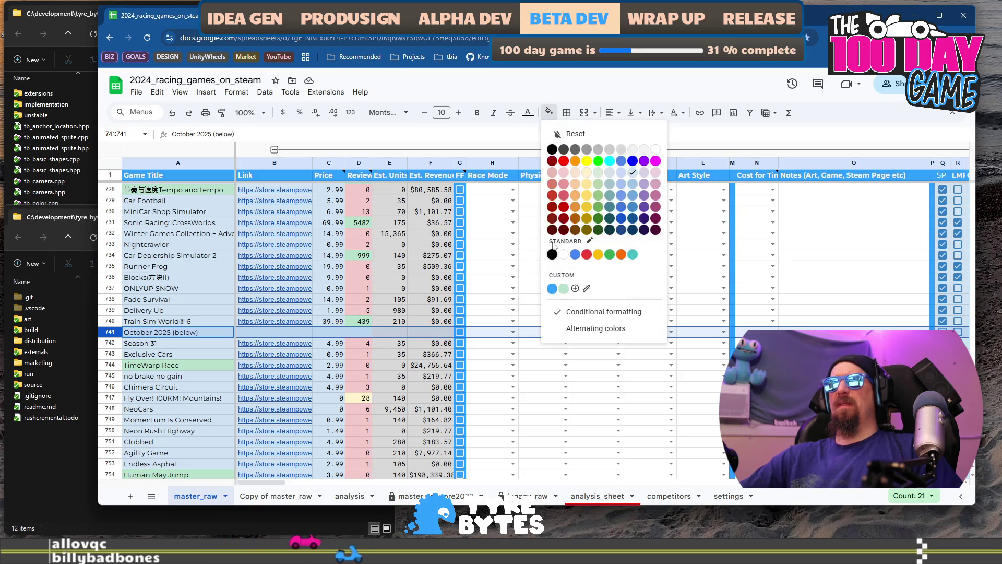
pyautogui.click(551, 288)
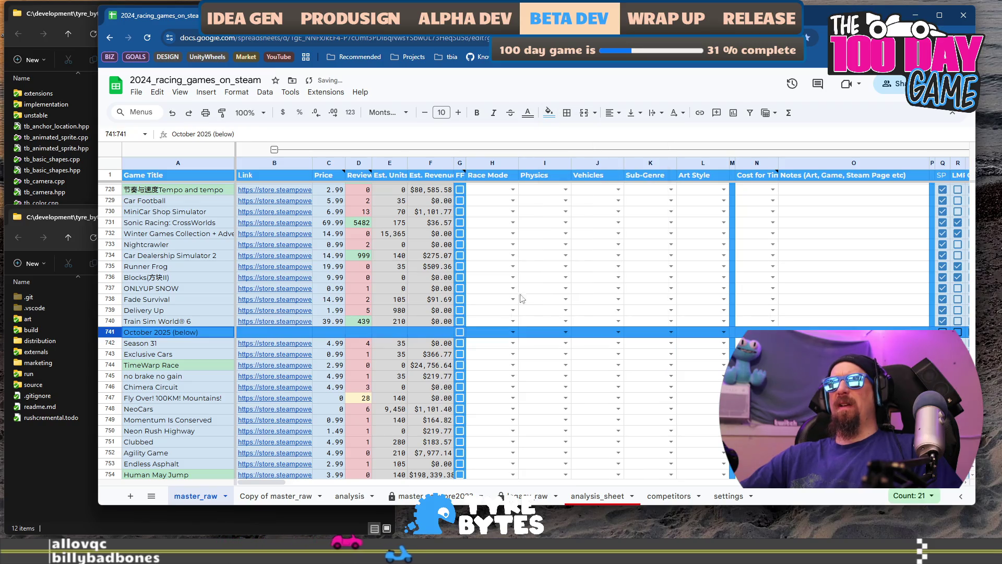
# Step: Make the October 2025 label in A741 bold with light-grey text, keeping the blue fill
pyautogui.click(155, 334)
pyautogui.hotkey('ctrl', 'b')
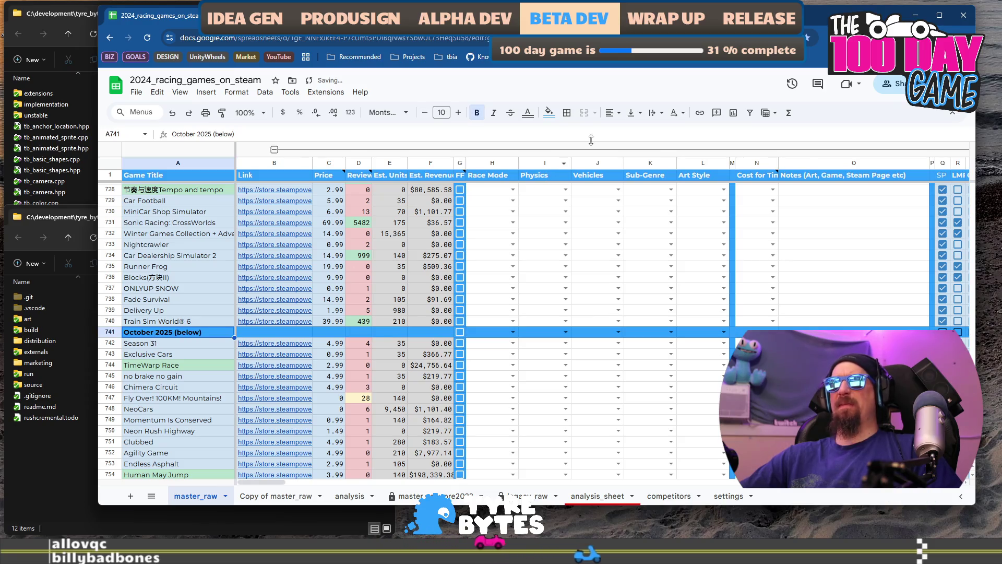
pyautogui.click(552, 114)
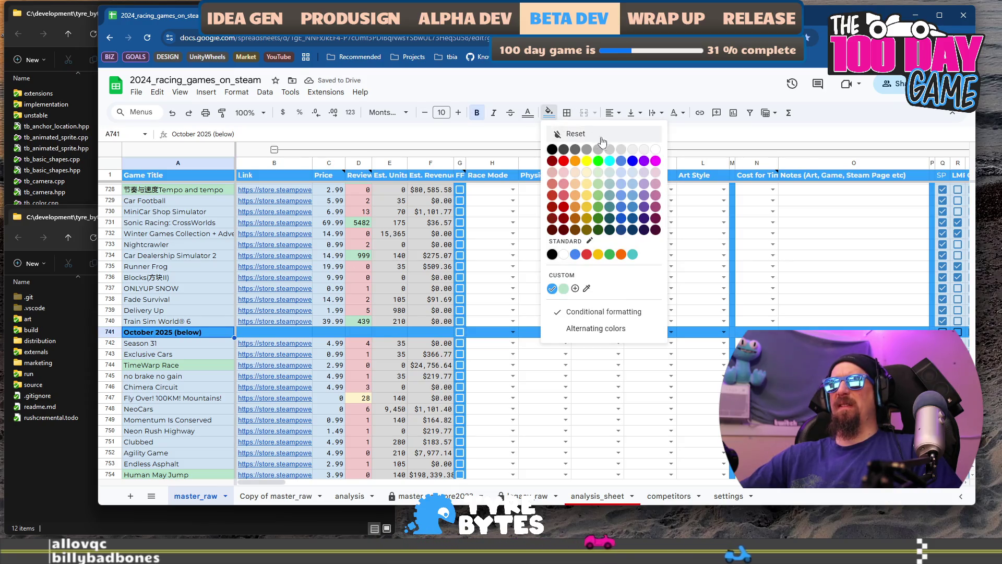
pyautogui.click(576, 134)
pyautogui.scroll(-2, 170, 386)
pyautogui.hotkey('ctrl', 'z')
pyautogui.click(529, 114)
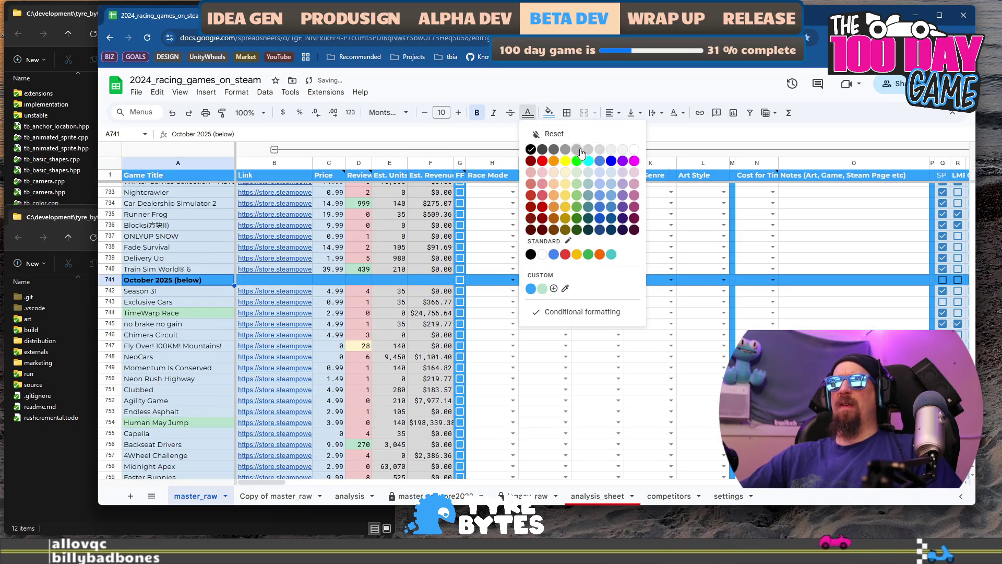
pyautogui.click(611, 151)
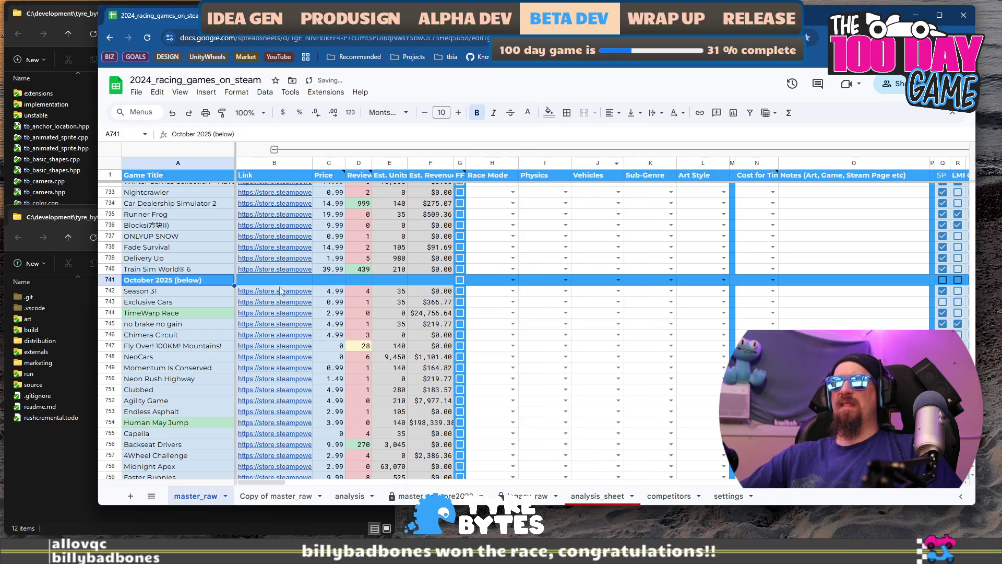
pyautogui.scroll(-15, 184, 315)
pyautogui.scroll(-2, 184, 316)
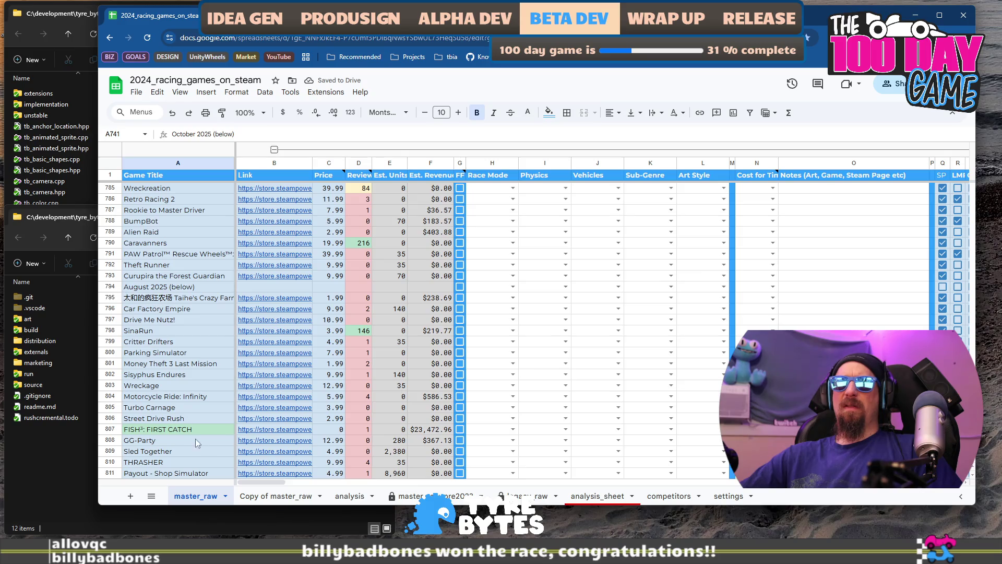
# Step: Fill row 794 with the header blue
pyautogui.moveTo(237, 482); pyautogui.dragTo(308, 493)
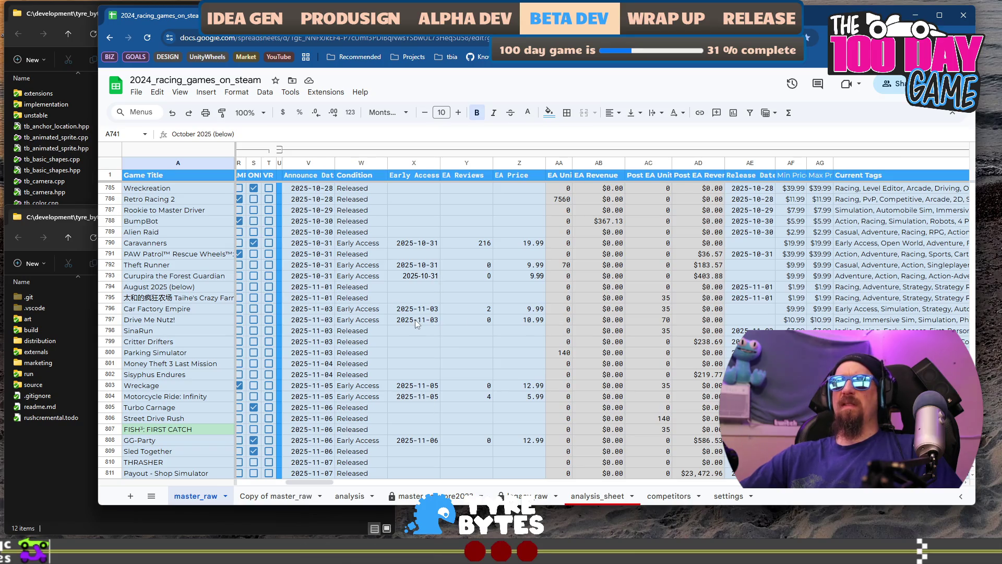
pyautogui.click(110, 287)
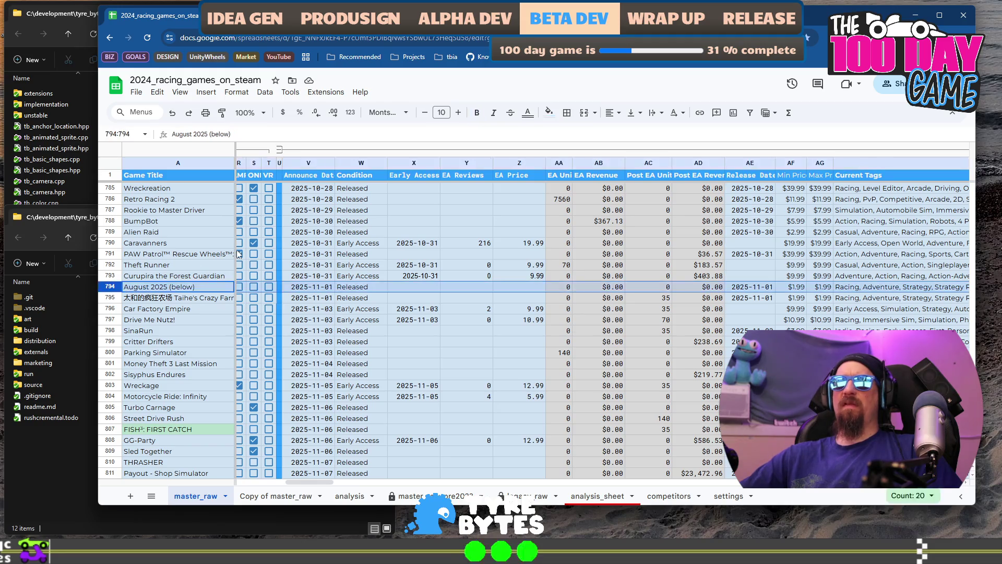
pyautogui.click(546, 115)
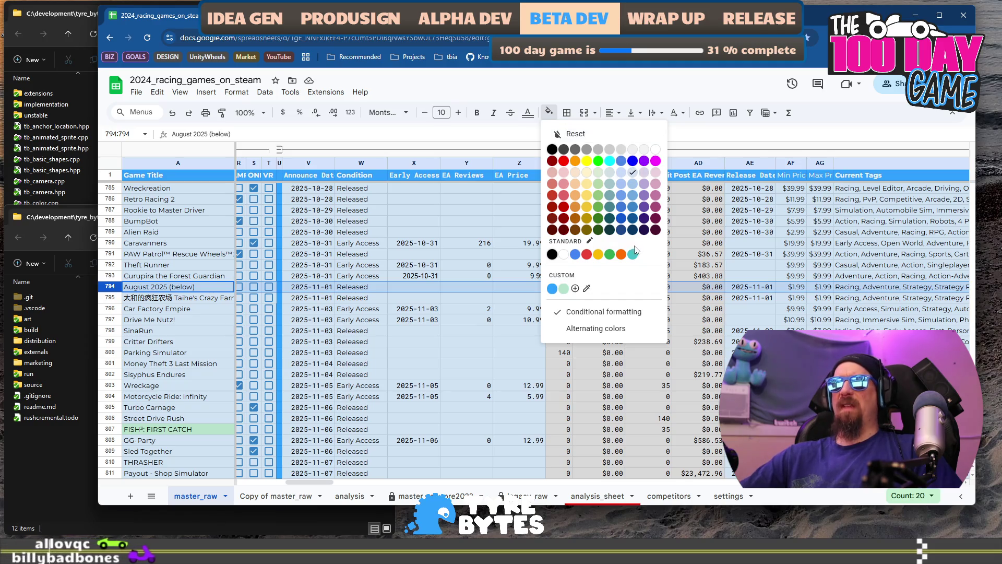
pyautogui.click(553, 289)
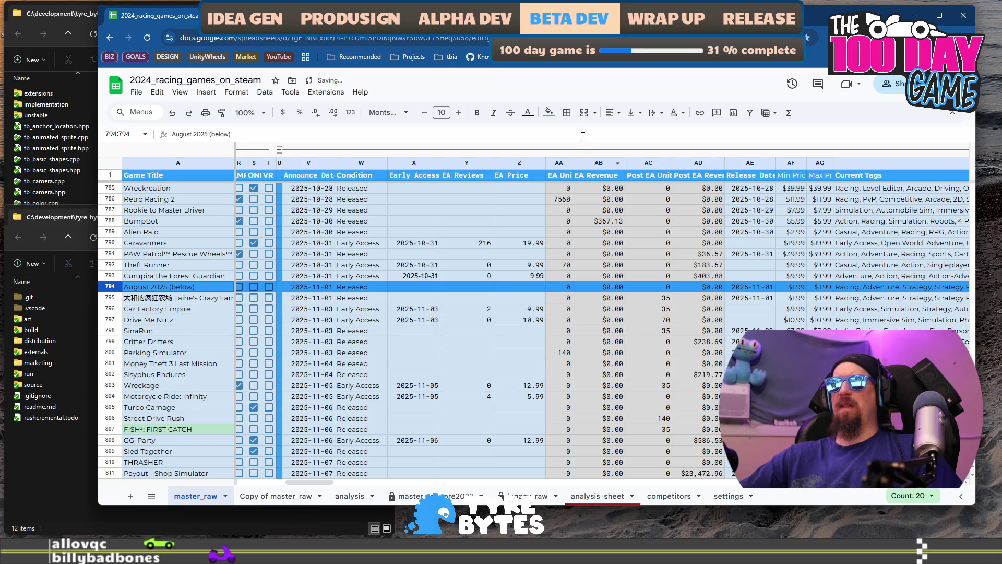
# Step: Make the A794 'August 2025 (below)' label bold with light gray 2 text
pyautogui.click(155, 287)
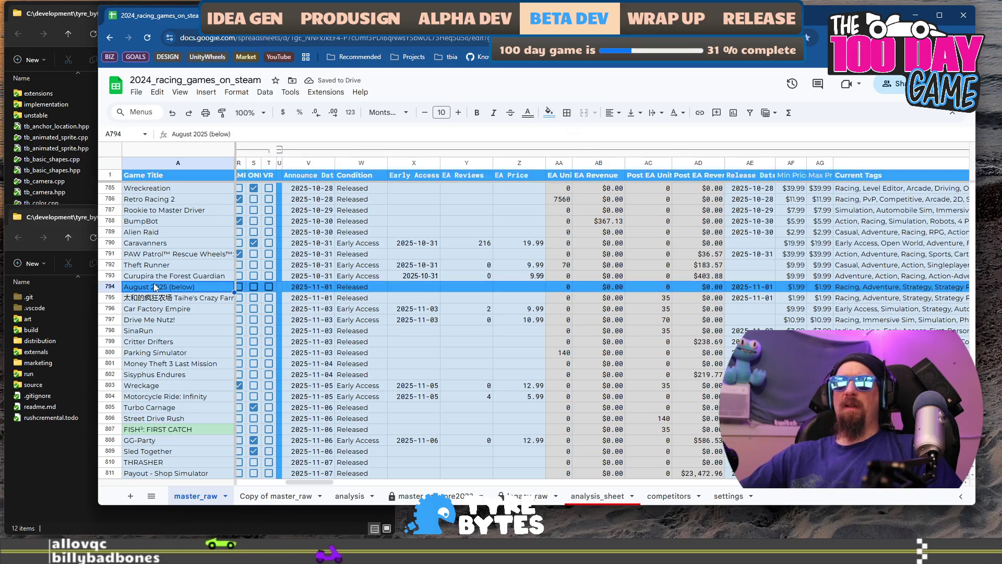
pyautogui.hotkey('ctrl', 'b')
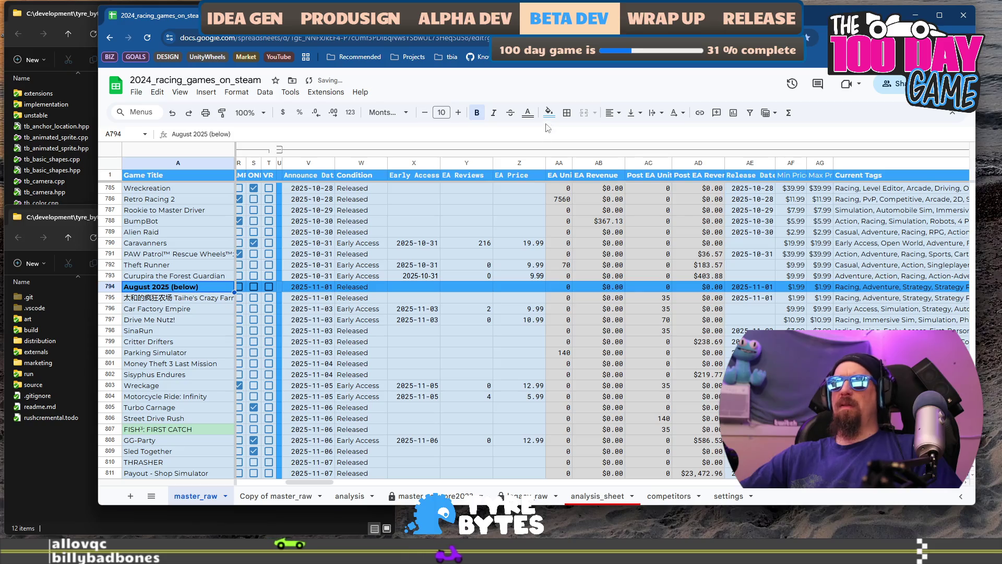
pyautogui.click(532, 112)
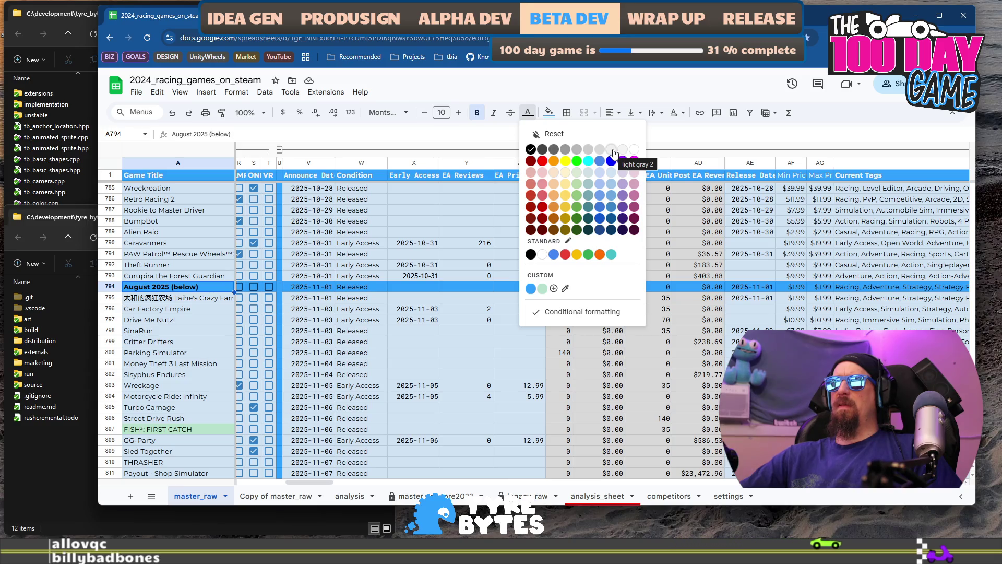
pyautogui.click(611, 151)
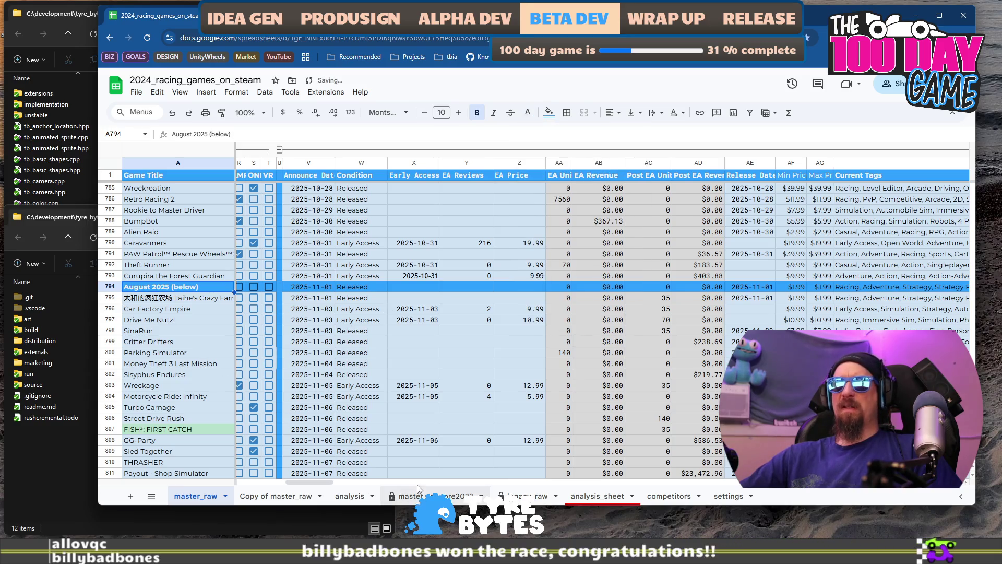
pyautogui.moveTo(290, 481); pyautogui.dragTo(241, 495)
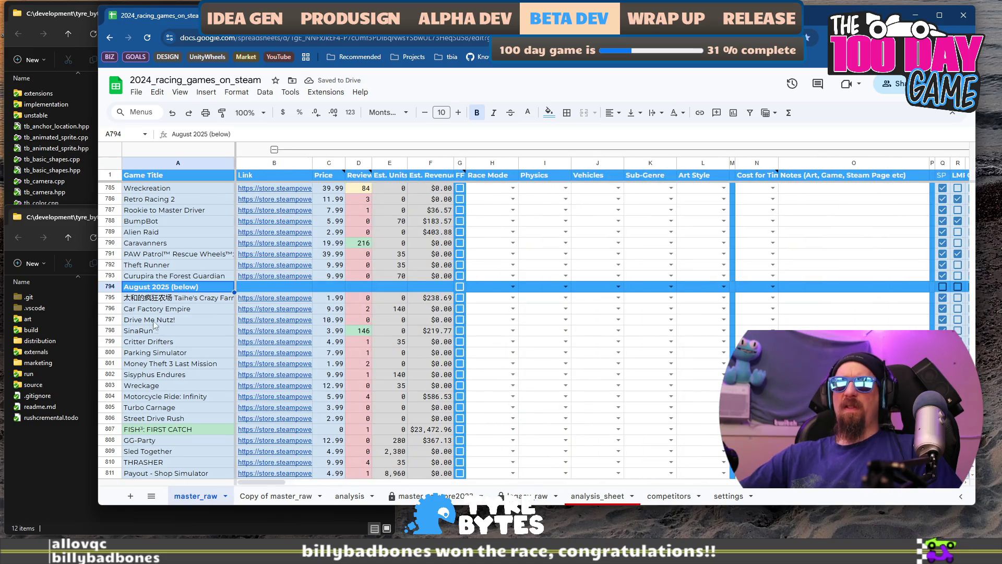
# Step: Relabel the A794 divider as 'November 2025 (below)'
pyautogui.doubleClick(152, 288)
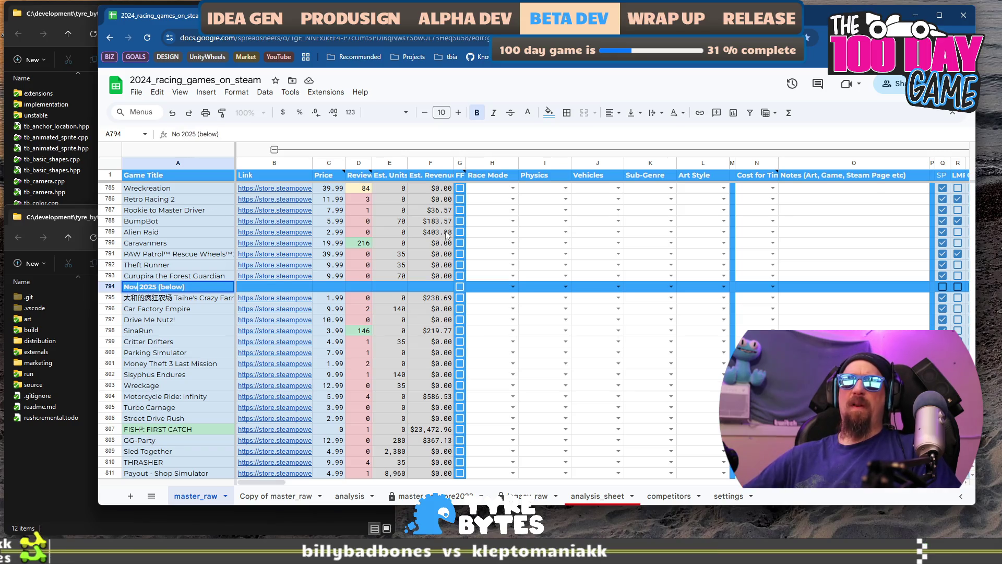
pyautogui.write('ember')
pyautogui.press('Return')
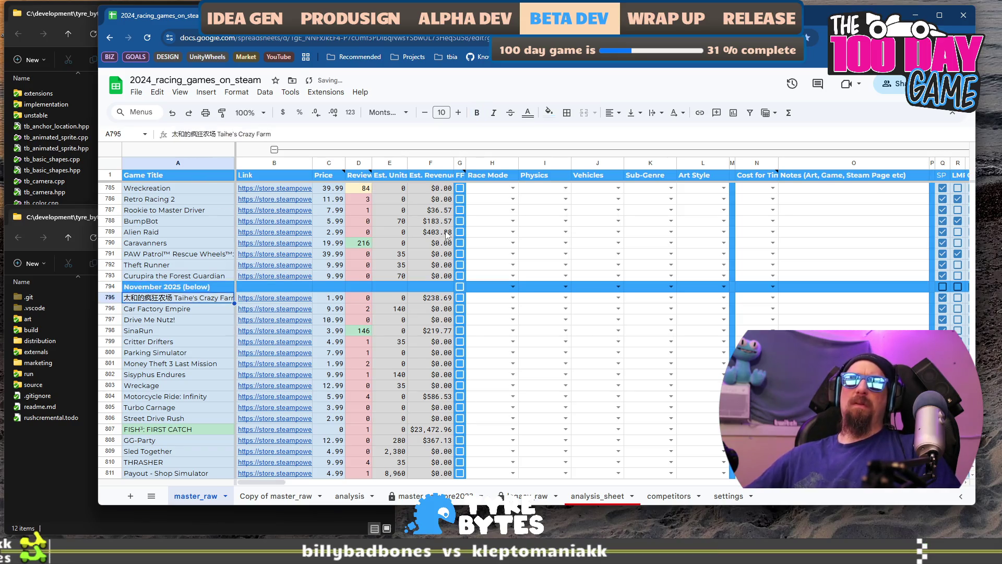
pyautogui.scroll(15, 433, 371)
pyautogui.scroll(13, 433, 371)
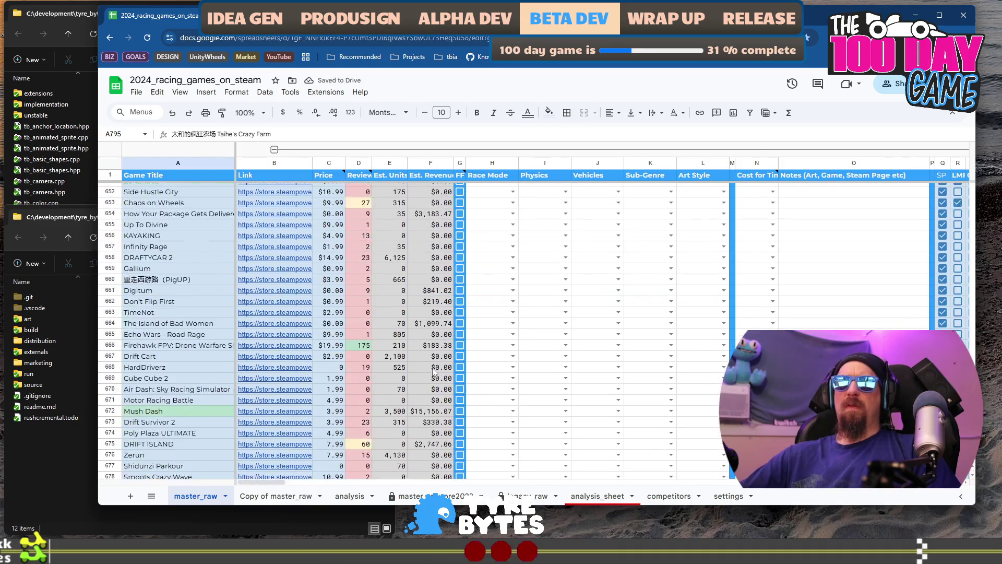
# Step: Bring up the Steam link preview for Car Tuning Garage Simulator in B647
pyautogui.scroll(-6, 370, 326)
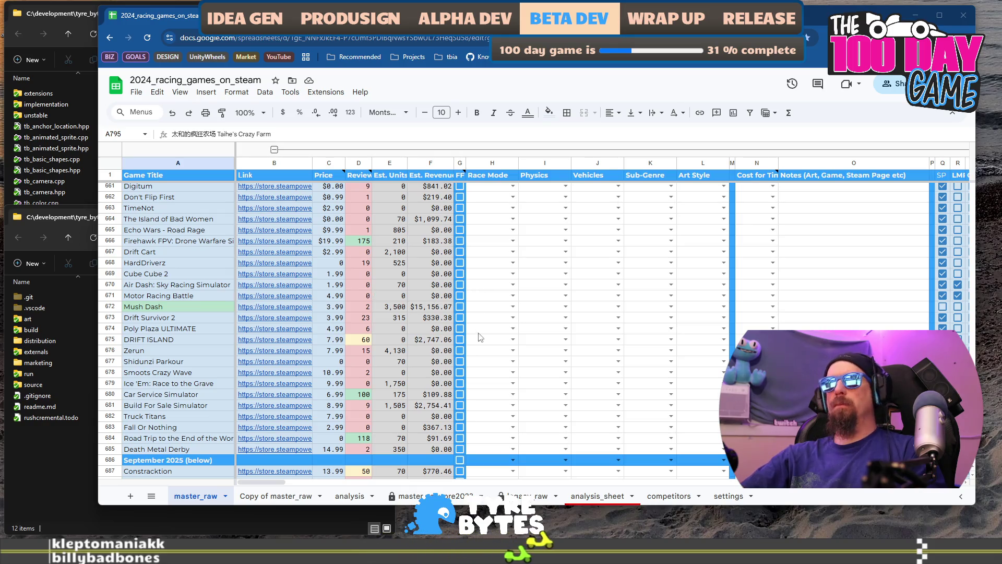
pyautogui.scroll(5, 208, 327)
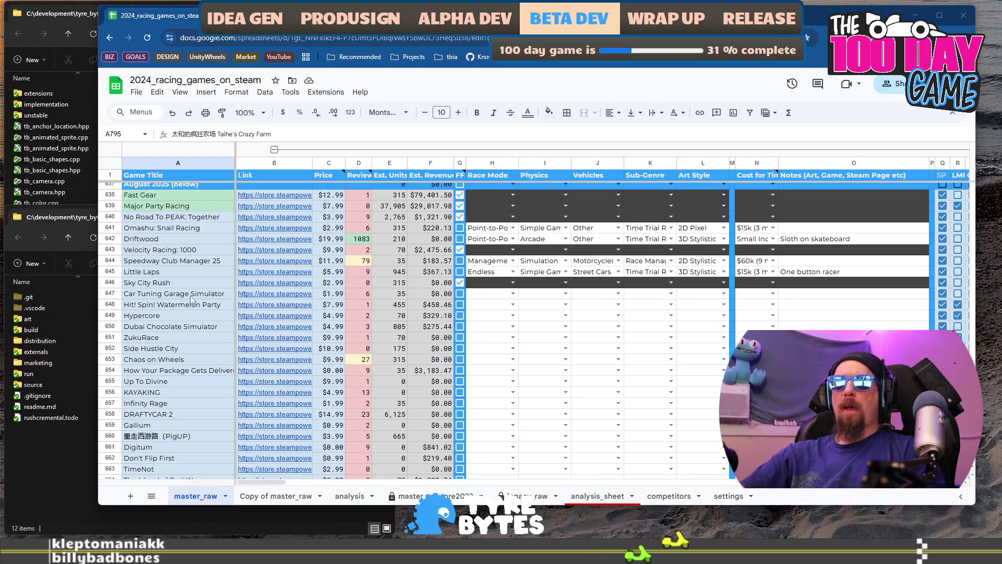
pyautogui.click(172, 296)
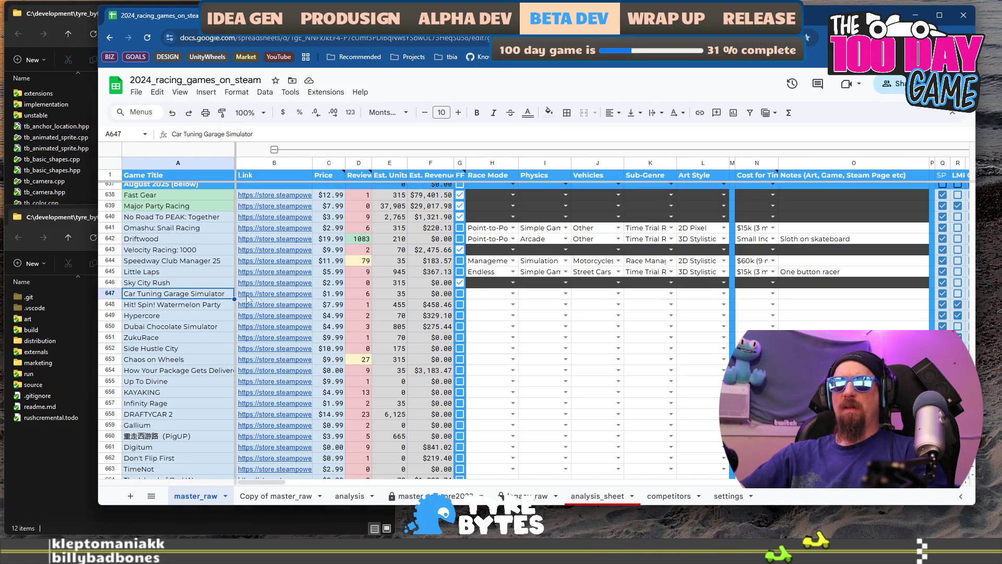
pyautogui.click(287, 295)
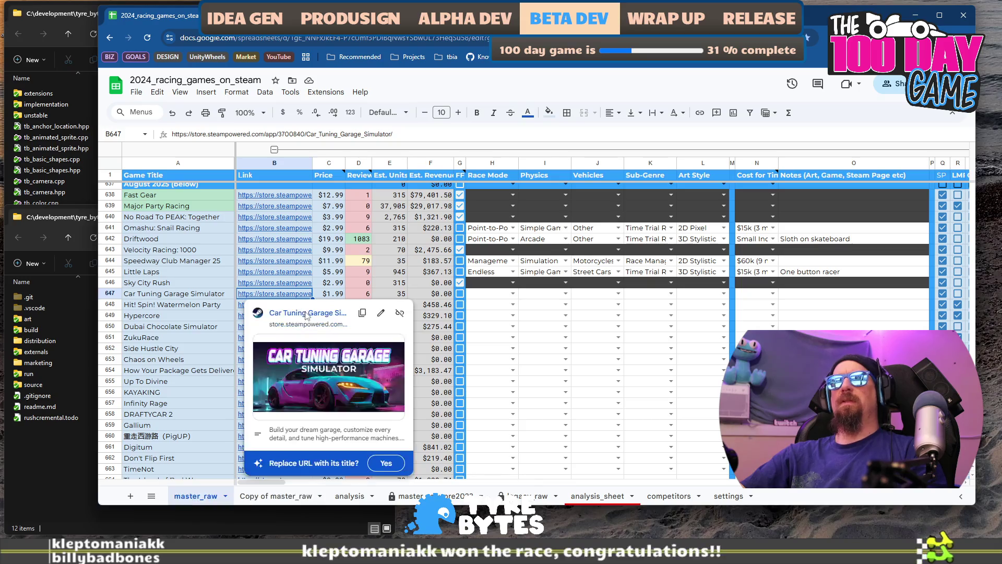
# Step: Open Car Tuning Garage Simulator's Steam page and view its garage, brake disc and engine screenshots
pyautogui.click(303, 312)
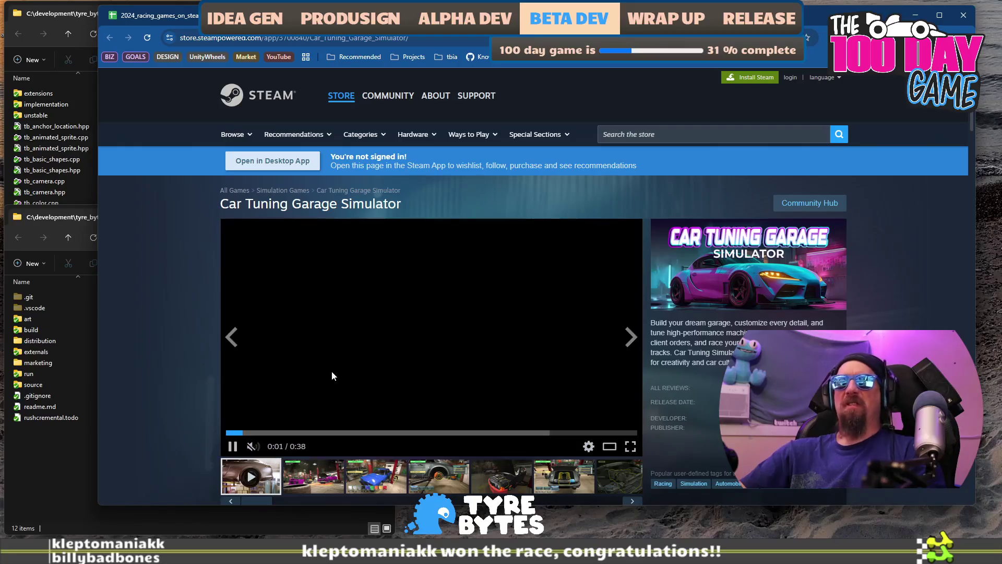
pyautogui.click(322, 477)
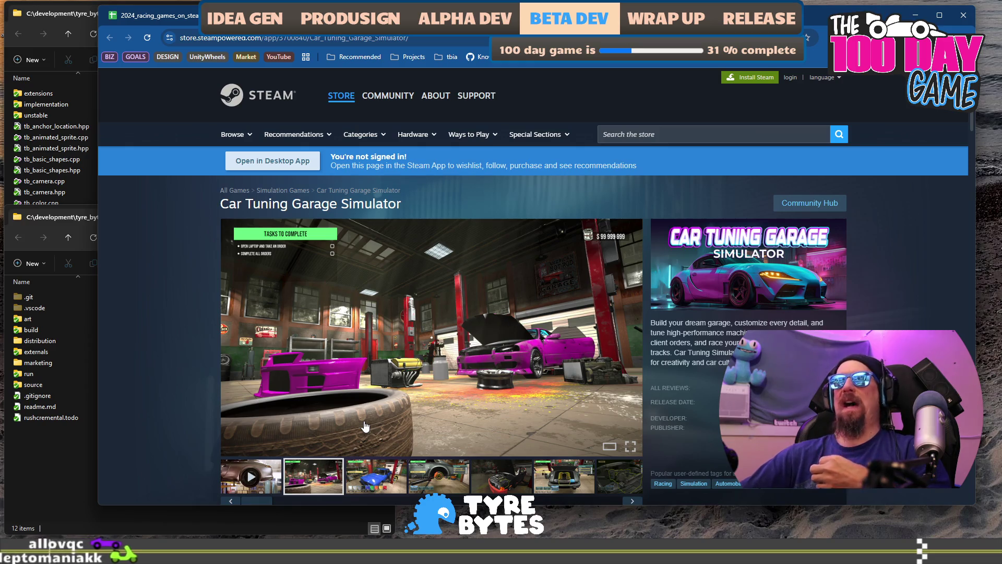
pyautogui.click(448, 476)
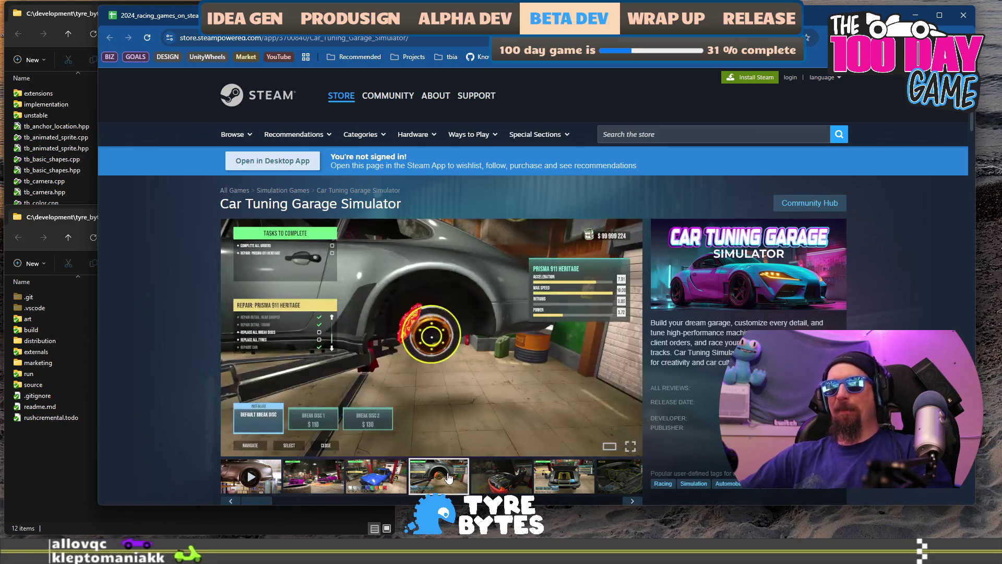
pyautogui.click(374, 472)
pyautogui.click(438, 475)
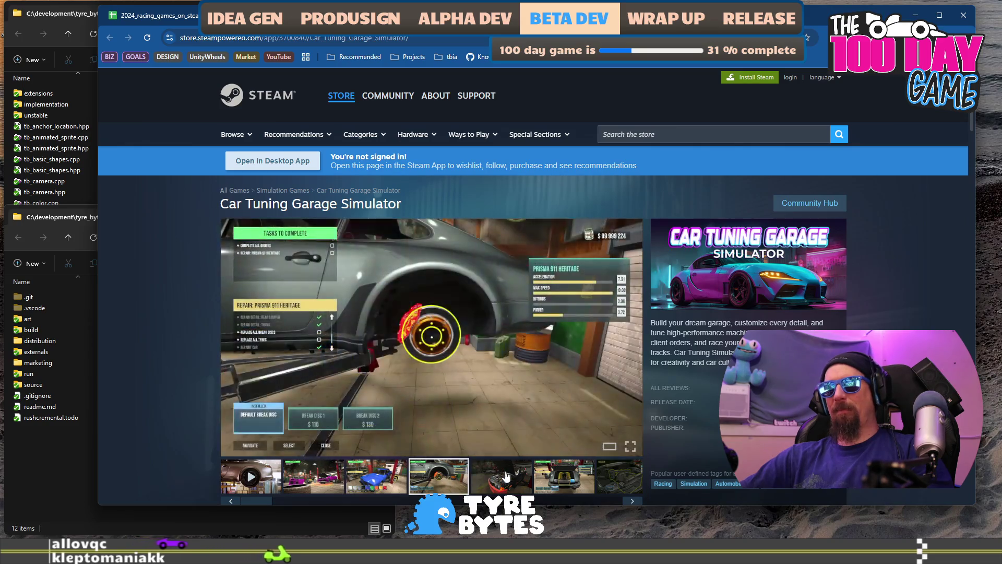
pyautogui.click(501, 475)
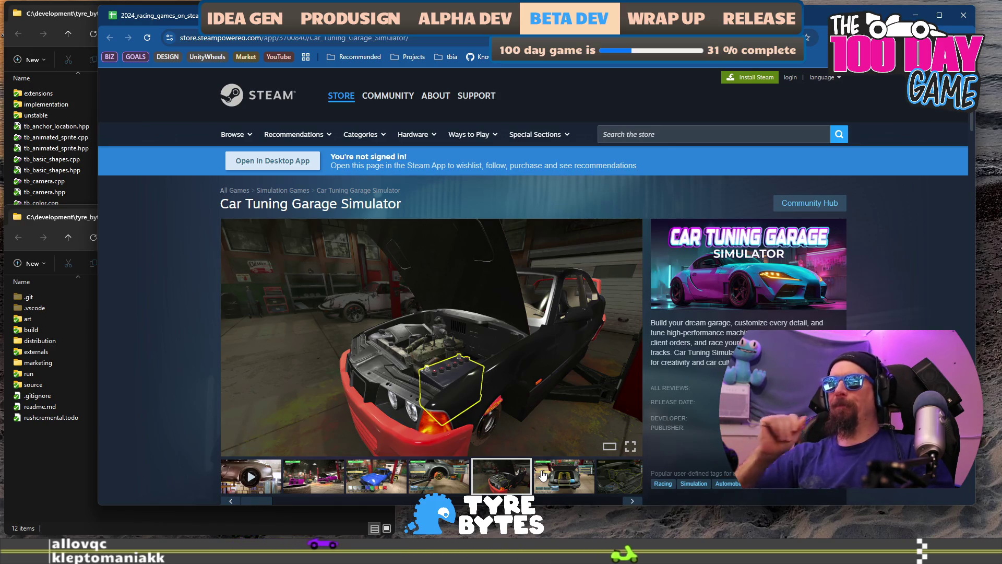
pyautogui.click(543, 475)
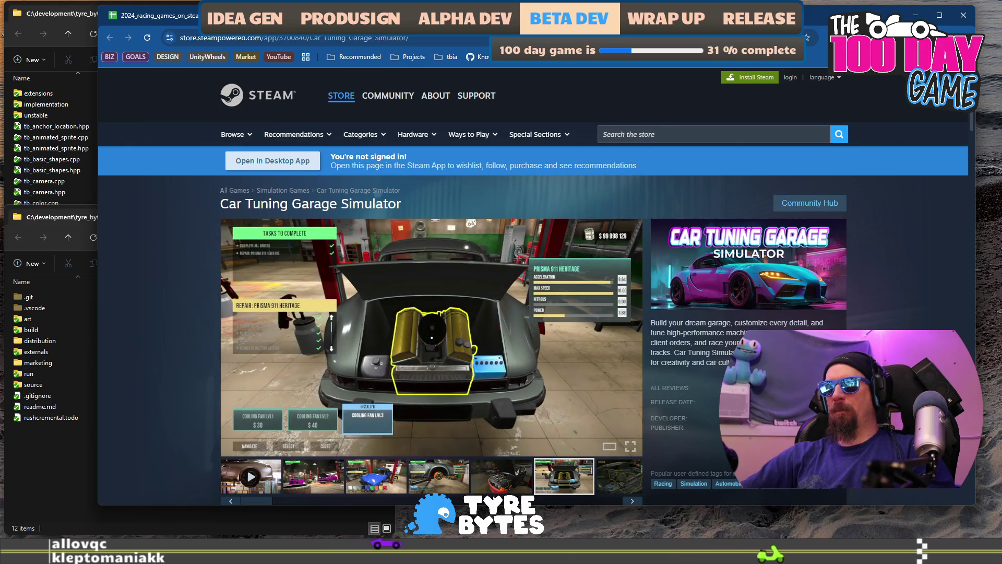
pyautogui.scroll(-2, 458, 444)
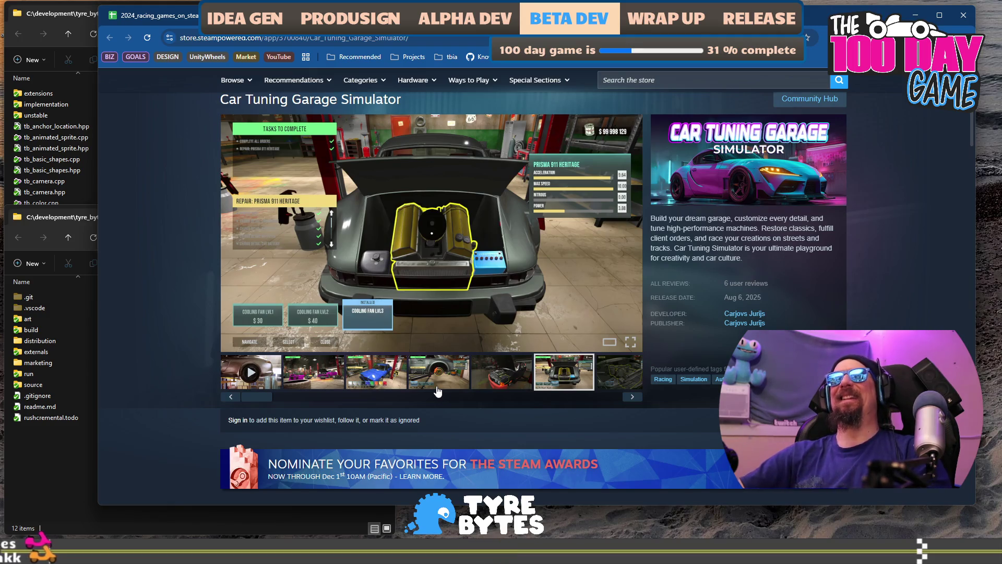
# Step: Revisit the brake disc, black car engine and grey engine-bay screenshots
pyautogui.click(447, 385)
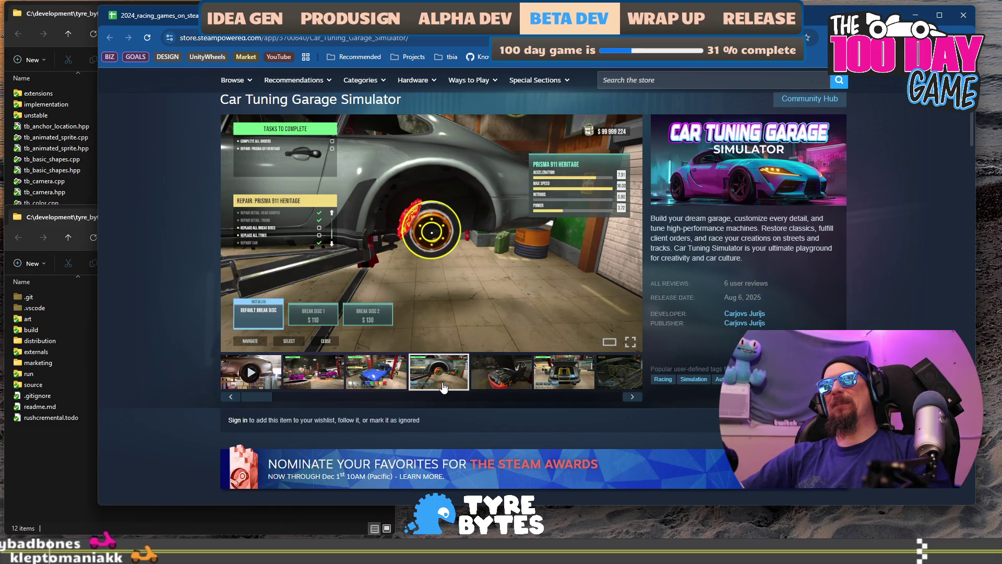
pyautogui.moveTo(311, 398)
pyautogui.mouseDown()
pyautogui.moveTo(479, 402)
pyautogui.moveTo(239, 402)
pyautogui.mouseUp()
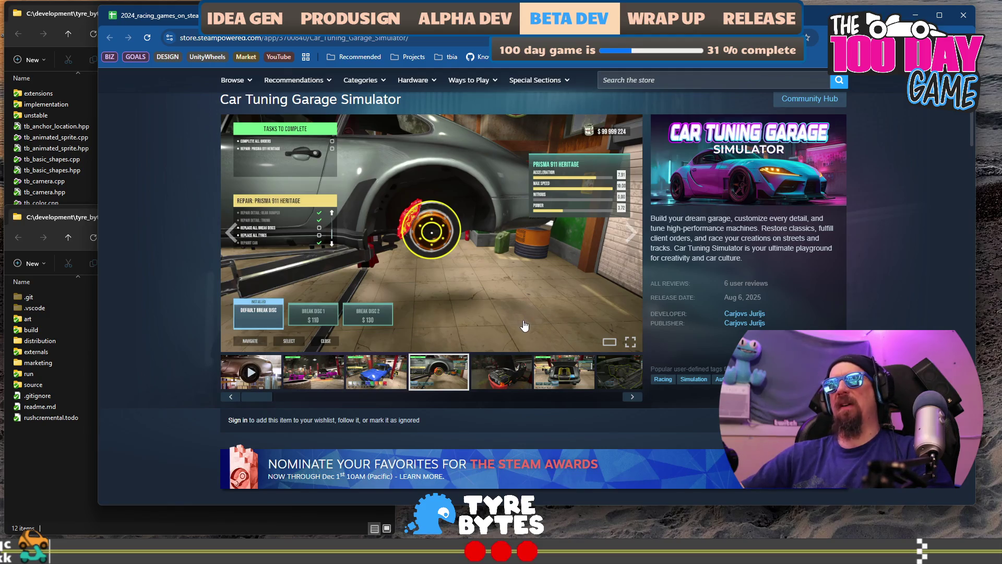
pyautogui.click(522, 369)
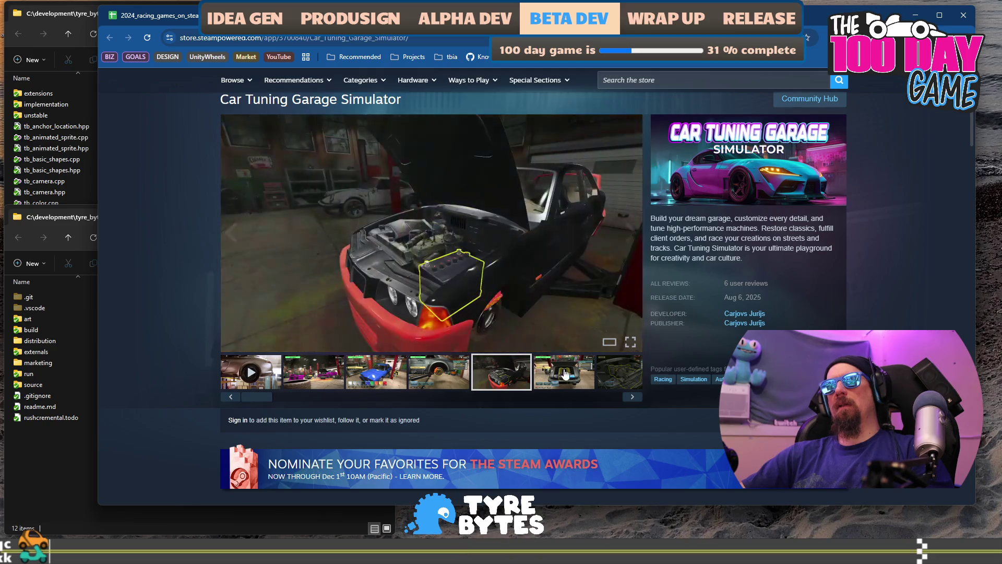
pyautogui.click(569, 374)
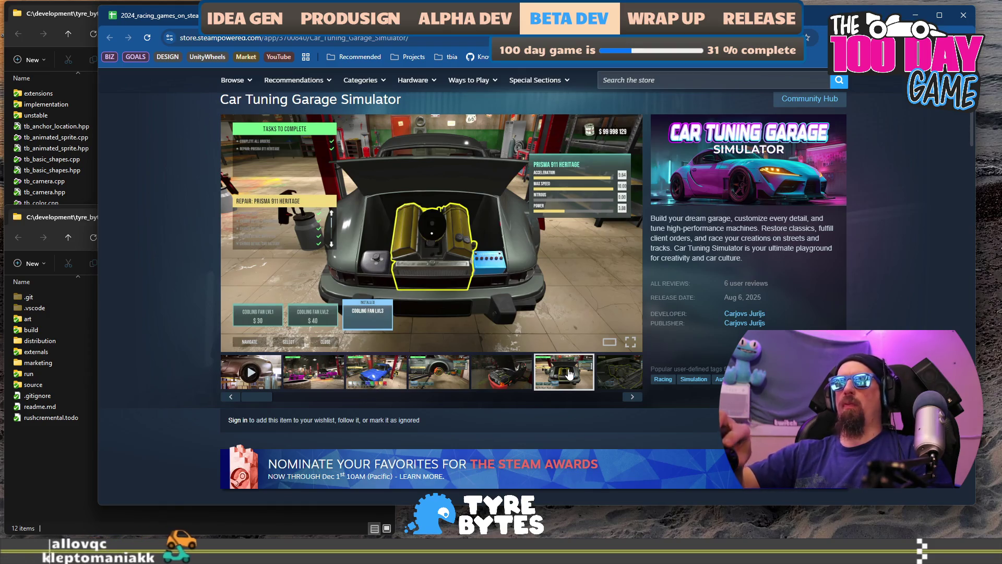
pyautogui.click(446, 384)
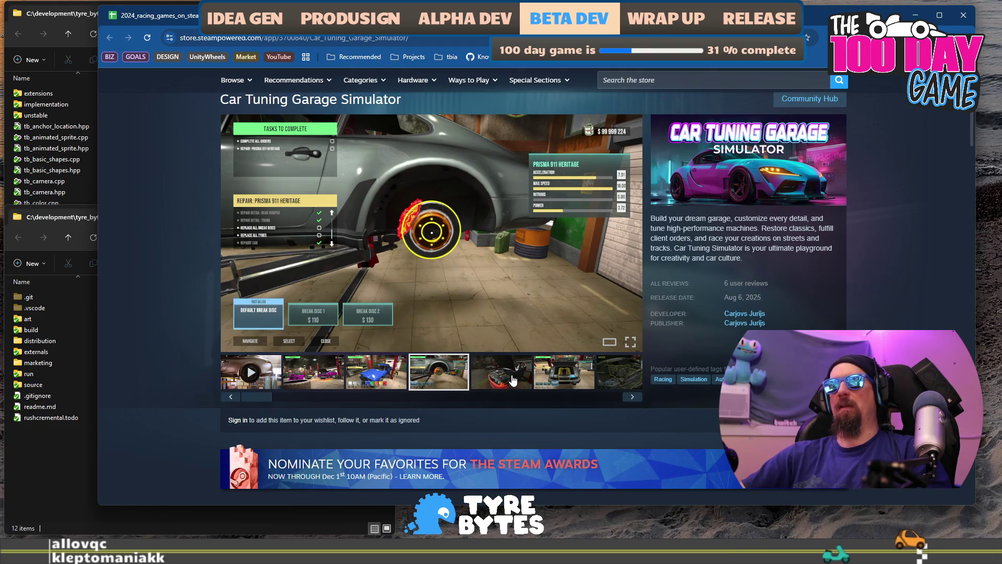
# Step: Advance through the gallery past the cylinder-head and track-racing shots to the pink-car garage
pyautogui.click(633, 399)
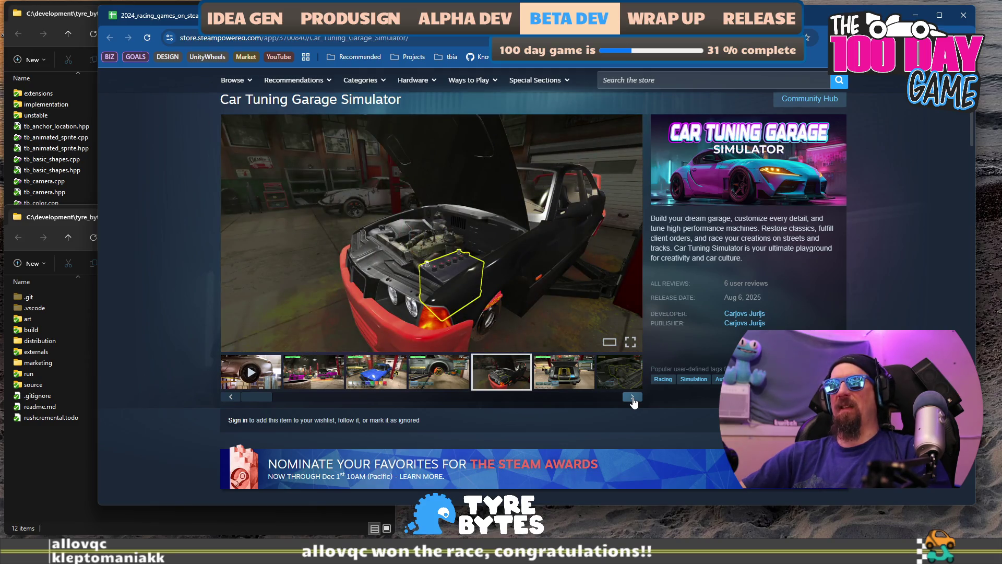
pyautogui.click(632, 398)
pyautogui.click(632, 398)
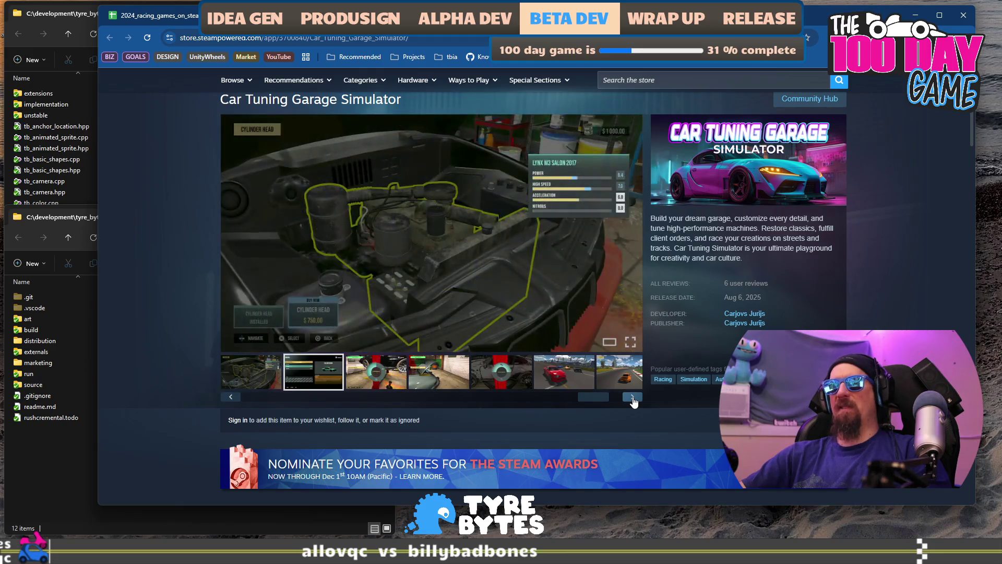
pyautogui.click(633, 399)
pyautogui.click(632, 399)
pyautogui.click(632, 398)
pyautogui.click(632, 399)
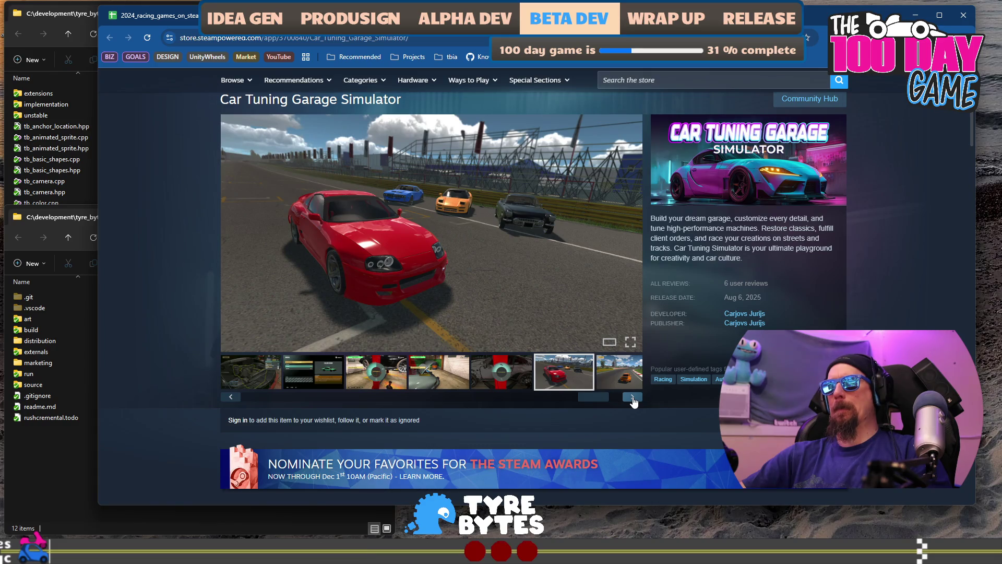
pyautogui.click(632, 399)
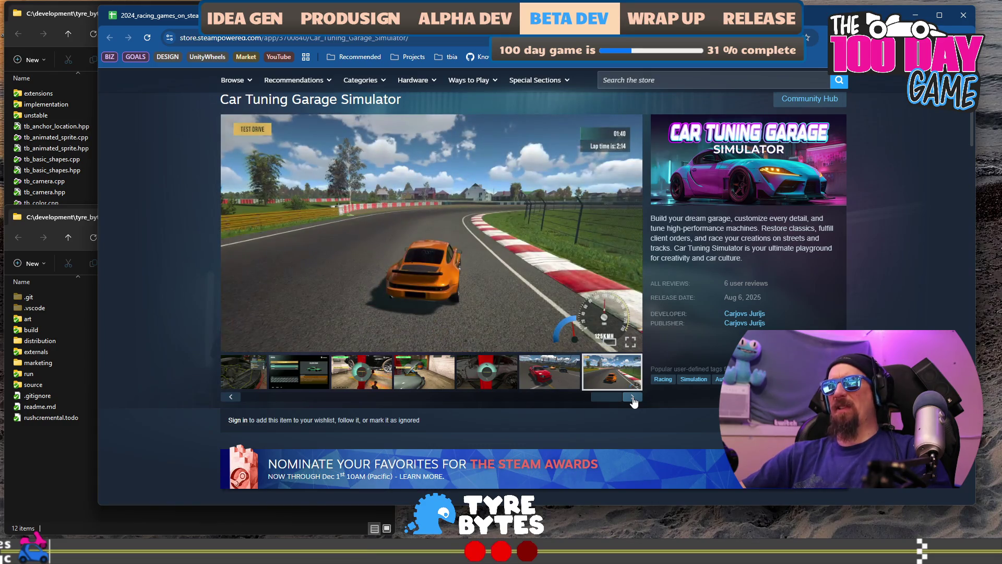
pyautogui.click(633, 399)
pyautogui.click(632, 399)
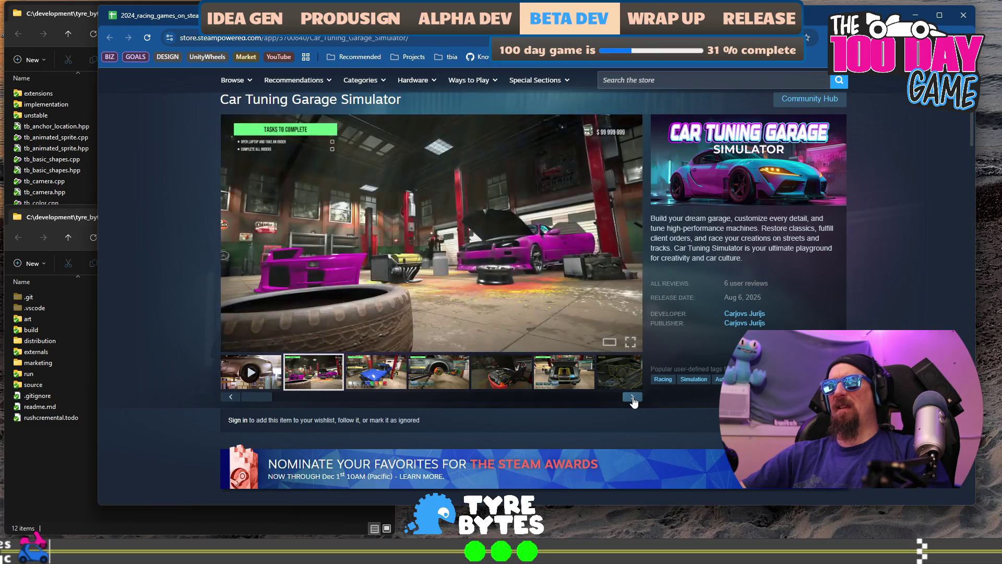
# Step: Play the trailer and jump through its garage, road and red-car scenes
pyautogui.click(265, 386)
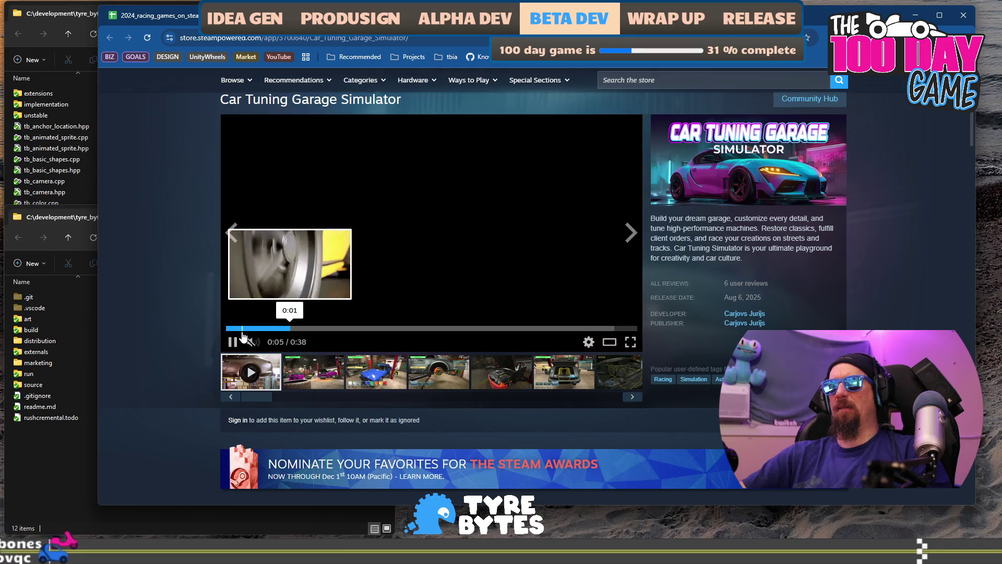
pyautogui.click(276, 336)
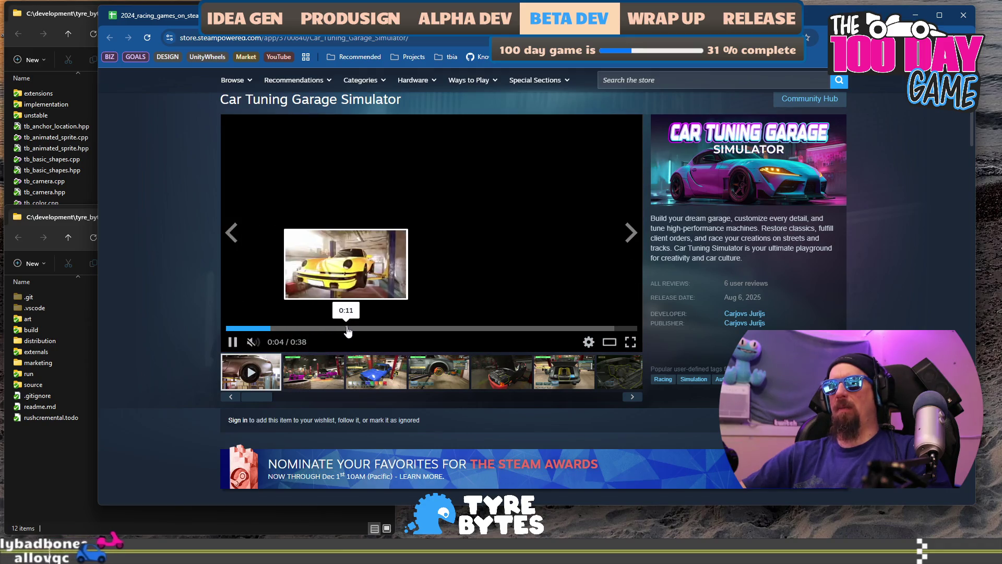
pyautogui.click(352, 329)
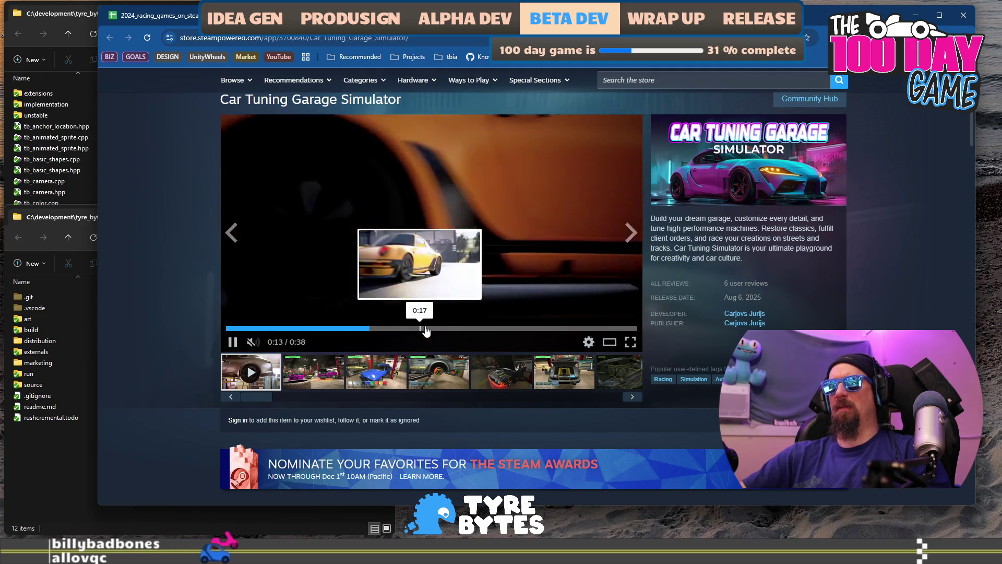
pyautogui.click(438, 329)
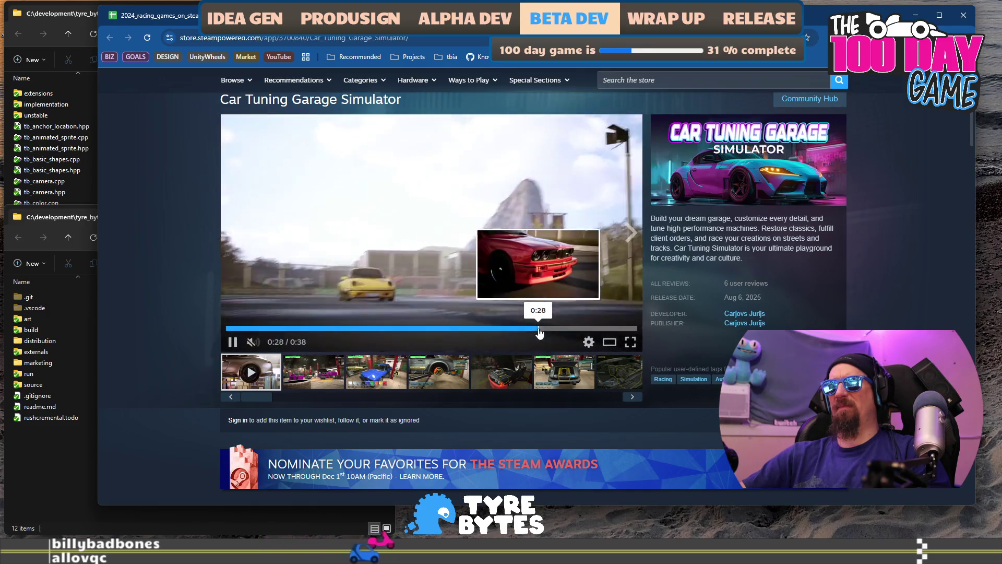
pyautogui.click(538, 329)
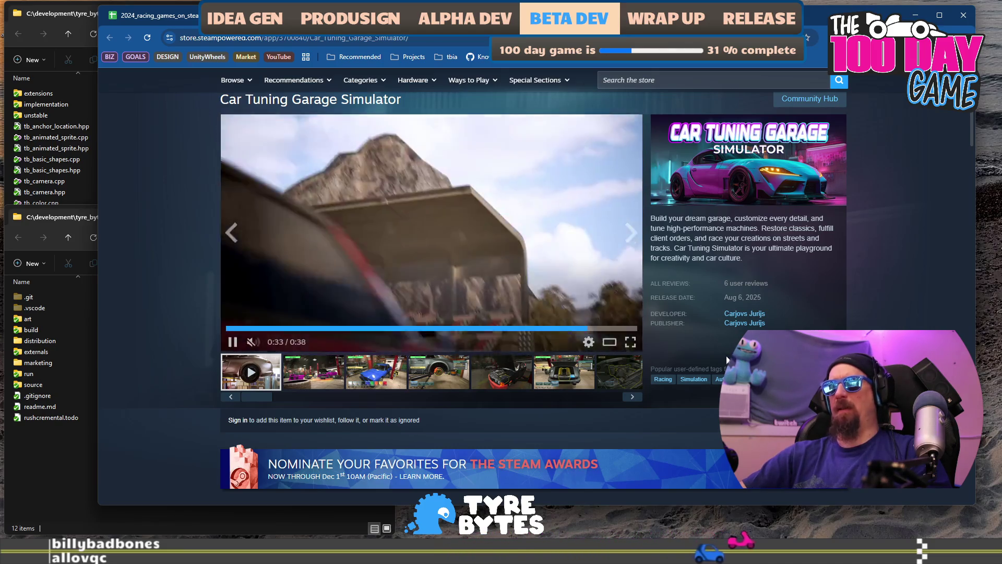
# Step: Check the blue car, wheel and engine screenshots and the description, then return to the spreadsheet
pyautogui.click(396, 372)
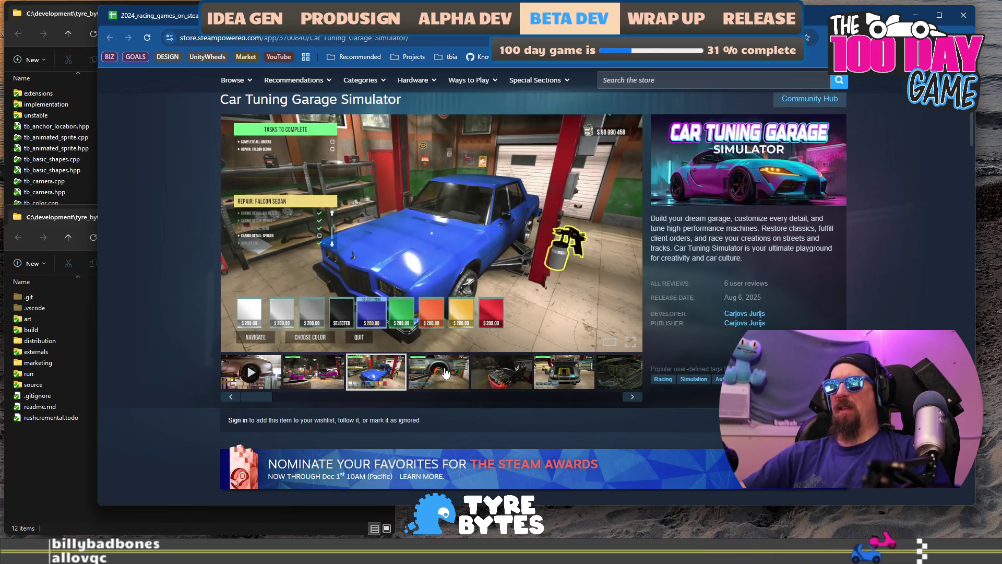
pyautogui.click(437, 373)
pyautogui.click(522, 367)
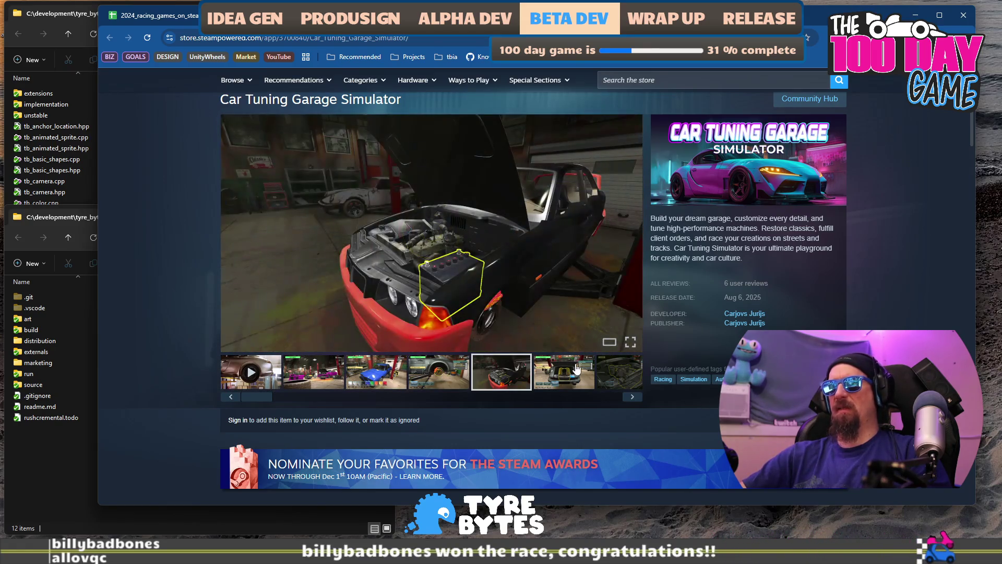
pyautogui.scroll(-15, 694, 372)
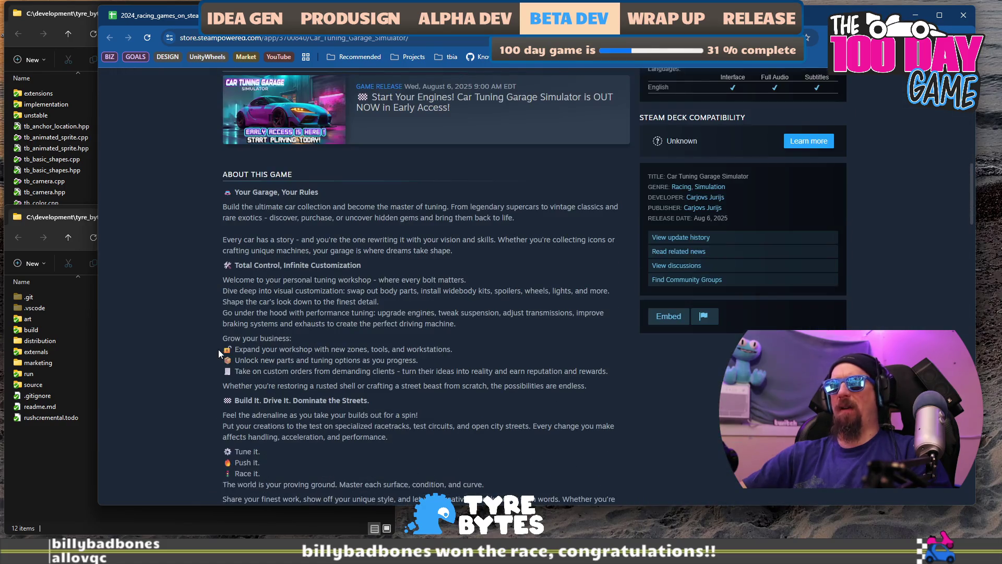
pyautogui.scroll(-2, 319, 329)
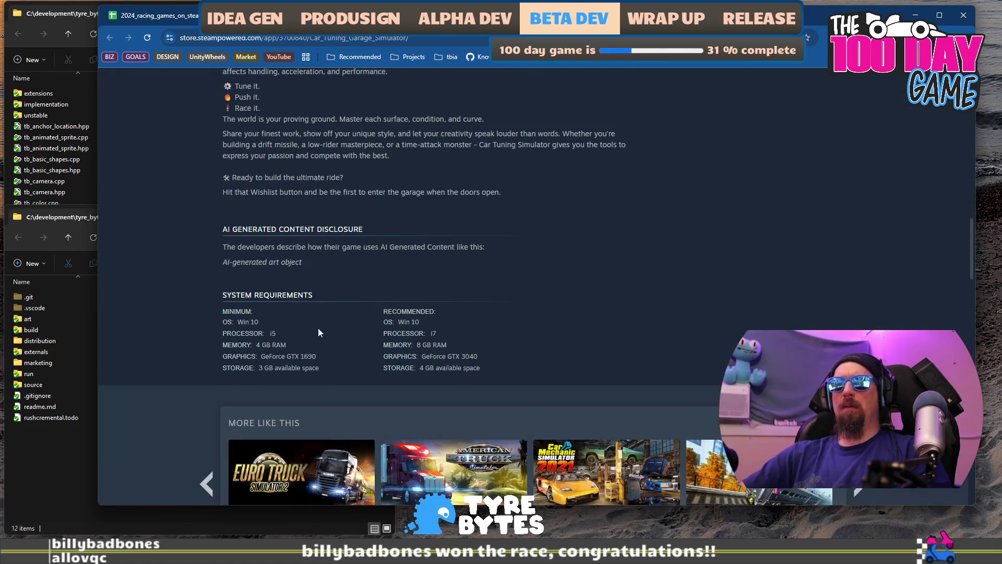
pyautogui.click(151, 21)
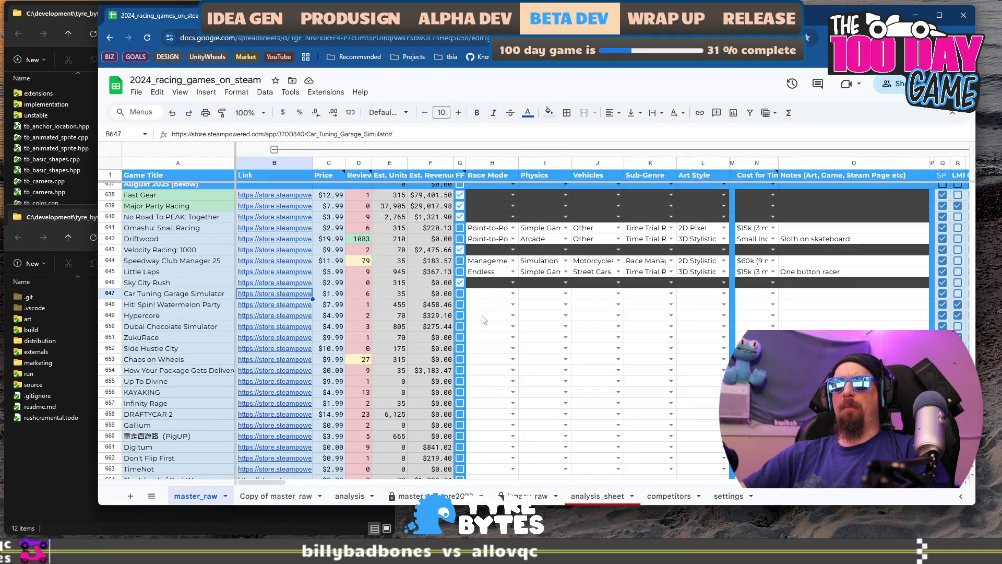
# Step: Set row 647's Race Mode to Management, physics to Arcade and vehicles to Exotic Street Cars
pyautogui.click(512, 297)
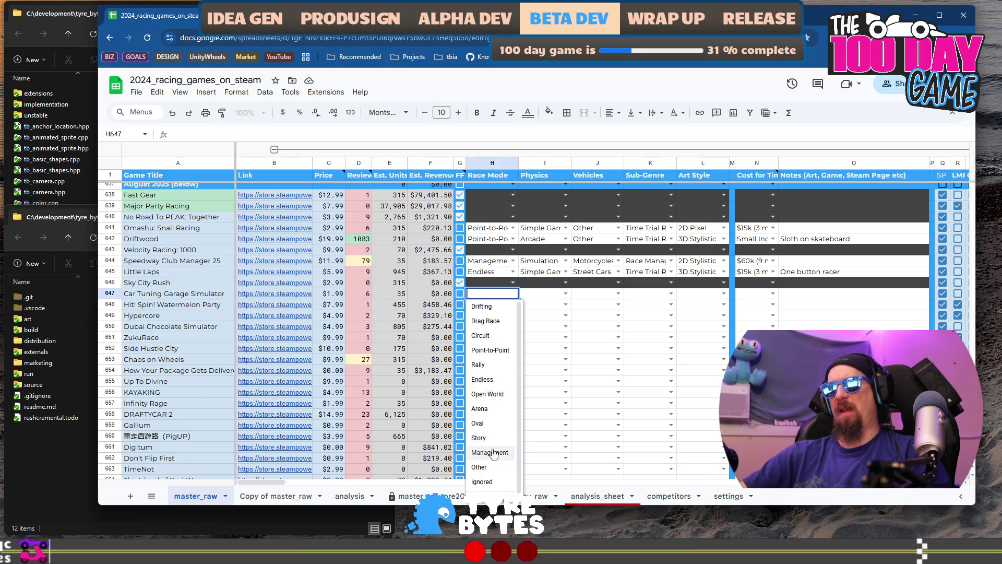
pyautogui.scroll(-1, 500, 448)
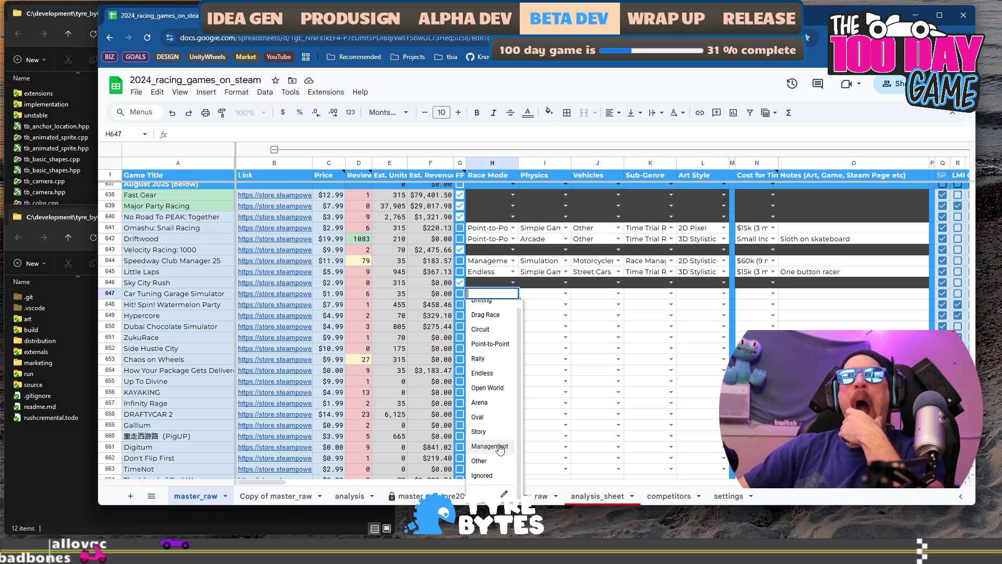
pyautogui.click(499, 446)
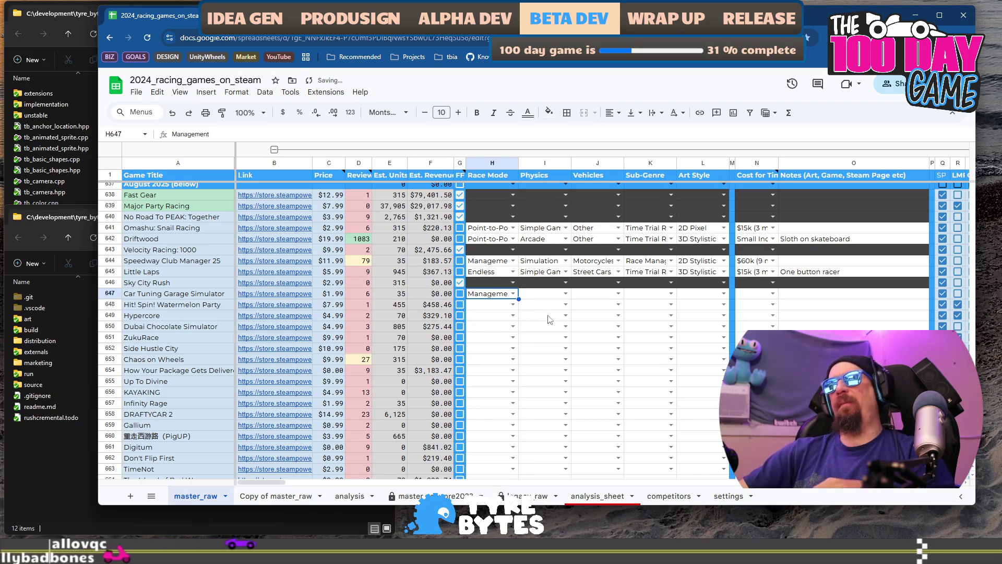
pyautogui.click(565, 294)
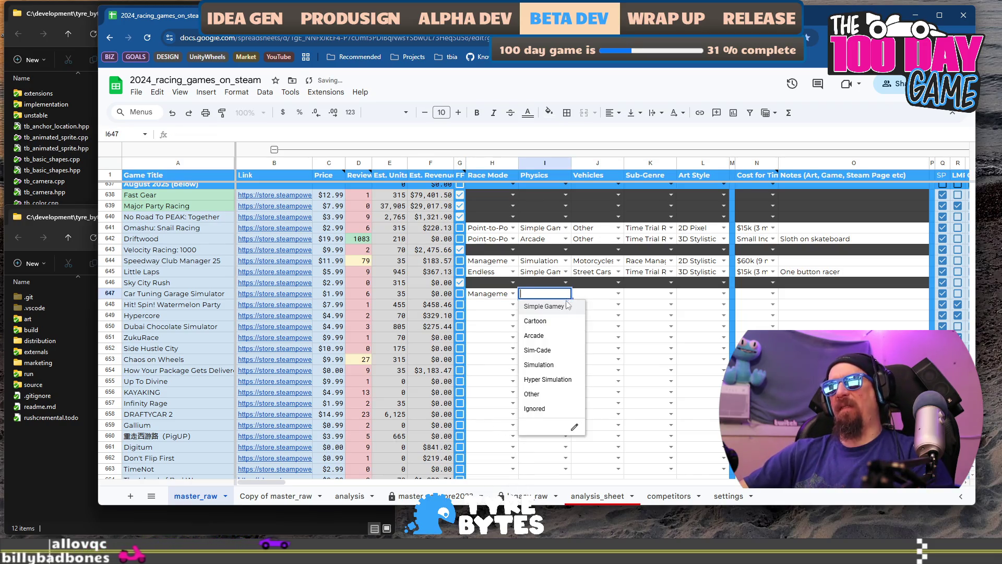
pyautogui.click(569, 335)
pyautogui.click(618, 294)
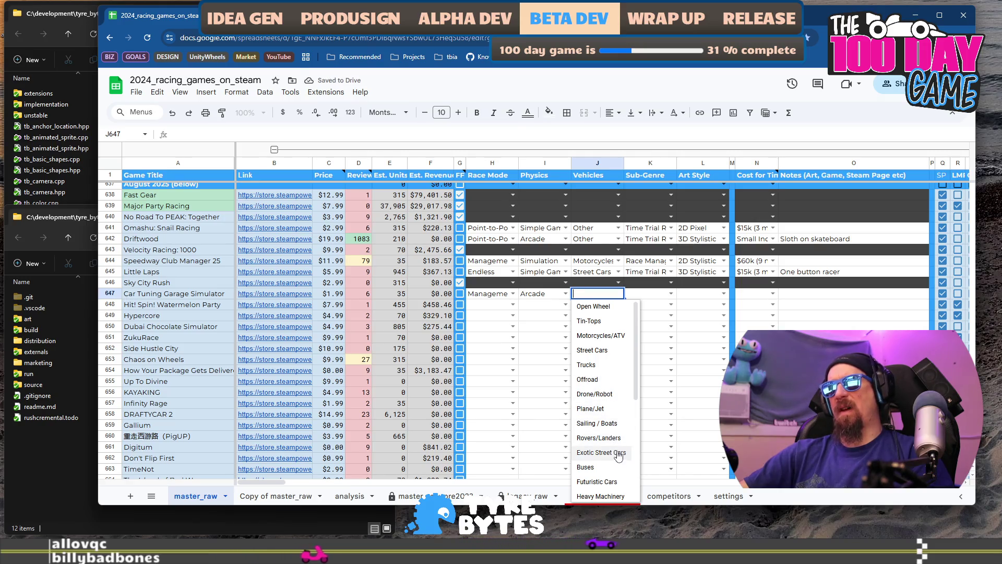
pyautogui.click(601, 452)
# Step: Set sub-genre Building / Crafting, art style 3D Mixed and cost $100k (12 month)
pyautogui.click(670, 294)
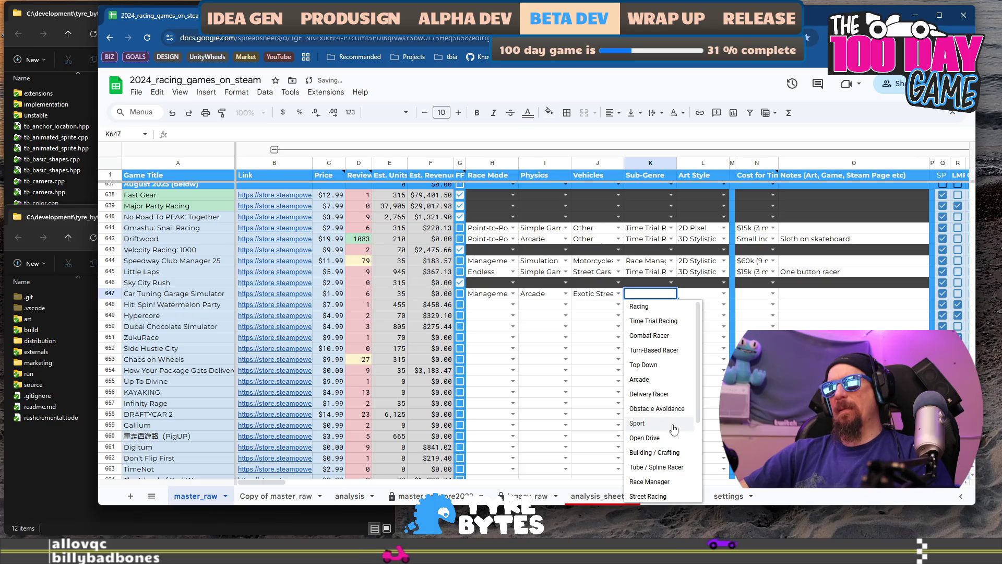
pyautogui.click(671, 452)
pyautogui.click(725, 294)
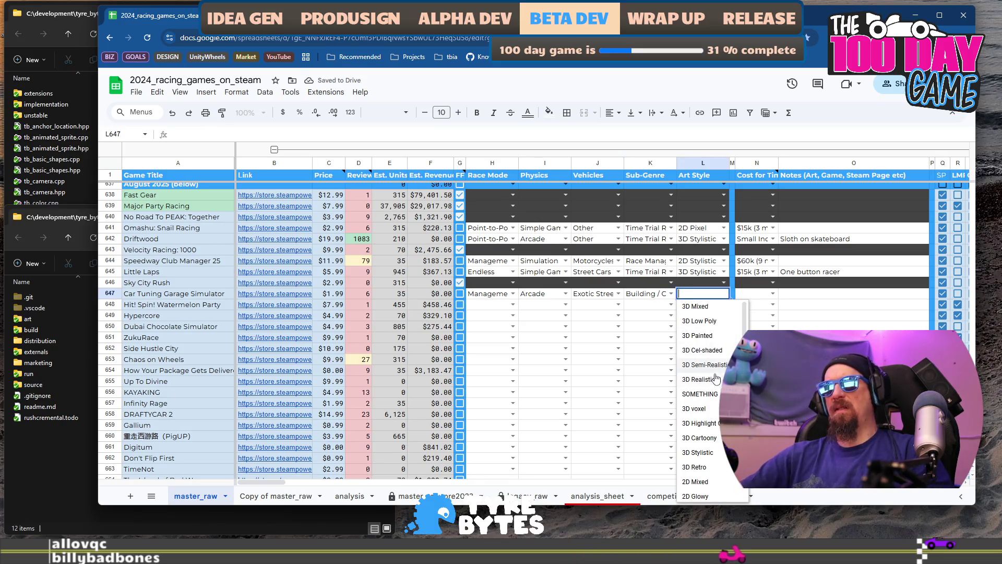
pyautogui.click(716, 307)
pyautogui.click(773, 293)
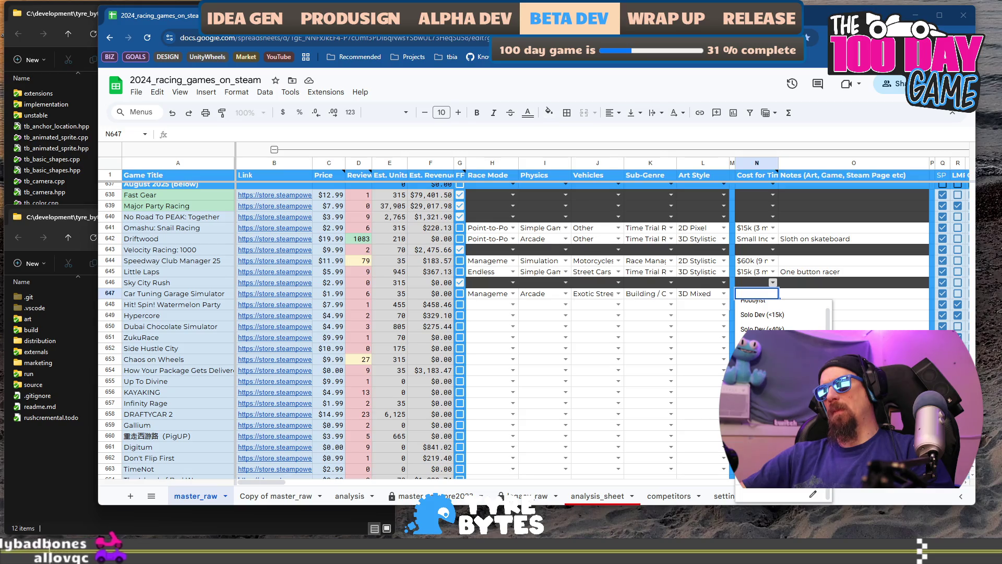
pyautogui.press('Return')
# Step: Enter the note 'Feels low value, but large surface area.' in O647
pyautogui.press('Tab')
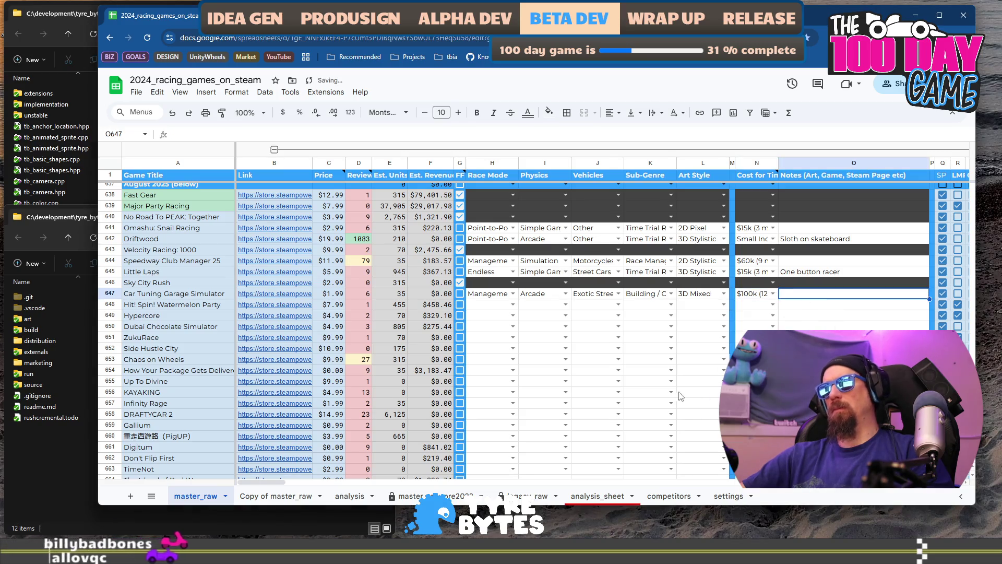
pyautogui.write('F')
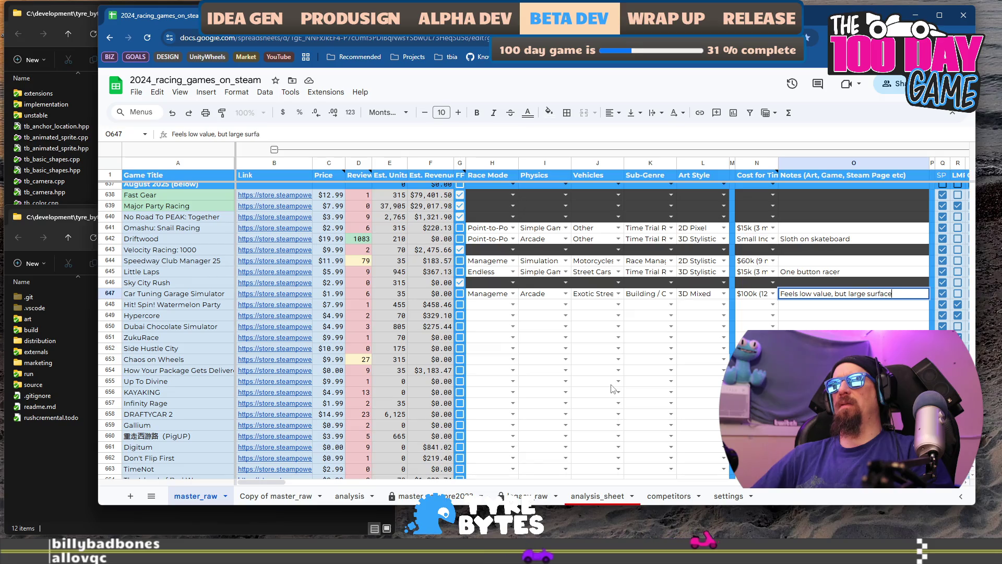
pyautogui.write('.')
pyautogui.press('Return')
pyautogui.click(277, 305)
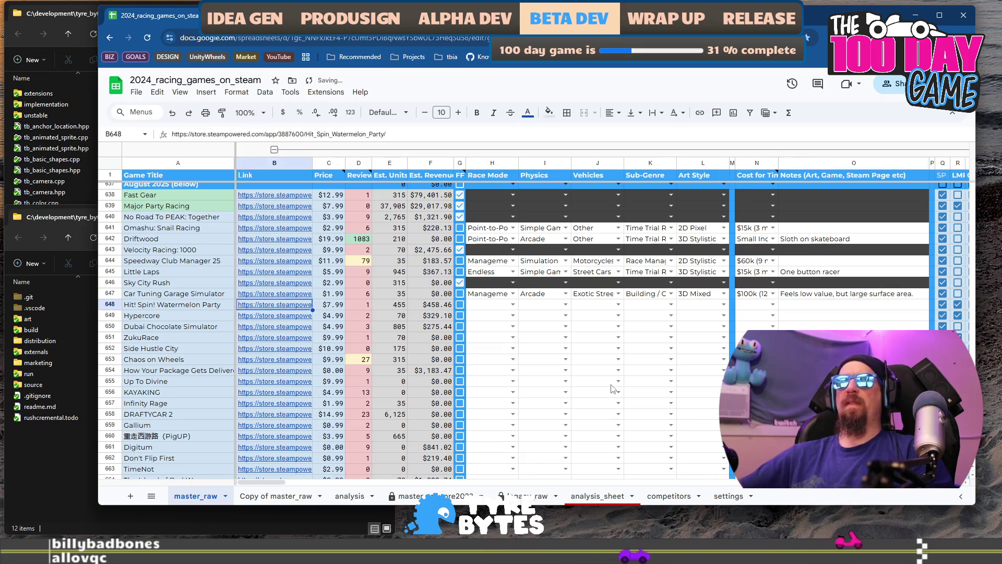
# Step: Open Hit! Spin! Watermelon Party's Steam page from the B648 preview and view its beach screenshot
pyautogui.moveTo(264, 309)
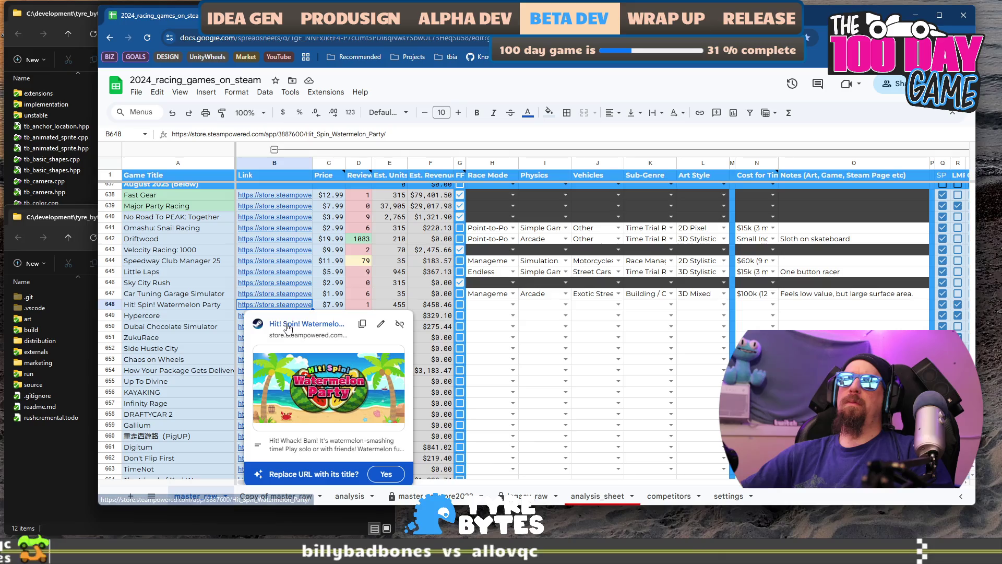
pyautogui.click(286, 322)
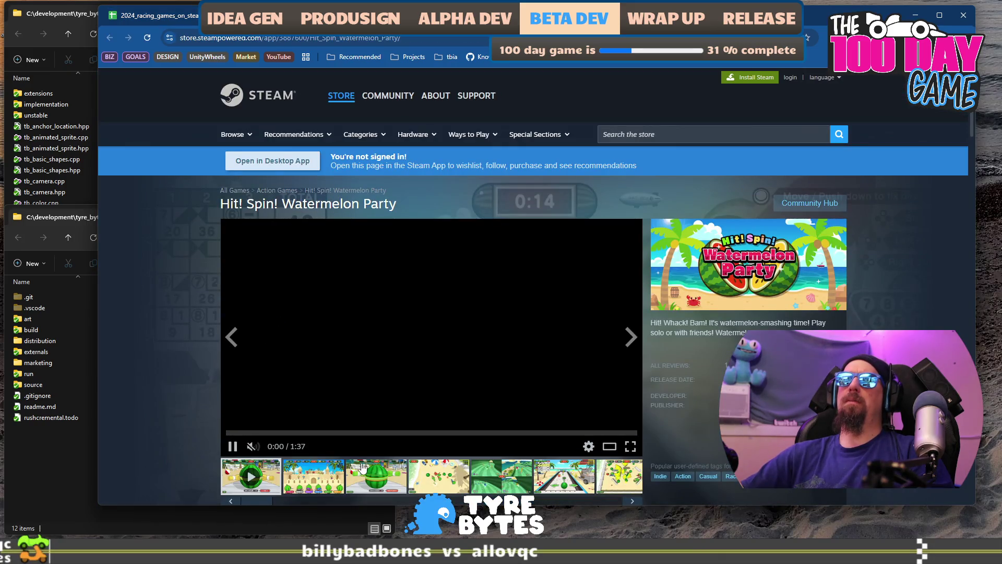
pyautogui.click(440, 479)
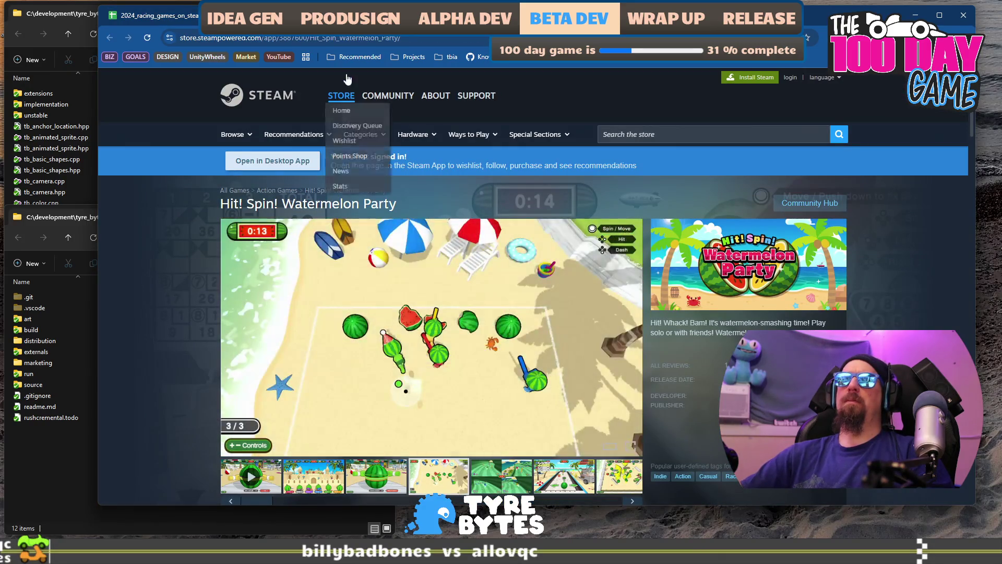
pyautogui.hotkey('alt', 'Tab')
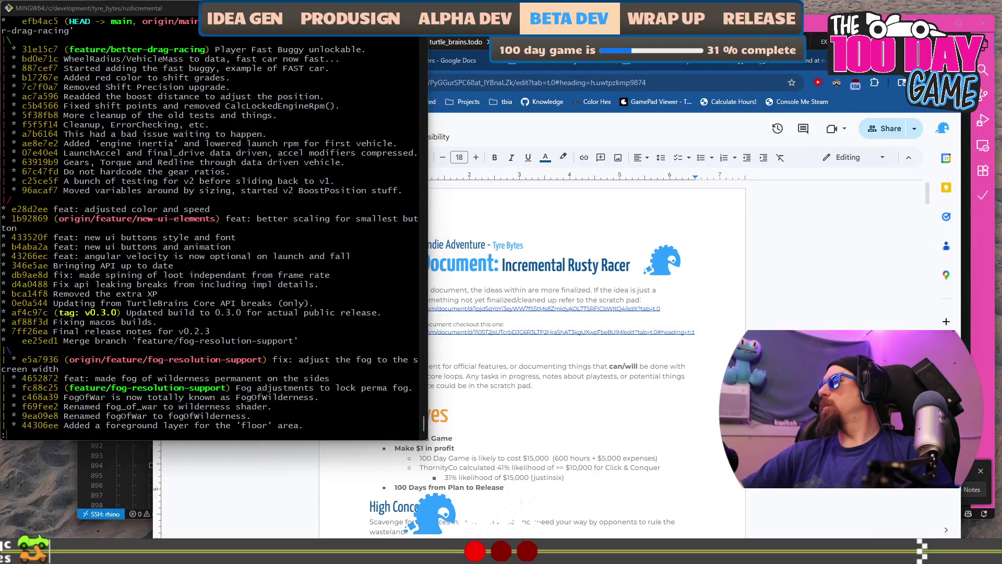
# Step: In VS Code, select lines 885–886 of turtle_brains.todo and open the terminal, then return to the sheet
pyautogui.click(816, 23)
pyautogui.moveTo(509, 399); pyautogui.dragTo(486, 377)
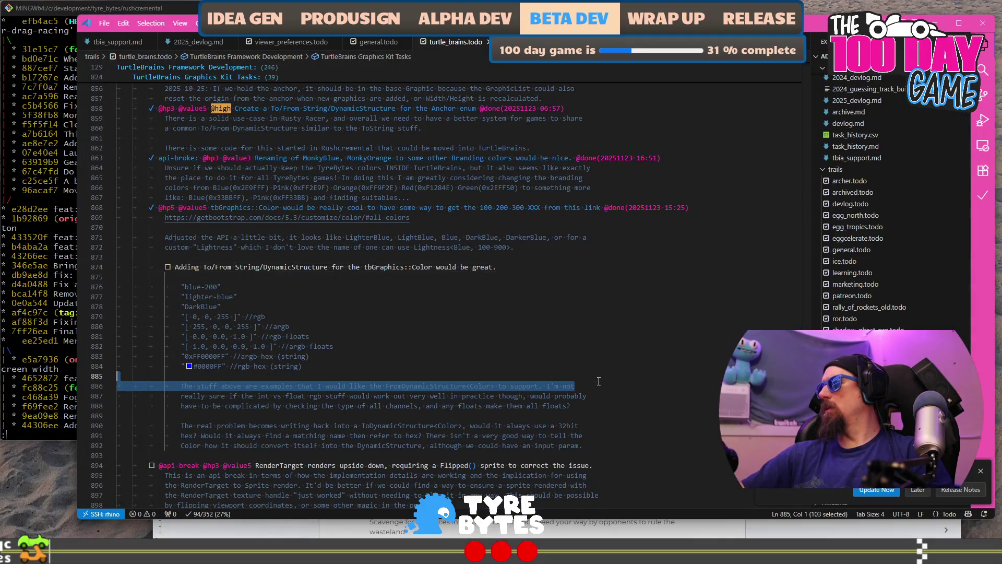
pyautogui.hotkey('ctrl', '`')
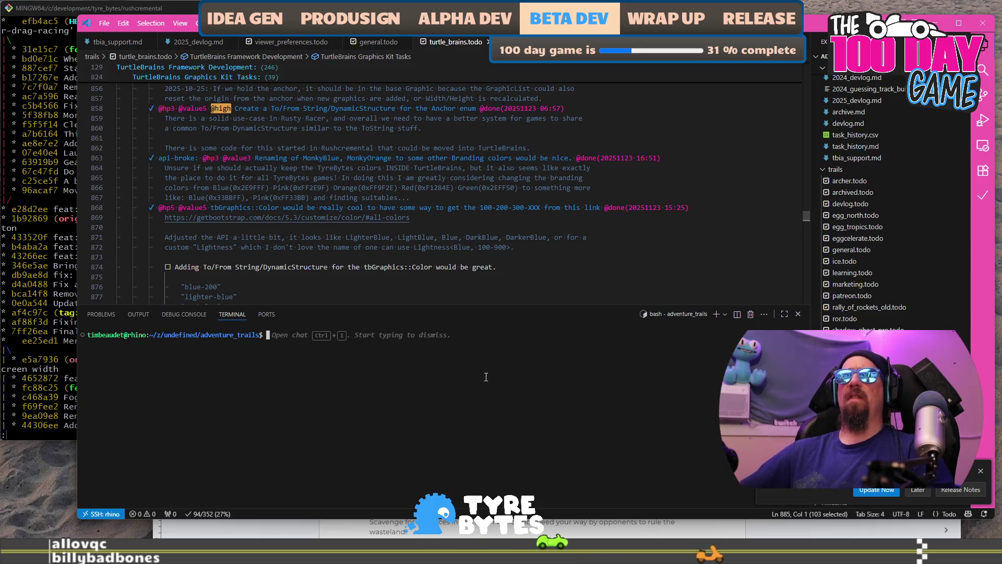
pyautogui.hotkey('alt', 'Tab')
pyautogui.hotkey('ctrl', 'w')
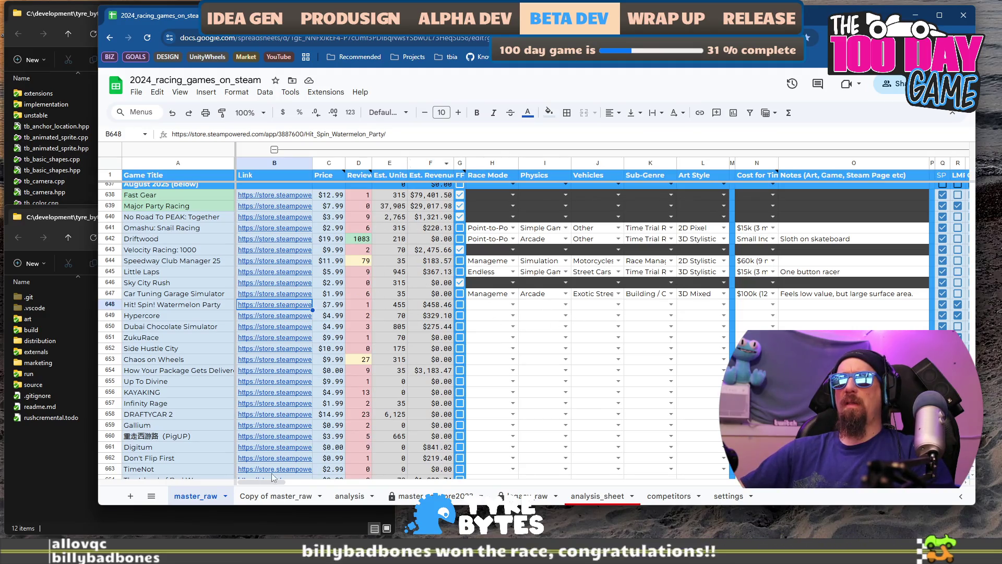
# Step: Widen the window to show columns S and T, then check No Road To PEAK's price and Driftwood's units formula
pyautogui.moveTo(272, 481)
pyautogui.mouseDown()
pyautogui.moveTo(330, 487)
pyautogui.moveTo(212, 483)
pyautogui.mouseUp()
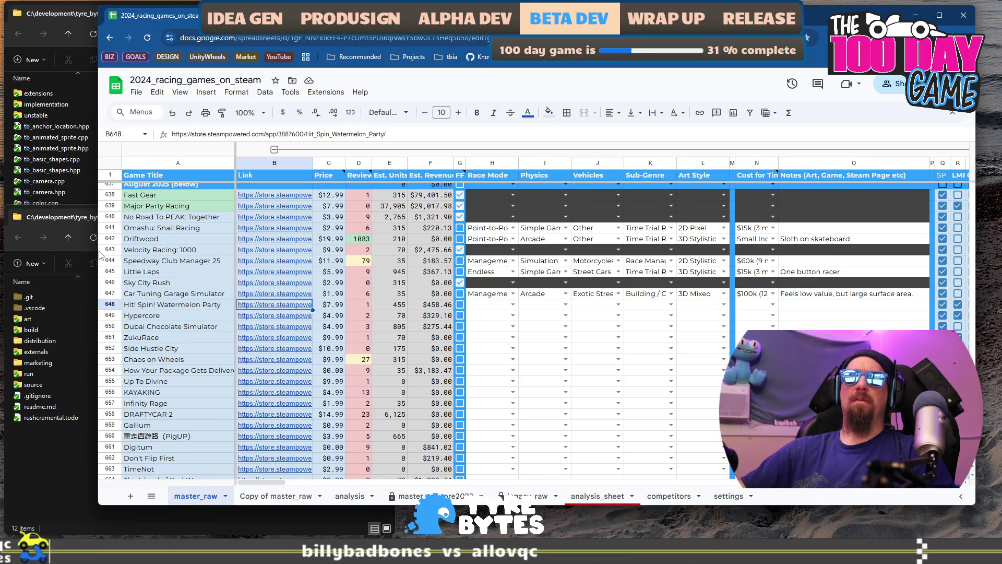
pyautogui.moveTo(95, 250); pyautogui.dragTo(73, 251)
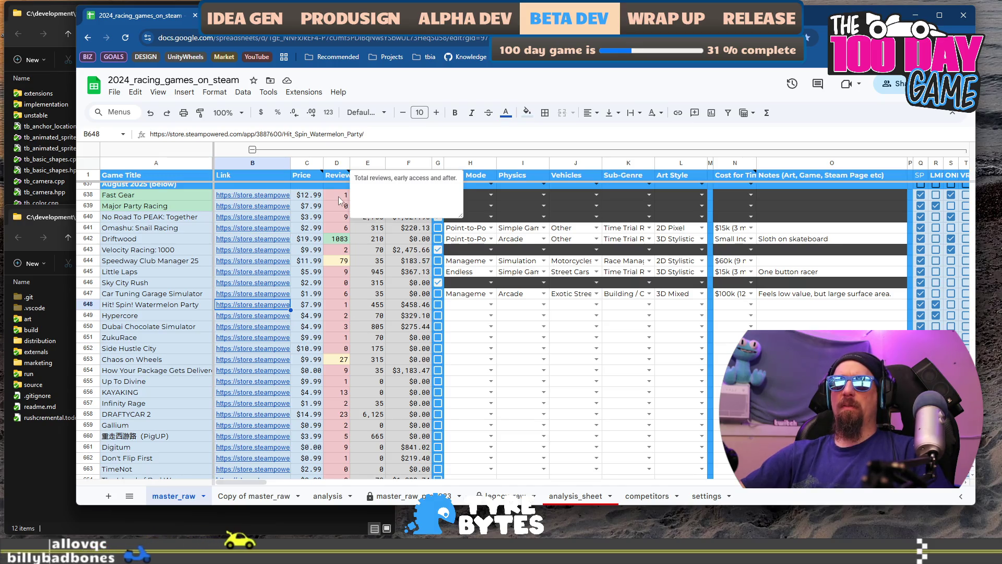
pyautogui.moveTo(338, 177)
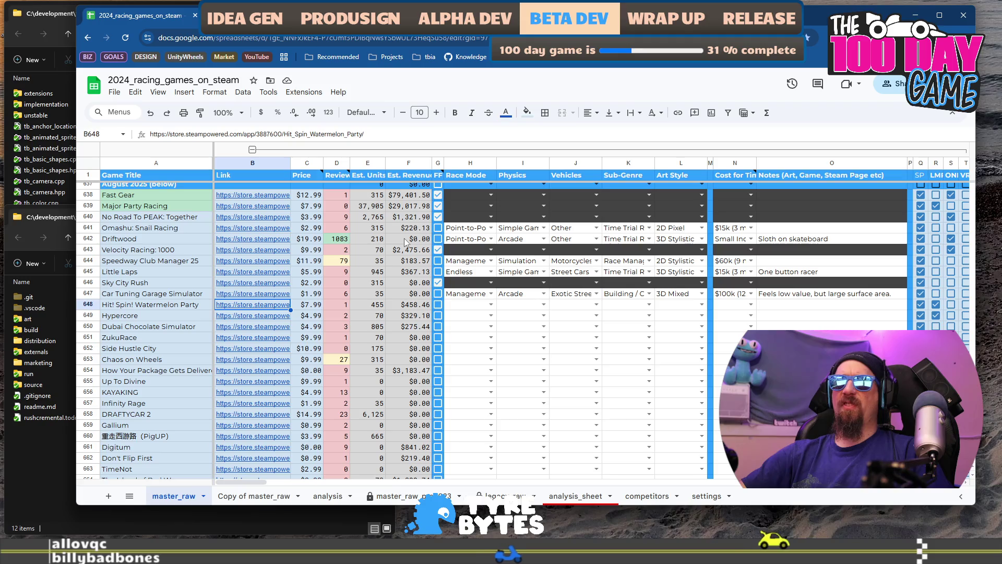
pyautogui.click(317, 217)
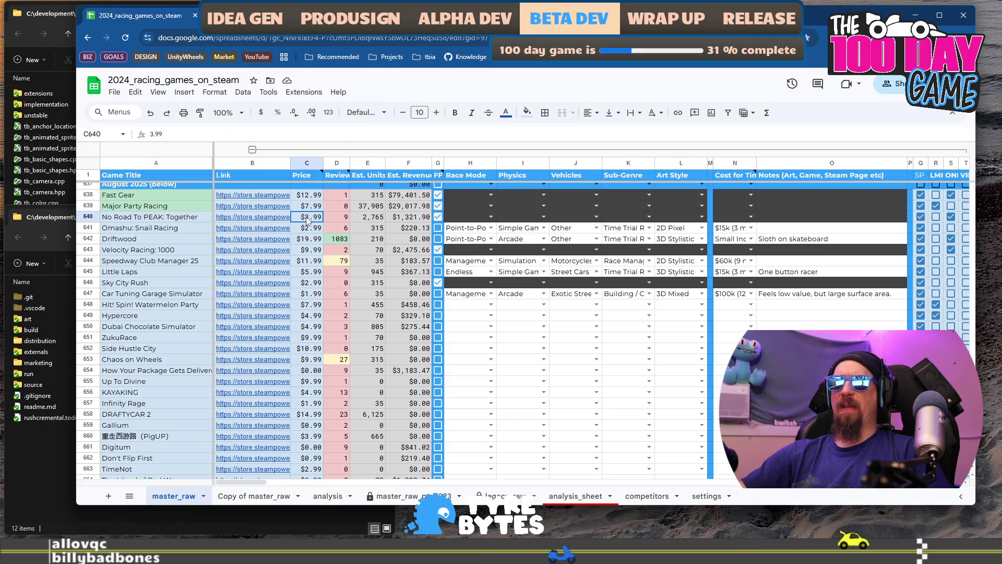
pyautogui.click(330, 242)
pyautogui.click(376, 242)
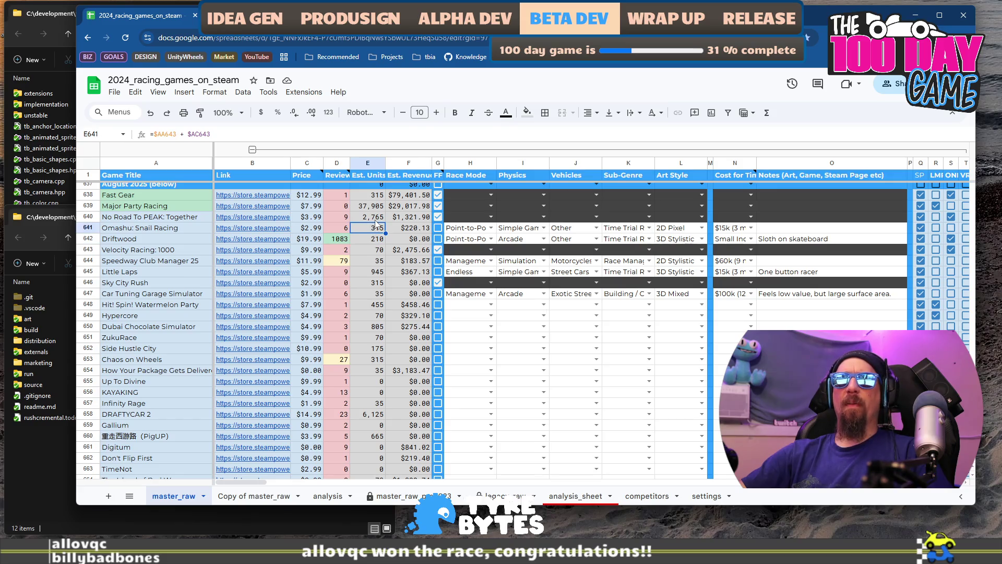
pyautogui.scroll(2, 377, 221)
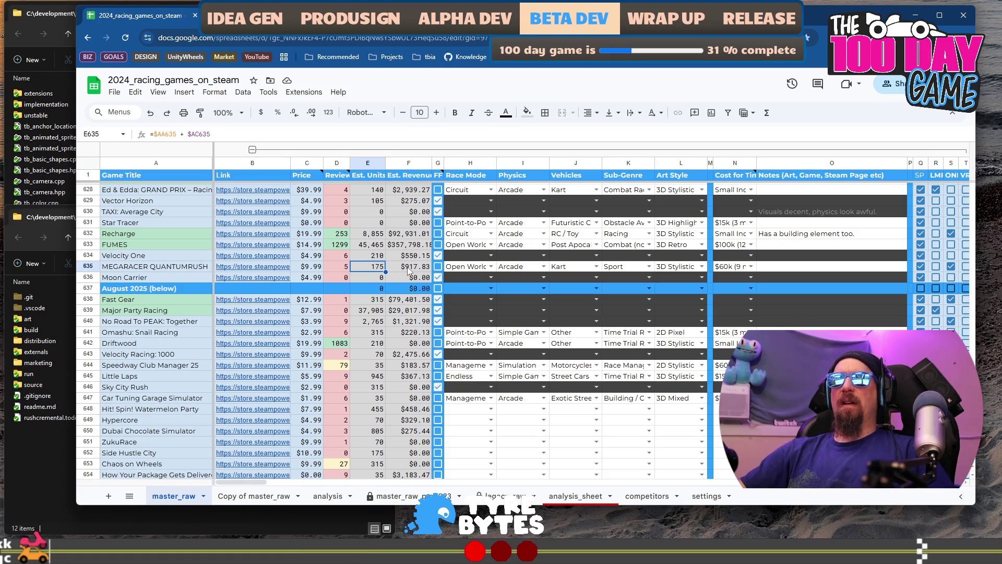
# Step: Fill row 635's Est. Units and revenue formulas down through row 861
pyautogui.moveTo(405, 271); pyautogui.dragTo(372, 271)
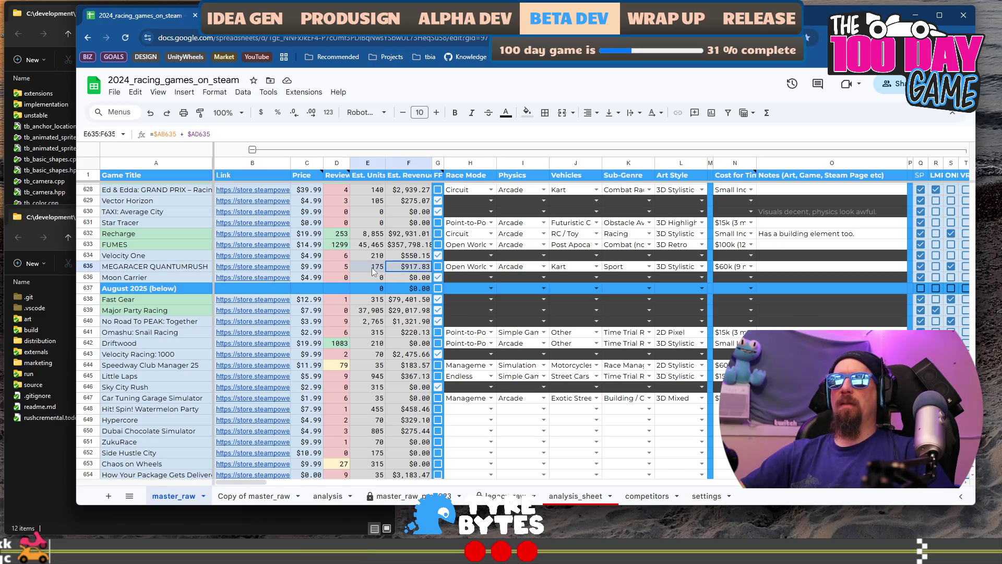
pyautogui.scroll(-20, 373, 271)
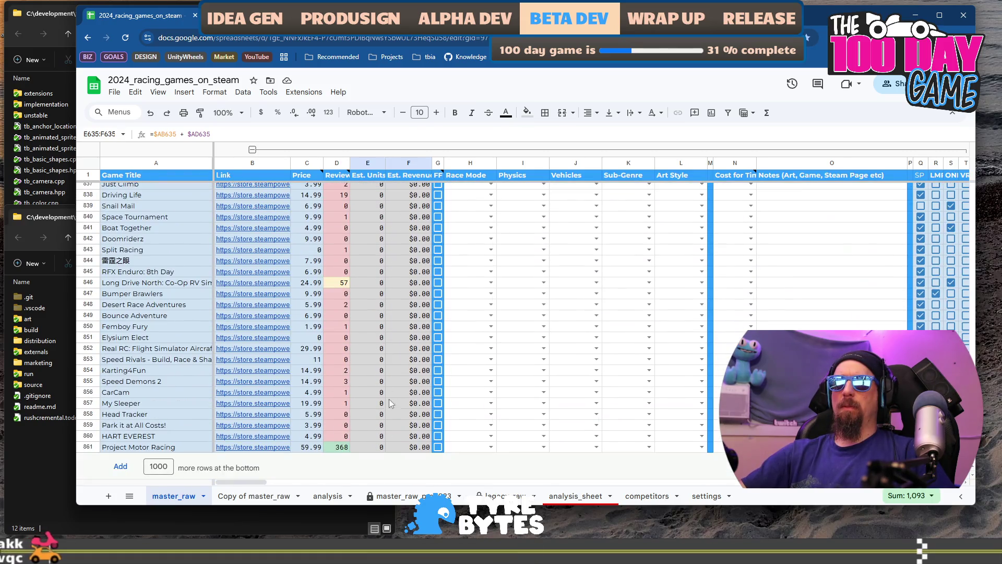
pyautogui.keyDown('shift'); pyautogui.click(374, 448); pyautogui.keyUp('shift')
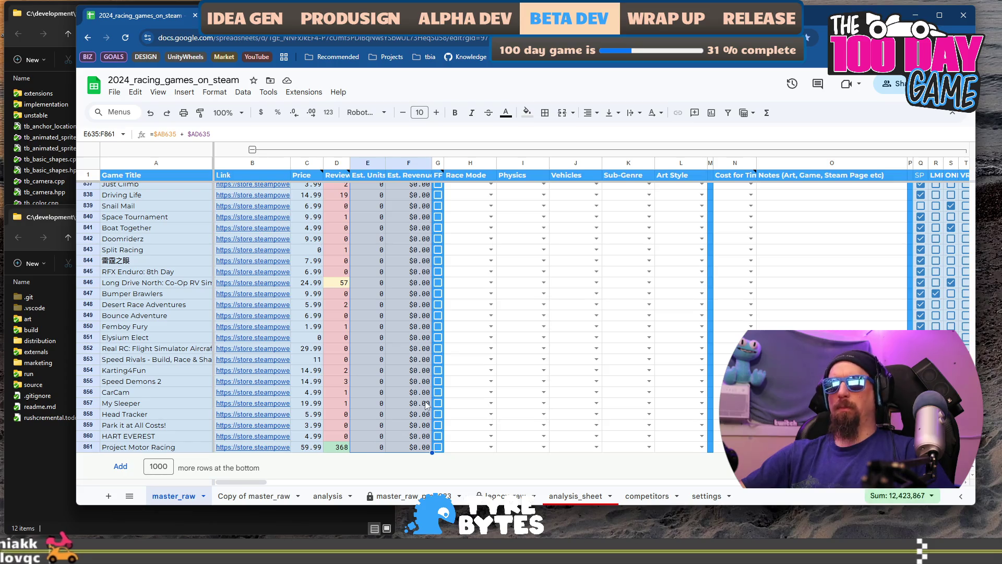
pyautogui.hotkey('ctrl', 'v')
pyautogui.scroll(2, 398, 357)
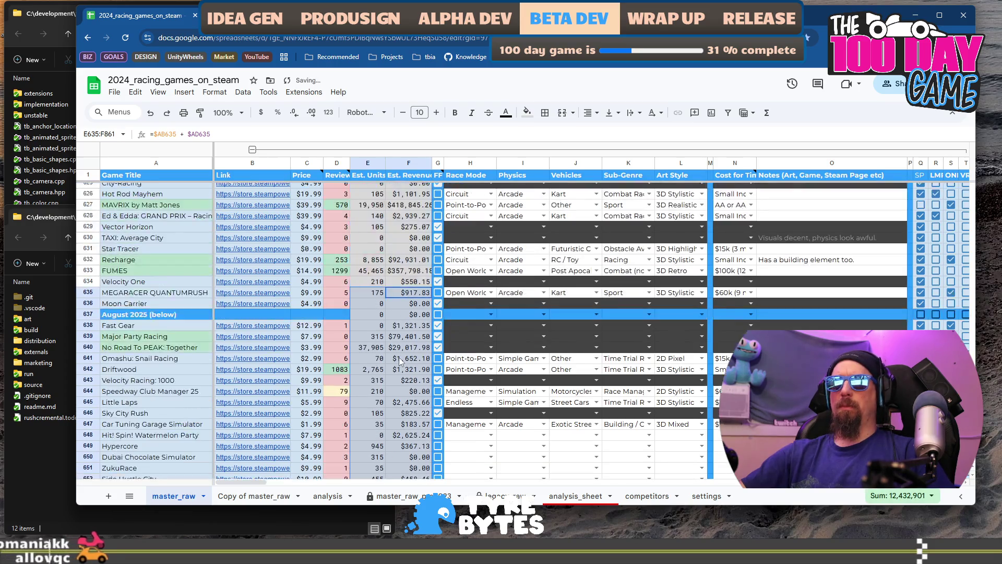
# Step: Fill the August 2025 divider cells through F637 with the matching blue
pyautogui.click(337, 315)
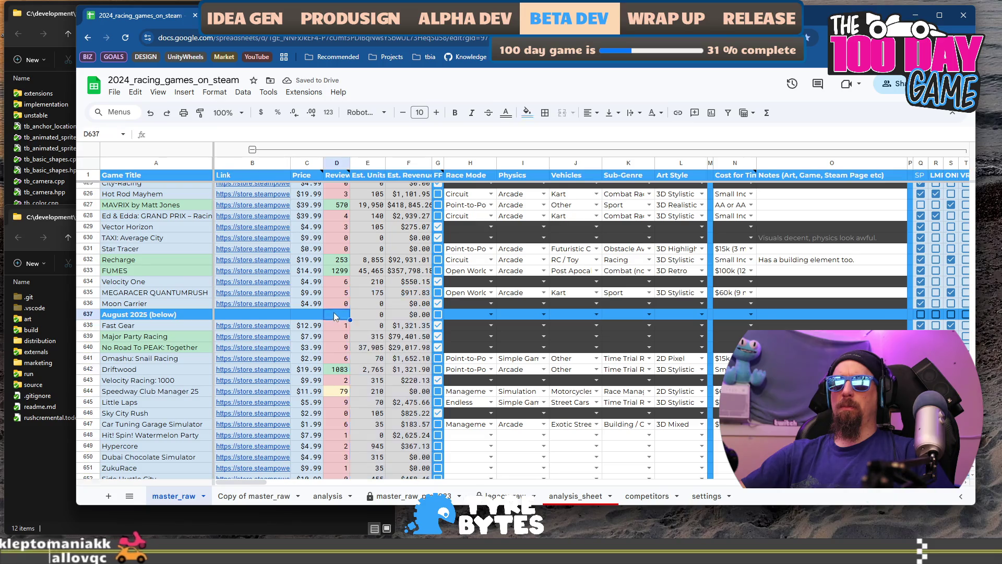
pyautogui.keyDown('shift'); pyautogui.click(414, 316); pyautogui.keyUp('shift')
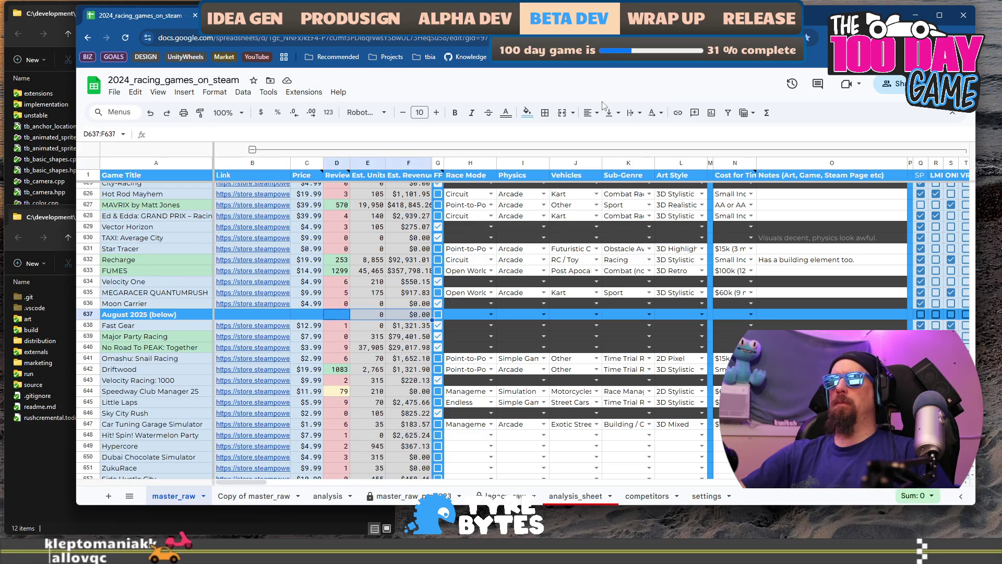
pyautogui.click(528, 112)
pyautogui.click(531, 289)
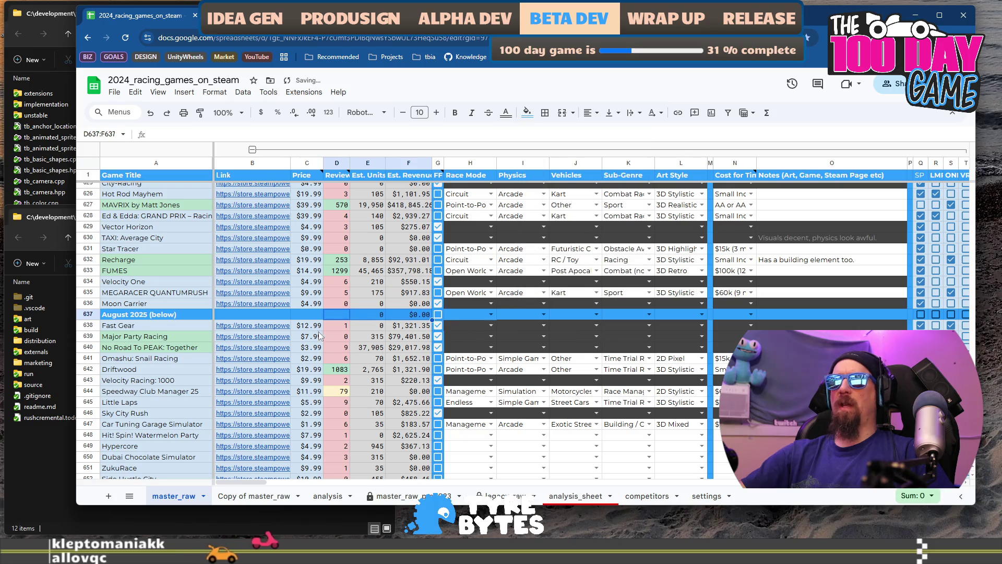
pyautogui.click(295, 313)
# Step: Step across Driftwood's row to check its early-access units and release date
pyautogui.scroll(-2, 410, 317)
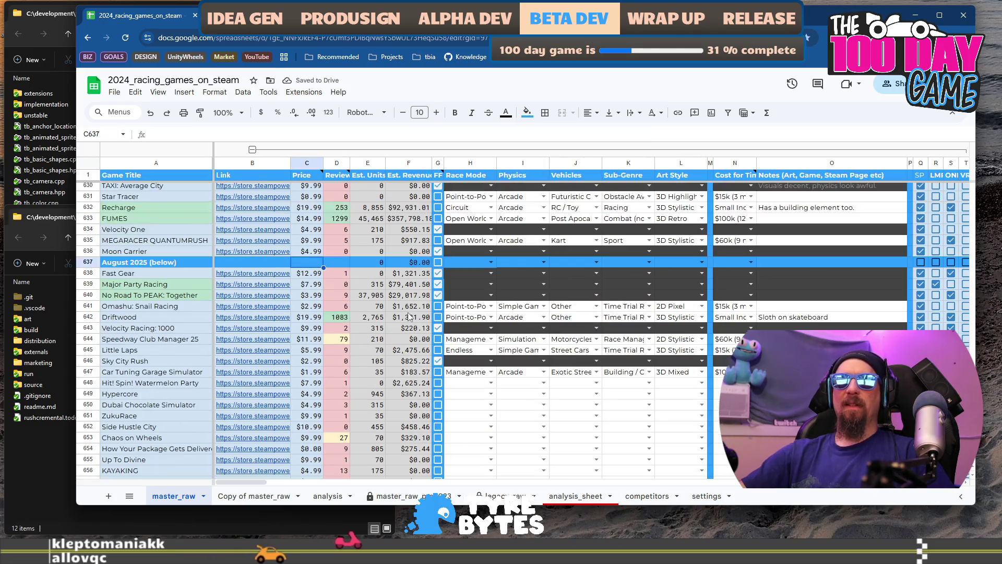
pyautogui.scroll(-2, 410, 311)
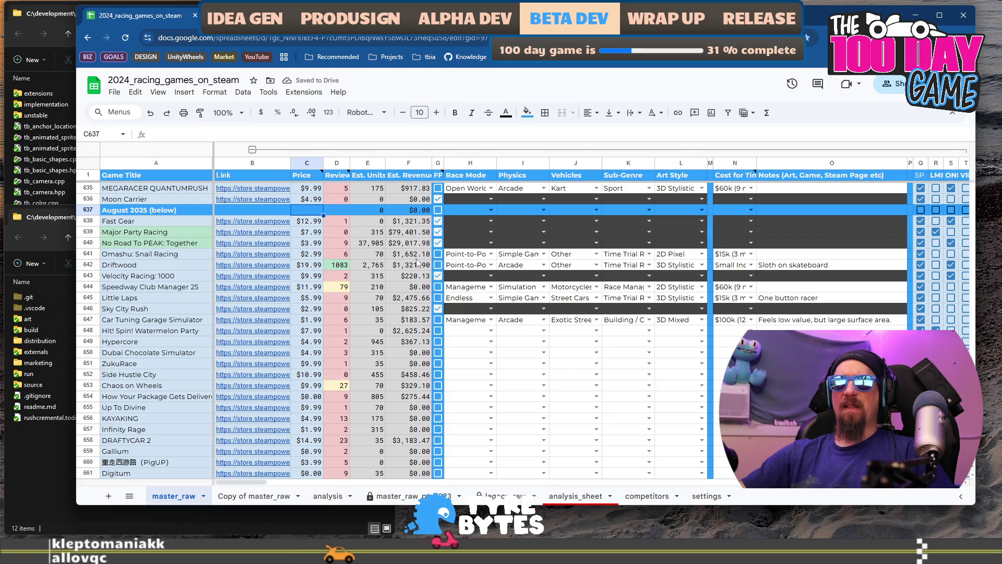
pyautogui.press('Down')
pyautogui.press('Down')
pyautogui.press('Down')
pyautogui.press('Right')
pyautogui.press('Right')
pyautogui.press('Right')
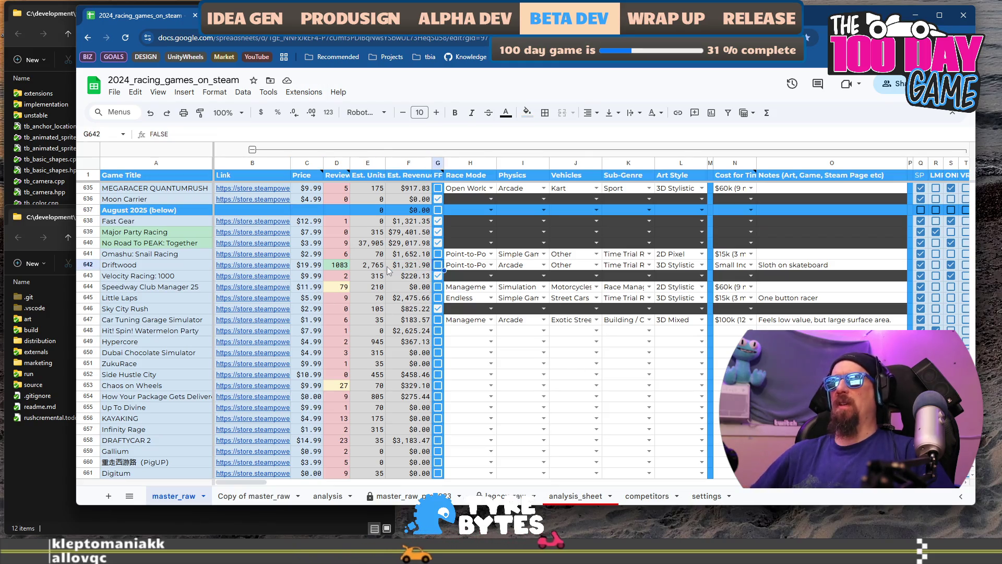
pyautogui.press('Right')
pyautogui.press('Right')
pyautogui.press('Right')
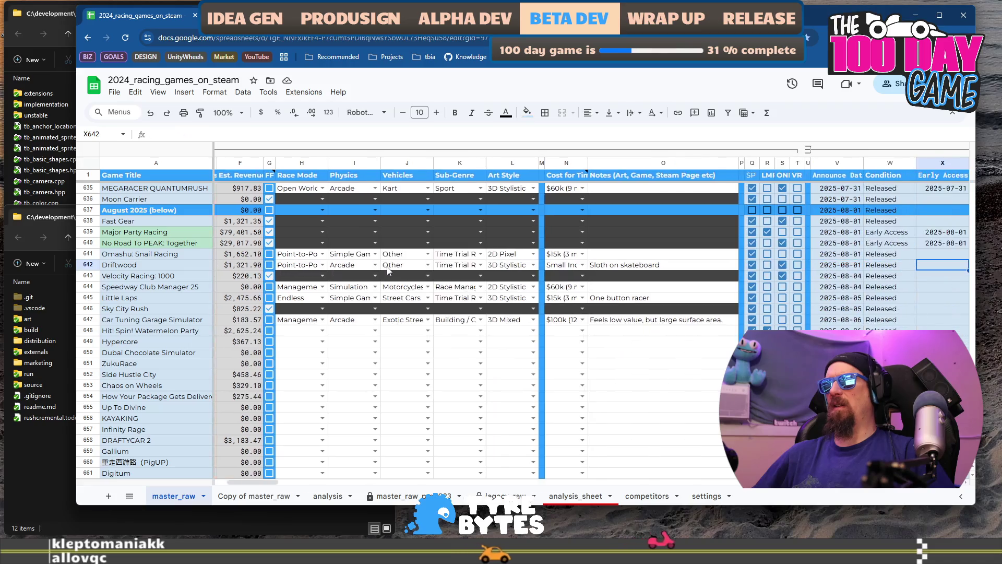
pyautogui.press('Right')
pyautogui.press('Right')
pyautogui.press('Right')
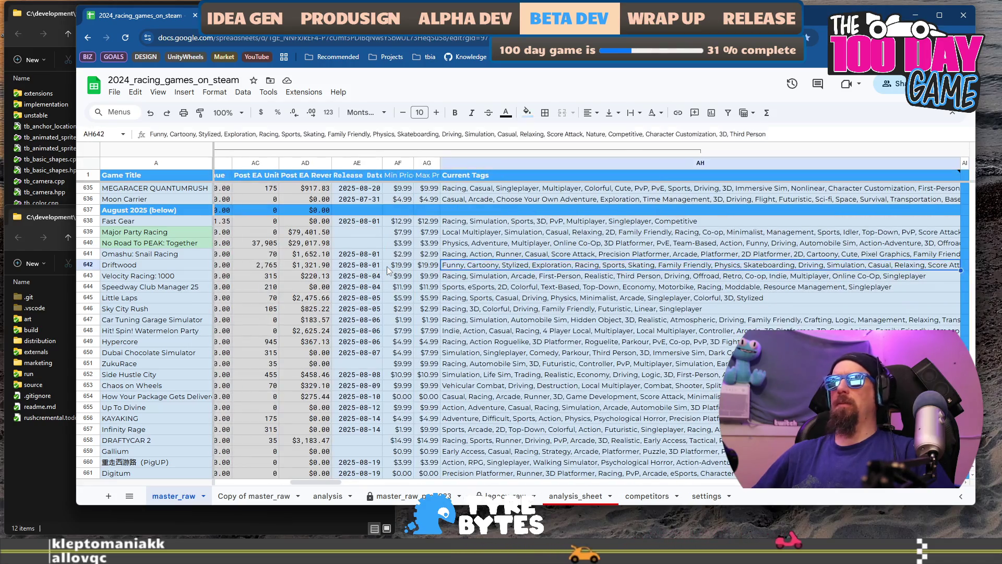
pyautogui.press('Left')
pyautogui.press('Left')
pyautogui.press('Left')
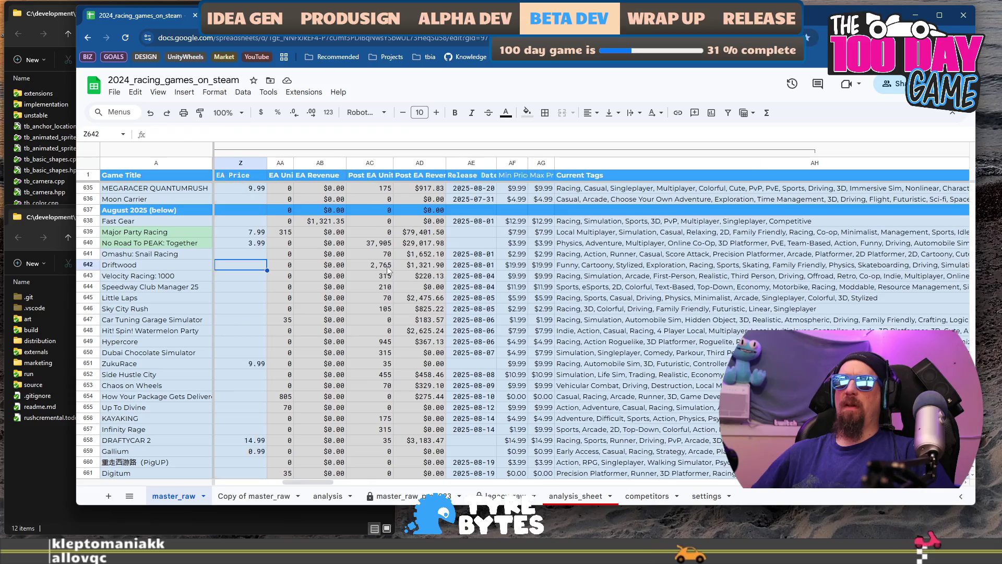
pyautogui.scroll(5, 362, 281)
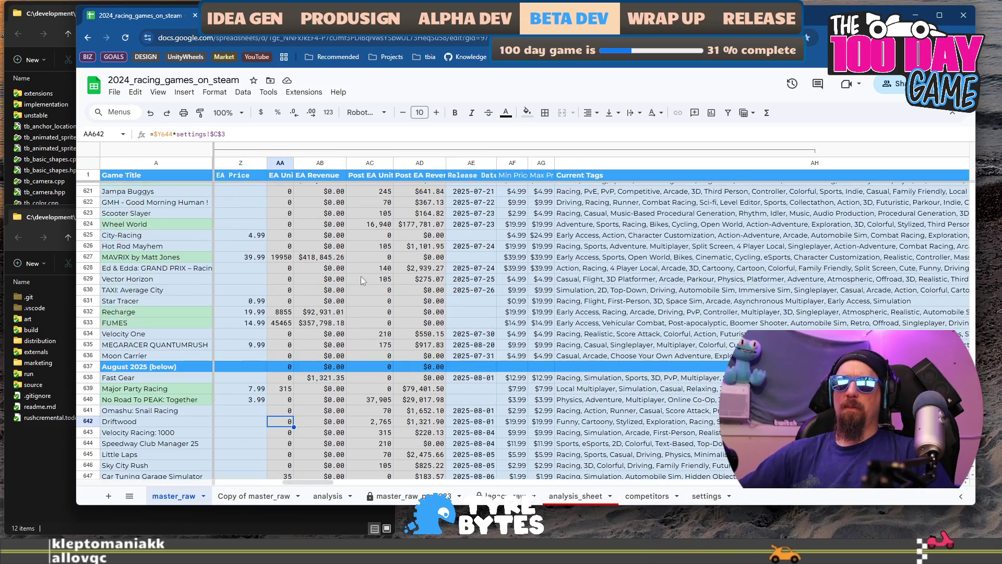
# Step: Paste FUMES's four estimate formulas down through row 861
pyautogui.click(280, 323)
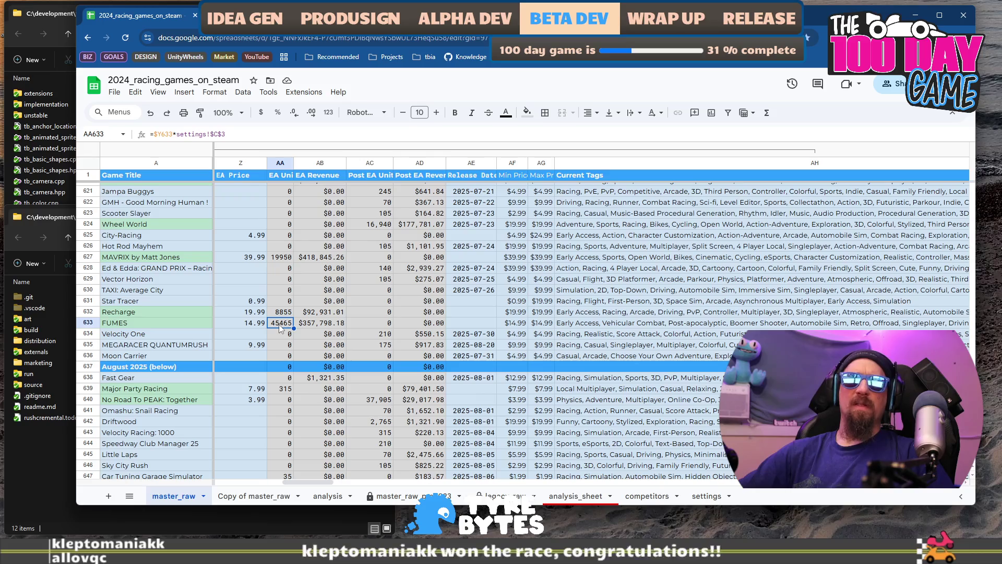
pyautogui.keyDown('shift'); pyautogui.click(410, 326); pyautogui.keyUp('shift')
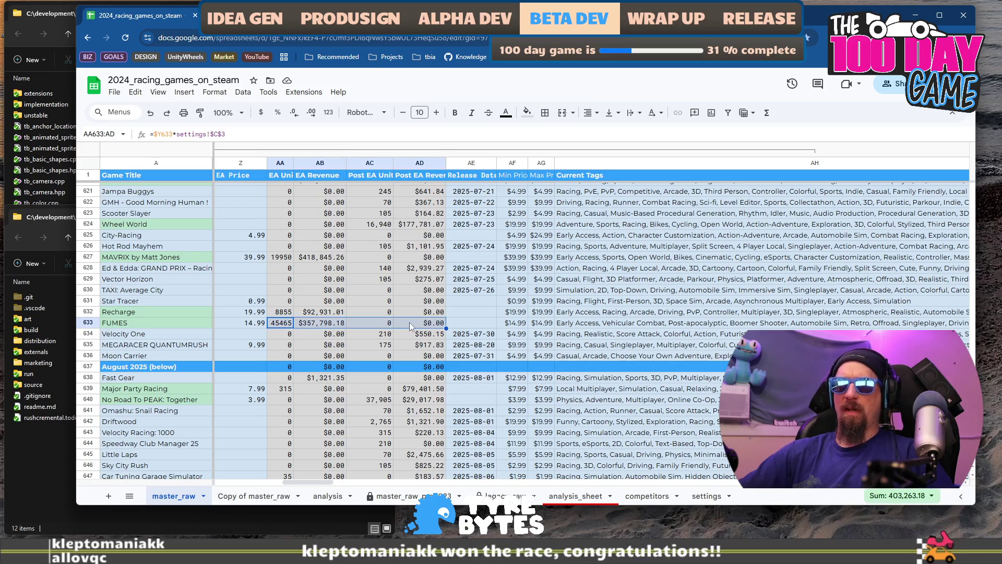
pyautogui.scroll(-20, 405, 324)
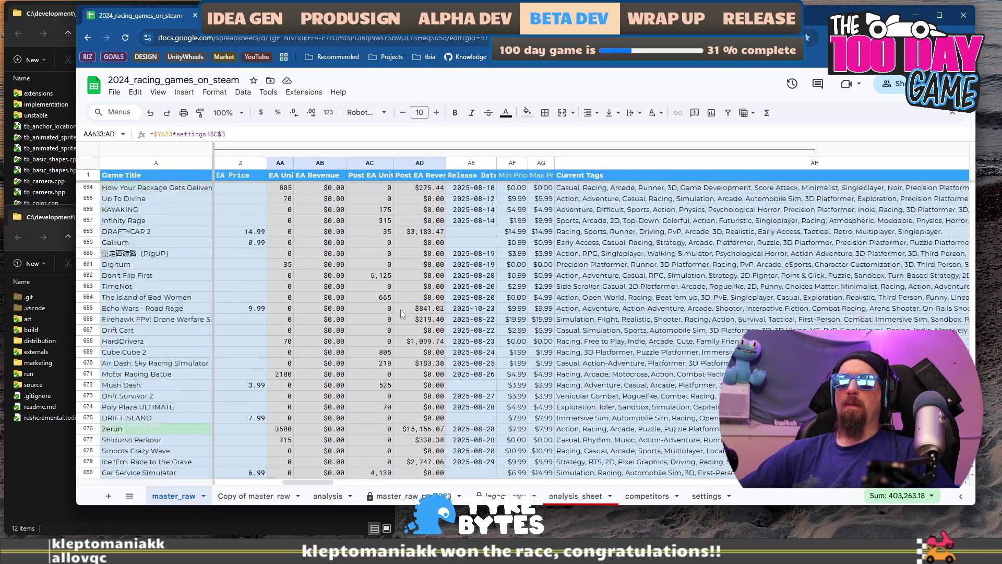
pyautogui.scroll(-10, 354, 337)
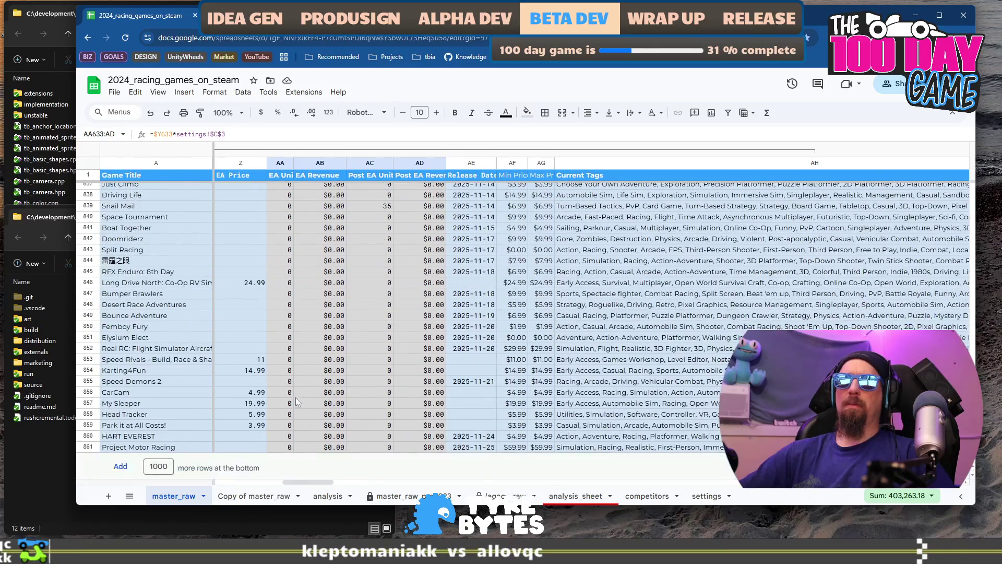
pyautogui.keyDown('shift'); pyautogui.click(282, 447); pyautogui.keyUp('shift')
pyautogui.keyDown('shift'); pyautogui.click(410, 448); pyautogui.keyUp('shift')
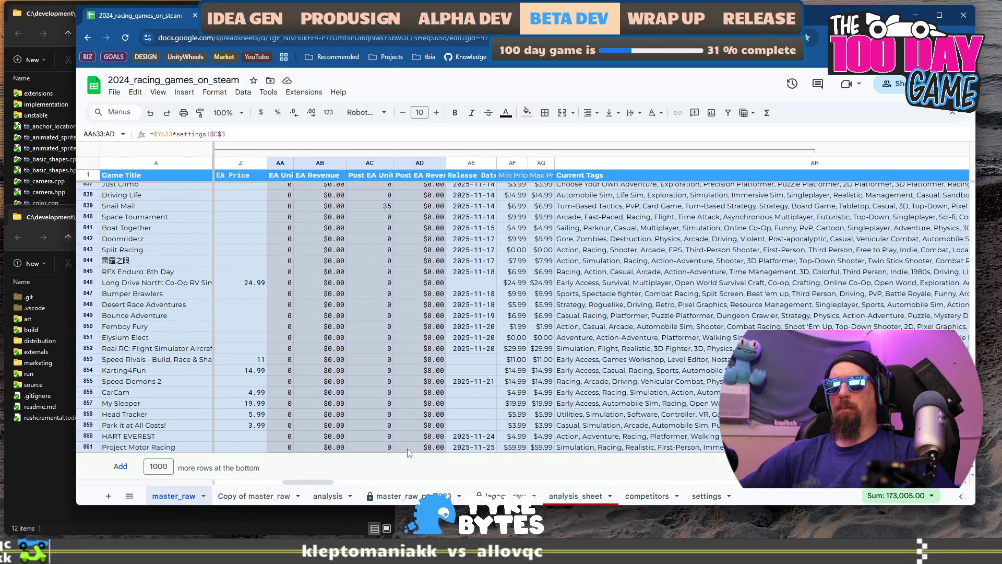
pyautogui.hotkey('ctrl', 'v')
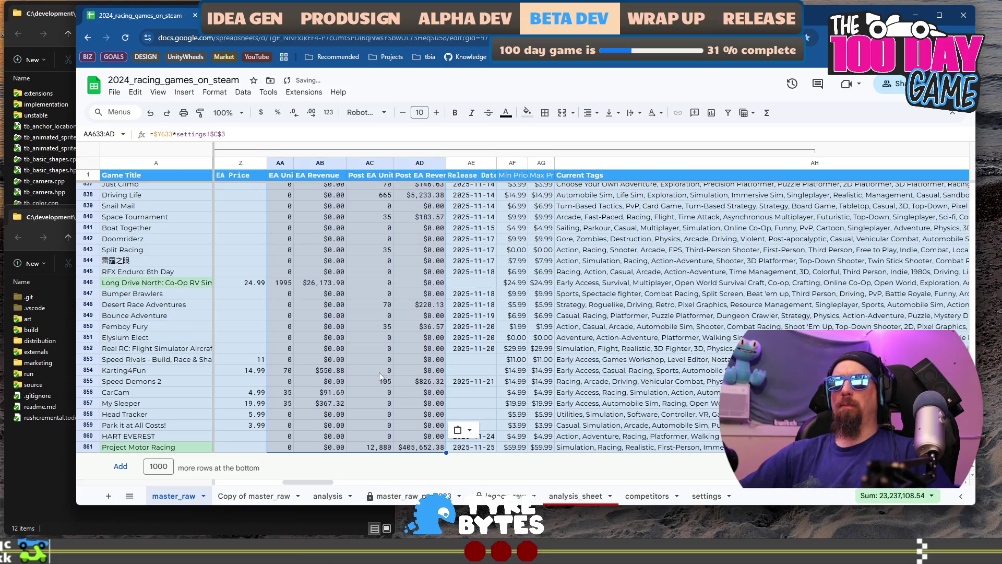
pyautogui.press('Home')
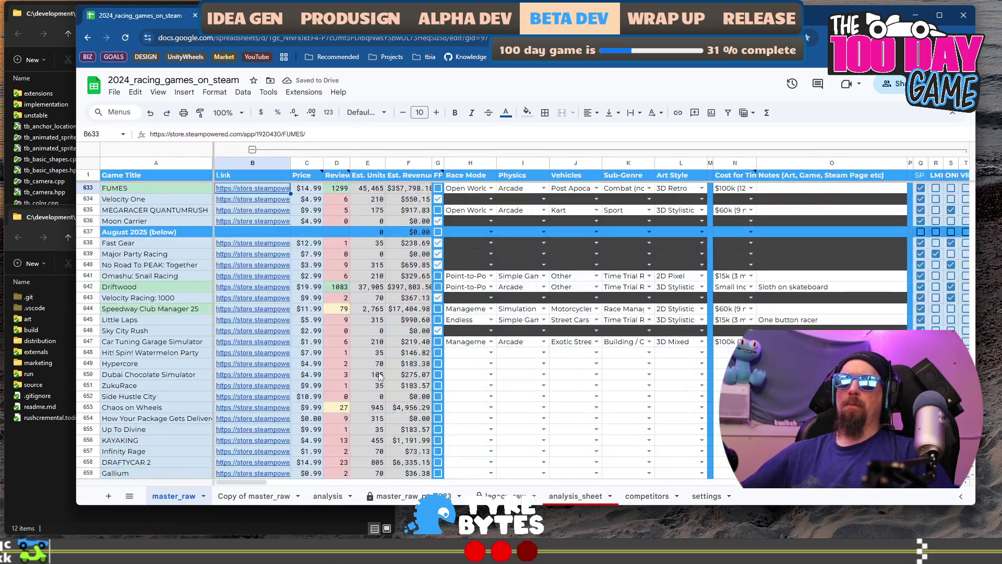
pyautogui.click(157, 287)
pyautogui.moveTo(254, 287)
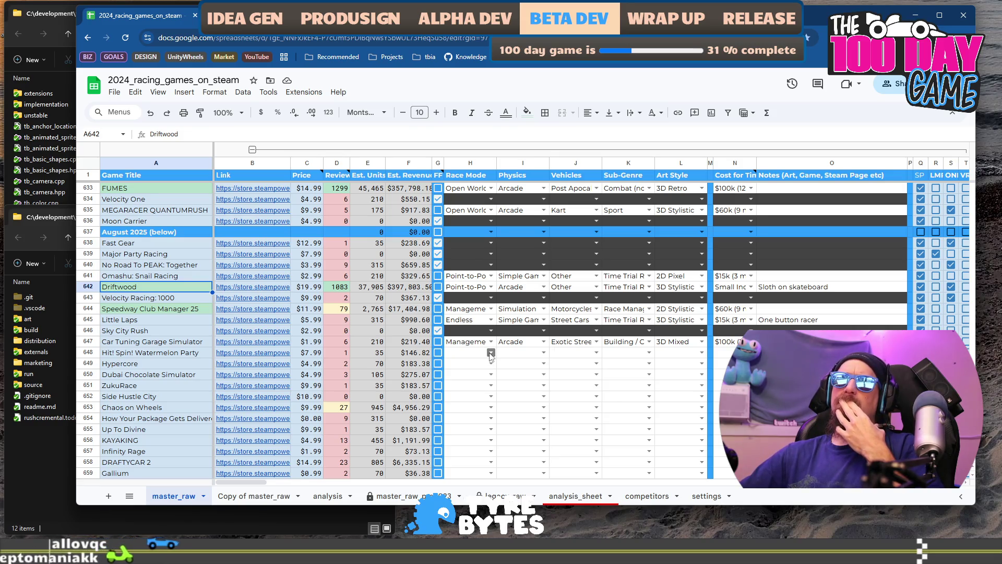
pyautogui.click(356, 233)
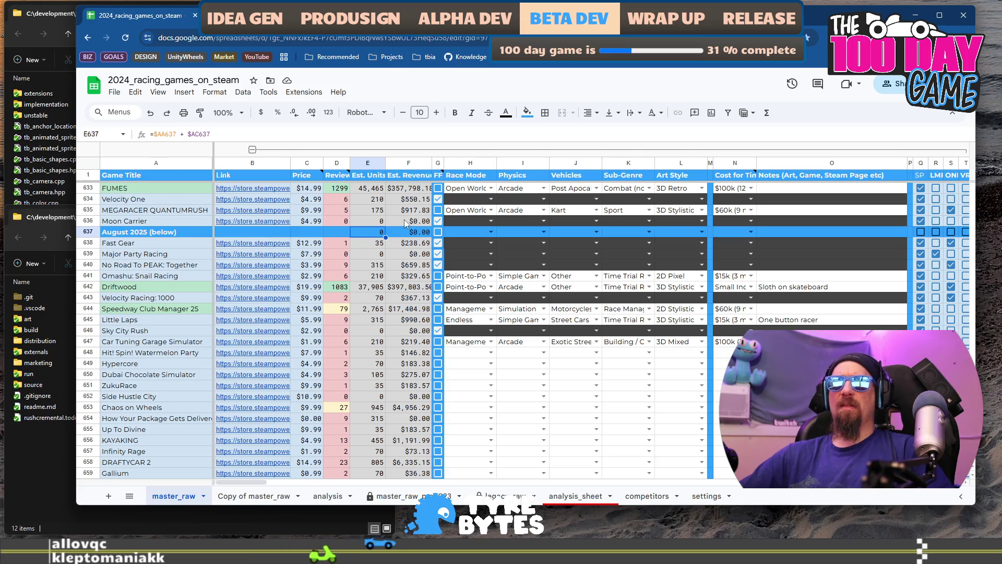
pyautogui.click(417, 230)
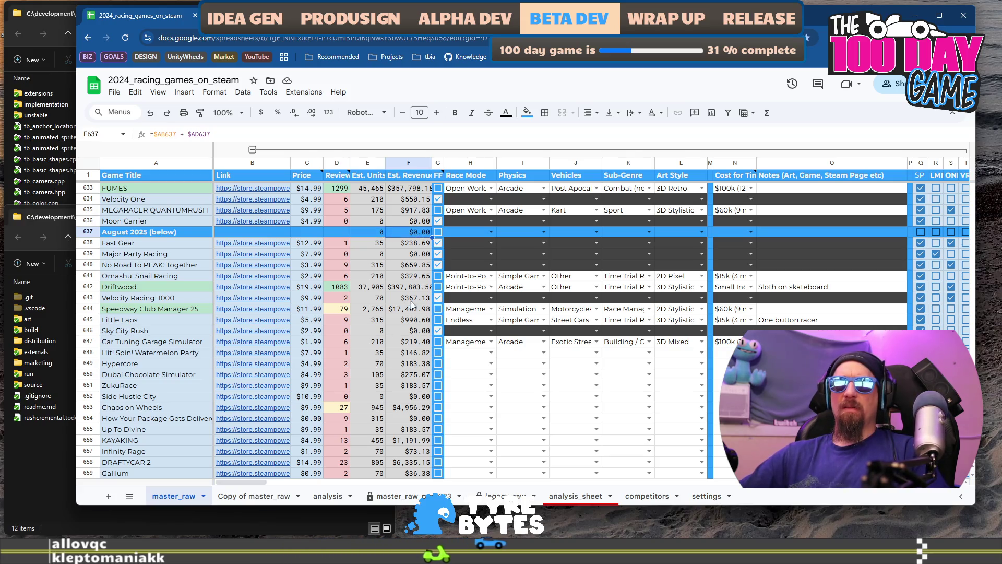
pyautogui.moveTo(251, 480)
pyautogui.mouseDown()
pyautogui.moveTo(293, 487)
pyautogui.moveTo(284, 486)
pyautogui.mouseUp()
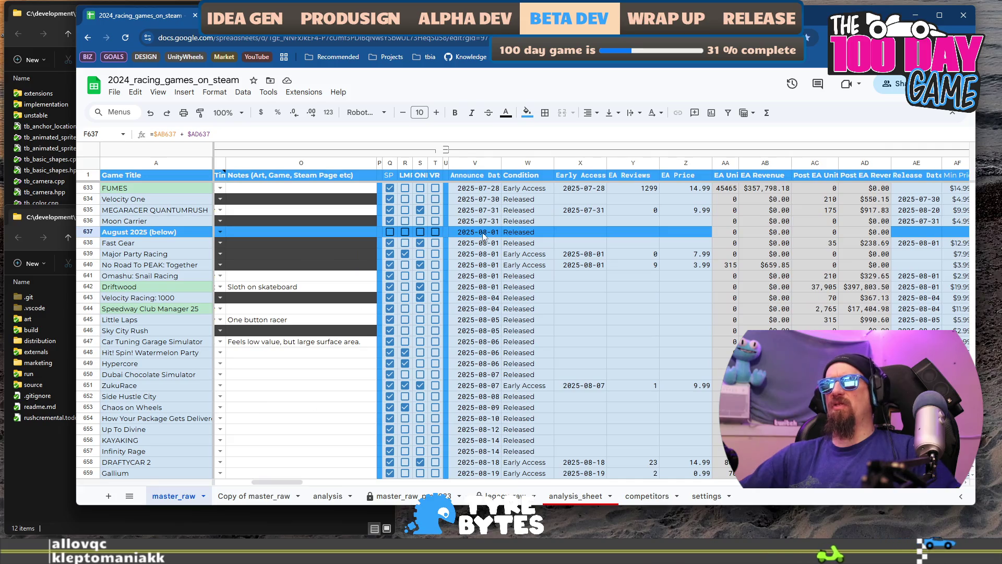
# Step: Clear the announce date in V637 and the early-access estimates in AA637–AC637 of the August 2025 row
pyautogui.click(496, 232)
pyautogui.press('Delete')
pyautogui.click(528, 236)
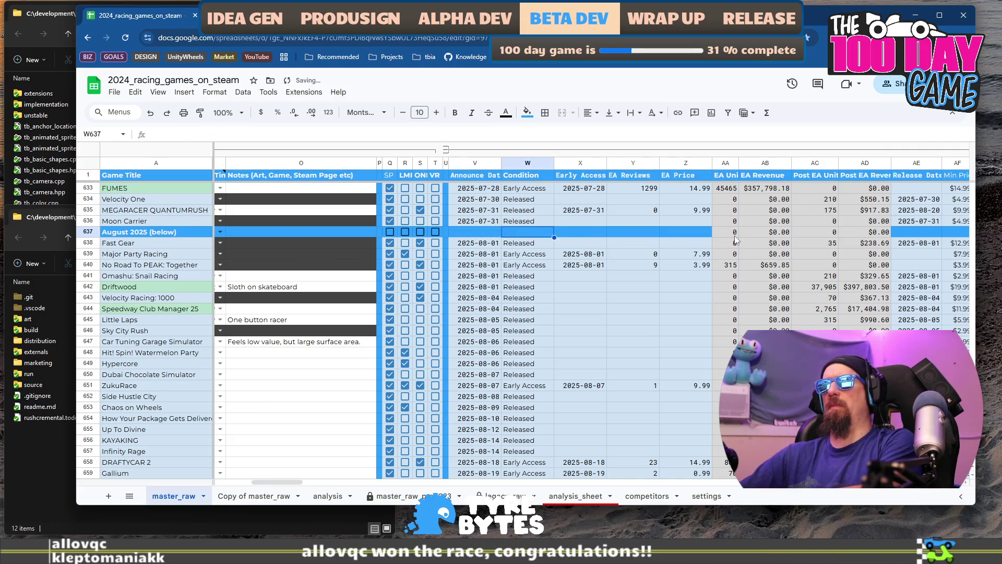
pyautogui.click(728, 232)
pyautogui.press('Delete')
pyautogui.click(778, 232)
pyautogui.press('Delete')
pyautogui.click(825, 232)
pyautogui.press('Delete')
pyautogui.click(877, 232)
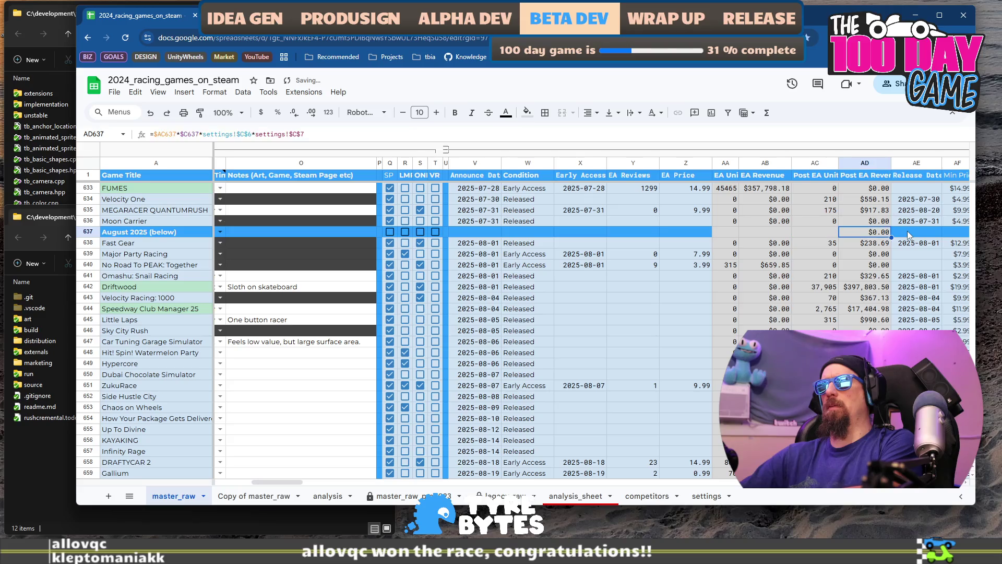
pyautogui.moveTo(292, 484)
pyautogui.mouseDown()
pyautogui.moveTo(412, 482)
pyautogui.moveTo(357, 479)
pyautogui.mouseUp()
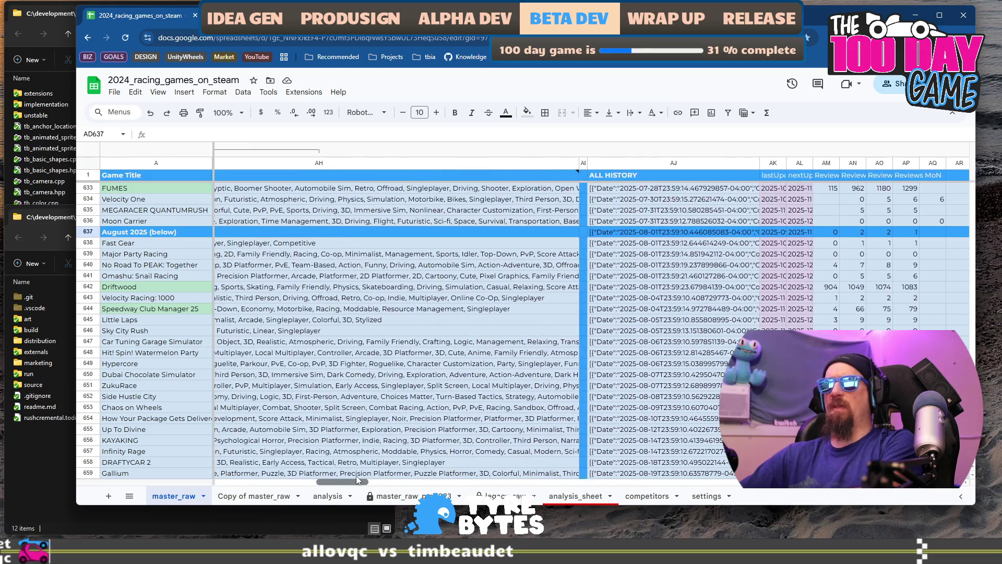
# Step: Inspect the ALL HISTORY entries for the August 2025 row, Moon Carrier and Fast Gear
pyautogui.click(651, 233)
pyautogui.click(720, 137)
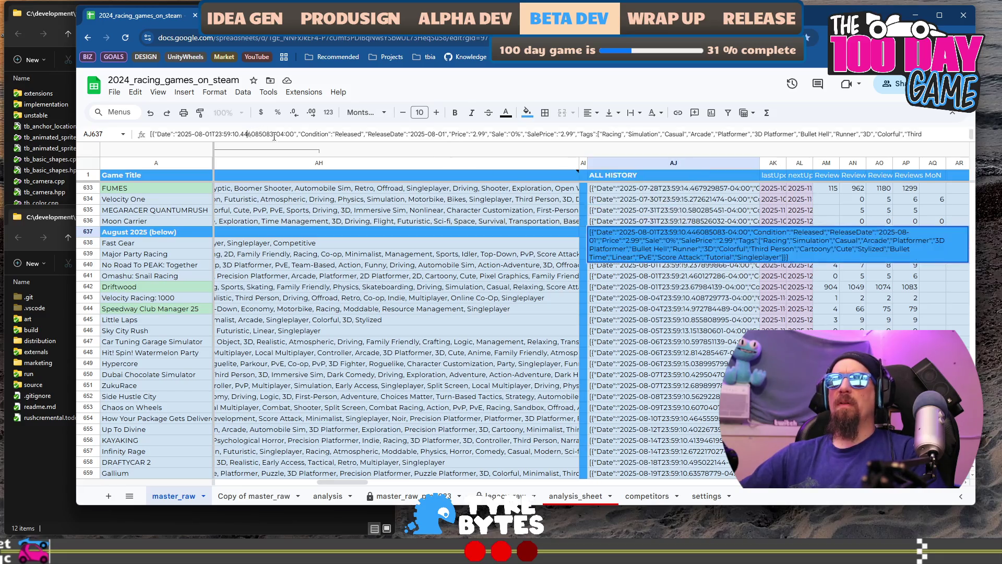
pyautogui.hotkey('ctrl', 'a')
pyautogui.scroll(3, 581, 174)
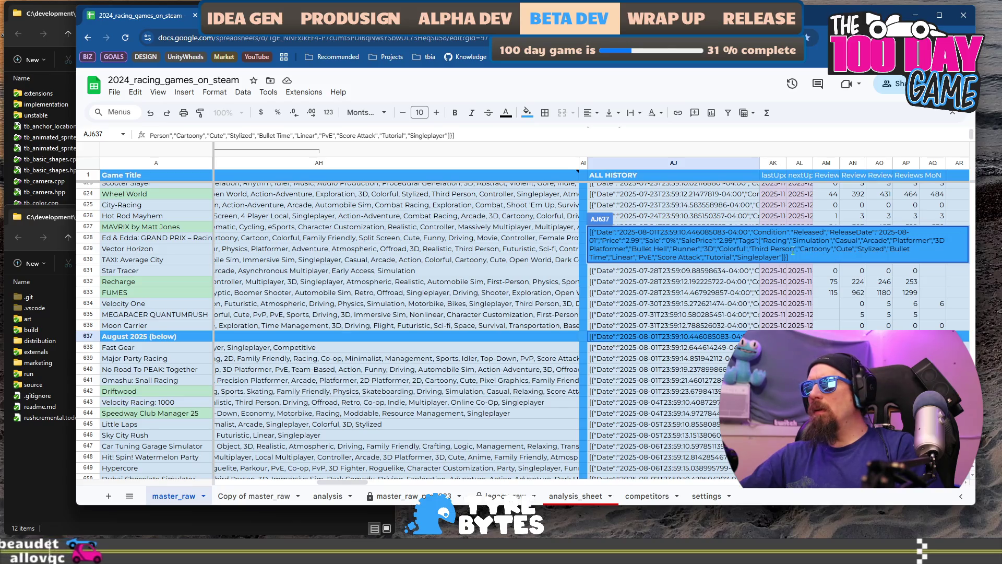
pyautogui.click(686, 328)
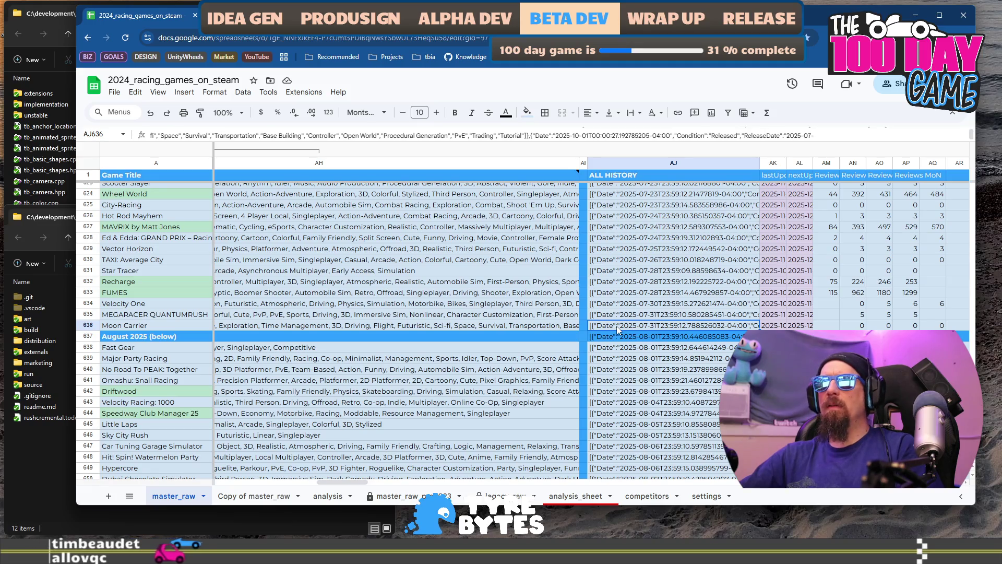
pyautogui.click(622, 350)
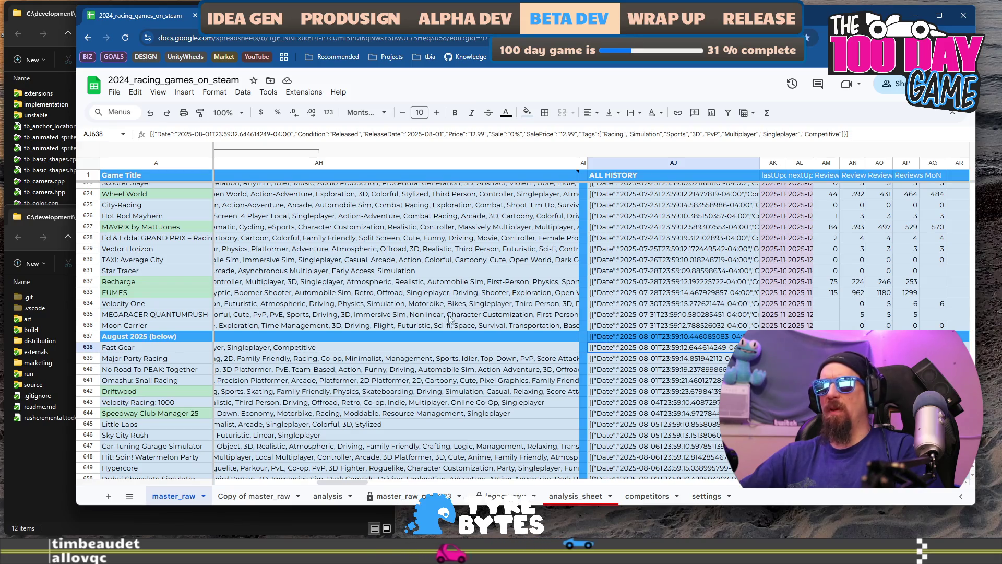
# Step: Read the tags of Velocity One, Moon Carrier and MEGARACER QUANTUMRUSH, and return to column B
pyautogui.click(302, 307)
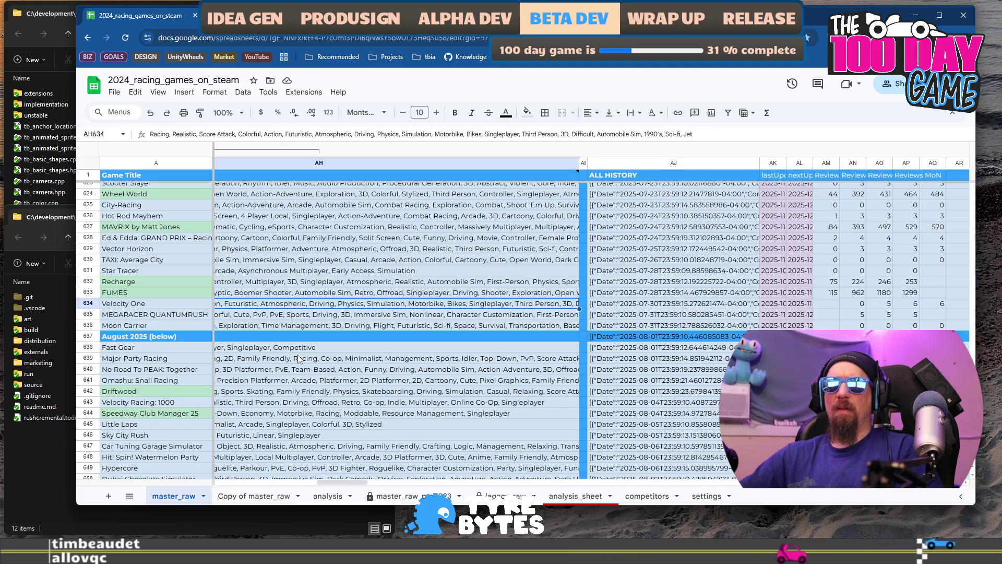
pyautogui.click(292, 325)
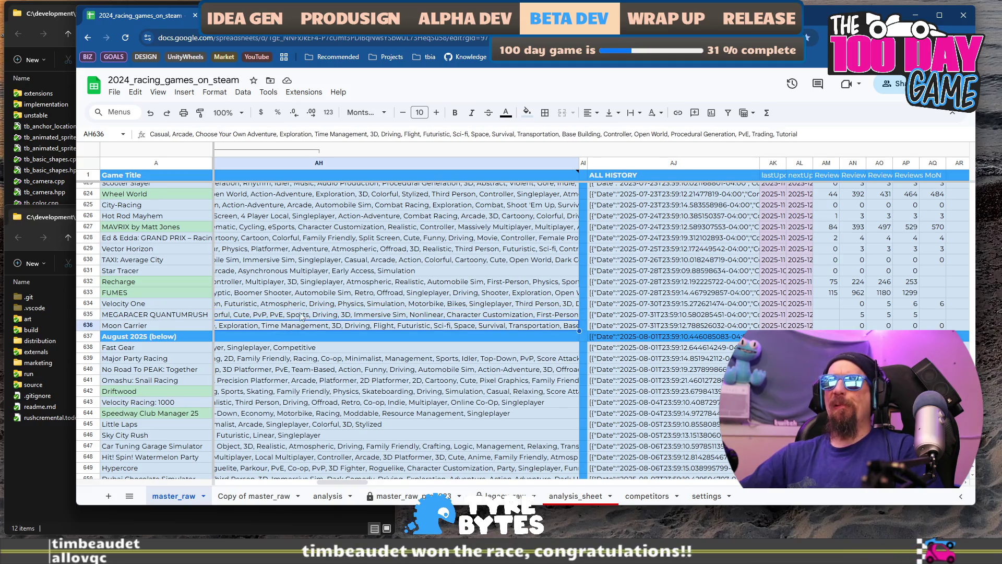
pyautogui.click(319, 315)
pyautogui.press('Up')
pyautogui.press('Up')
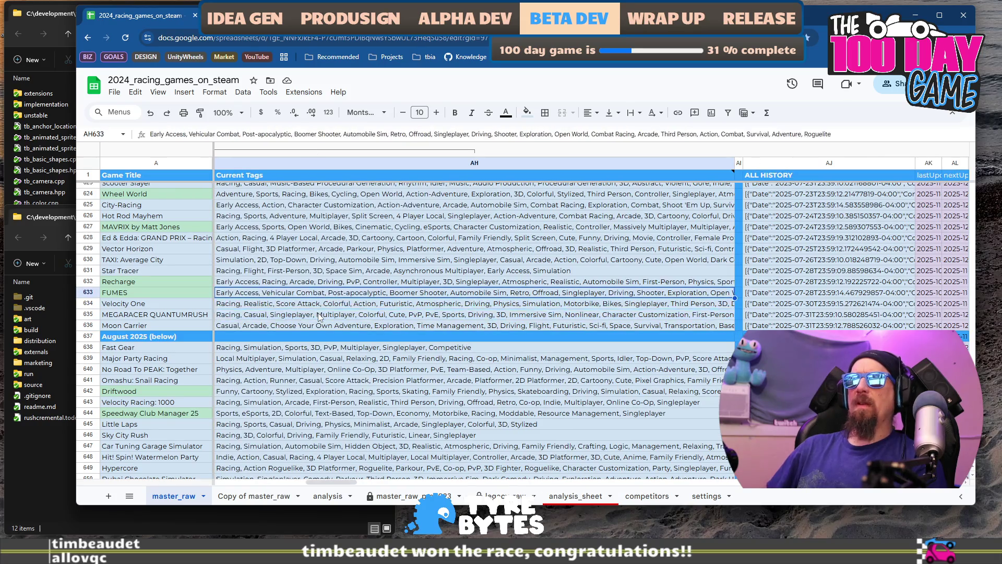
pyautogui.press('Down')
pyautogui.press('Down')
pyautogui.press('Down')
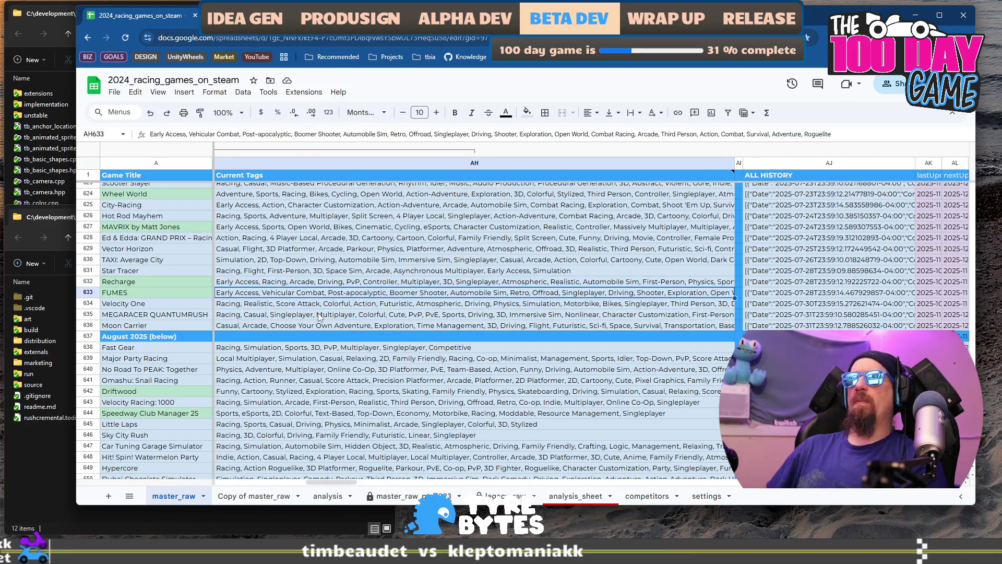
pyautogui.press('Right')
pyautogui.press('Right')
pyautogui.press('Up')
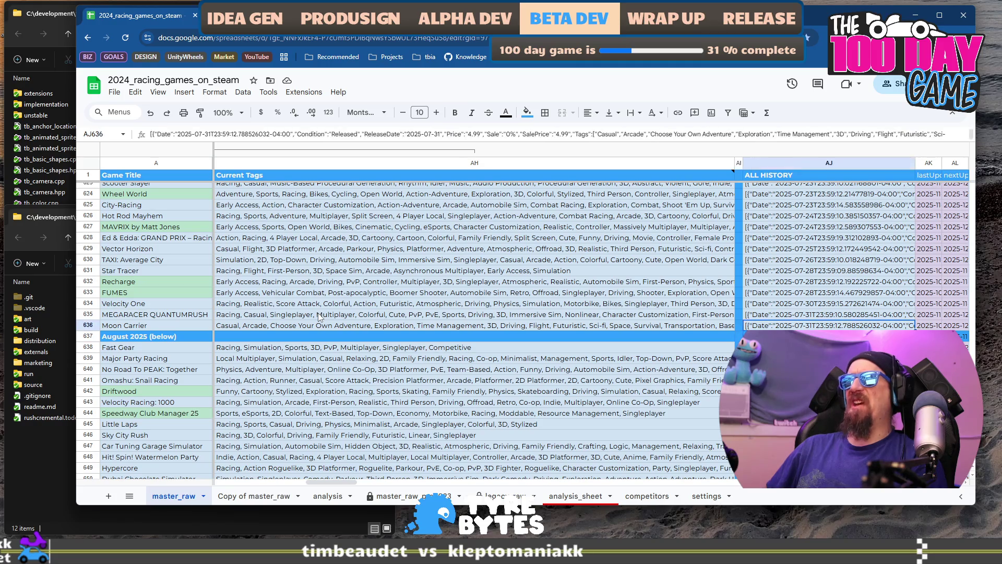
pyautogui.press('Down')
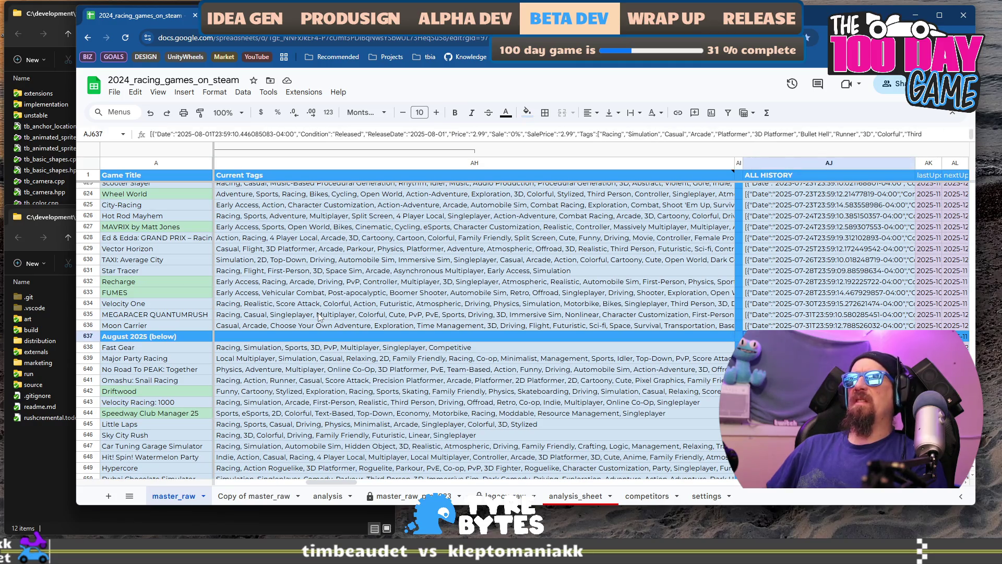
pyautogui.press('Home')
pyautogui.press('Right')
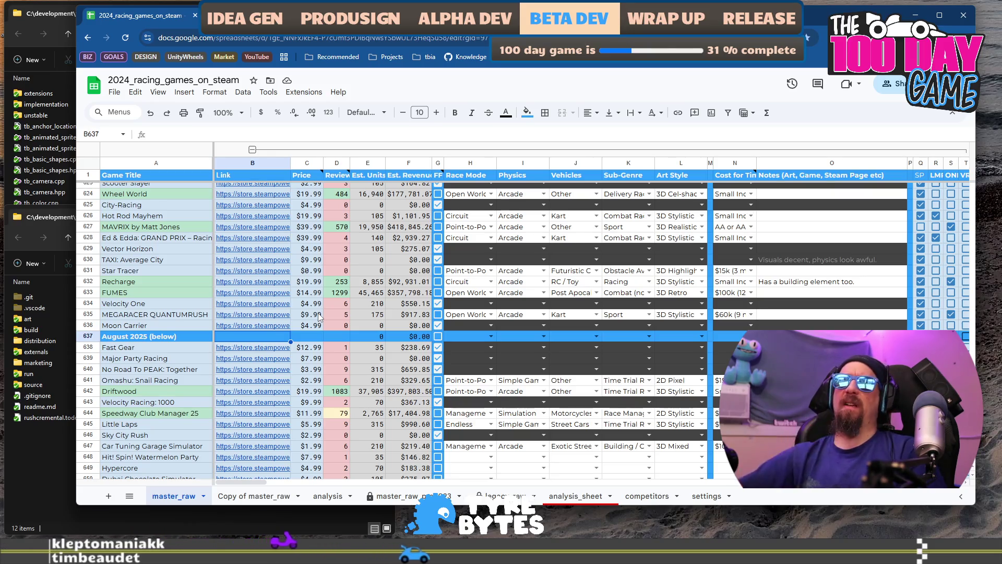
pyautogui.scroll(-3, 403, 330)
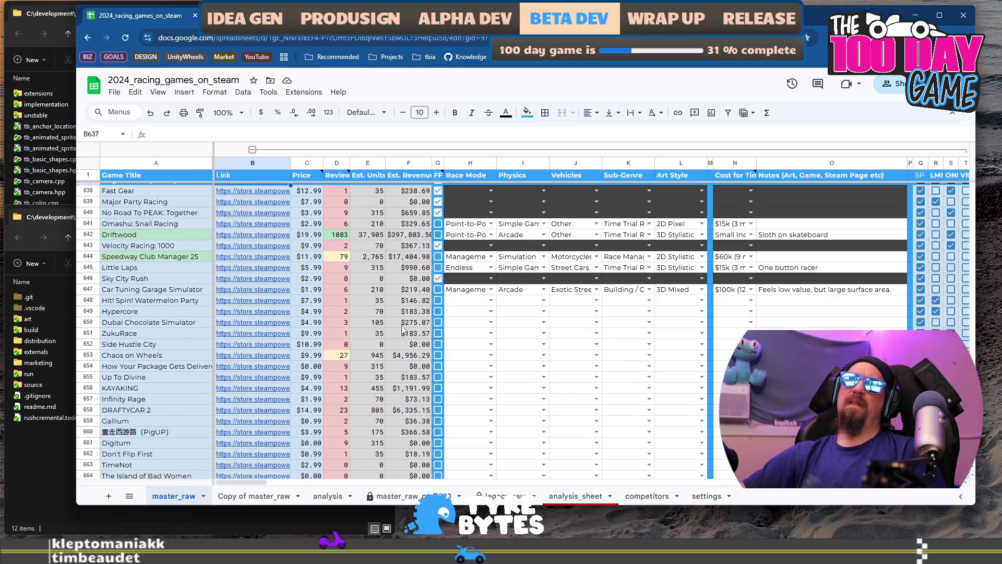
pyautogui.click(469, 304)
pyautogui.scroll(-10, 587, 319)
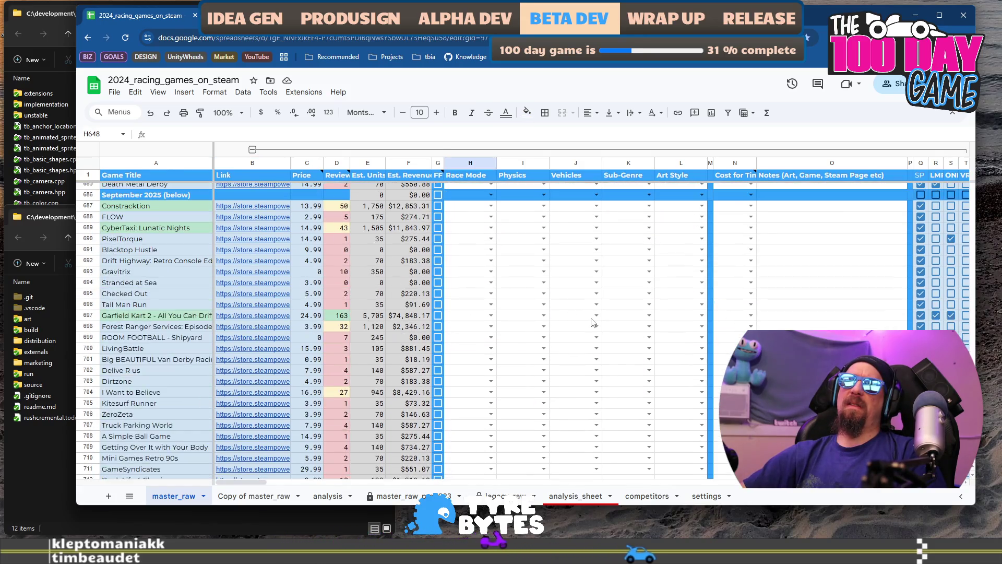
pyautogui.scroll(-20, 593, 322)
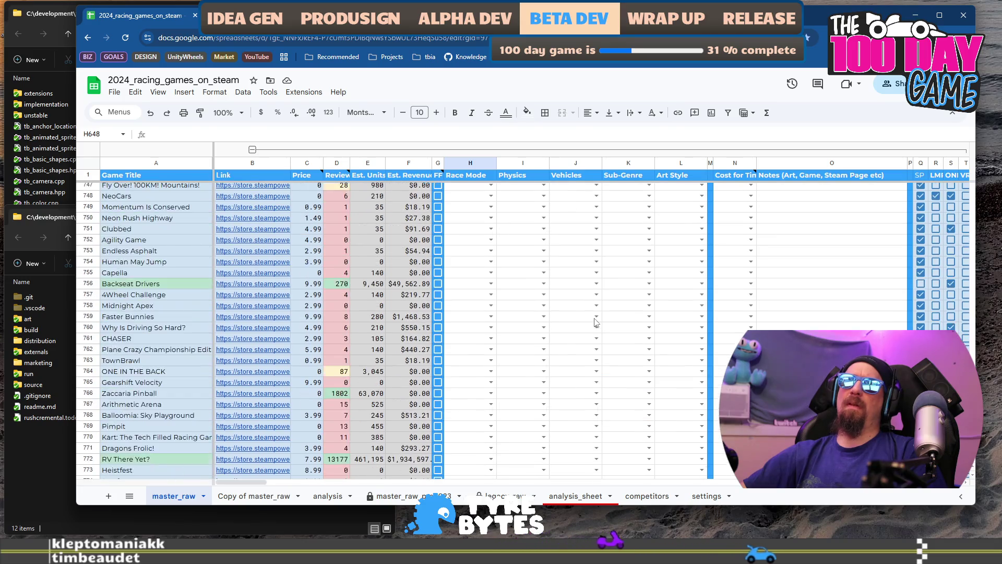
pyautogui.scroll(-15, 597, 322)
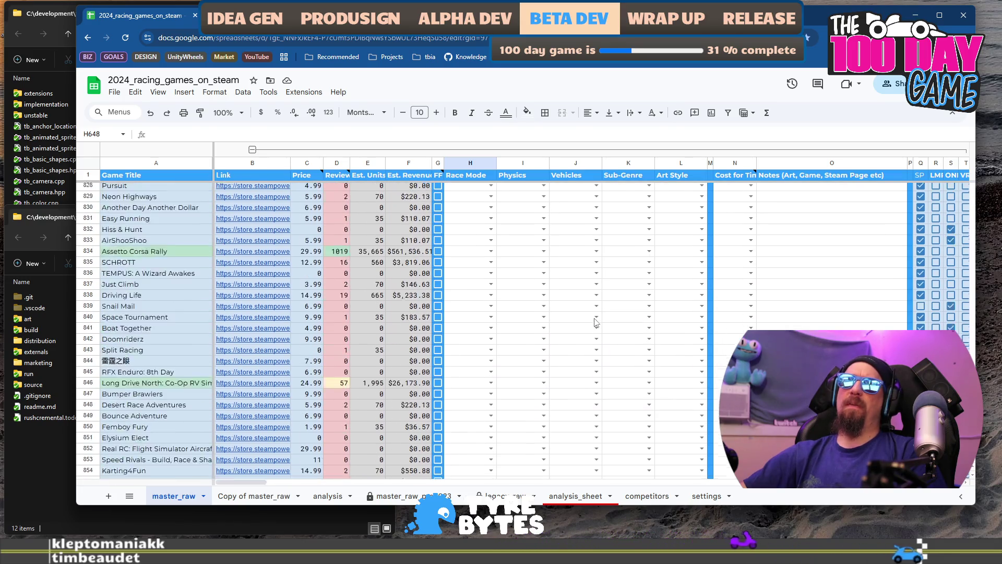
pyautogui.scroll(20, 596, 322)
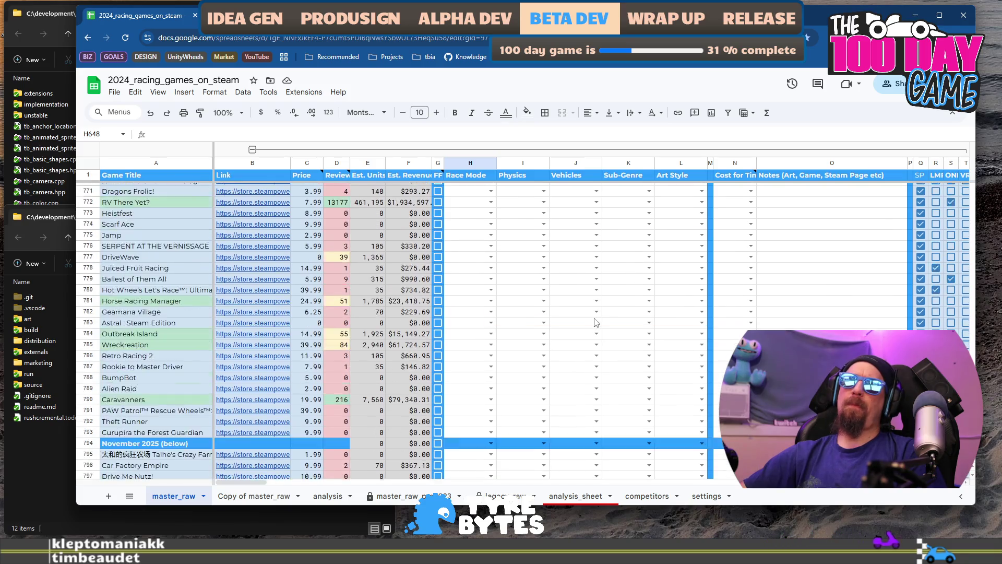
pyautogui.scroll(8, 596, 322)
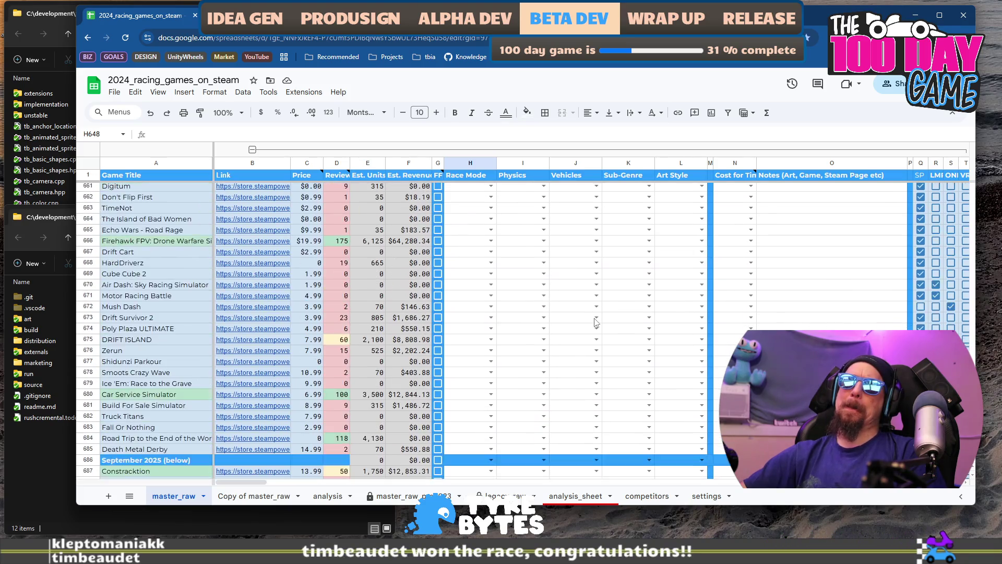
pyautogui.scroll(9, 596, 322)
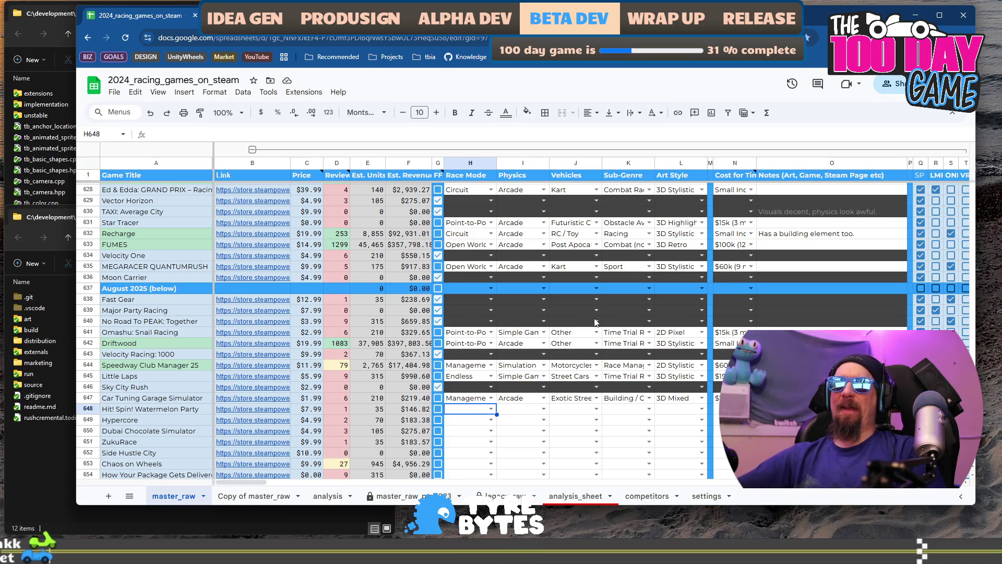
pyautogui.scroll(-3, 334, 334)
# Step: Open the Steam store page of Hit! Spin! Watermelon Party
pyautogui.click(245, 305)
pyautogui.click(255, 237)
pyautogui.hotkey('alt', 'Tab')
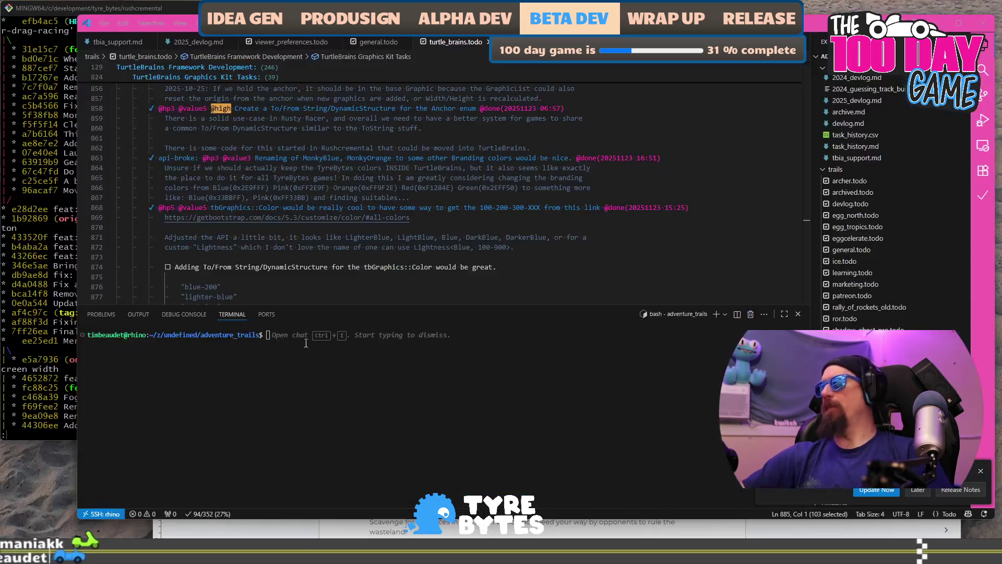
# Step: In a fresh terminal, change into development/undefined/marketing_data_collector/run/
pyautogui.write('cd ../')
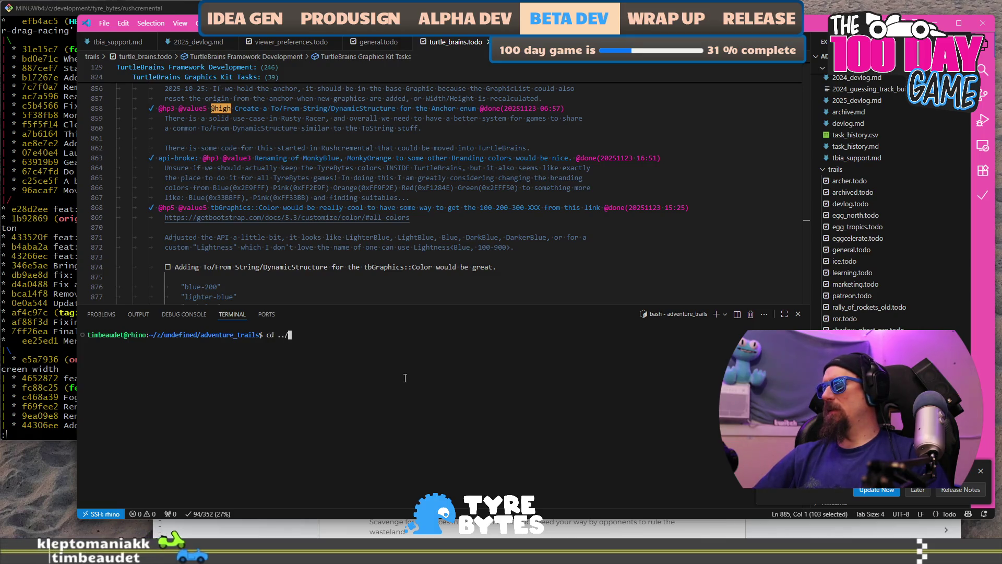
pyautogui.press('BackSpace')
pyautogui.press('BackSpace')
pyautogui.press('BackSpace')
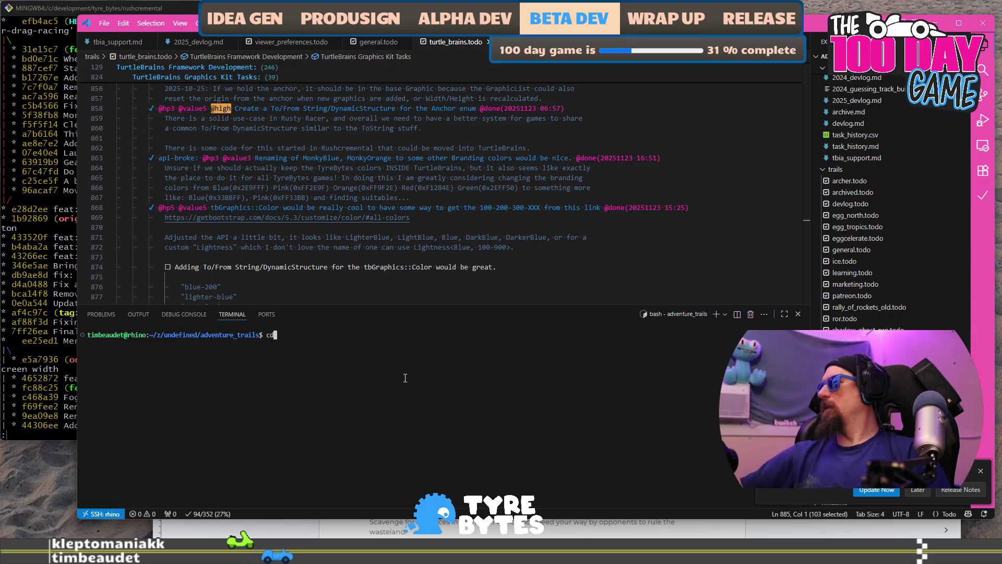
pyautogui.click(717, 314)
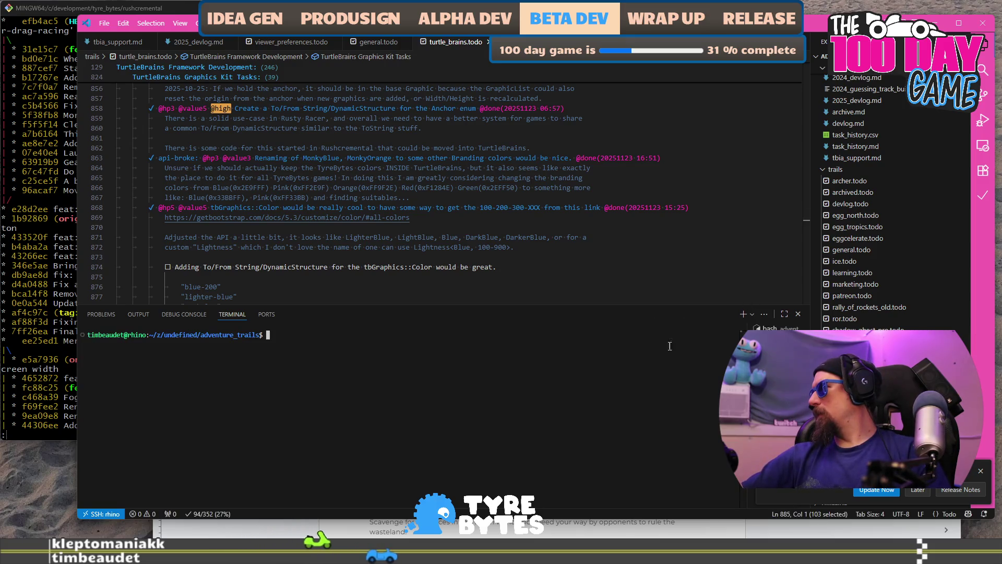
pyautogui.write('cd ~')
pyautogui.press('Return')
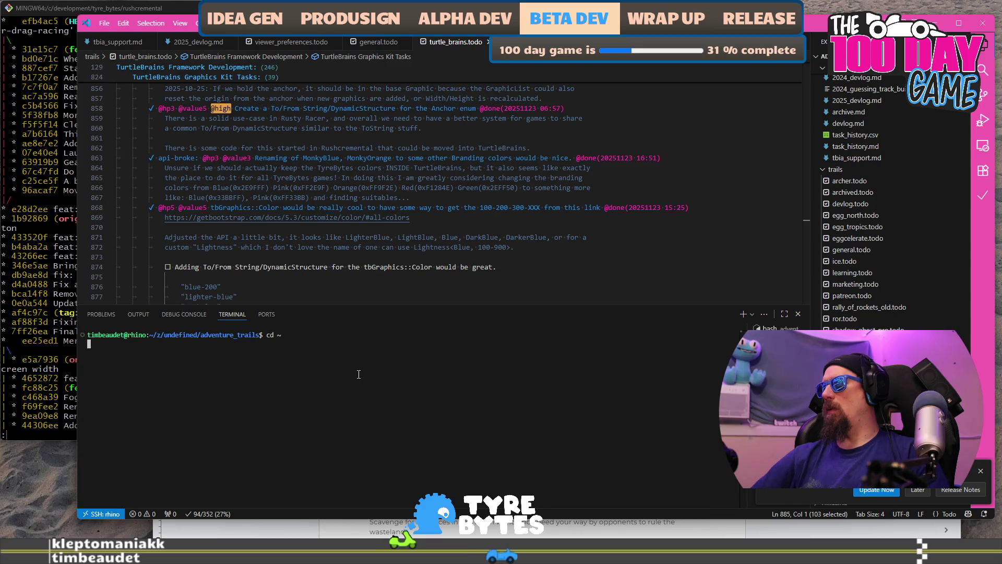
pyautogui.write('cd development/')
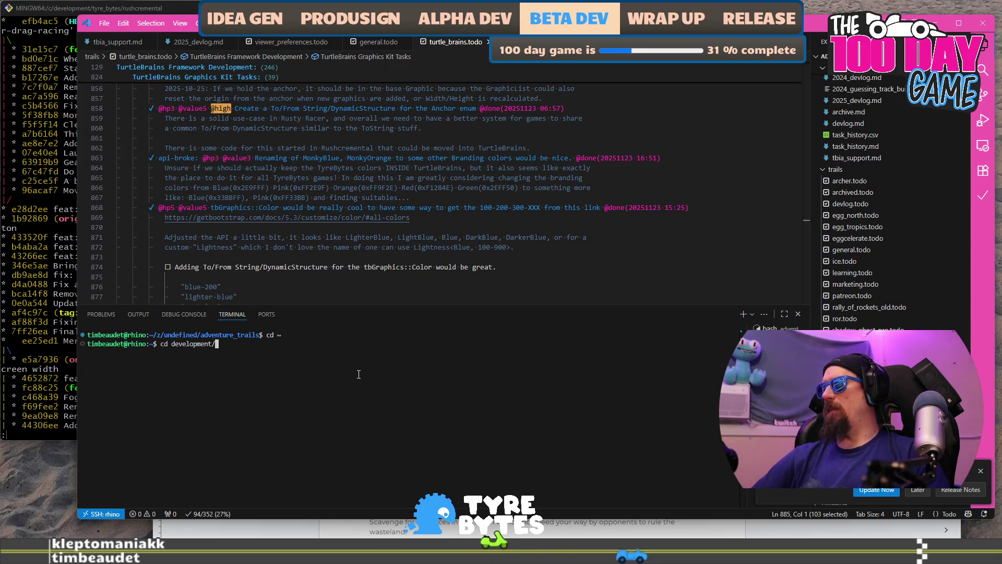
pyautogui.write('undefined/marketing_data_collector/')
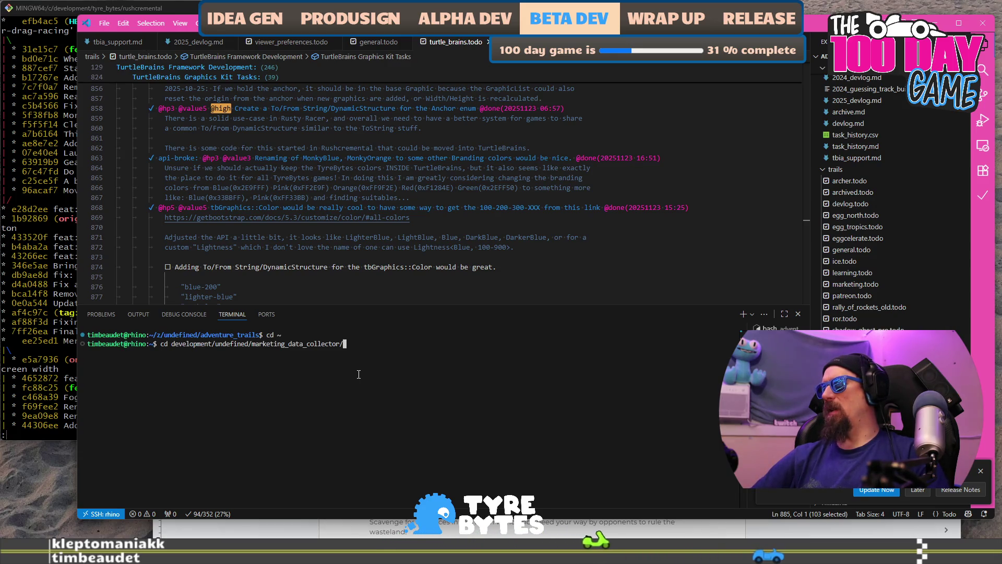
pyautogui.write('run/')
pyautogui.press('Return')
# Step: Run the collector ignore command with the game's pasted Steam store link
pyautogui.write('./collector -')
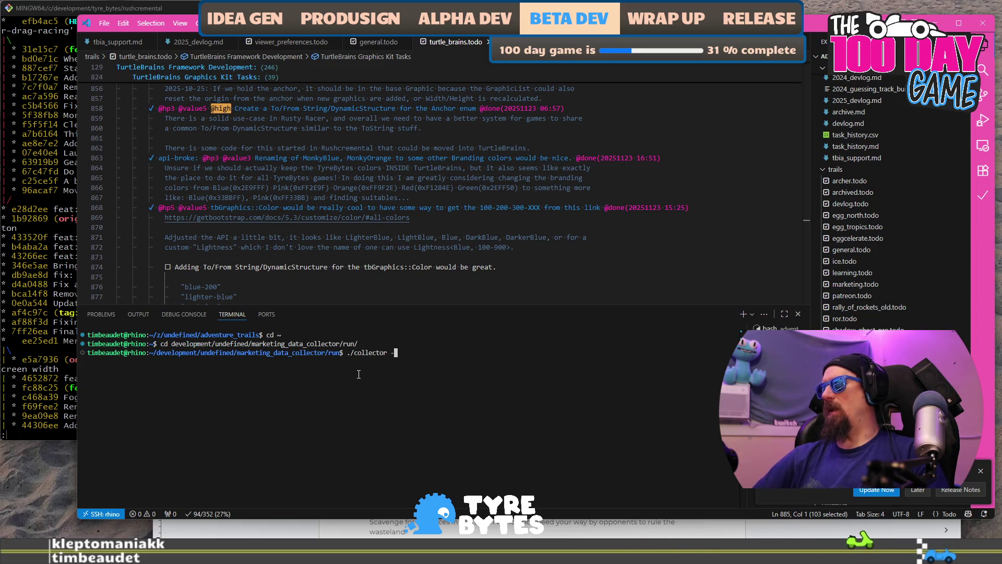
pyautogui.write('-ignore')
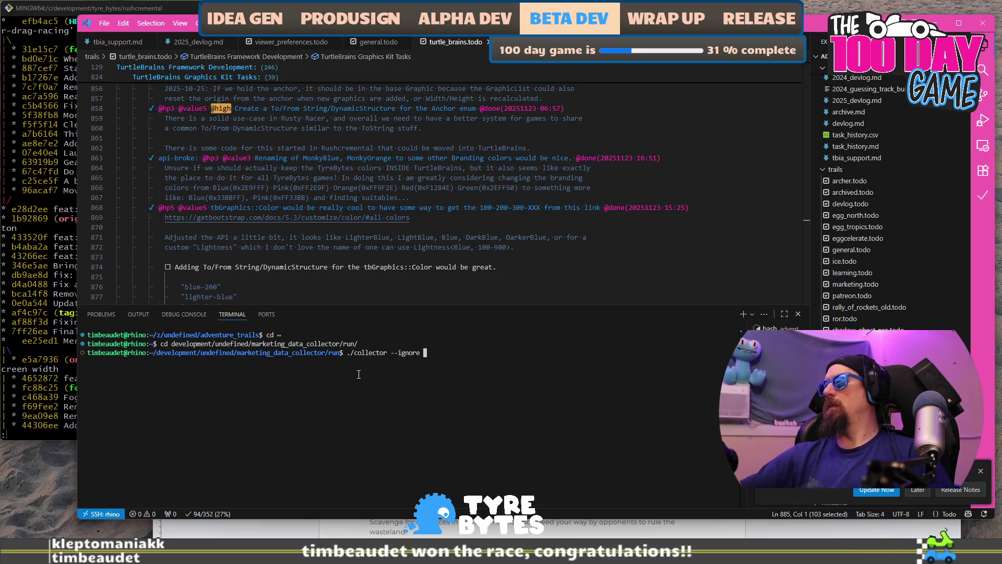
pyautogui.write('https://store.steampowered.com/app/3887600/Hit_Spin_Watermelon_Party/')
pyautogui.press('Return')
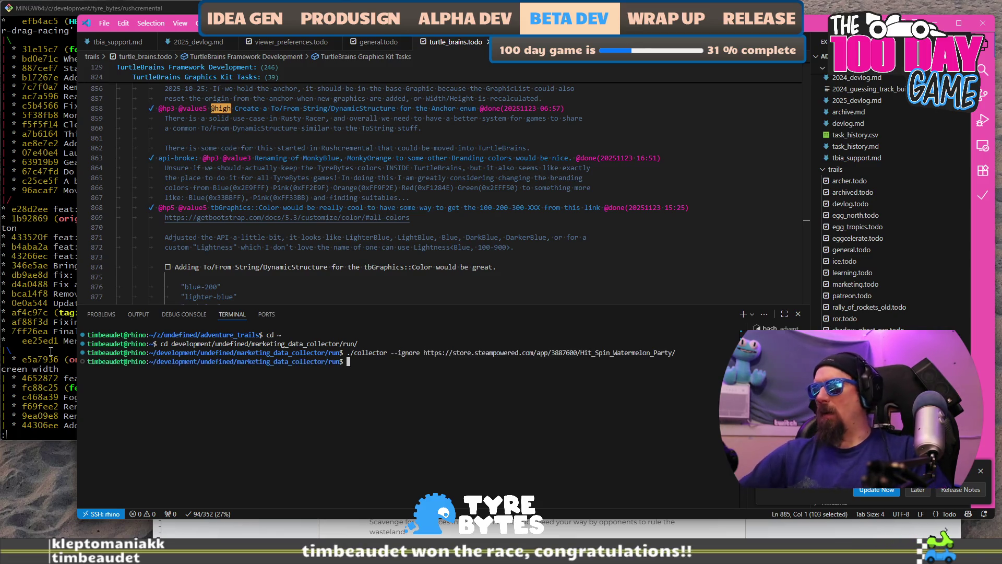
# Step: Check the game's row in the spreadsheet, then begin the collector flush command
pyautogui.press('ctrl+super+Right')
pyautogui.click(134, 16)
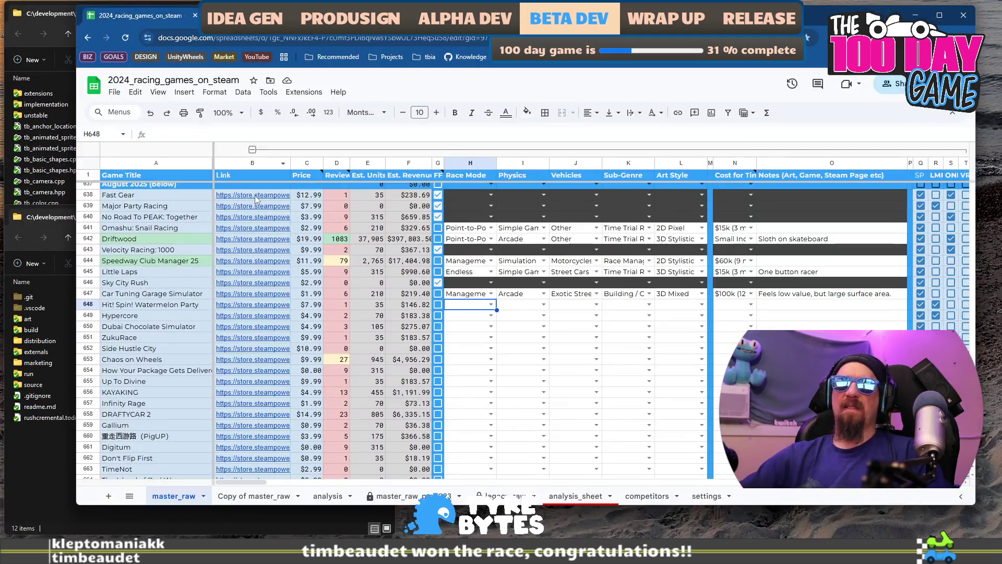
pyautogui.click(163, 306)
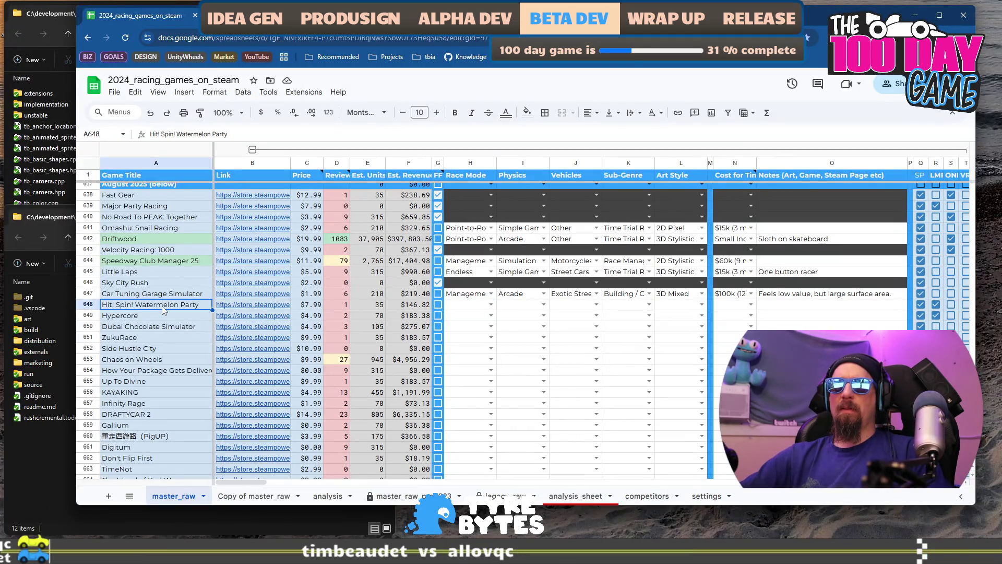
pyautogui.scroll(3, 164, 311)
pyautogui.scroll(-1, 164, 311)
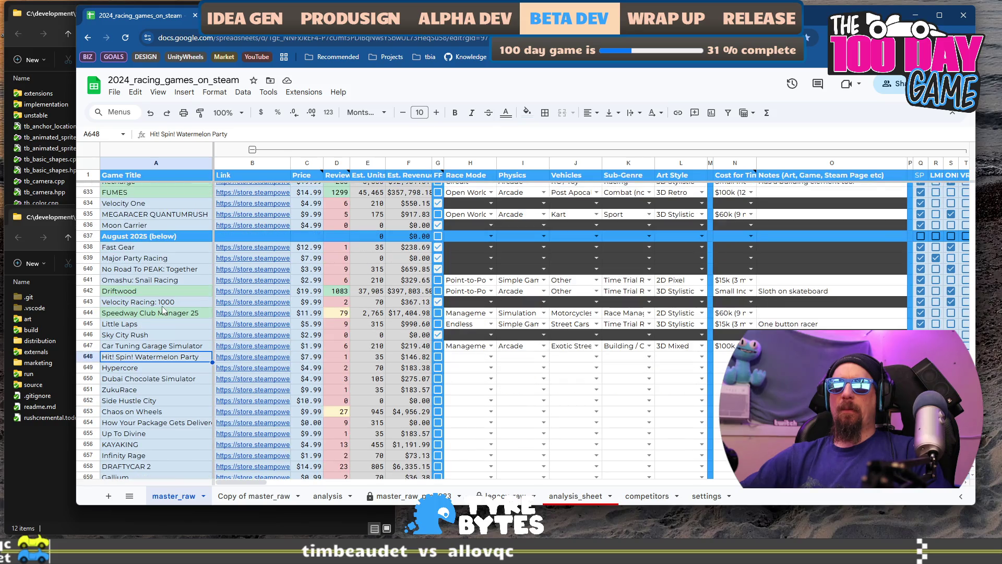
pyautogui.hotkey('alt', 'Tab')
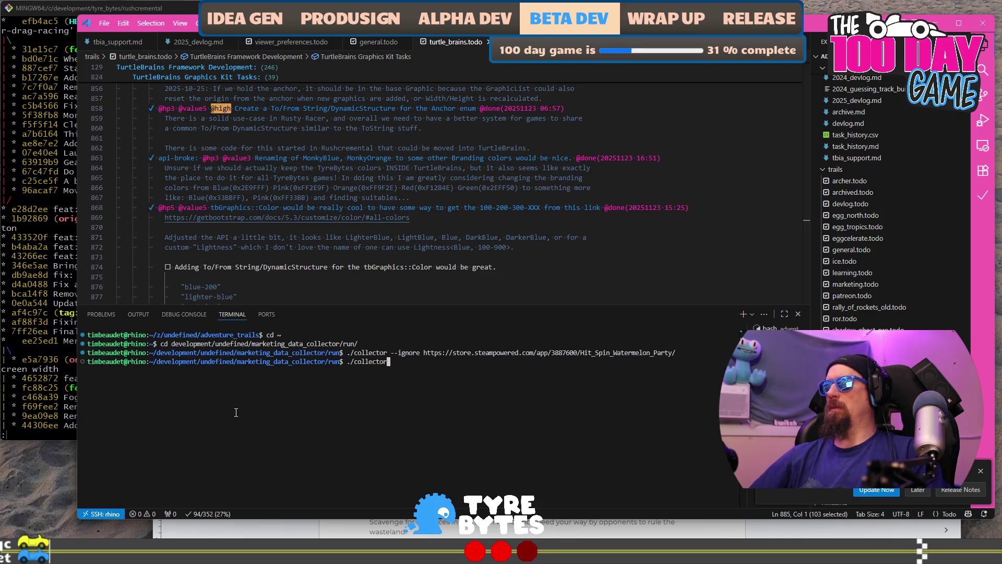
pyautogui.press('BackSpace')
pyautogui.press('BackSpace')
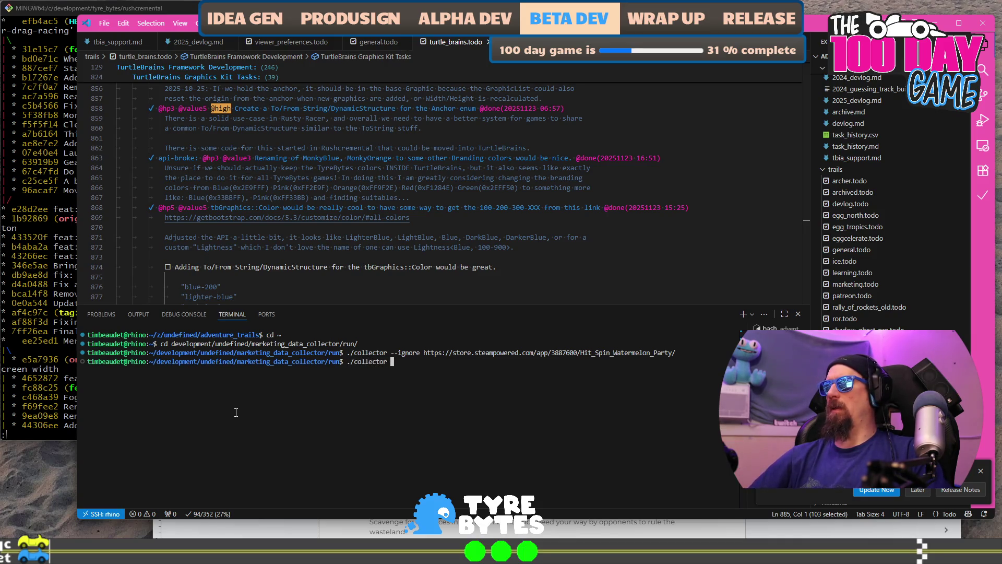
pyautogui.write('flush')
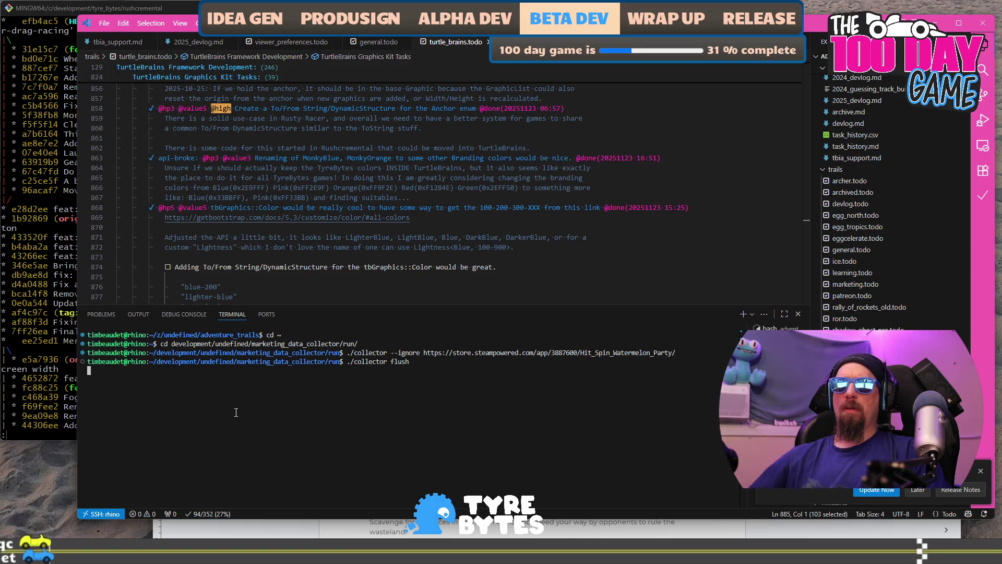
pyautogui.hotkey('alt', 'Tab')
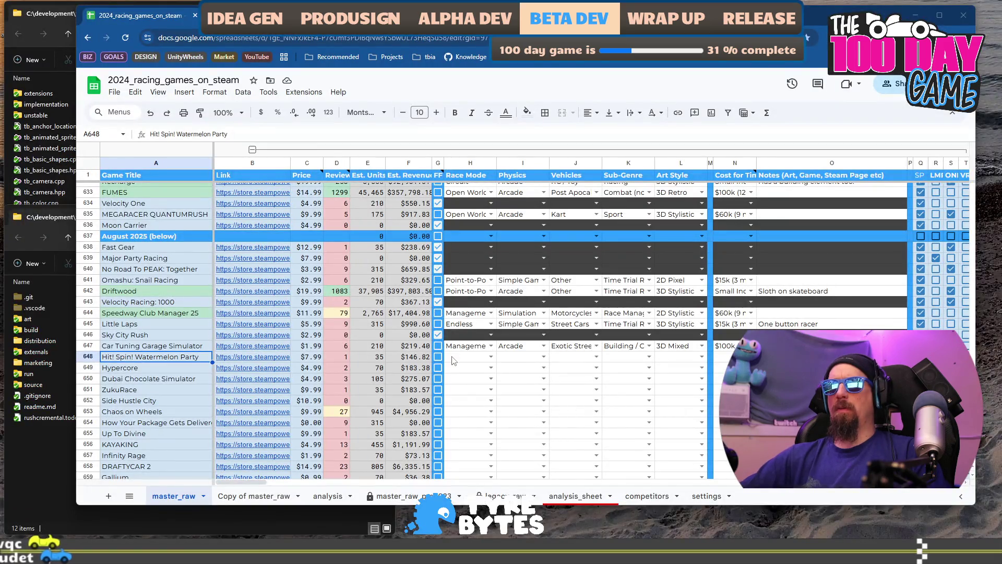
# Step: Select the game after Car Tuning Garage Simulator and scroll through the September–November 2025 sections
pyautogui.click(187, 372)
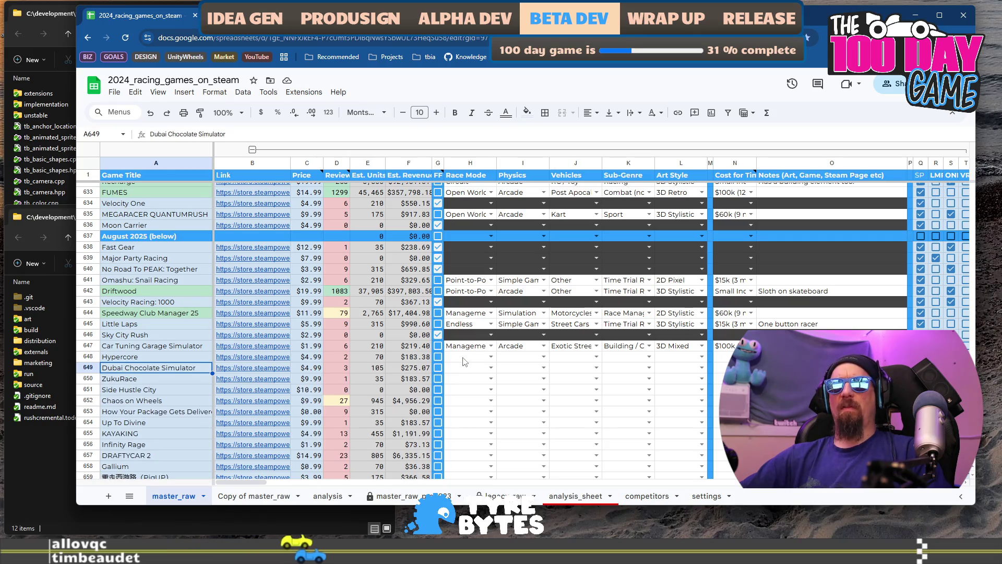
pyautogui.scroll(-10, 533, 240)
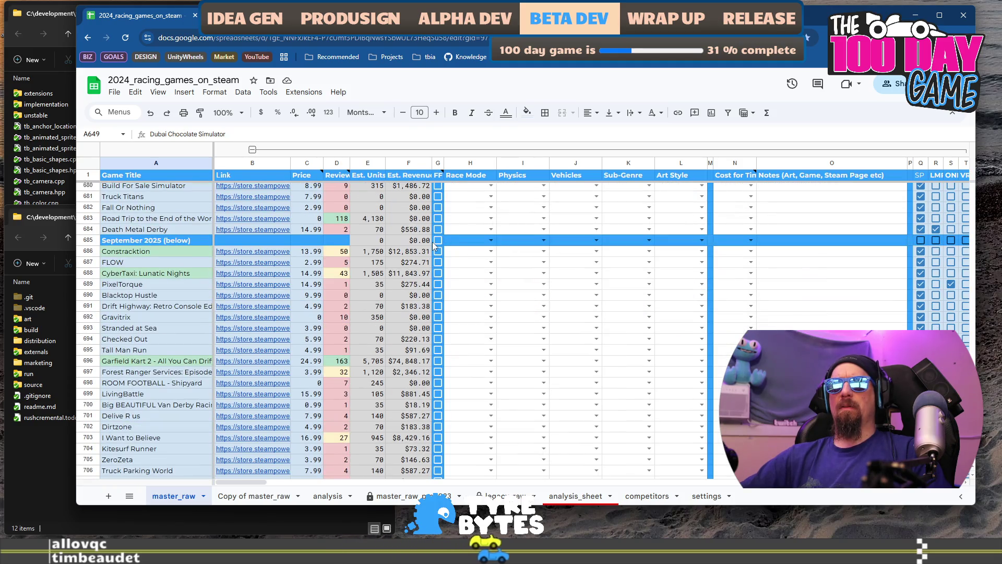
pyautogui.scroll(-10, 432, 243)
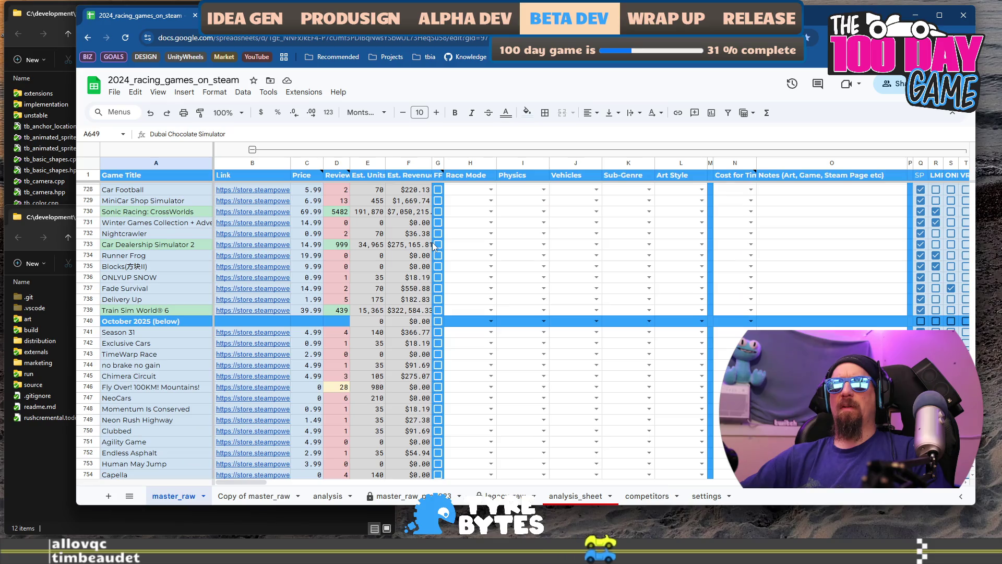
pyautogui.scroll(-10, 432, 243)
pyautogui.scroll(-7, 432, 245)
pyautogui.scroll(6, 511, 272)
# Step: Select the November 2025 divider row 793 from column B through AN
pyautogui.moveTo(242, 484); pyautogui.dragTo(335, 493)
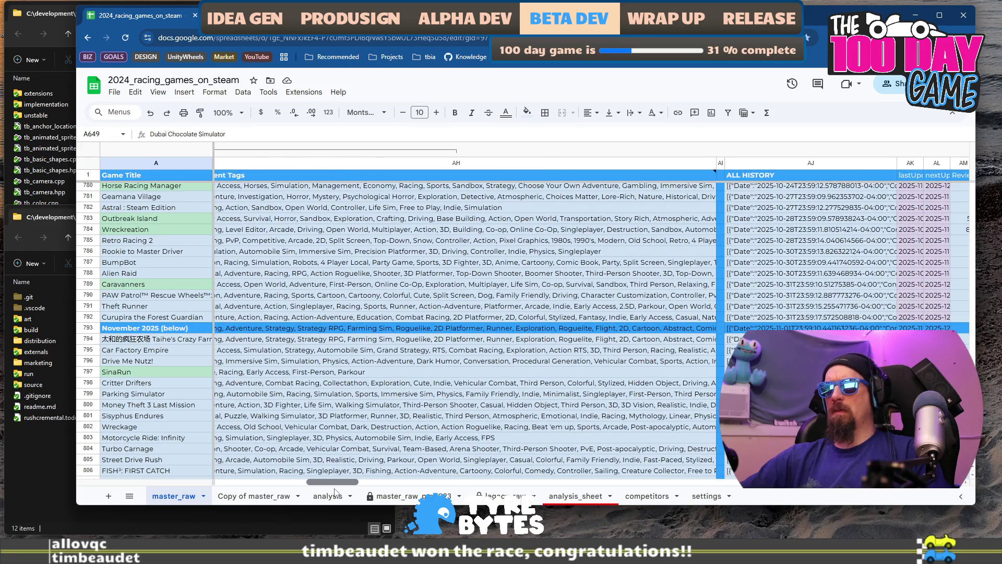
pyautogui.click(358, 329)
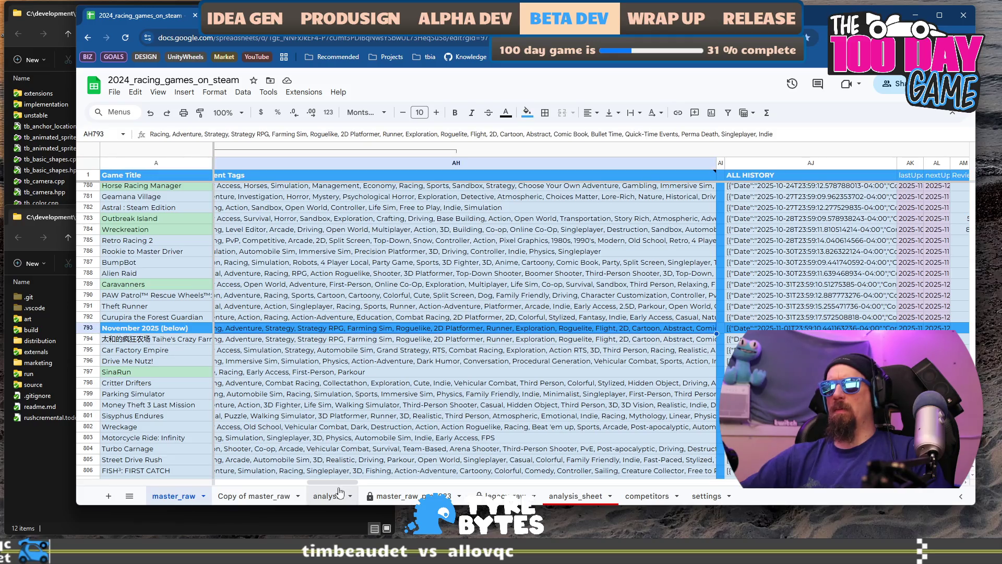
pyautogui.moveTo(337, 484)
pyautogui.mouseDown()
pyautogui.moveTo(386, 482)
pyautogui.moveTo(349, 483)
pyautogui.mouseUp()
pyautogui.click(799, 328)
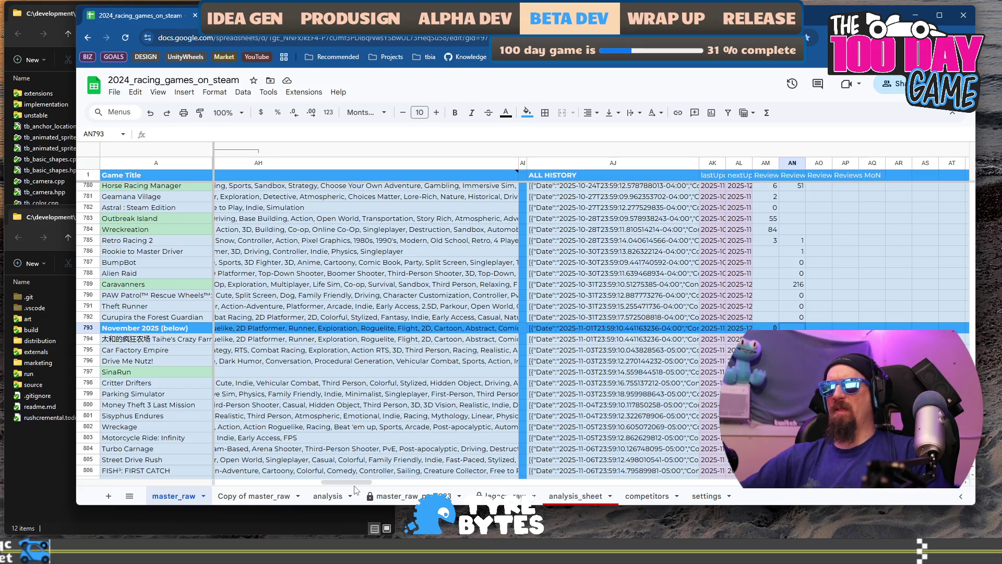
pyautogui.moveTo(330, 481); pyautogui.dragTo(223, 482)
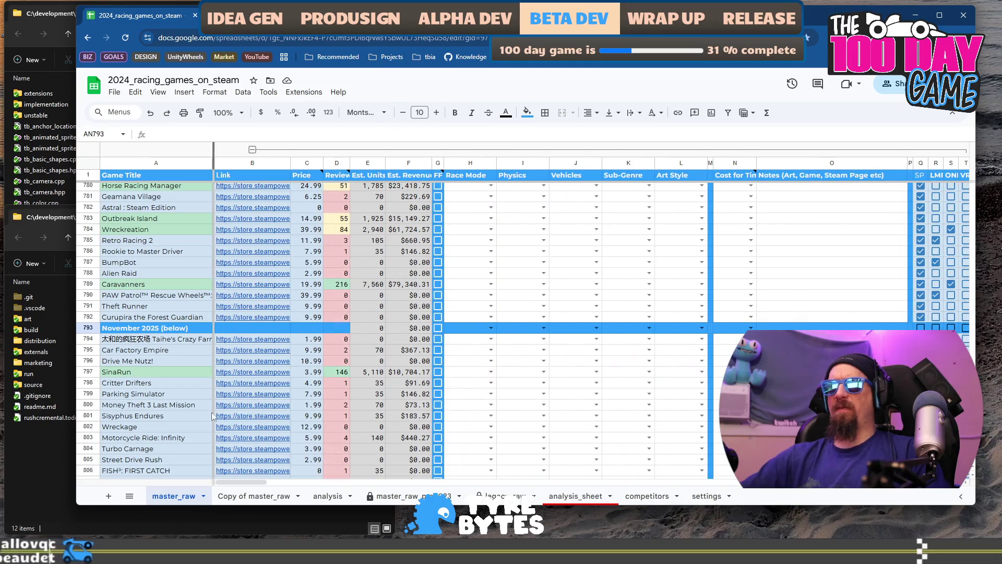
pyautogui.keyDown('shift'); pyautogui.click(274, 328); pyautogui.keyUp('shift')
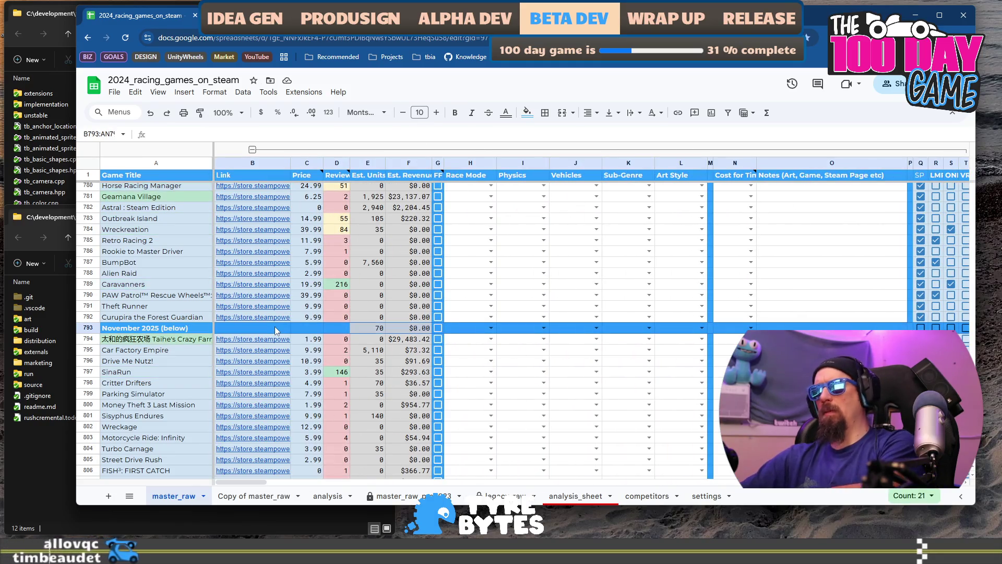
# Step: Inspect the Est. Units formulas of the November header row, row 794 and Theft Runner
pyautogui.click(364, 327)
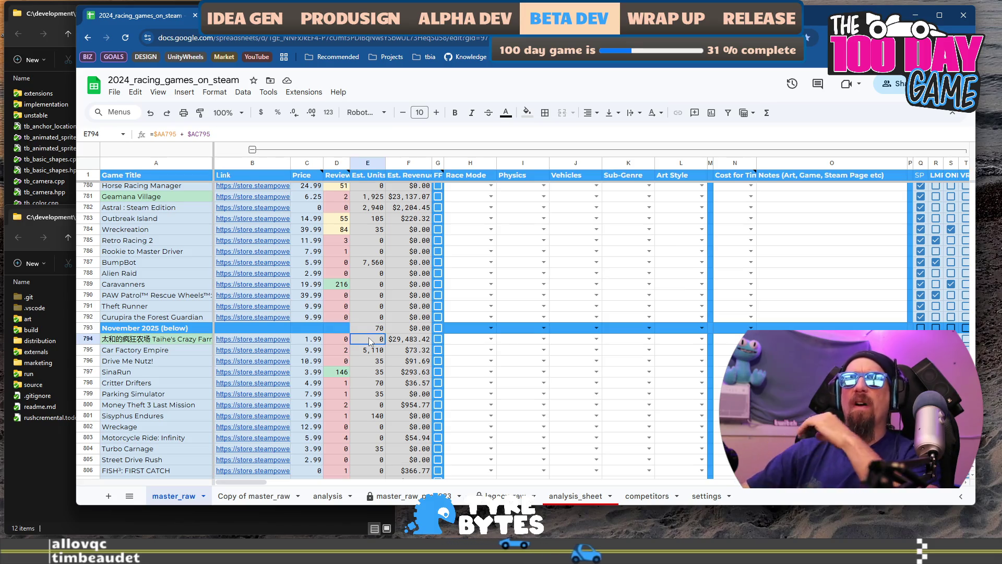
pyautogui.click(372, 342)
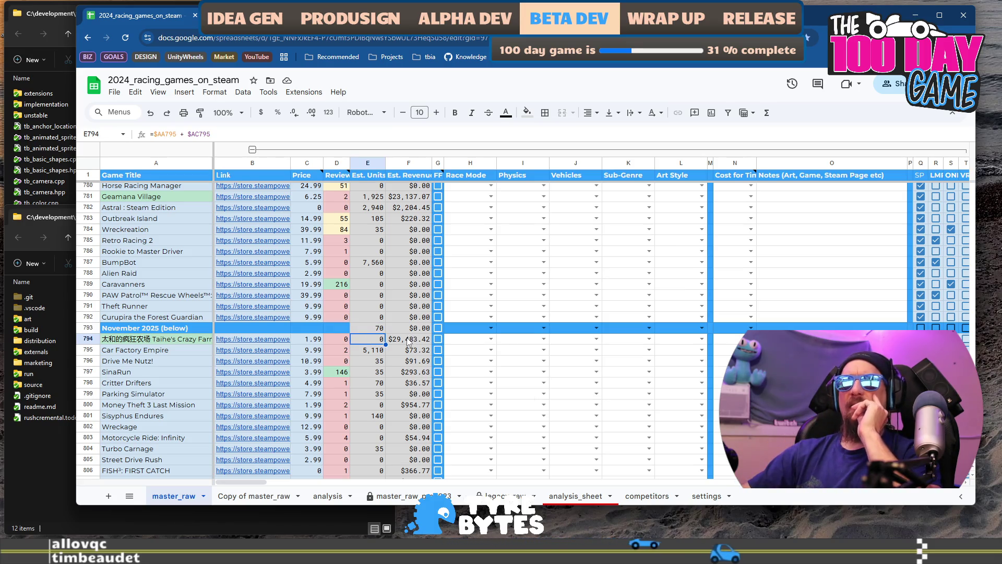
pyautogui.click(365, 303)
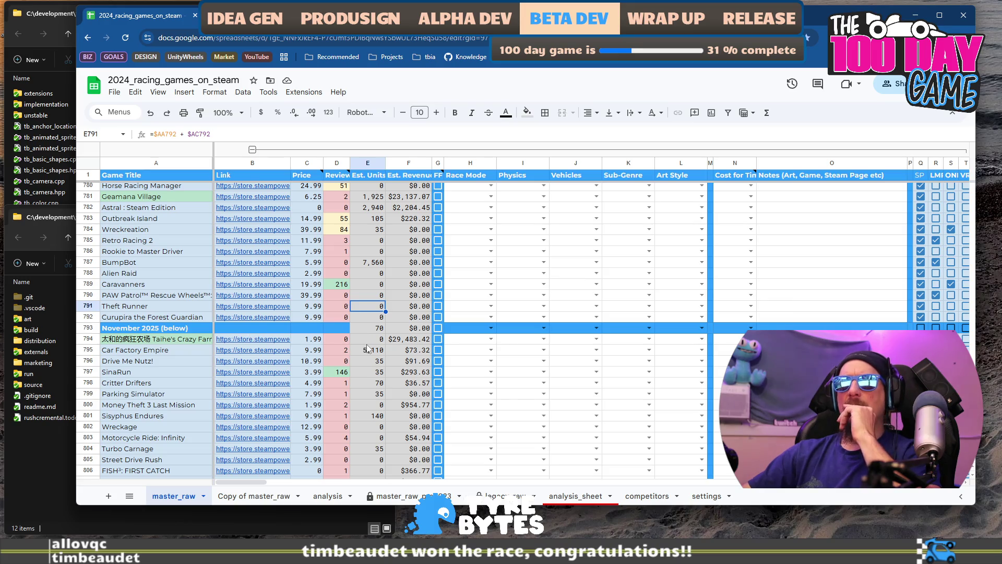
# Step: Compare Est. Units formulas for Car Tuning Garage Simulator, Dubai Chocolate Simulator, Hypercore and row 647
pyautogui.scroll(10, 398, 359)
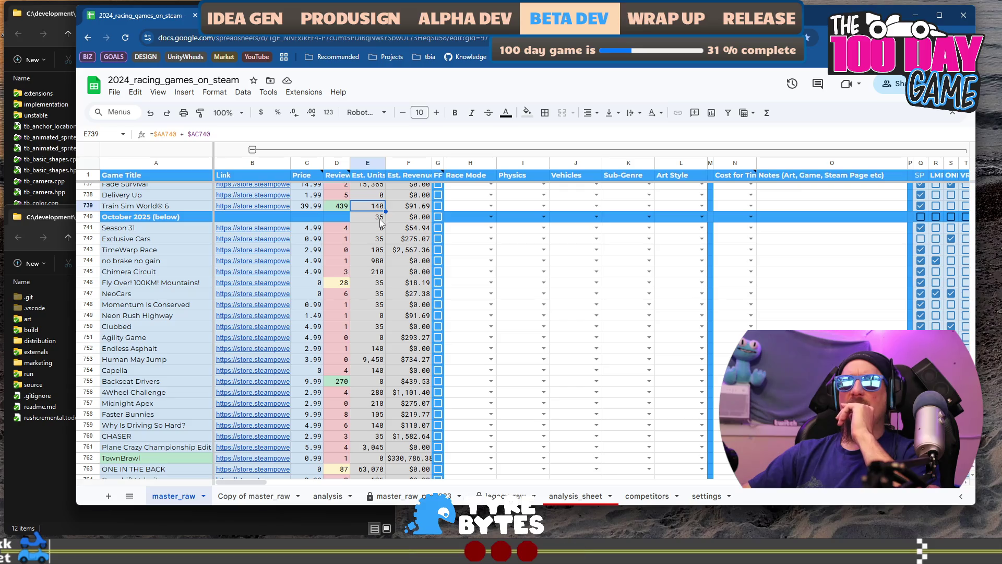
pyautogui.scroll(20, 387, 275)
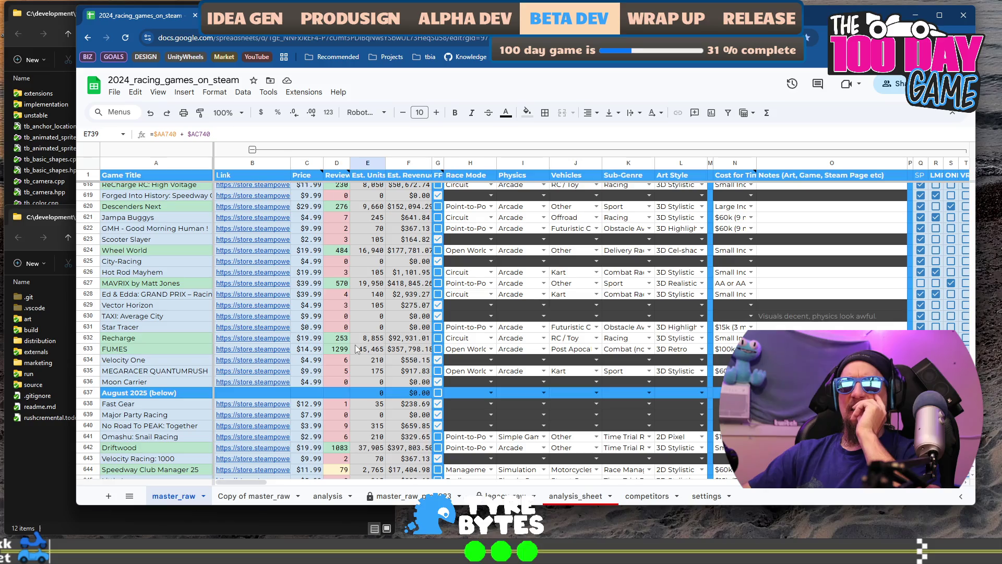
pyautogui.click(368, 296)
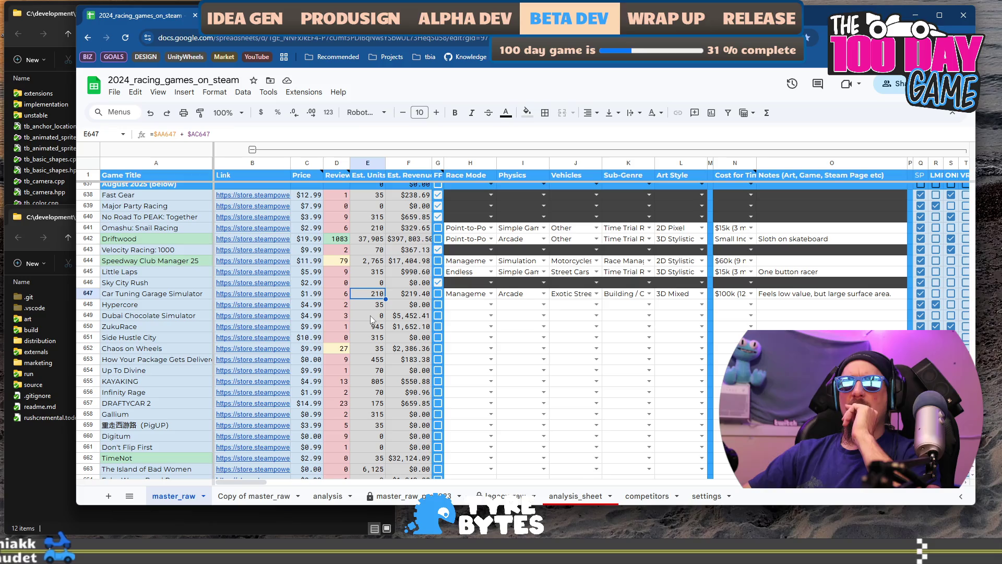
pyautogui.click(371, 315)
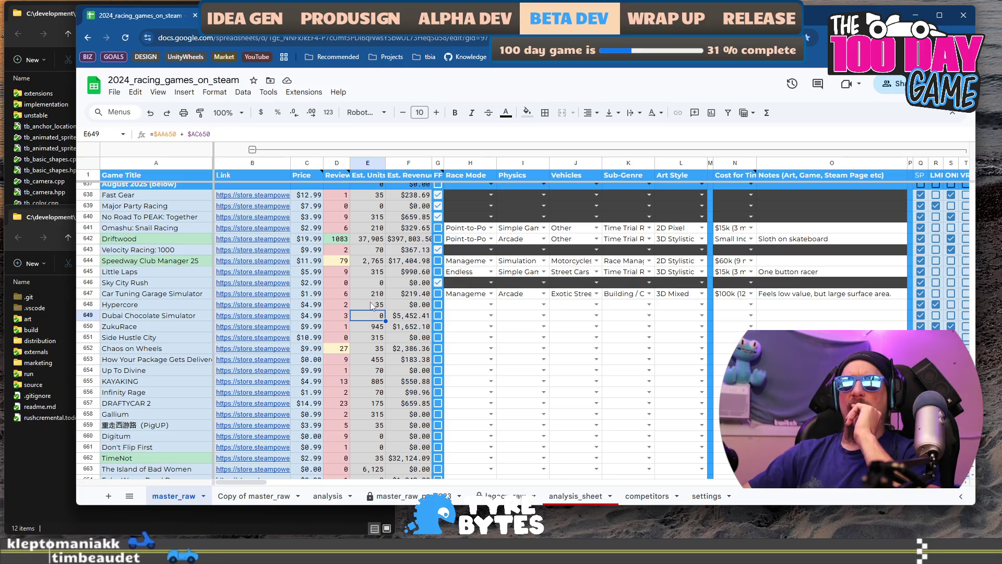
pyautogui.click(371, 305)
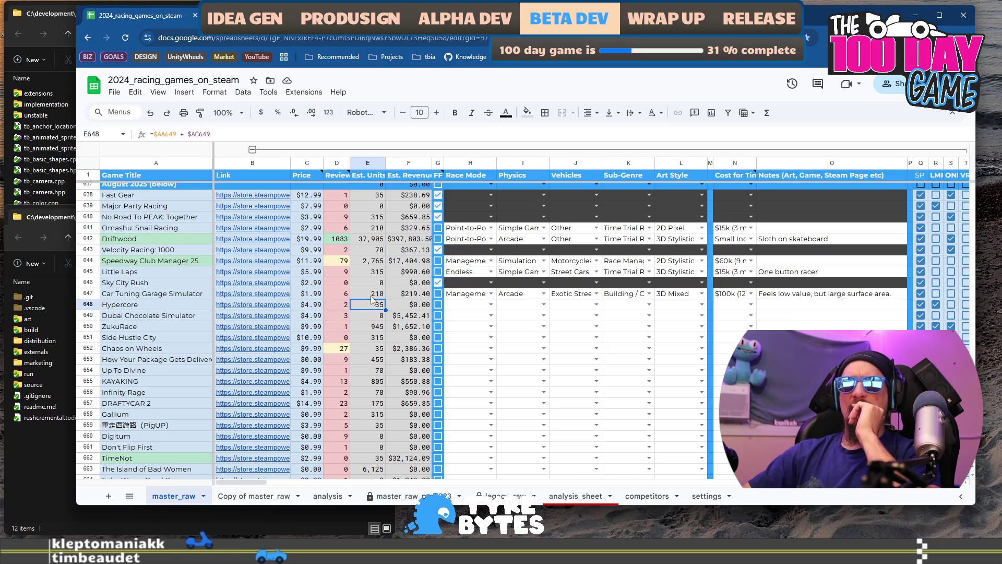
pyautogui.click(373, 296)
pyautogui.click(374, 309)
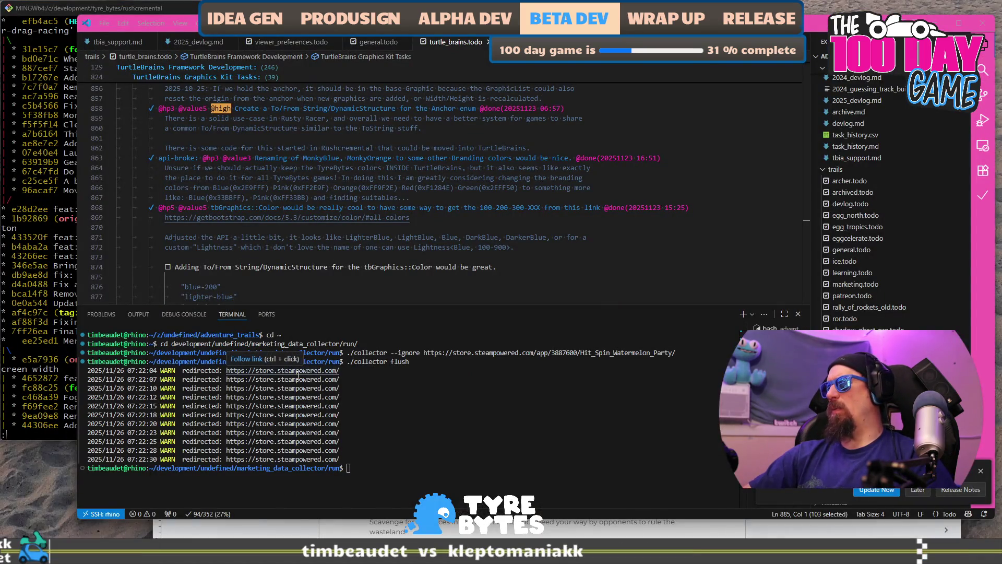
# Step: Review the collector's redirect warning lines in the terminal, then go back to the spreadsheet desktop
pyautogui.moveTo(346, 442); pyautogui.dragTo(248, 397)
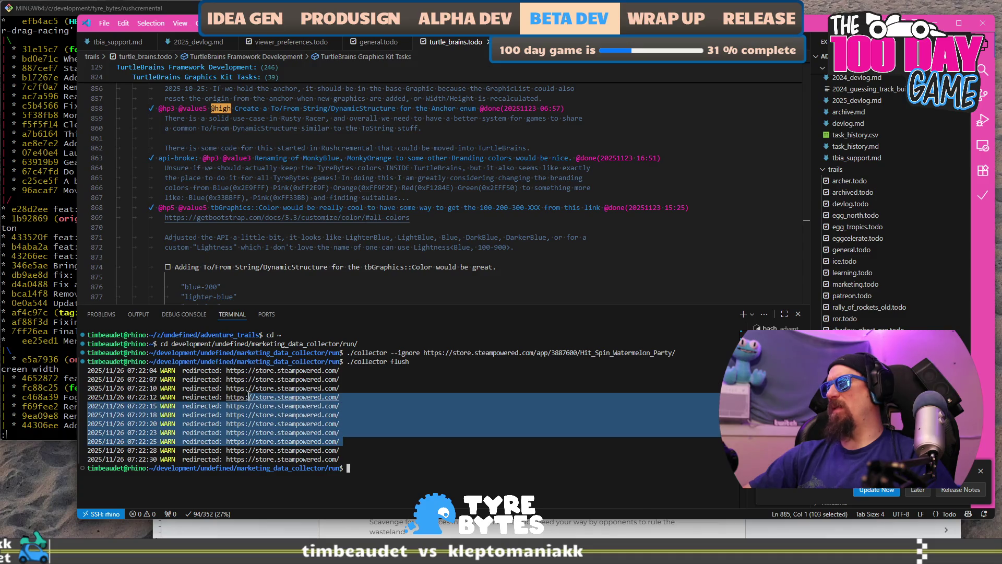
pyautogui.click(416, 385)
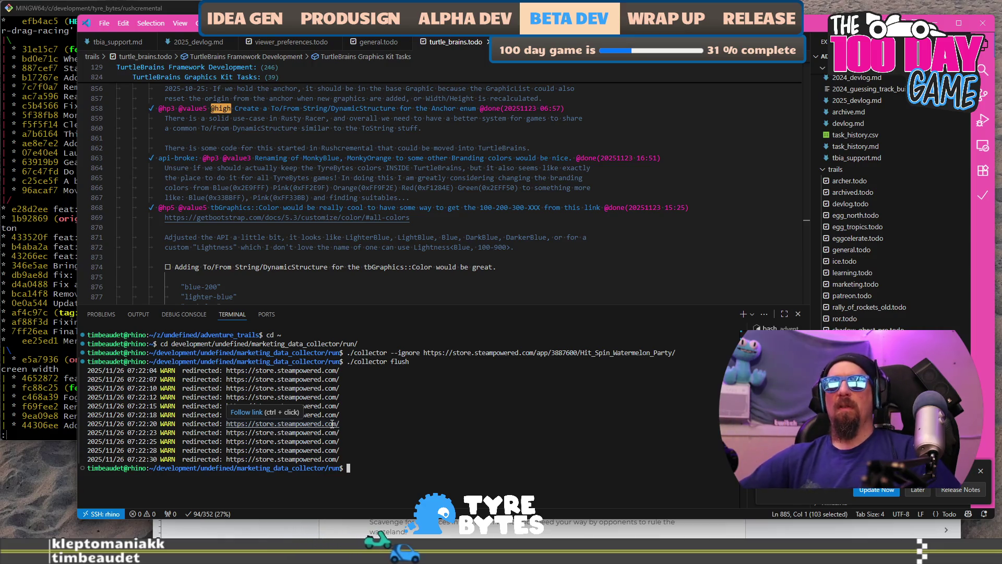
pyautogui.press('ctrl+super+Right')
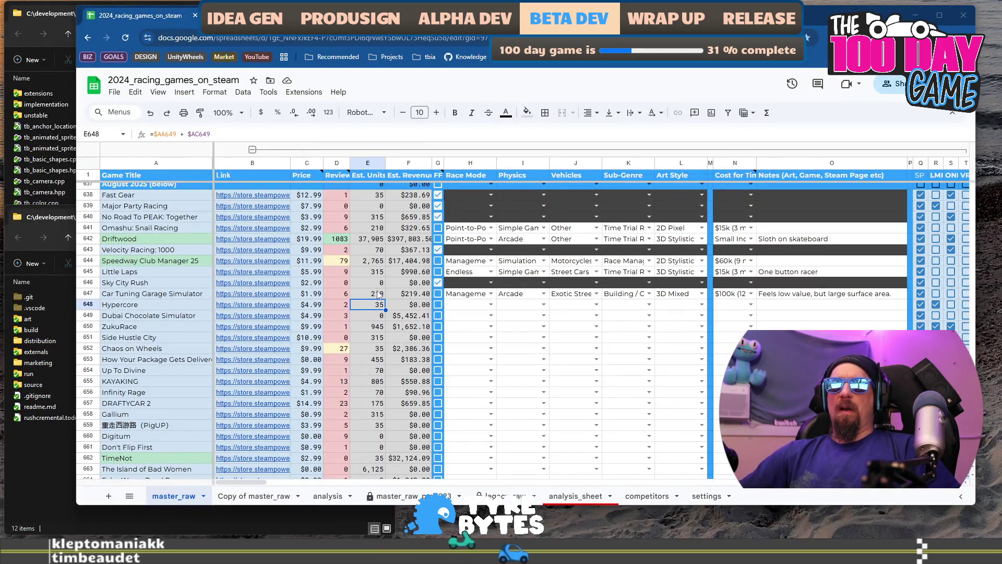
# Step: Fill row 647's Est. Units and Est. Revenue formulas in E:F down through row 861
pyautogui.click(375, 296)
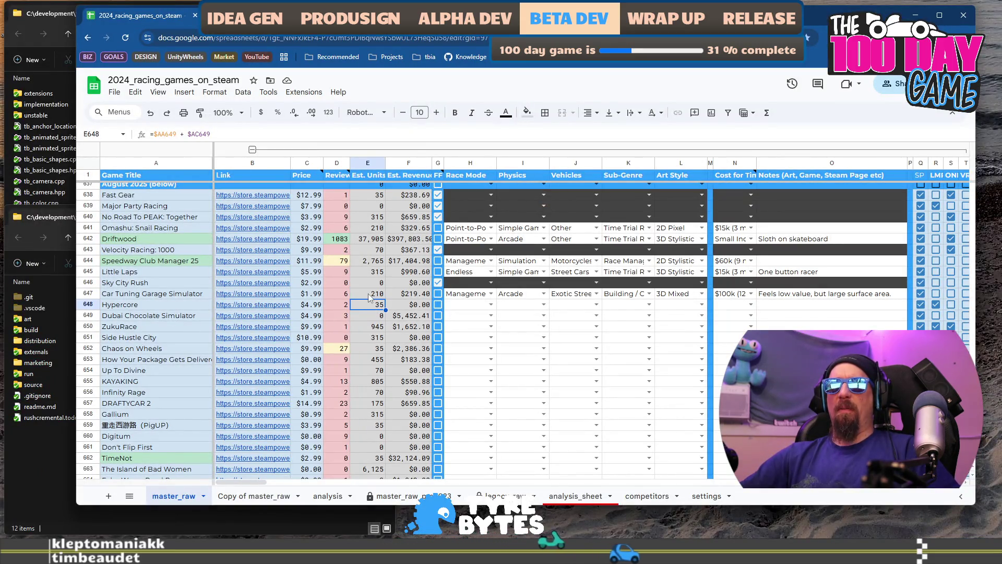
pyautogui.keyDown('shift'); pyautogui.click(421, 297); pyautogui.keyUp('shift')
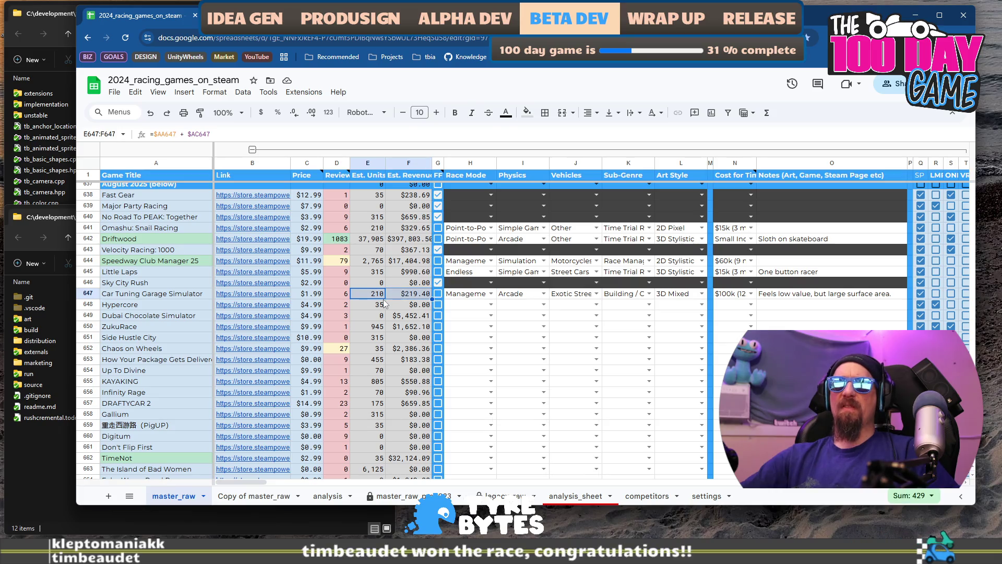
pyautogui.scroll(-20, 381, 302)
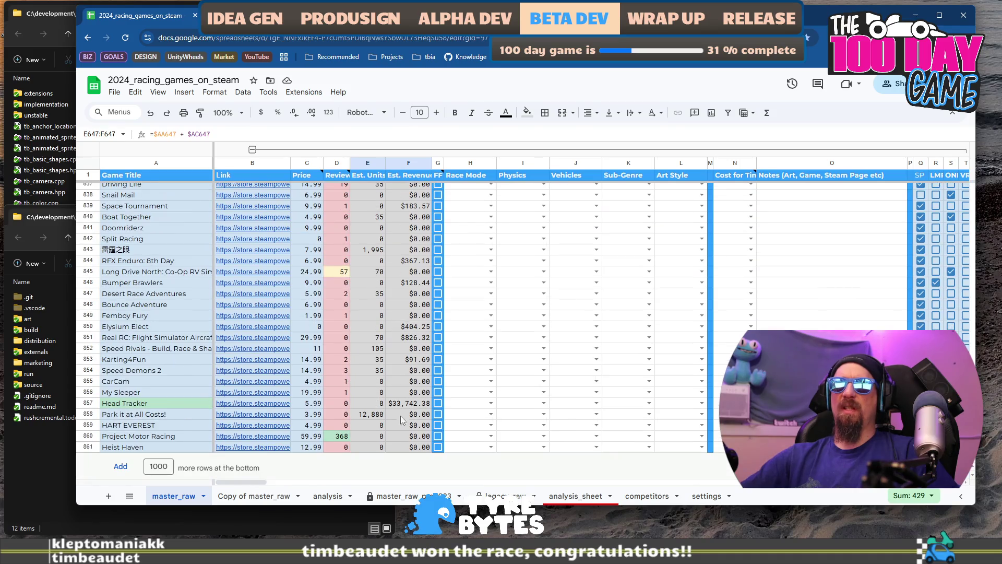
pyautogui.keyDown('shift'); pyautogui.click(406, 447); pyautogui.keyUp('shift')
pyautogui.hotkey('ctrl', 'v')
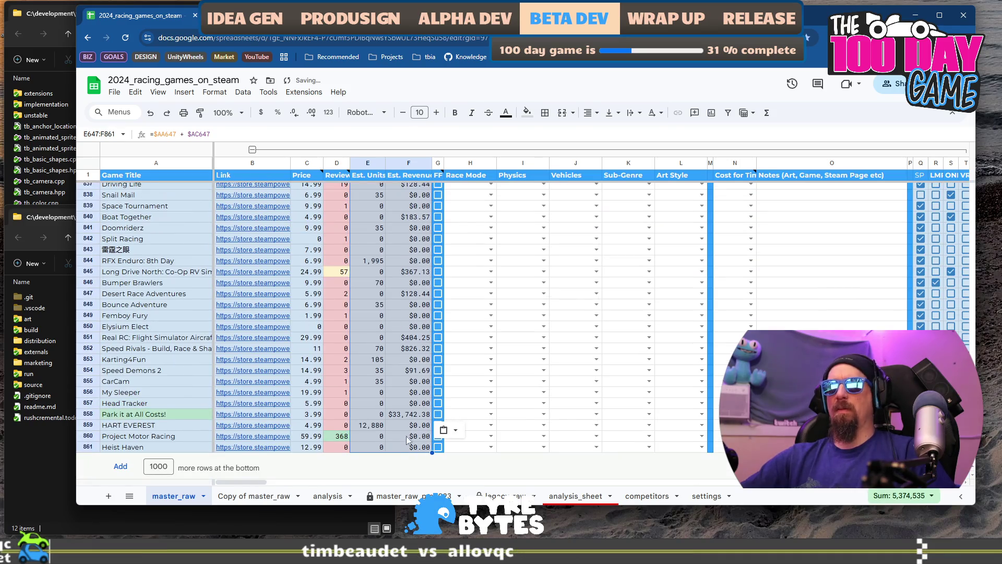
pyautogui.moveTo(217, 447)
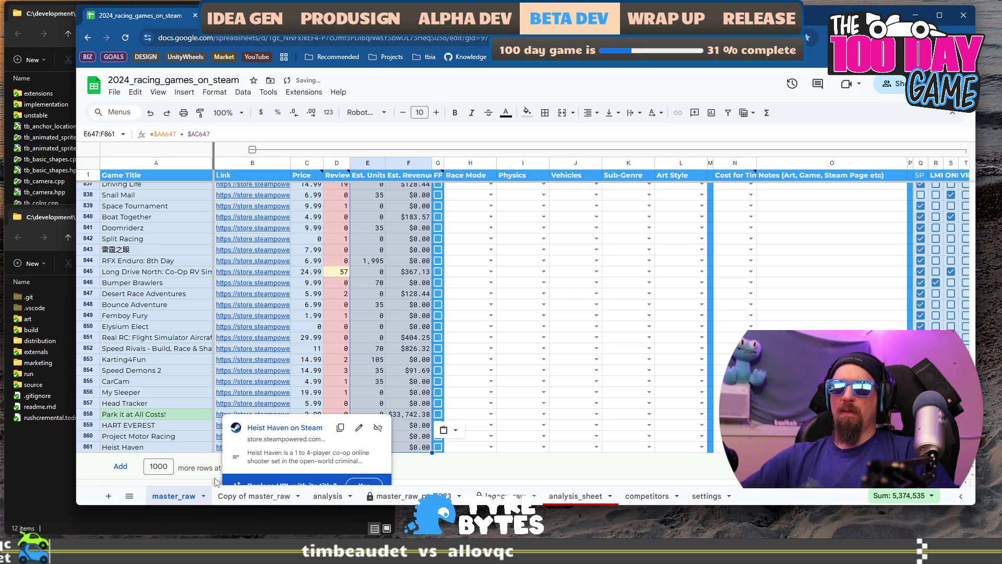
pyautogui.moveTo(218, 483); pyautogui.dragTo(227, 484)
pyautogui.moveTo(251, 486); pyautogui.dragTo(264, 486)
# Step: Fill Fast Gear's row 638 formulas in columns AA through AD down to row 861
pyautogui.scroll(10, 656, 359)
pyautogui.scroll(20, 656, 359)
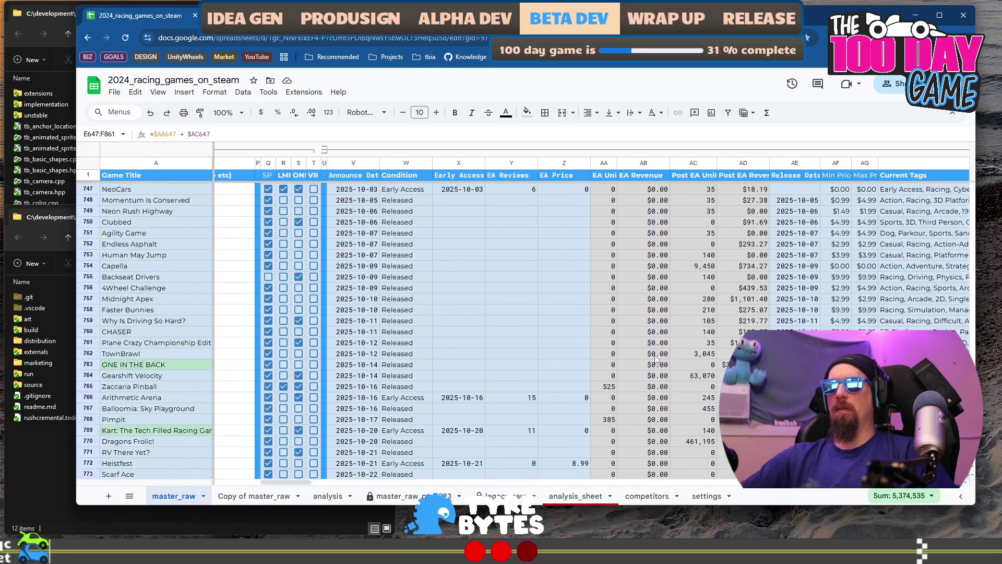
pyautogui.scroll(15, 602, 352)
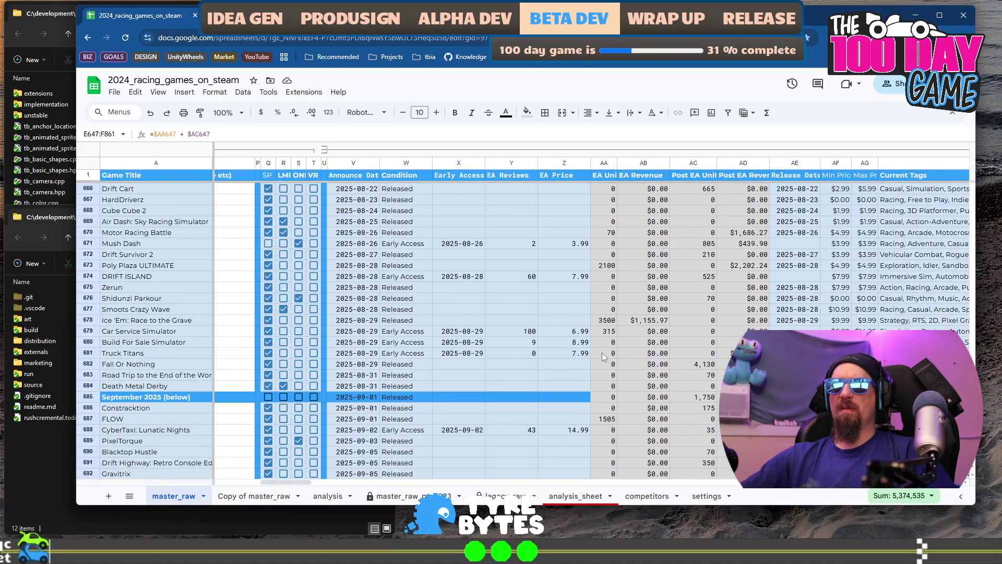
pyautogui.scroll(2, 602, 356)
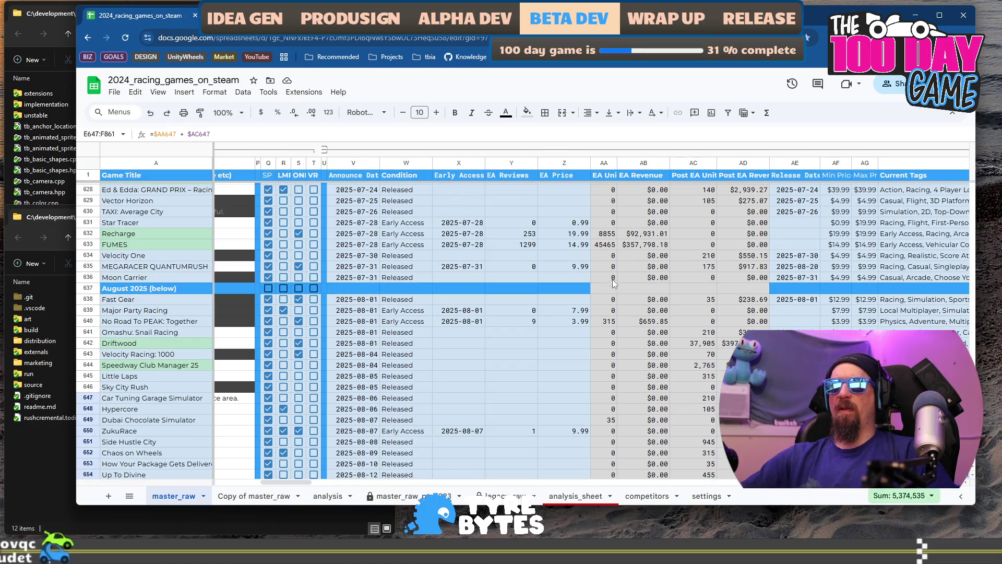
pyautogui.click(613, 302)
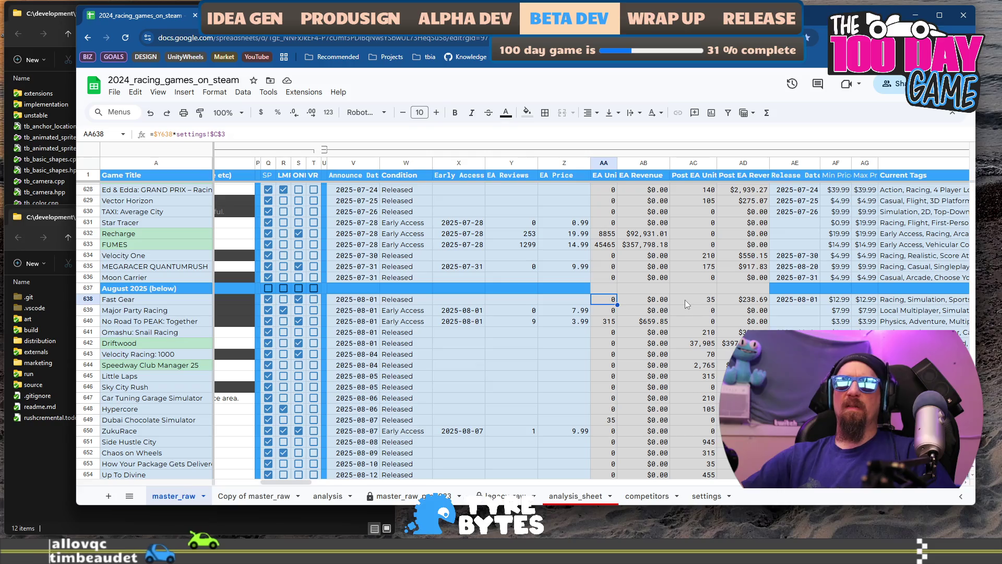
pyautogui.keyDown('shift'); pyautogui.click(741, 299); pyautogui.keyUp('shift')
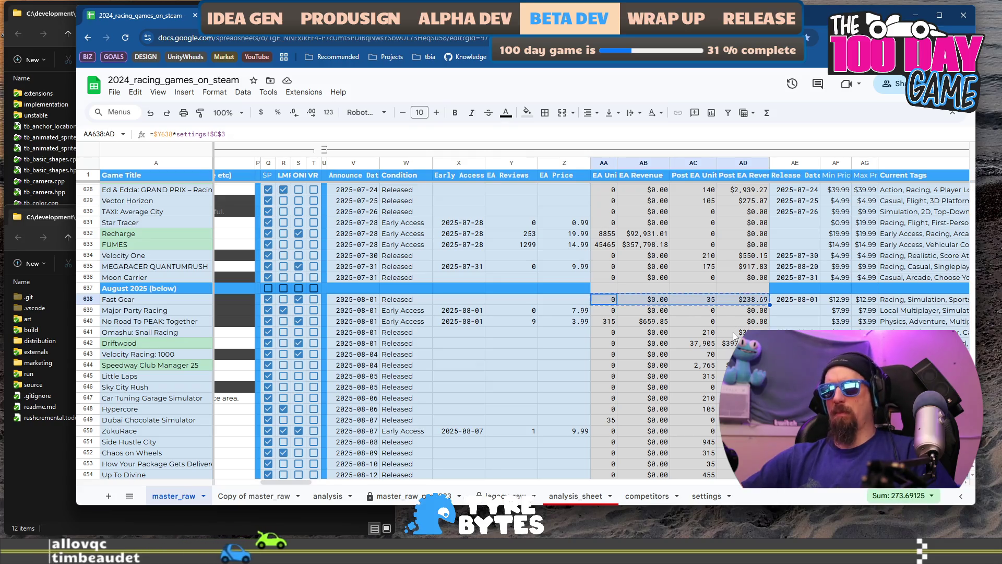
pyautogui.scroll(-20, 728, 334)
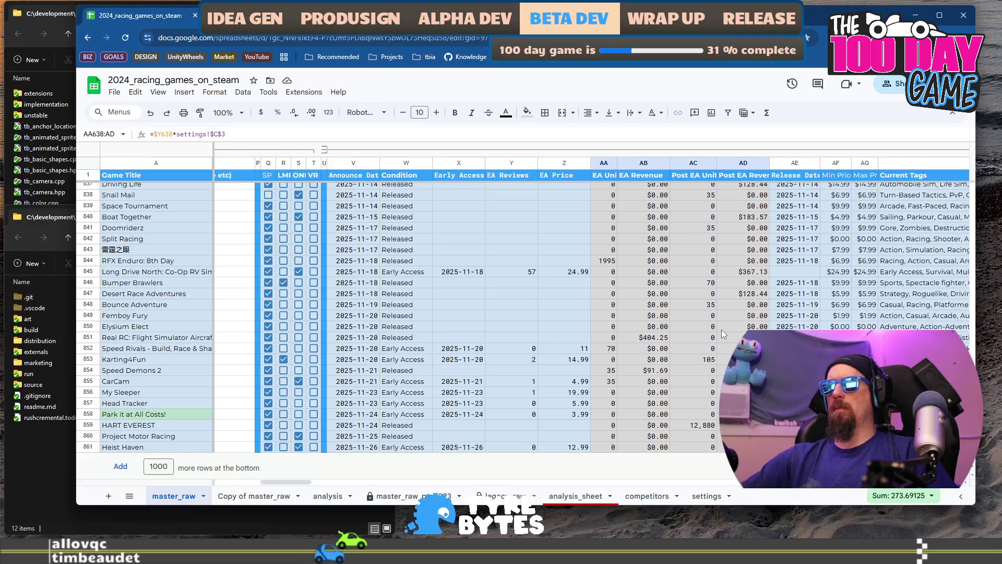
pyautogui.hotkey('ctrl', 'shift', 'Down')
pyautogui.hotkey('ctrl', 'd')
pyautogui.moveTo(300, 481); pyautogui.dragTo(237, 483)
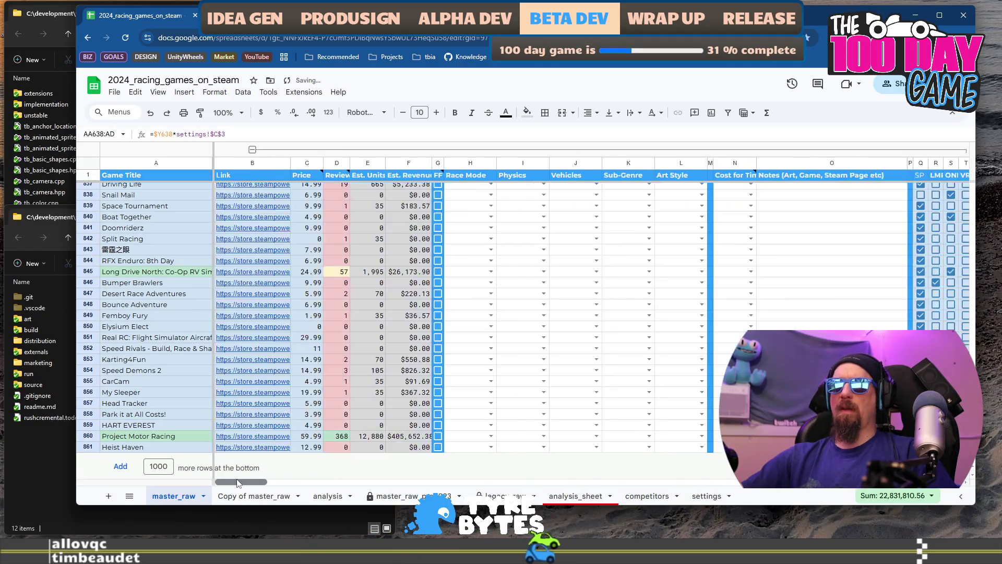
# Step: Delete the leftover 0 and $0.00 from E637 and F637 in the August 2025 divider row
pyautogui.scroll(20, 414, 314)
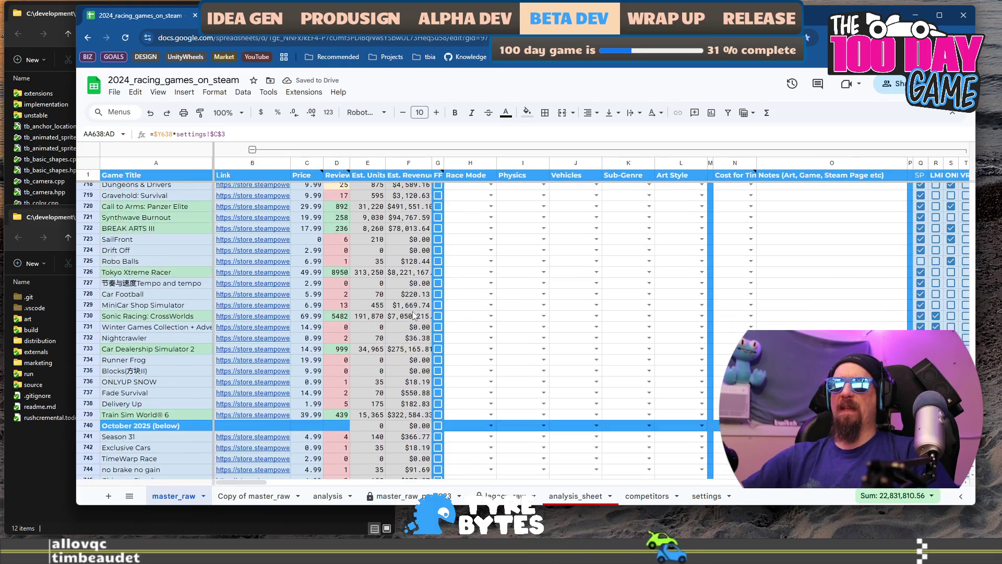
pyautogui.scroll(-3, 414, 315)
pyautogui.scroll(20, 475, 345)
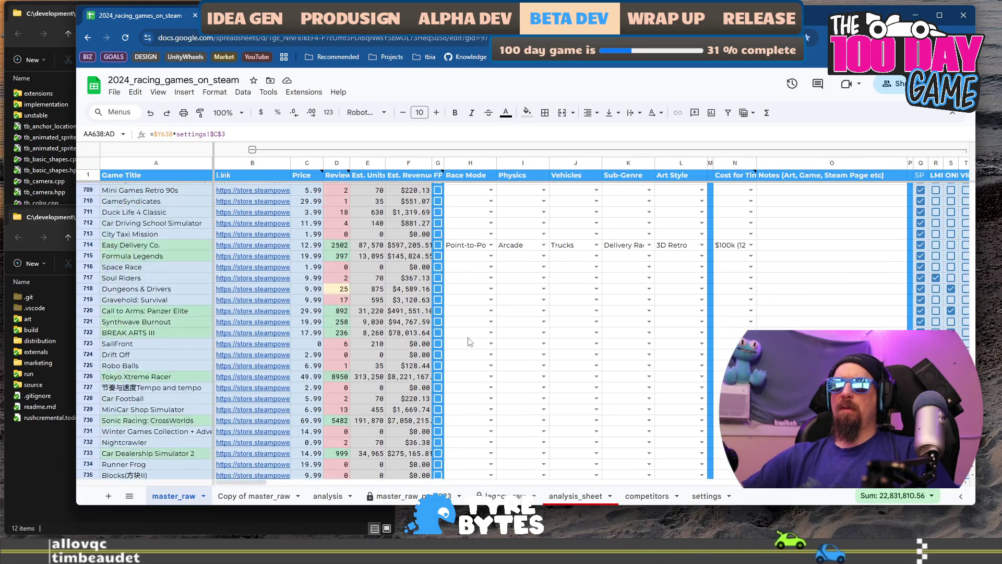
pyautogui.scroll(-4, 467, 337)
pyautogui.scroll(8, 467, 337)
pyautogui.scroll(-5, 465, 339)
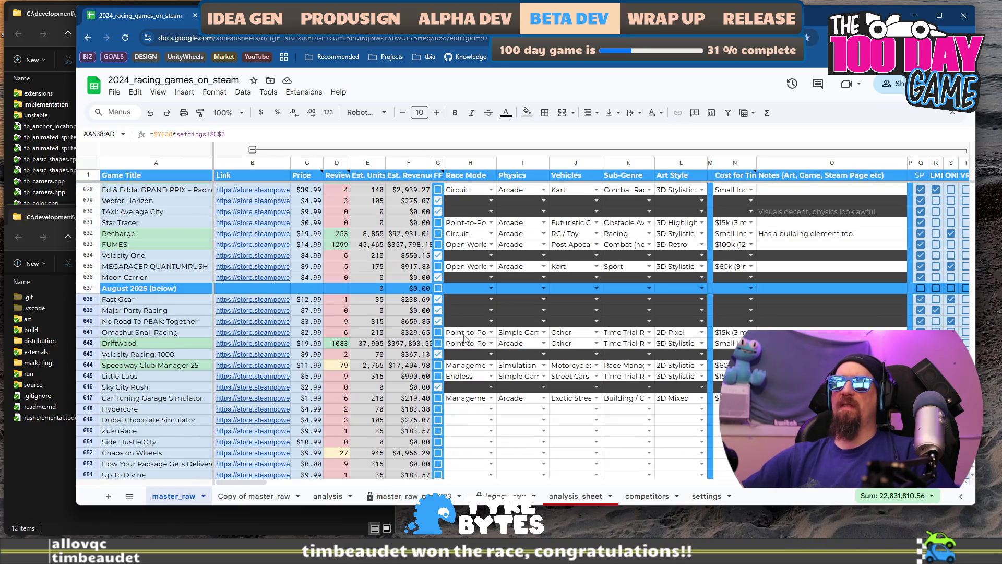
pyautogui.click(372, 289)
pyautogui.click(263, 291)
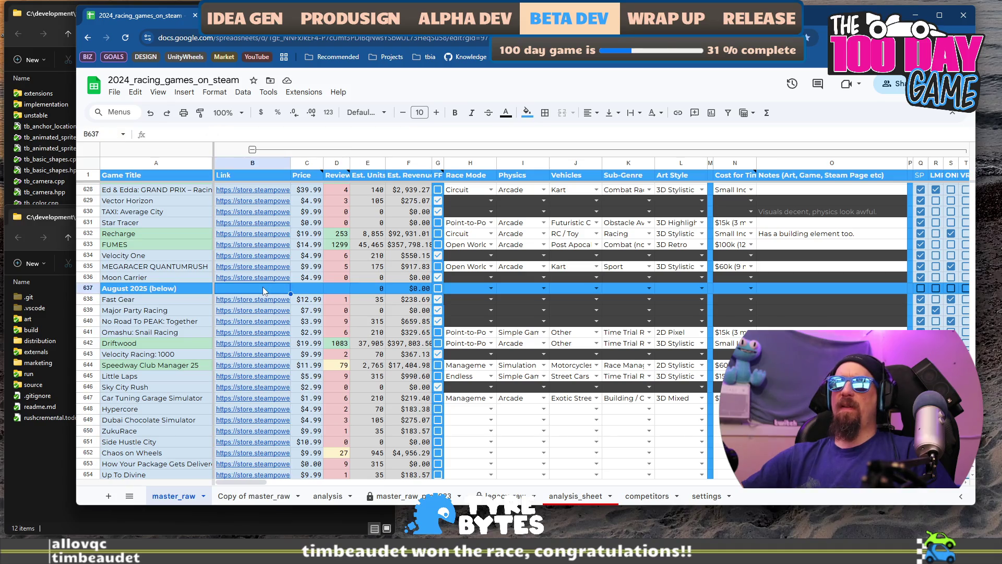
pyautogui.moveTo(253, 308)
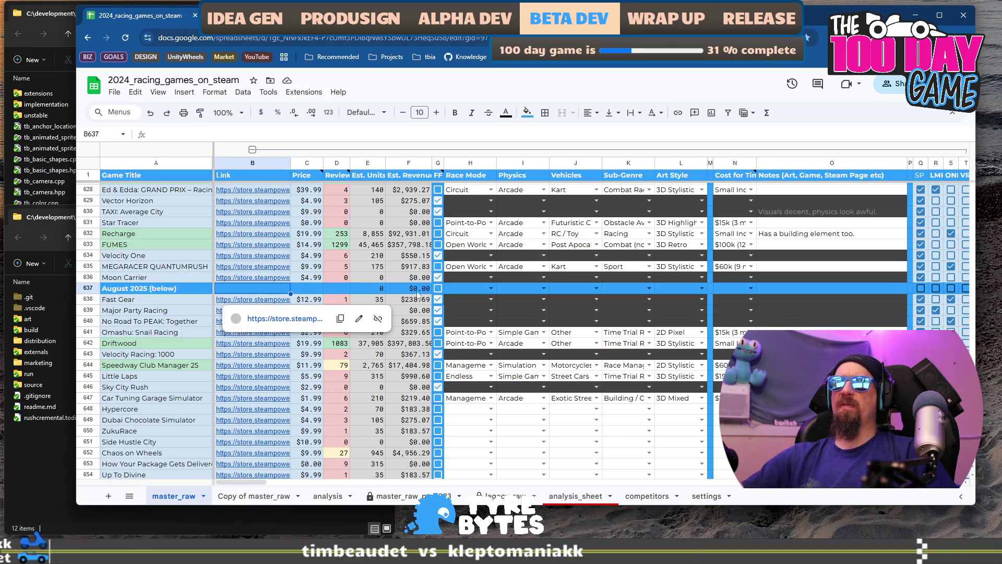
pyautogui.click(378, 290)
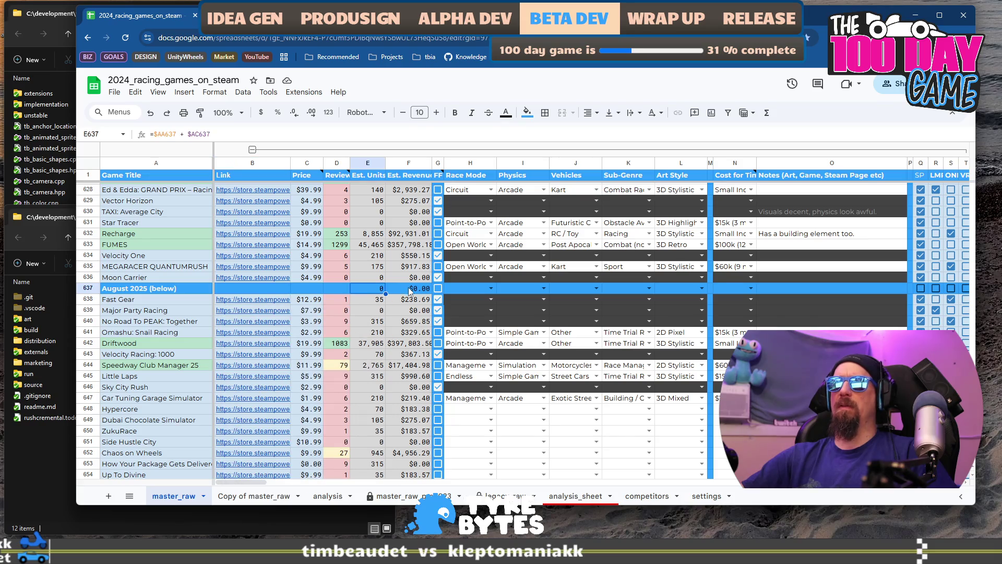
pyautogui.press('Delete')
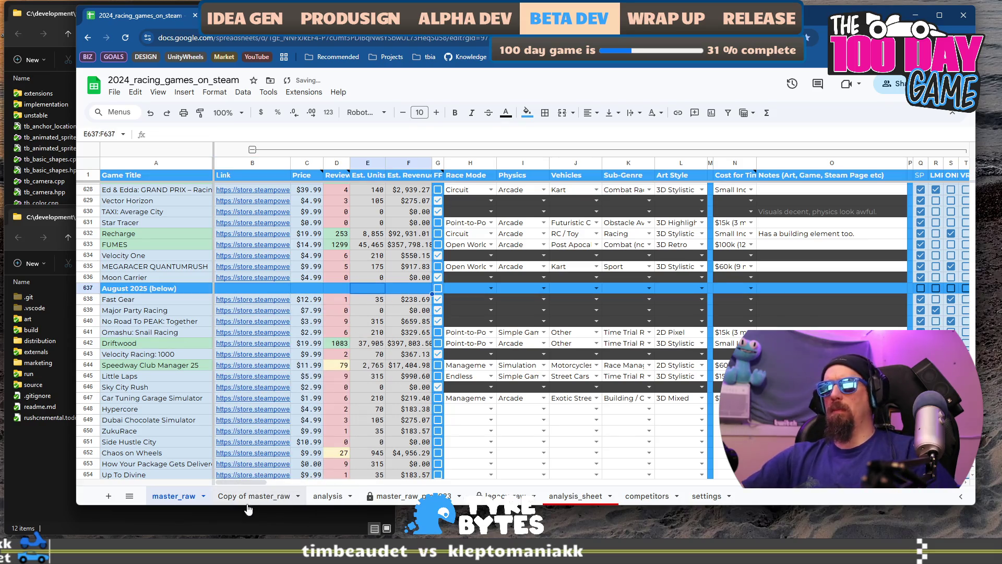
pyautogui.hscroll(5, 267, 489)
pyautogui.moveTo(265, 487); pyautogui.dragTo(313, 499)
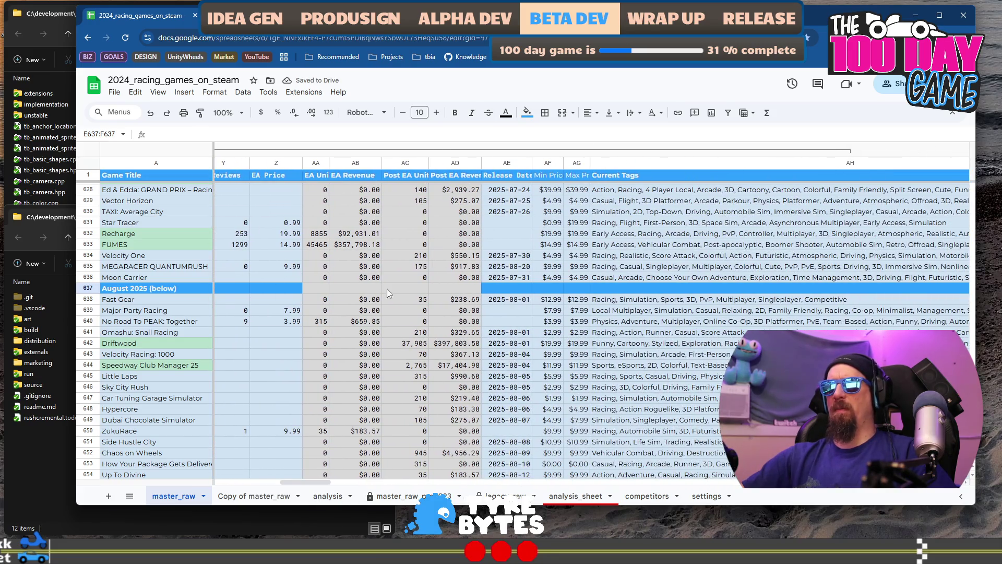
# Step: Fill cells Z637 through AD637 of the August 2025 divider row with the custom header blue
pyautogui.click(472, 291)
pyautogui.scroll(5, 368, 329)
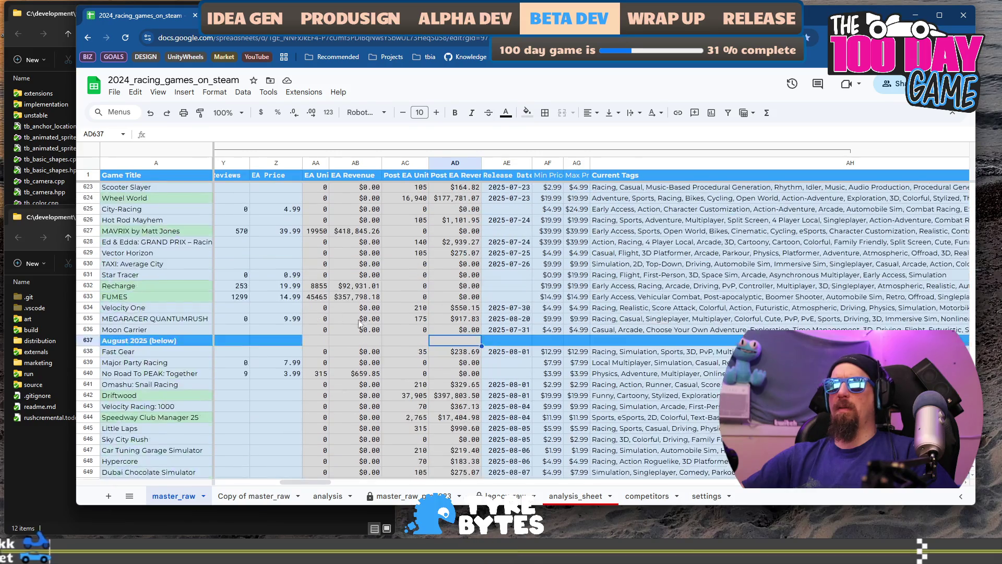
pyautogui.scroll(5, 368, 329)
pyautogui.keyDown('ctrl'); pyautogui.scroll(1, 368, 329); pyautogui.keyUp('ctrl')
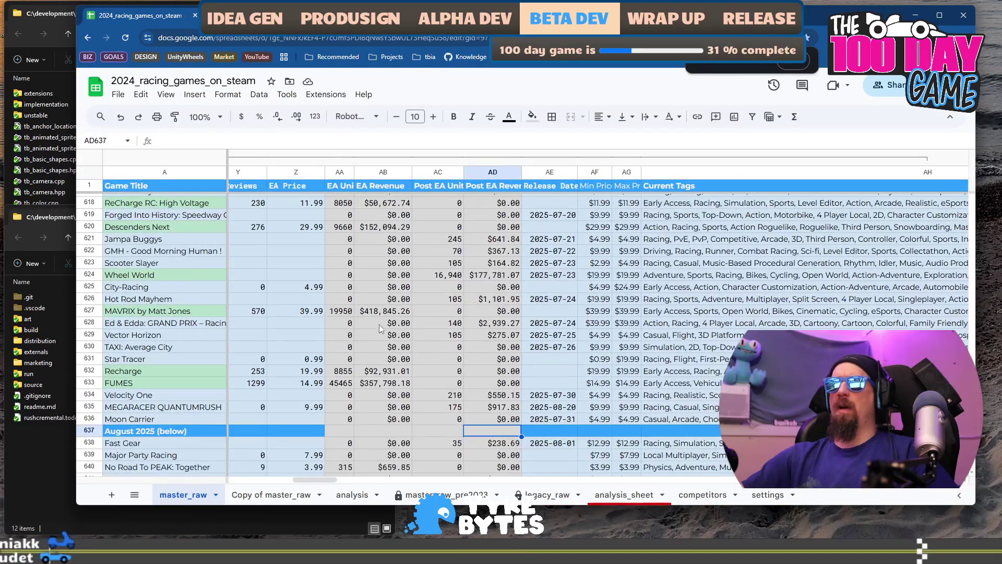
pyautogui.keyDown('ctrl'); pyautogui.scroll(-1, 532, 345); pyautogui.keyUp('ctrl')
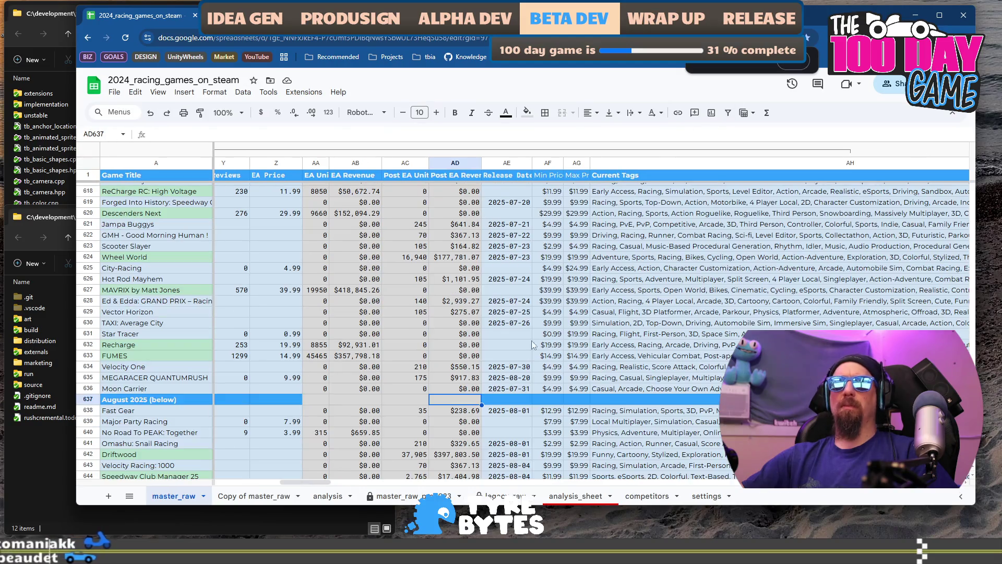
pyautogui.moveTo(330, 481); pyautogui.dragTo(291, 480)
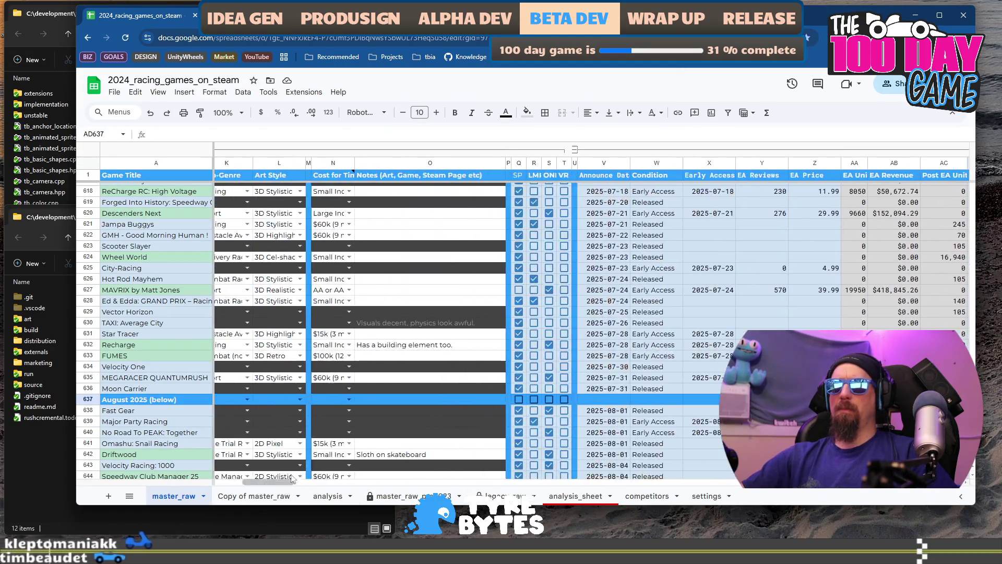
pyautogui.scroll(-3, 366, 313)
pyautogui.keyDown('shift'); pyautogui.click(815, 295); pyautogui.keyUp('shift')
pyautogui.click(528, 112)
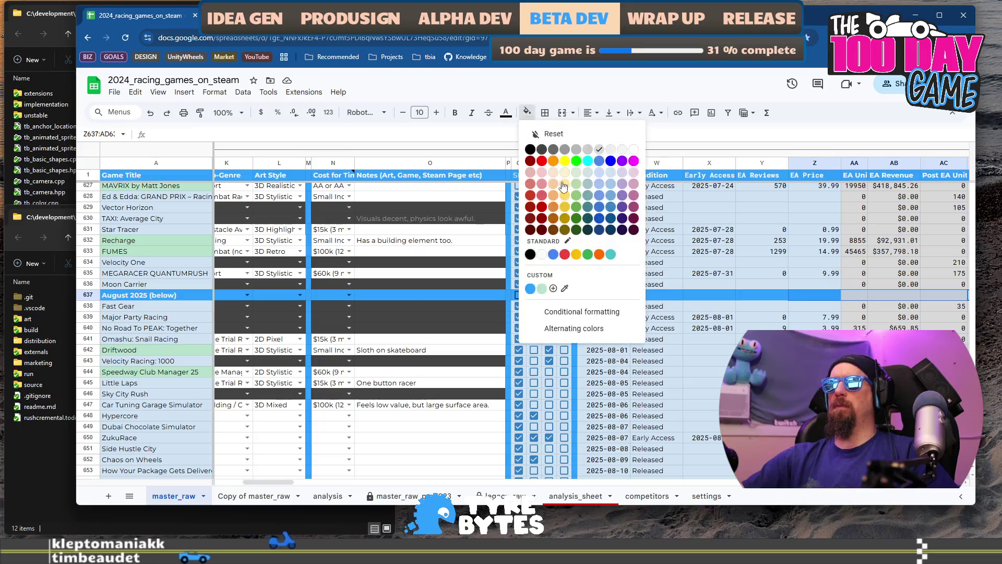
pyautogui.click(530, 289)
pyautogui.moveTo(268, 480); pyautogui.dragTo(243, 481)
pyautogui.scroll(-2, 368, 406)
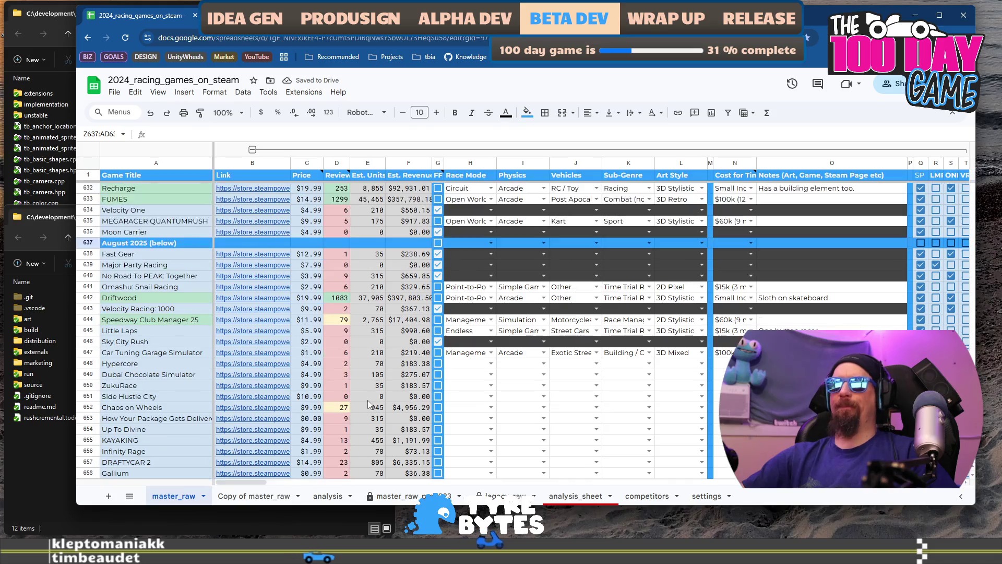
pyautogui.scroll(-4, 368, 405)
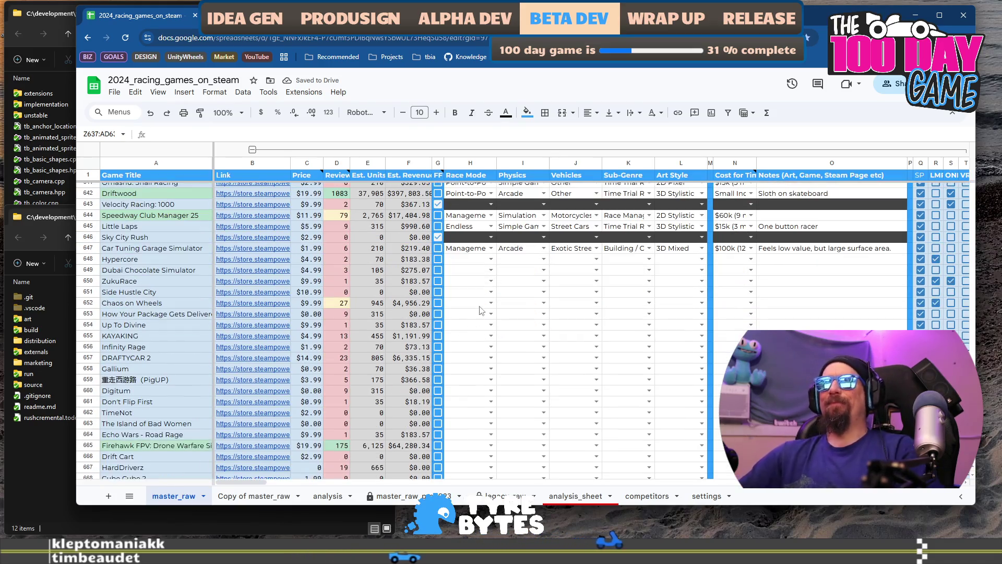
# Step: Open Hypercore's Steam store page from cell B648 and browse its screenshots
pyautogui.click(158, 252)
pyautogui.click(251, 259)
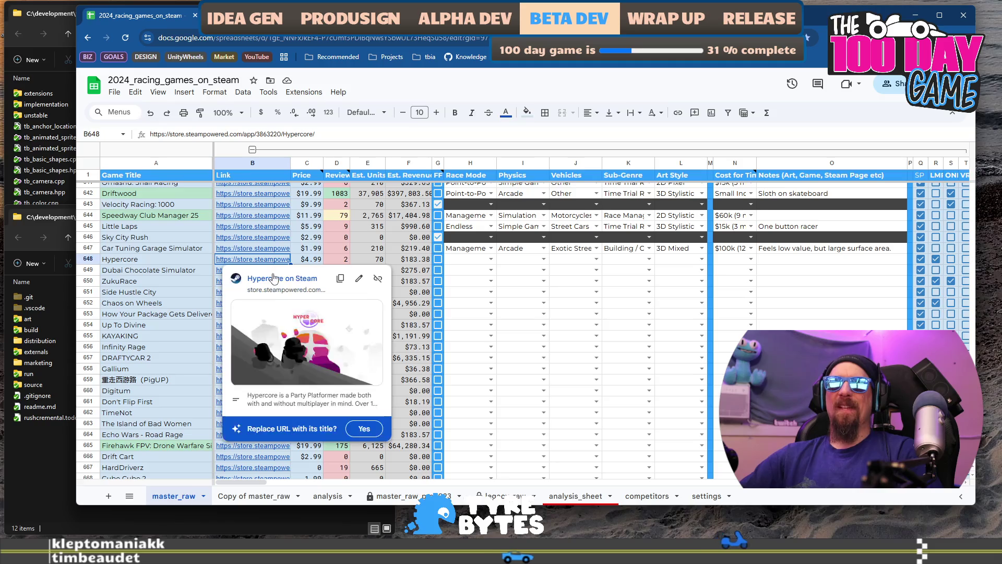
pyautogui.click(268, 274)
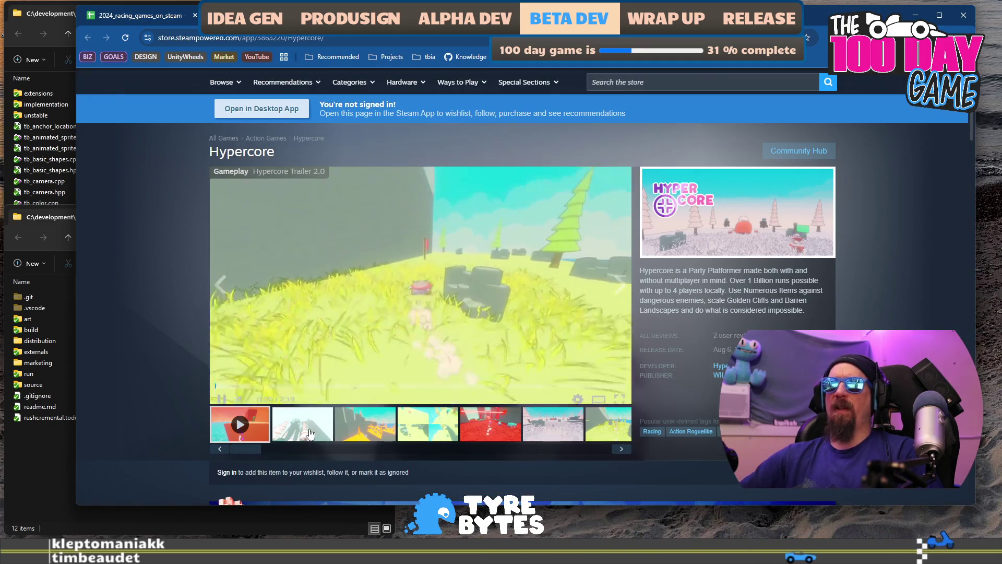
pyautogui.click(303, 424)
pyautogui.click(405, 429)
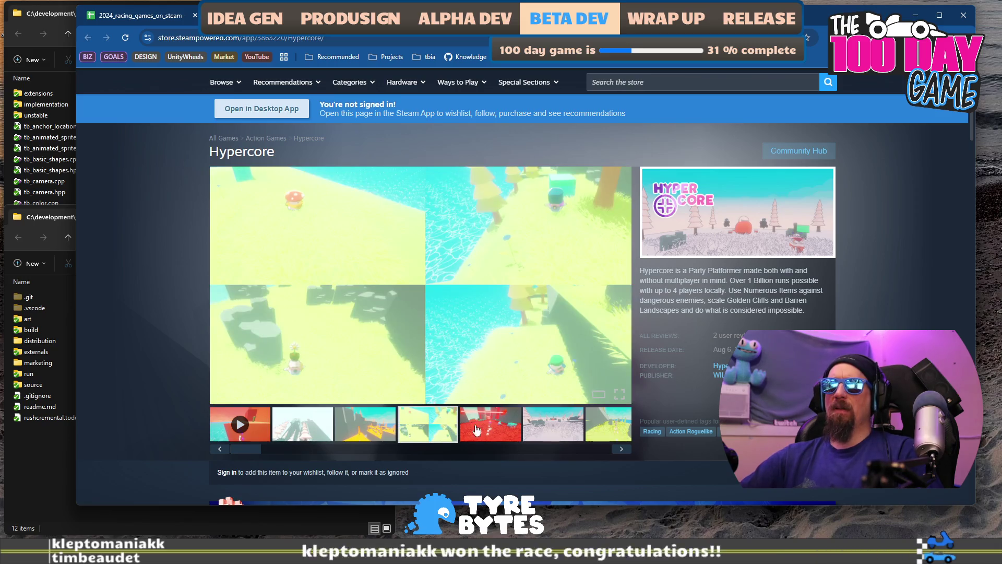
pyautogui.click(505, 426)
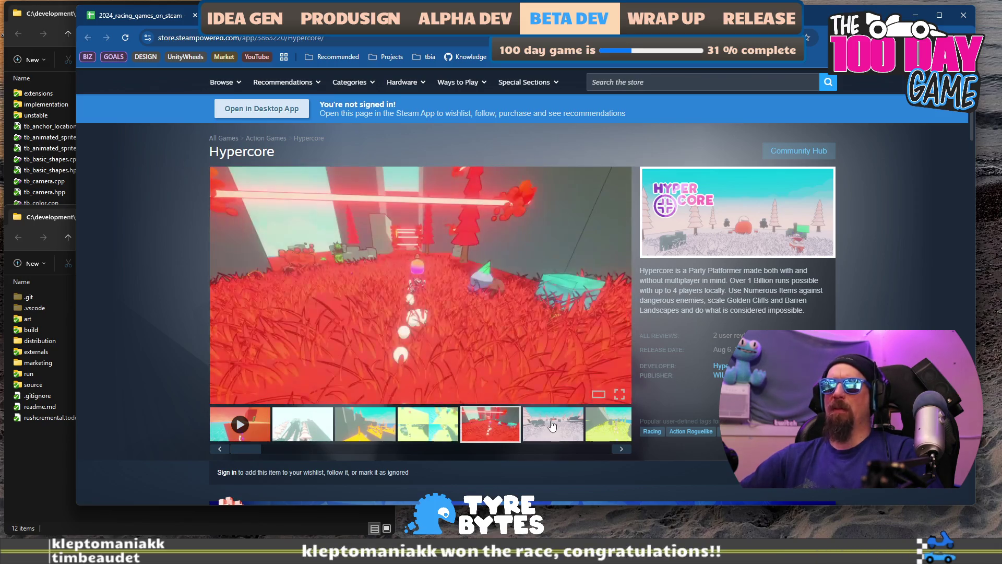
pyautogui.click(553, 426)
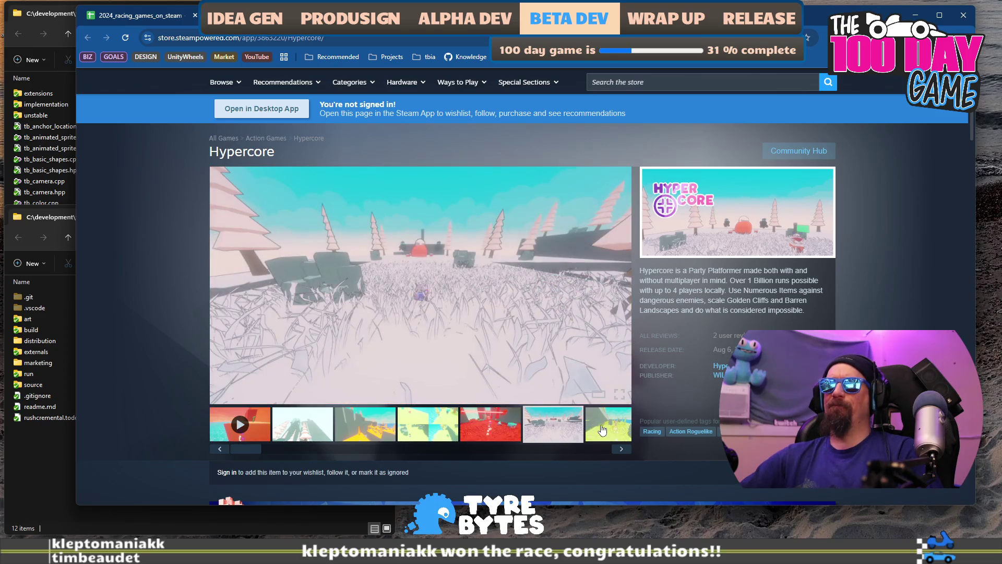
pyautogui.click(600, 427)
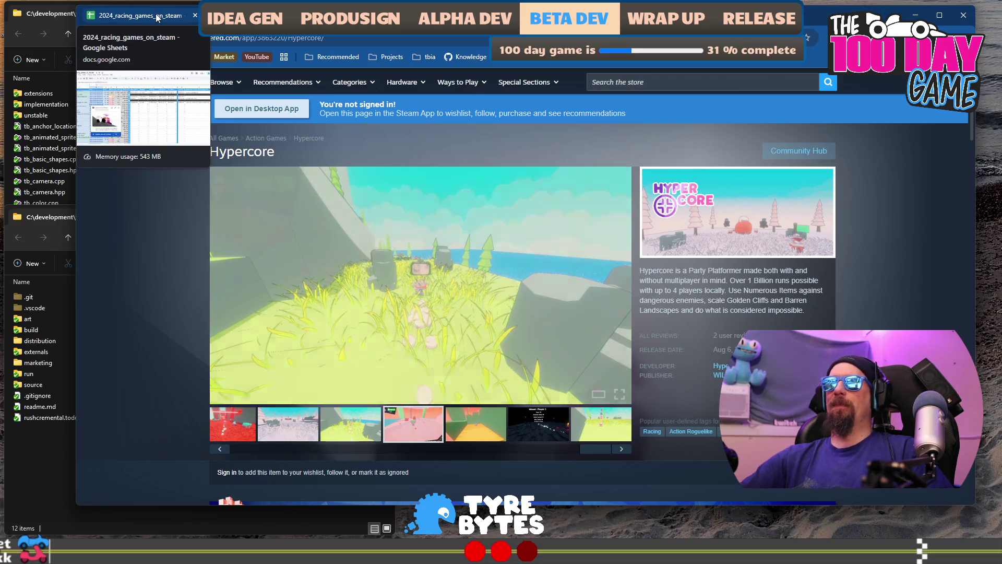
# Step: Rerun ./collector --ignore with Hypercore's store URL, then return to the spreadsheet
pyautogui.click(156, 17)
pyautogui.click(229, 16)
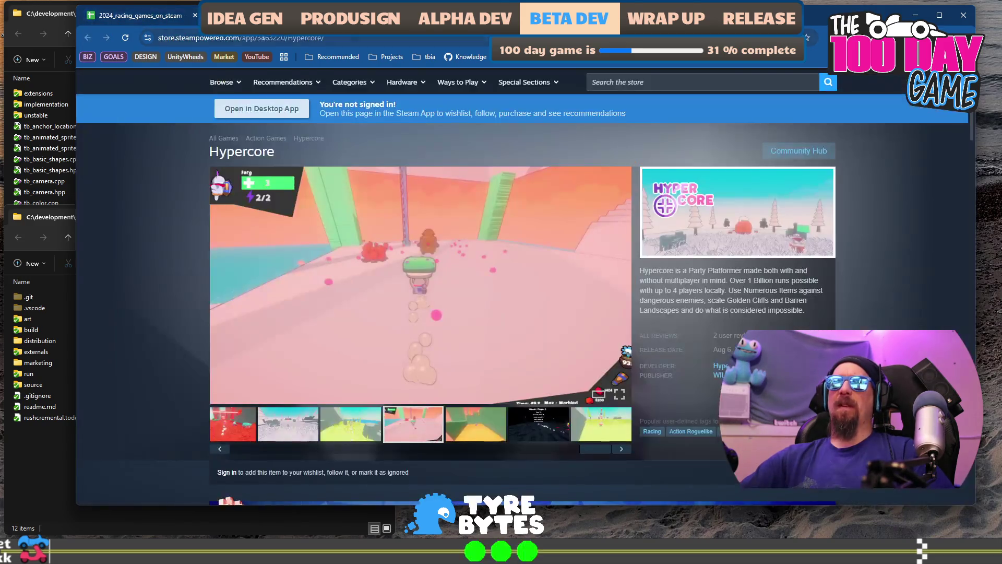
pyautogui.click(259, 38)
pyautogui.hotkey('alt', 'Tab')
pyautogui.press('Up')
pyautogui.press('Up')
pyautogui.hotkey('ctrl', 'w')
pyautogui.write('https://store.steampowered.com/app/3863220/Hypercore/')
pyautogui.press('Return')
pyautogui.hotkey('alt', 'Tab')
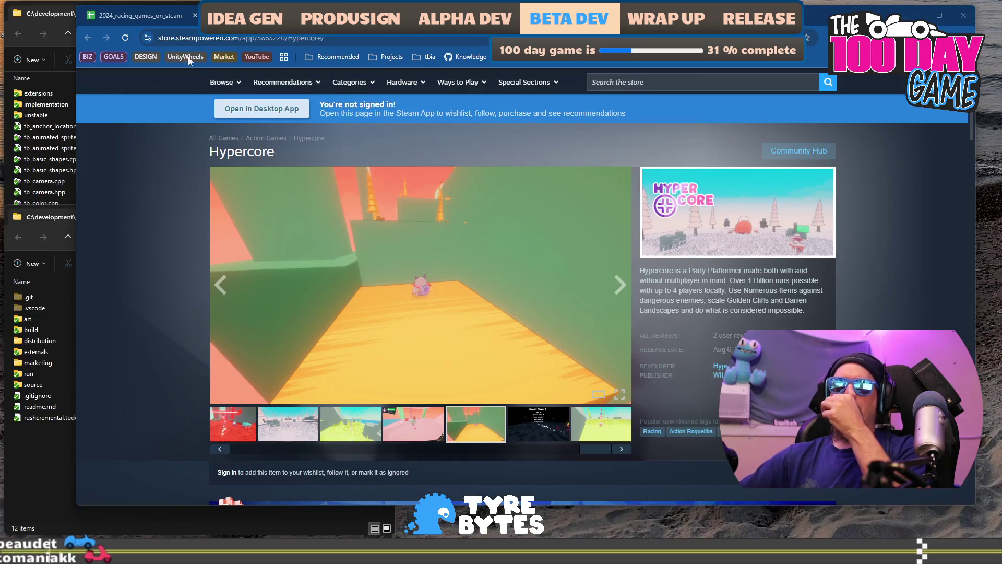
pyautogui.hotkey('ctrl', 'shift', 'Tab')
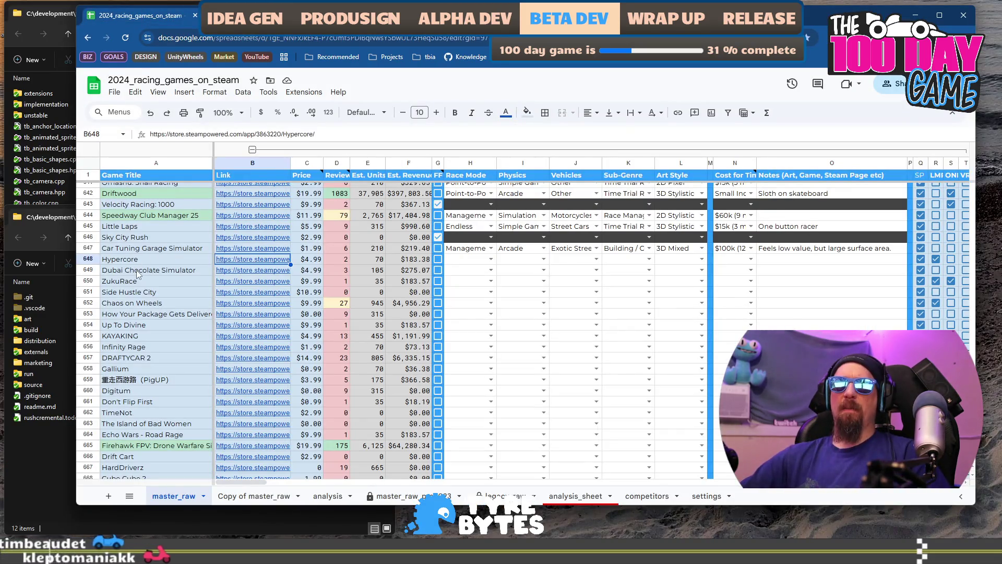
# Step: Open Dubai Chocolate Simulator's Steam page from B649 and view its boxing-ring and Jump screenshots
pyautogui.press('Down')
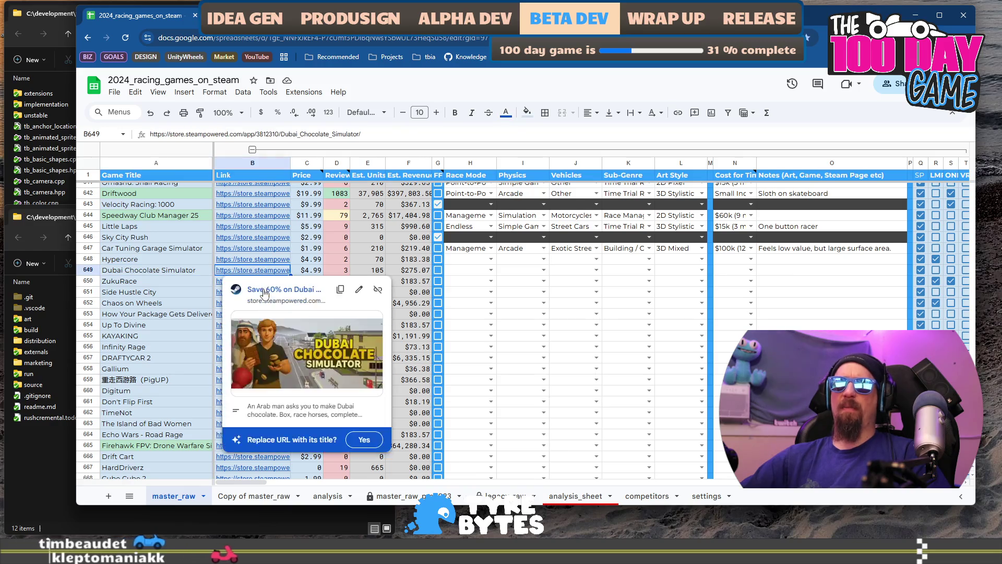
pyautogui.click(284, 290)
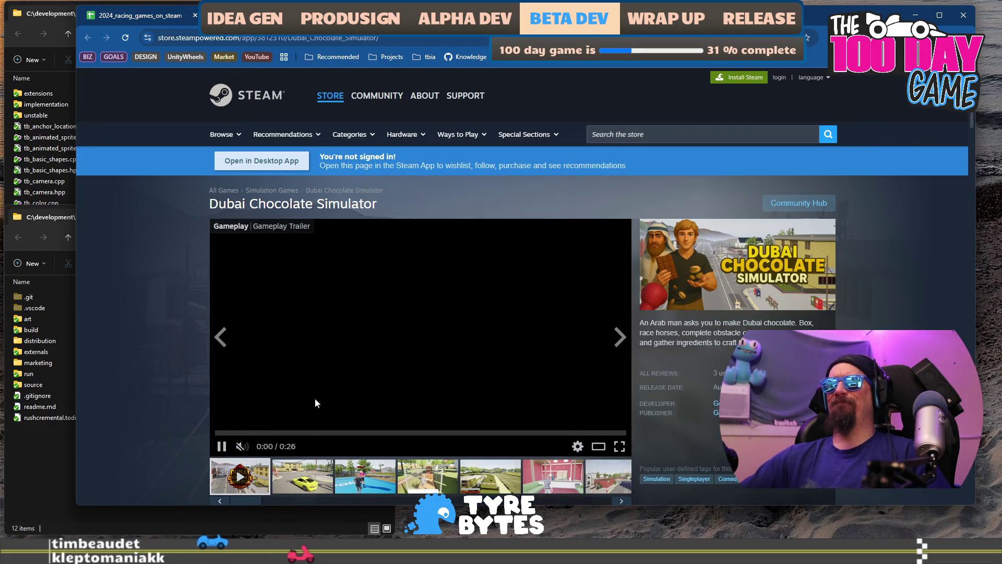
pyautogui.click(365, 476)
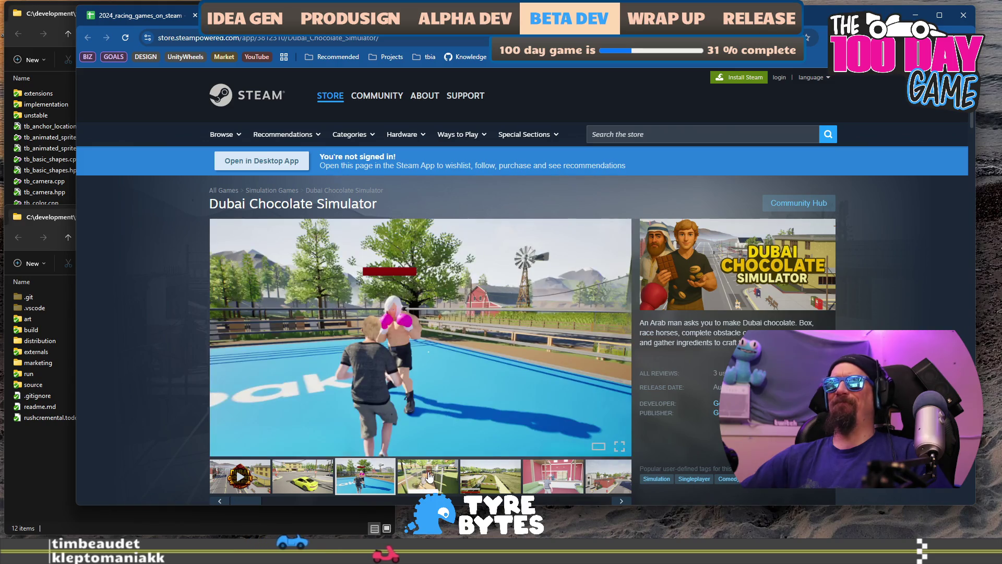
pyautogui.click(429, 476)
# Step: Rerun ./collector --ignore with Dubai Chocolate Simulator's store URL, then return to the spreadsheet
pyautogui.click(287, 39)
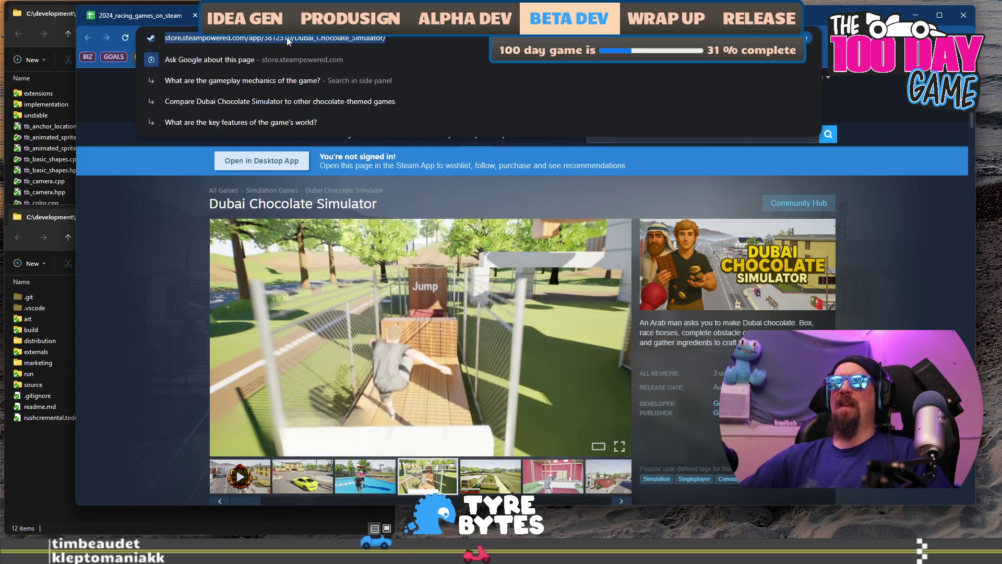
pyautogui.hotkey('alt', 'Tab')
pyautogui.press('Up')
pyautogui.hotkey('ctrl', 'w')
pyautogui.write('https://store.steampowered.com/app/3812310/Dubai_Chocolate_Simulator/')
pyautogui.press('Return')
pyautogui.hotkey('alt', 'Tab')
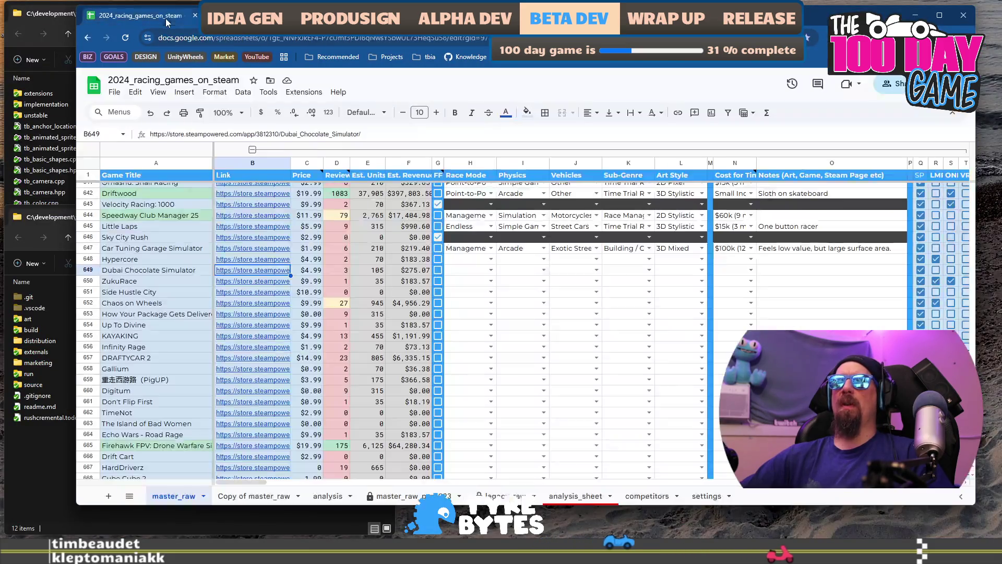
pyautogui.click(173, 23)
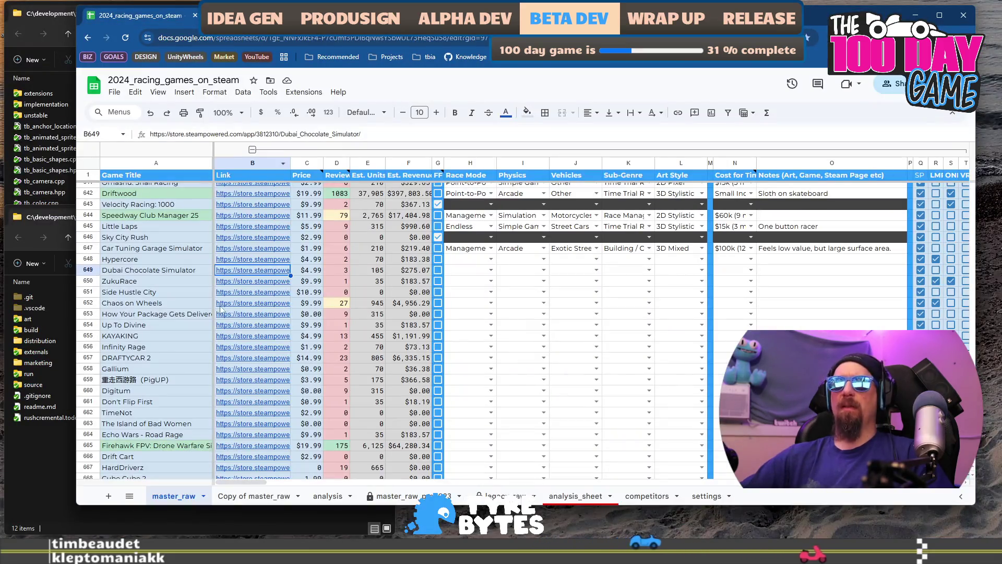
# Step: Open ZukuRace's Steam store page and click through its screenshots up to the night-city one
pyautogui.click(228, 283)
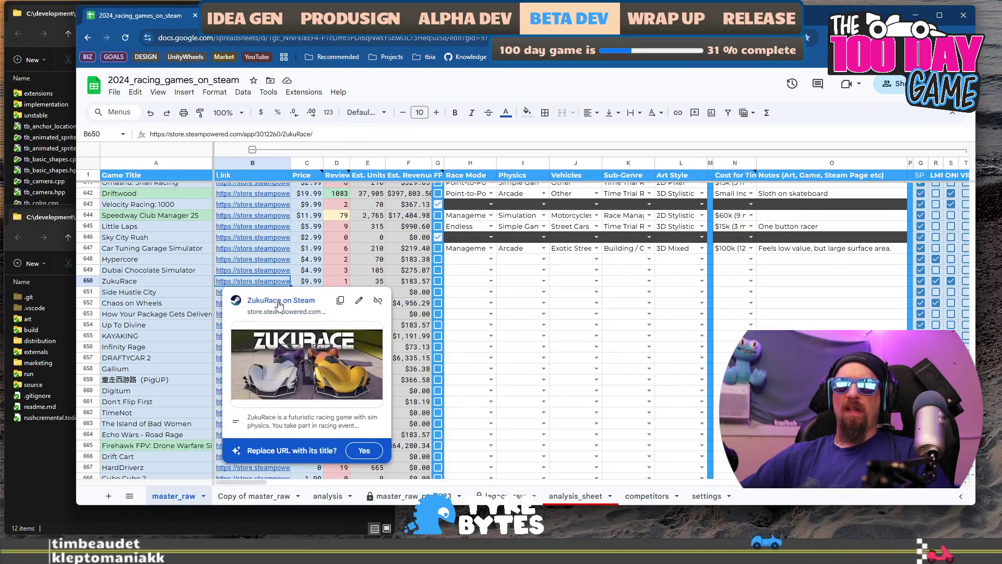
pyautogui.click(278, 301)
pyautogui.scroll(-1, 340, 315)
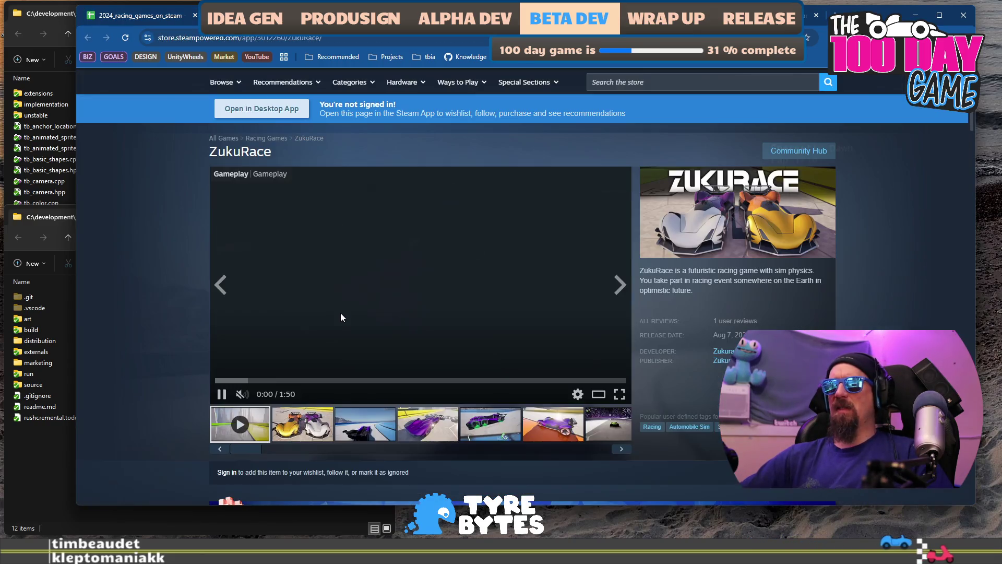
pyautogui.click(358, 425)
pyautogui.click(447, 437)
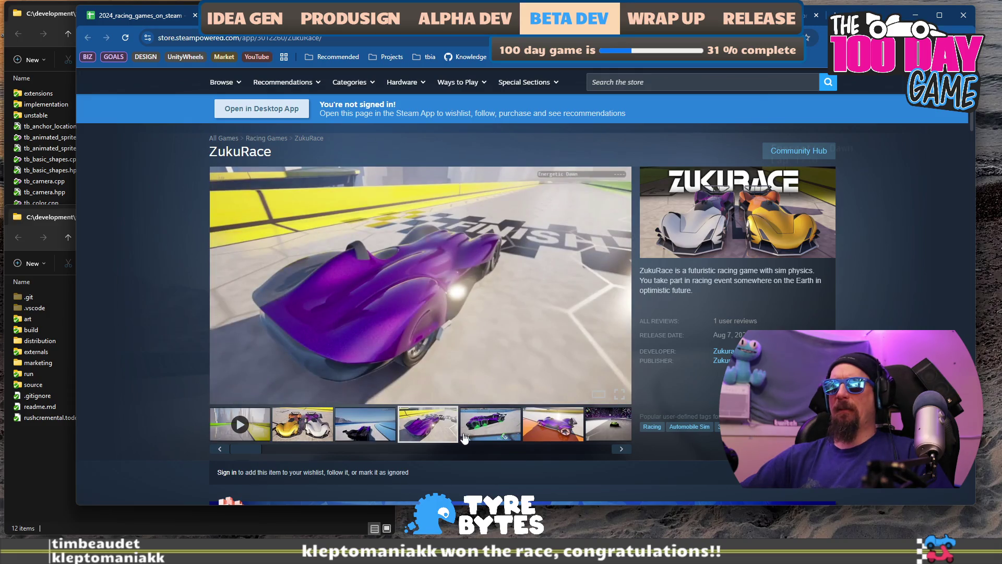
pyautogui.click(496, 429)
pyautogui.click(546, 422)
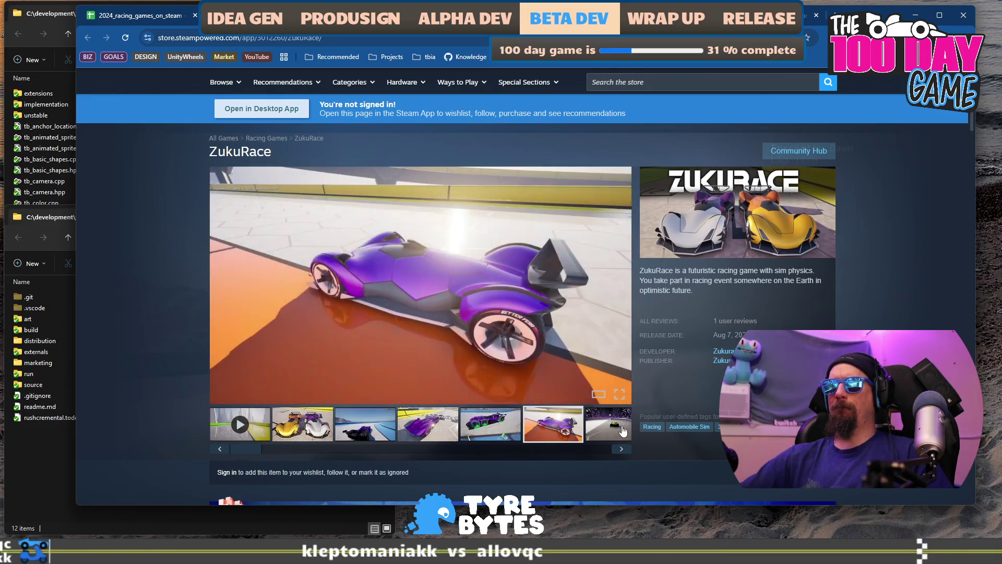
pyautogui.click(614, 421)
# Step: Scroll the ZukuRace page and revisit the purple-car and green-marker screenshots
pyautogui.scroll(-10, 455, 372)
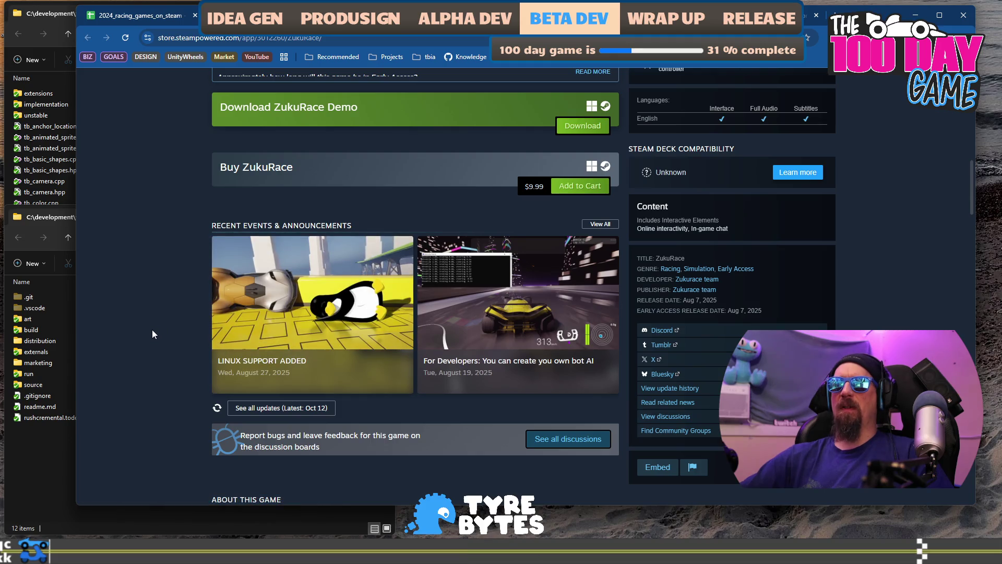
pyautogui.scroll(-5, 150, 335)
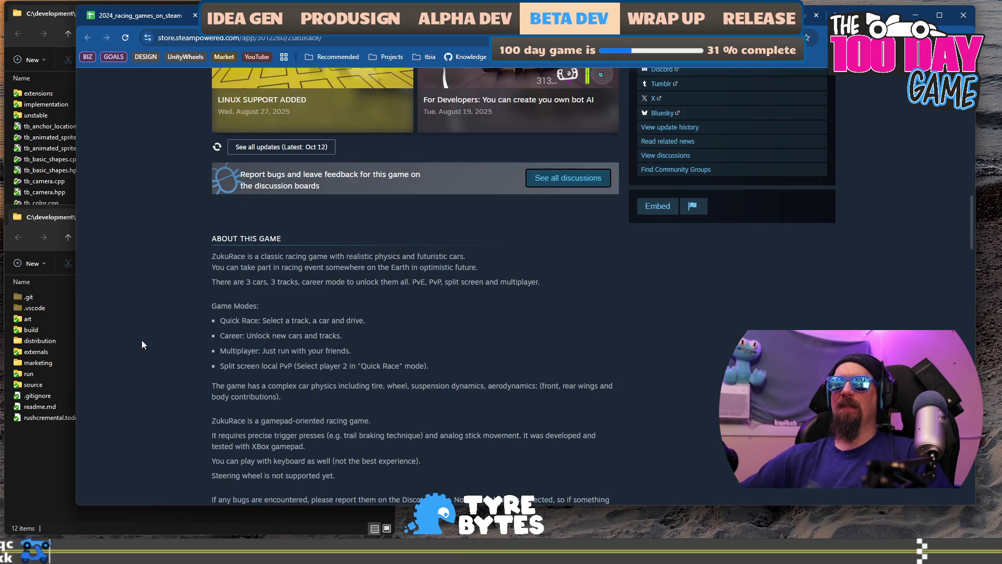
pyautogui.scroll(-4, 142, 341)
pyautogui.scroll(8, 142, 340)
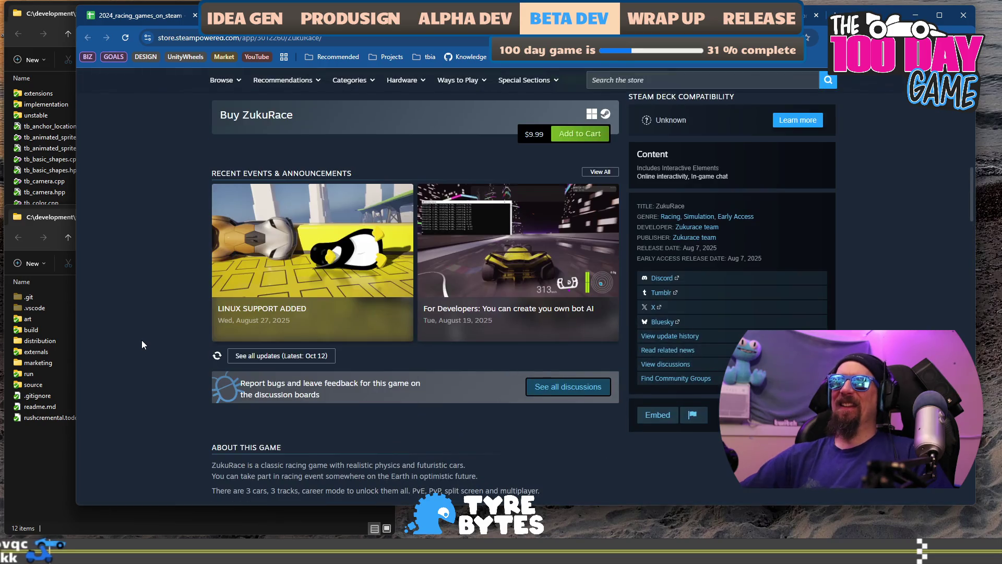
pyautogui.scroll(10, 142, 340)
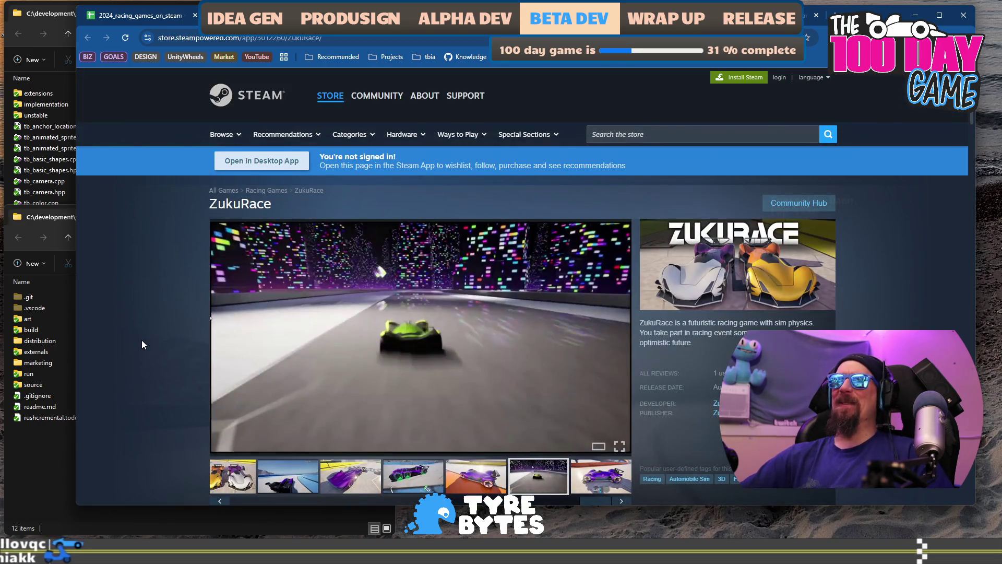
pyautogui.scroll(-1, 186, 259)
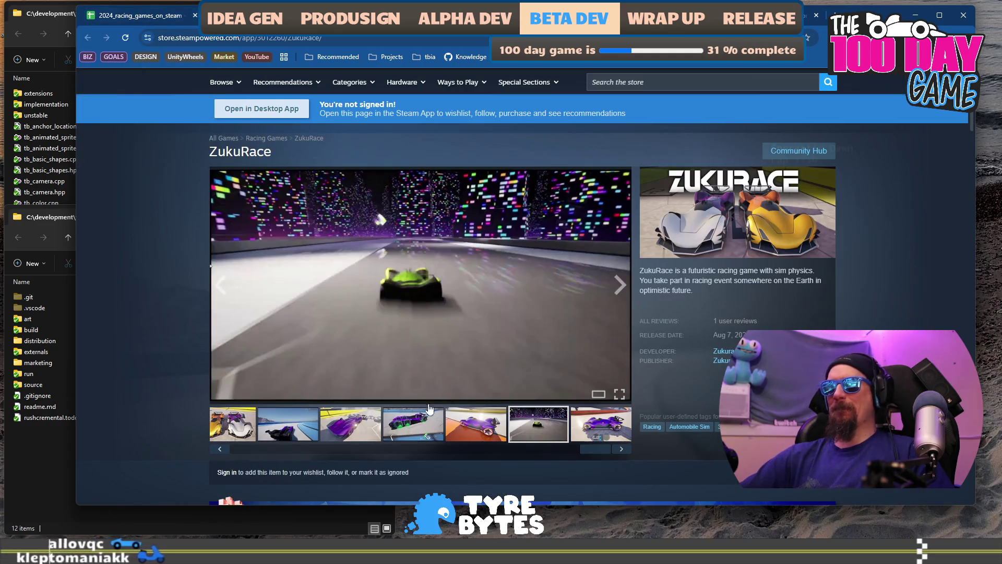
pyautogui.click(440, 432)
pyautogui.click(469, 436)
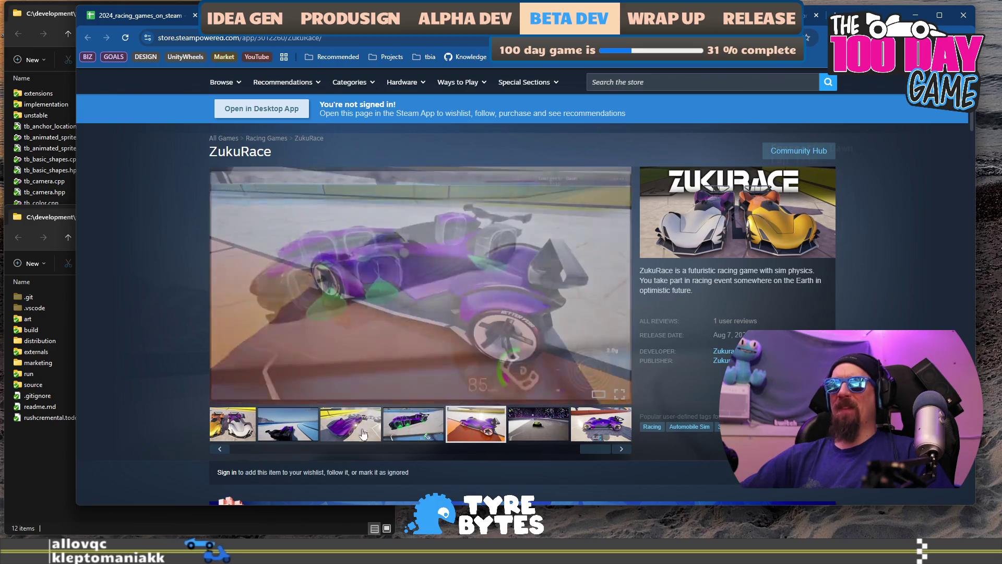
pyautogui.click(415, 433)
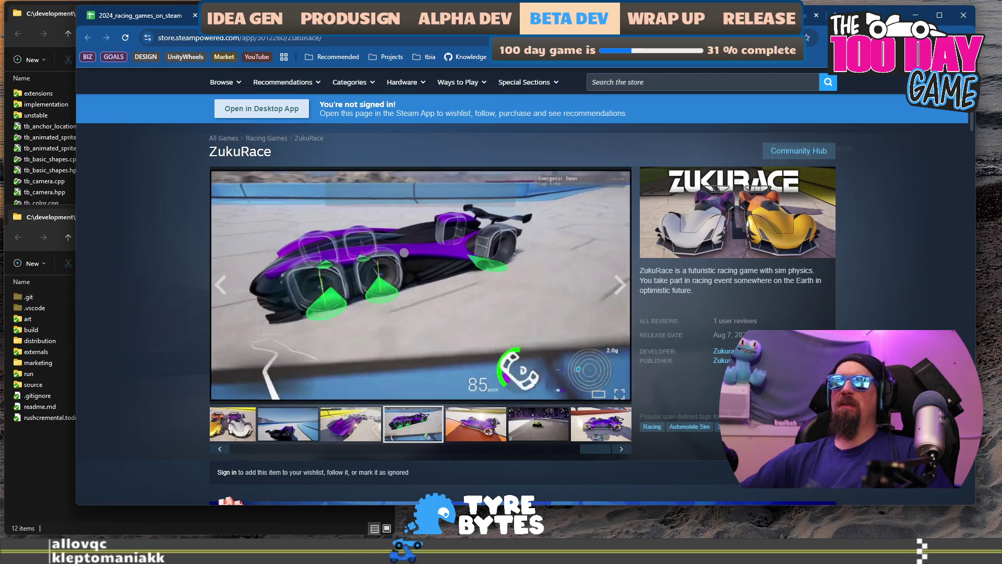
# Step: Back in the sheet, tick G650 so ZukuRace's row 650 turns dark
pyautogui.click(133, 21)
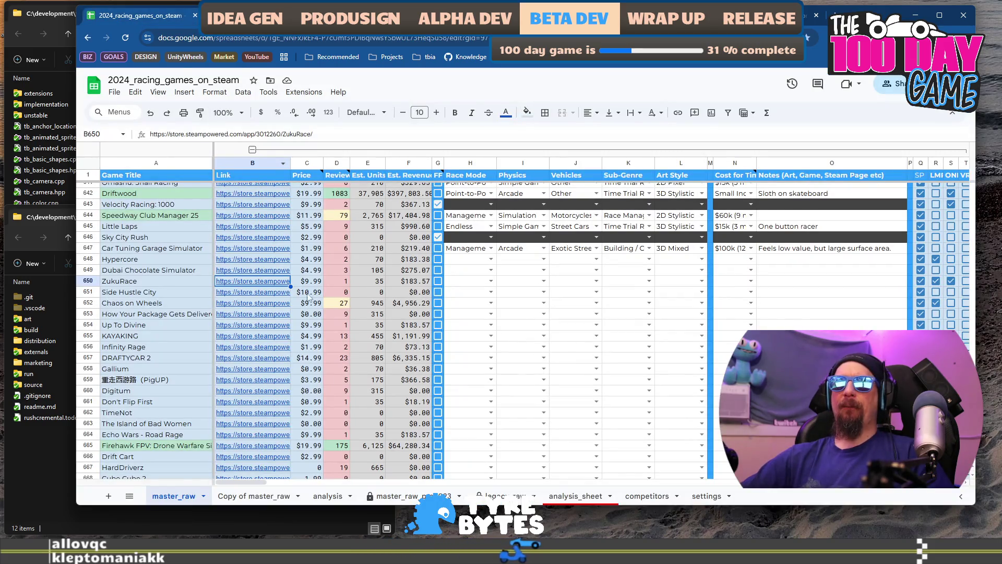
pyautogui.click(463, 283)
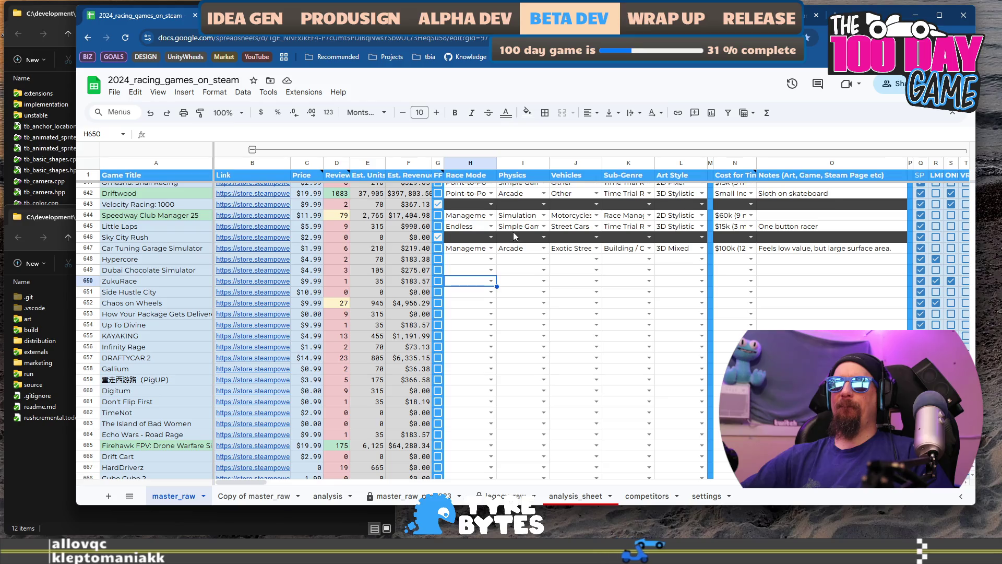
pyautogui.click(438, 281)
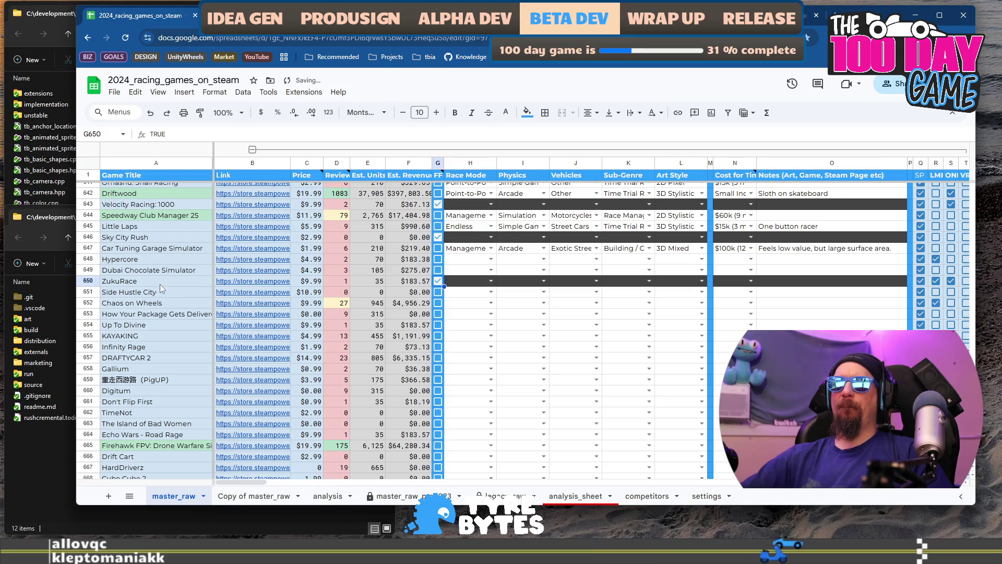
pyautogui.click(123, 293)
pyautogui.click(272, 293)
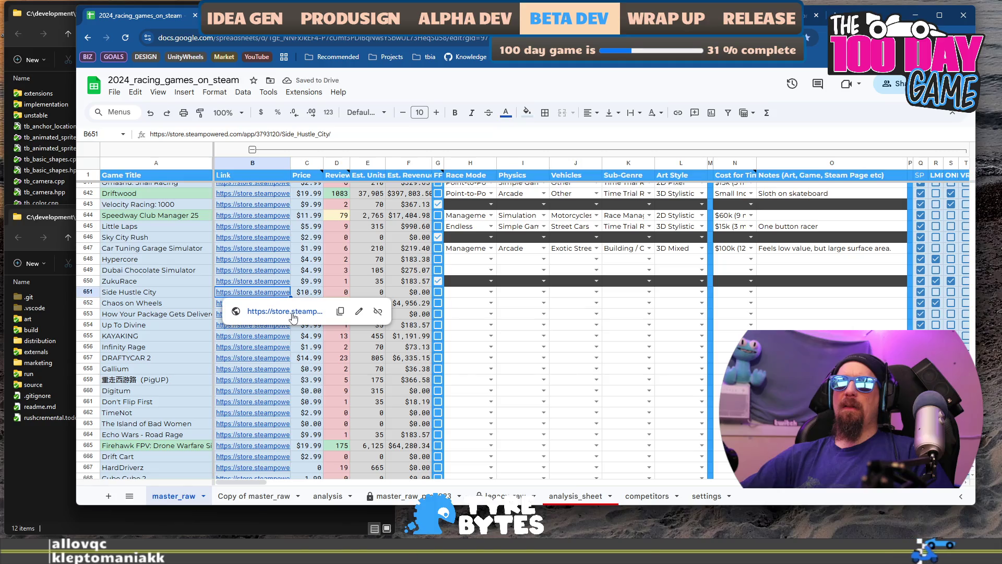
# Step: Open Side Hustle City's Steam page and view its dealership and street screenshots
pyautogui.click(293, 312)
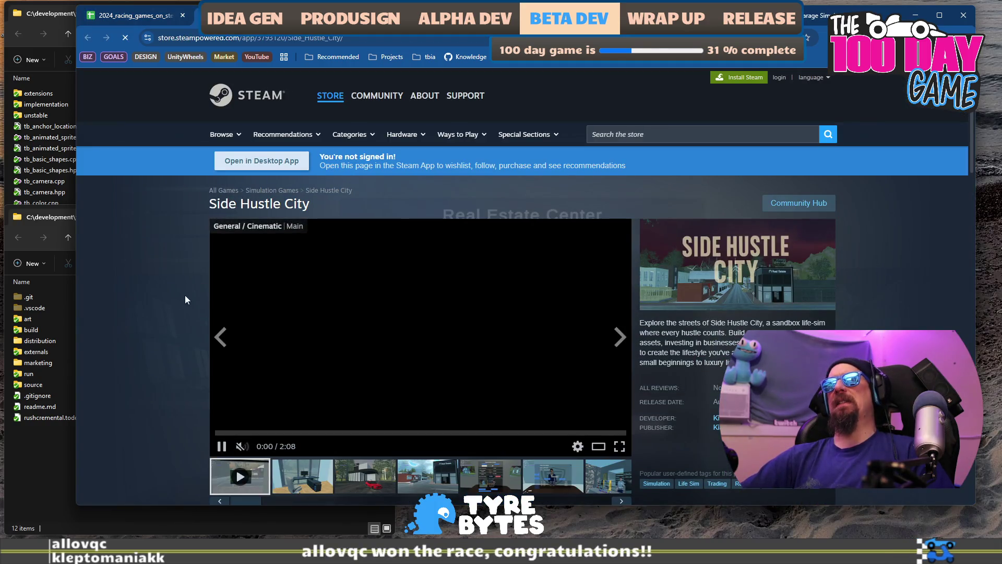
pyautogui.scroll(-3, 161, 298)
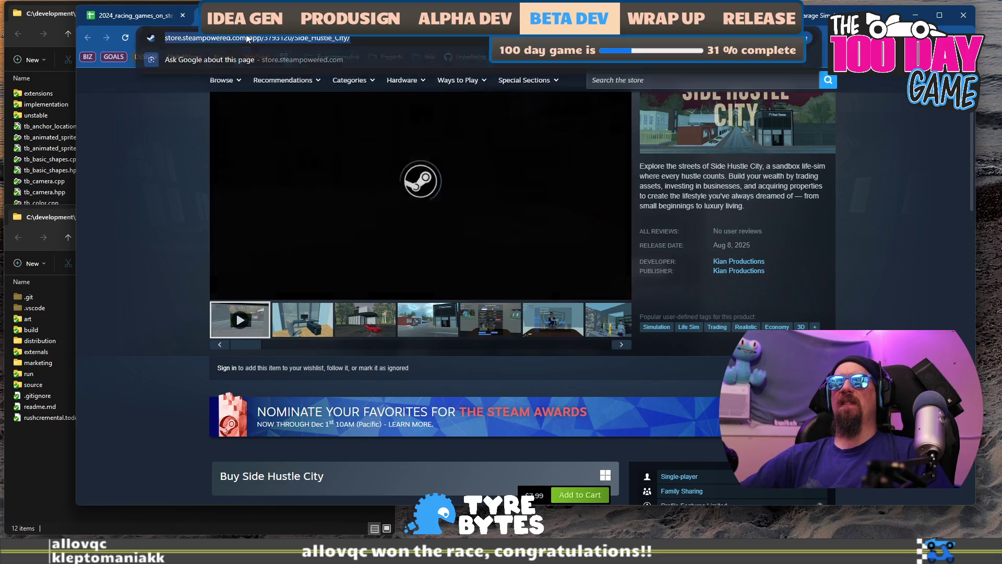
pyautogui.click(365, 329)
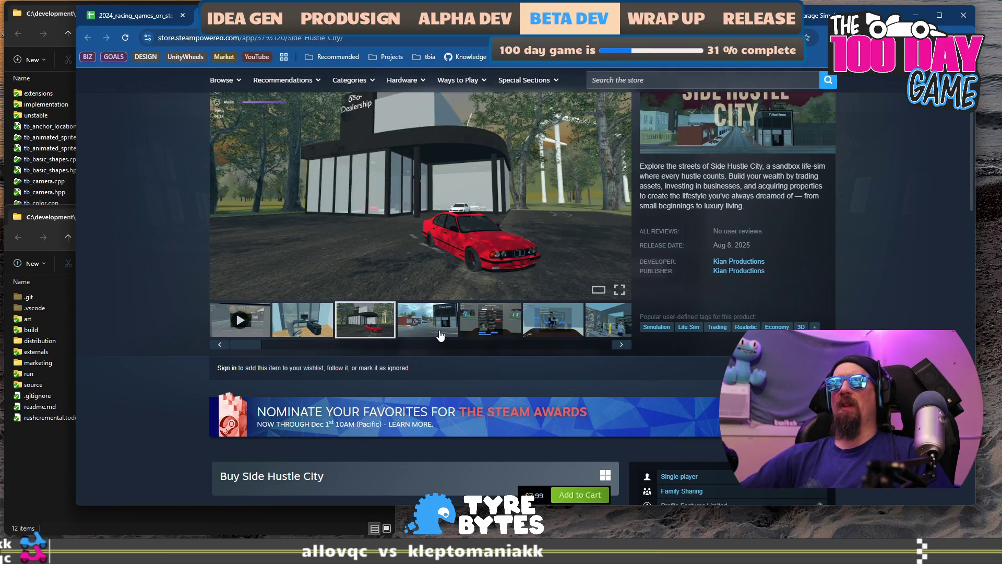
pyautogui.click(440, 336)
pyautogui.click(562, 324)
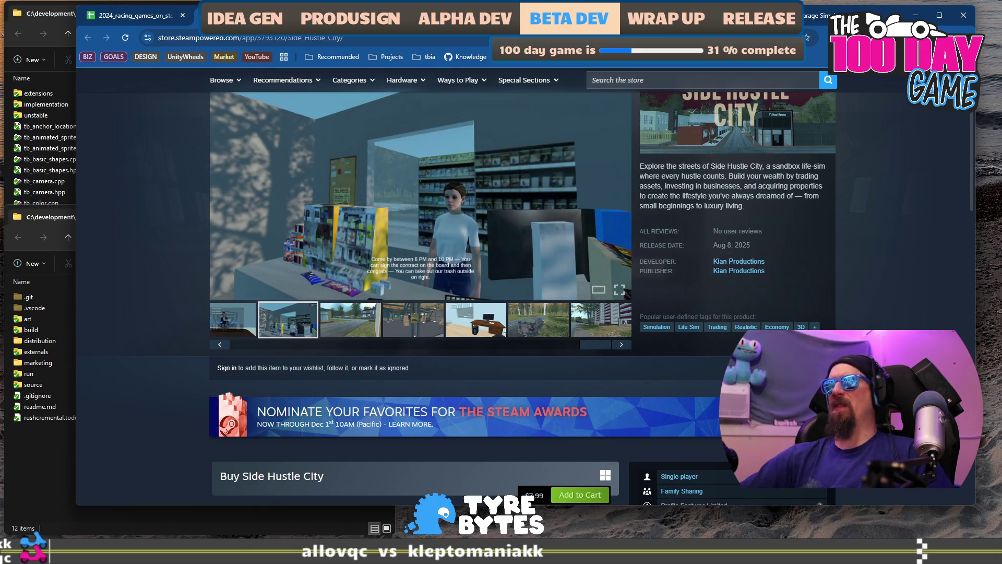
# Step: Rerun the collector with Side Hustle City's URL added to --ignore, then return to the spreadsheet
pyautogui.hotkey('alt', 'Tab')
pyautogui.press('Up')
pyautogui.write('https://store.steampowered.com/app/3793120/Side_Hustle_City/')
pyautogui.press('Return')
pyautogui.hotkey('alt', 'Tab')
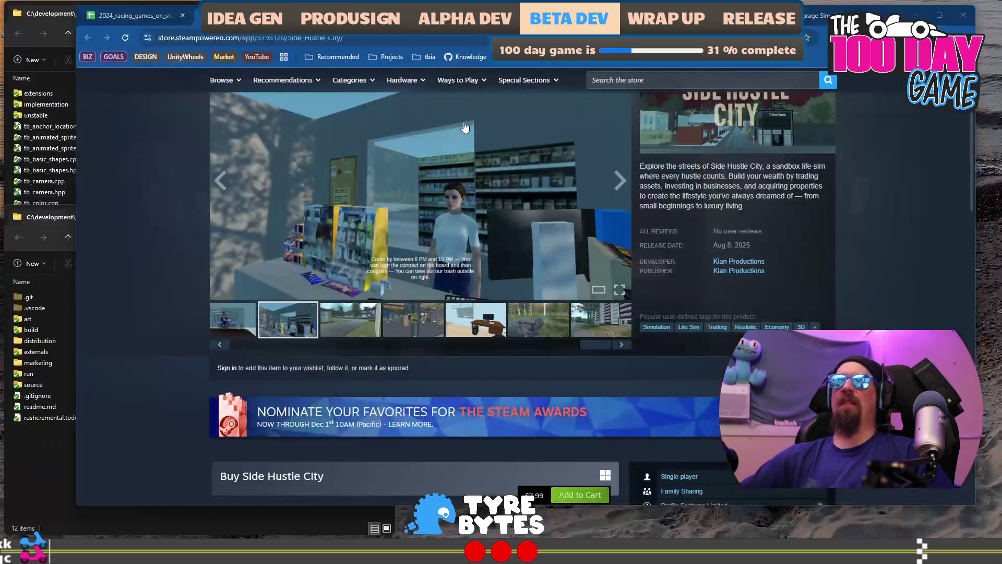
pyautogui.click(152, 16)
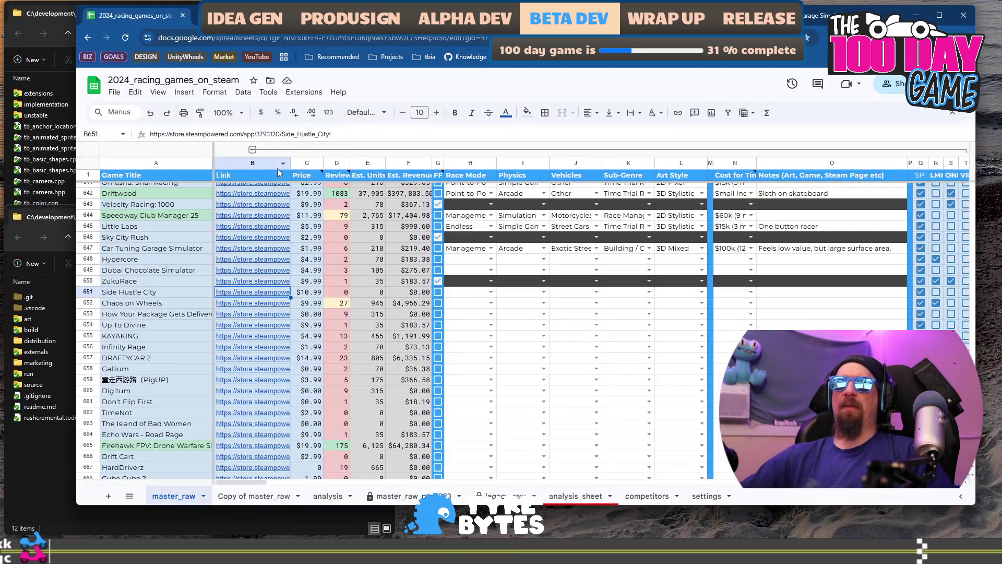
# Step: Open the Chaos on Wheels Steam page and view its snowy, garage, desert and tire-crash screenshots
pyautogui.click(175, 300)
pyautogui.moveTo(270, 309)
pyautogui.click(306, 315)
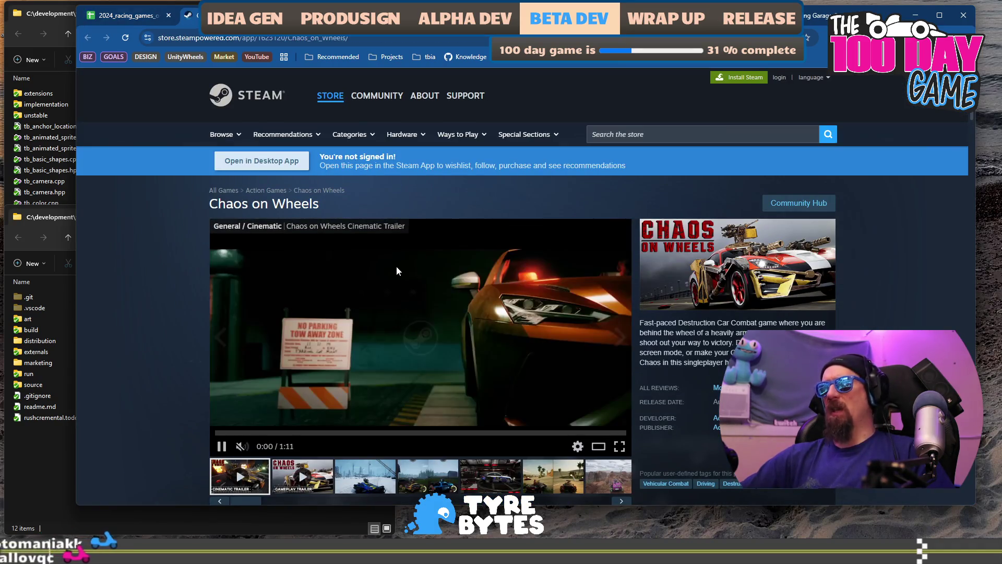
pyautogui.scroll(-2, 377, 296)
pyautogui.click(366, 372)
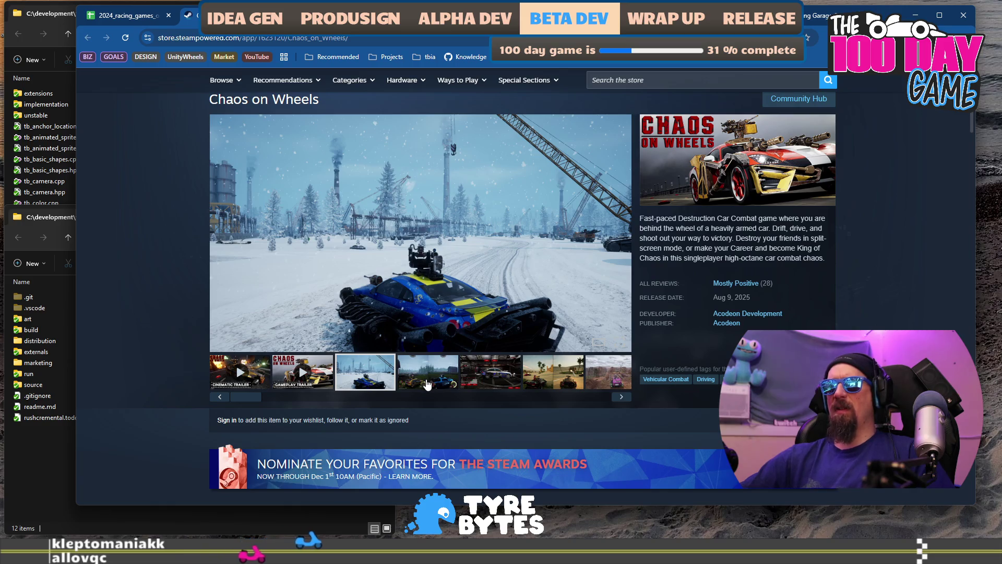
pyautogui.click(427, 384)
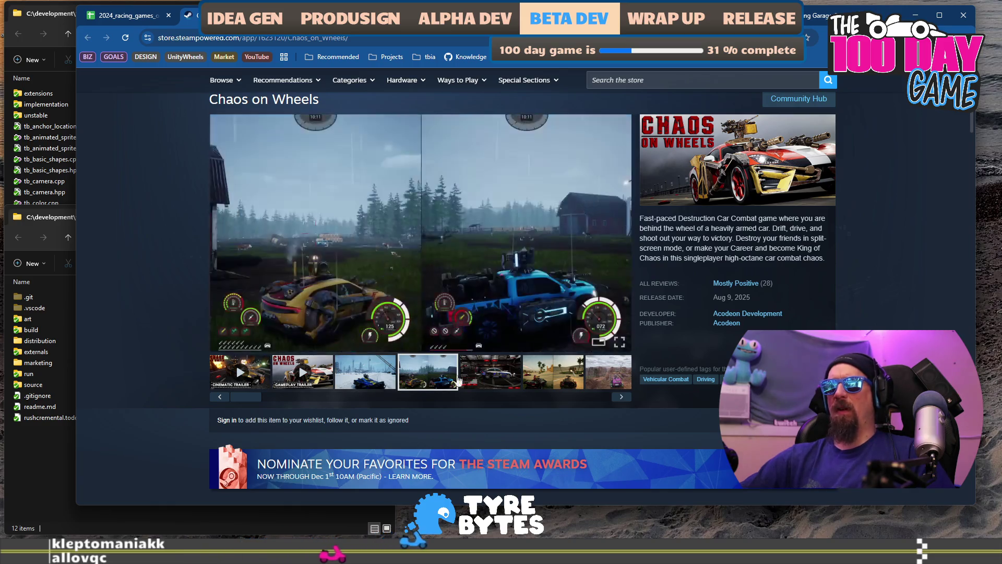
pyautogui.click(481, 380)
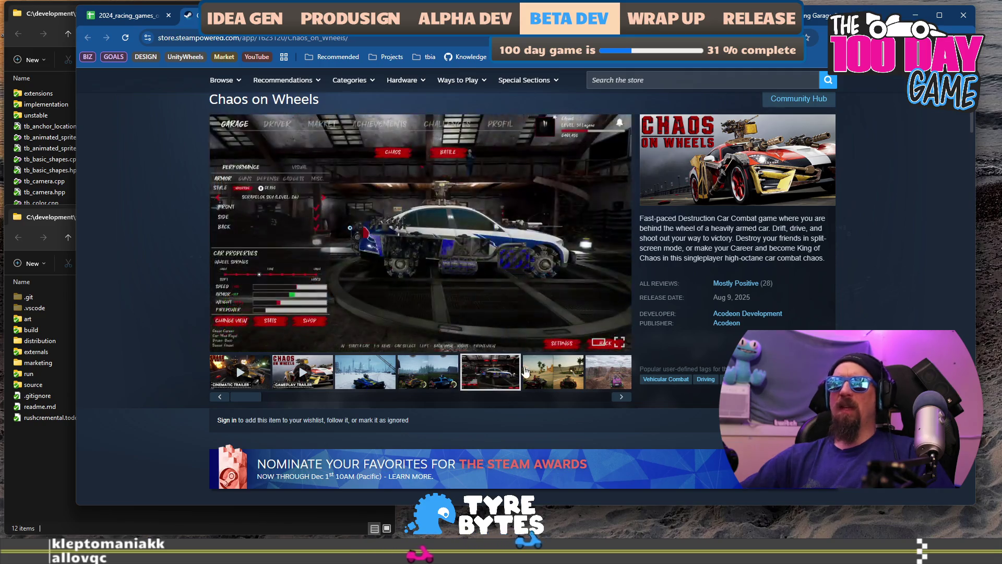
pyautogui.click(535, 372)
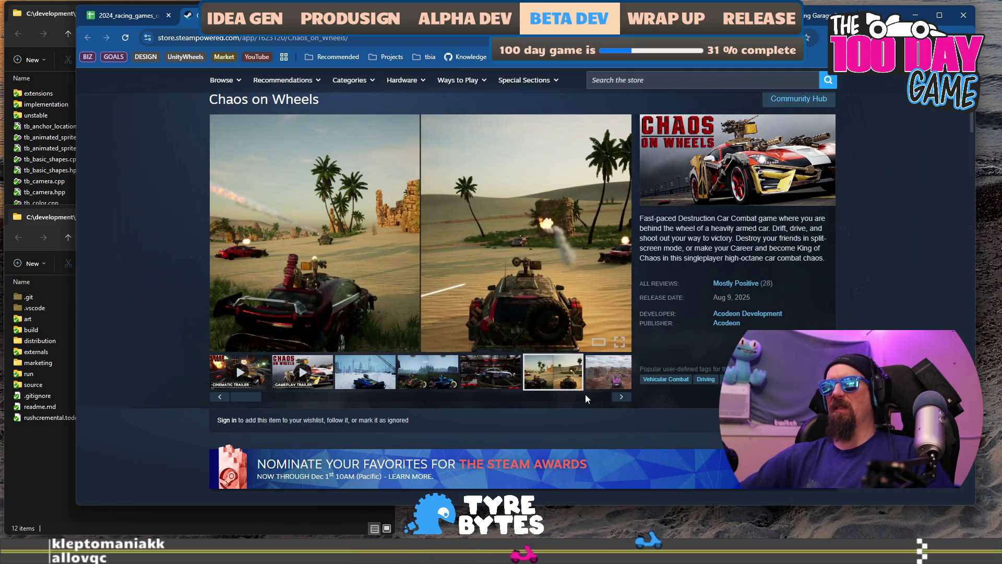
pyautogui.click(623, 397)
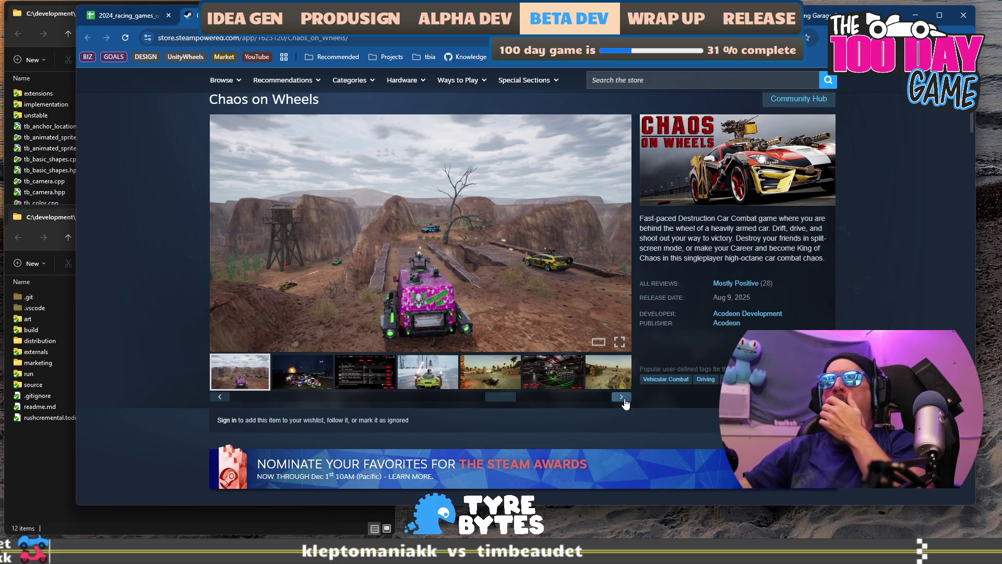
pyautogui.click(621, 397)
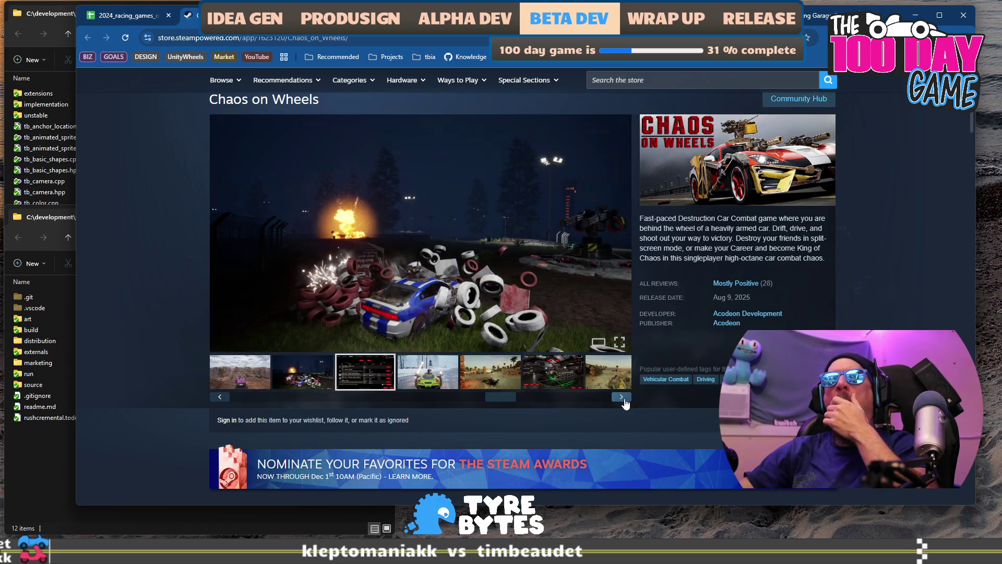
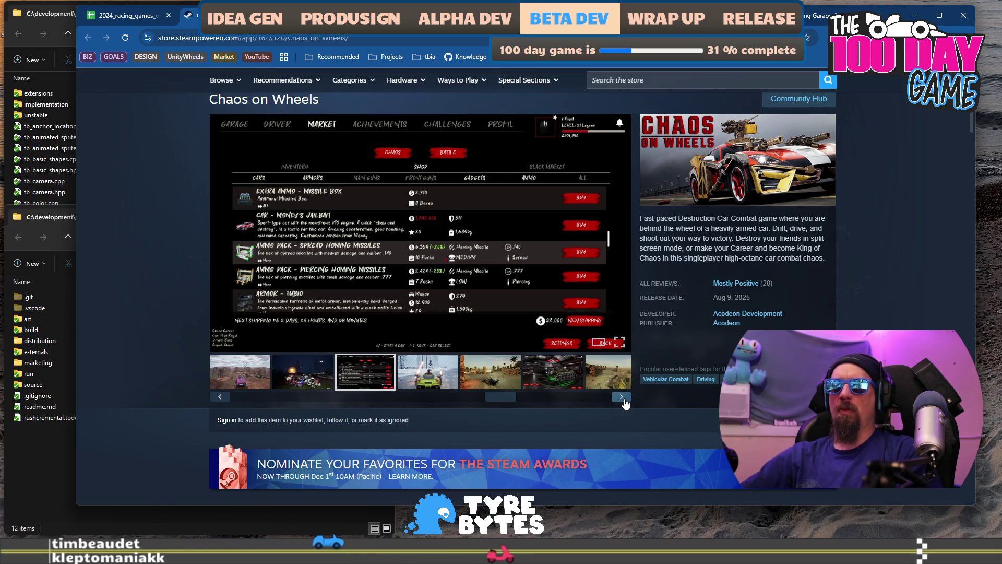
# Step: Step through the Chaos on Wheels screenshots and trailers to the snowy-level screenshot
pyautogui.click(623, 397)
pyautogui.click(622, 397)
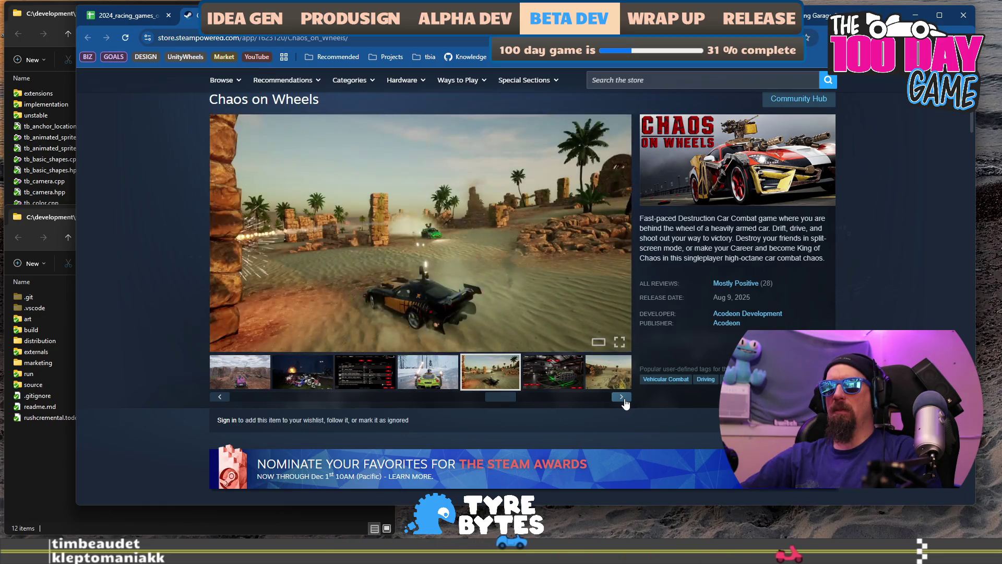
pyautogui.click(622, 398)
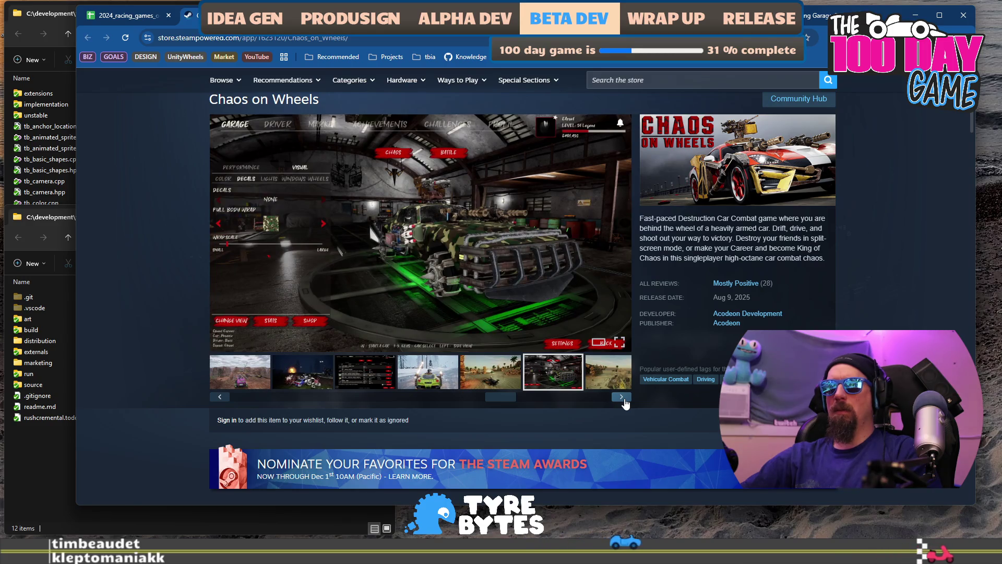
pyautogui.click(623, 398)
pyautogui.click(625, 400)
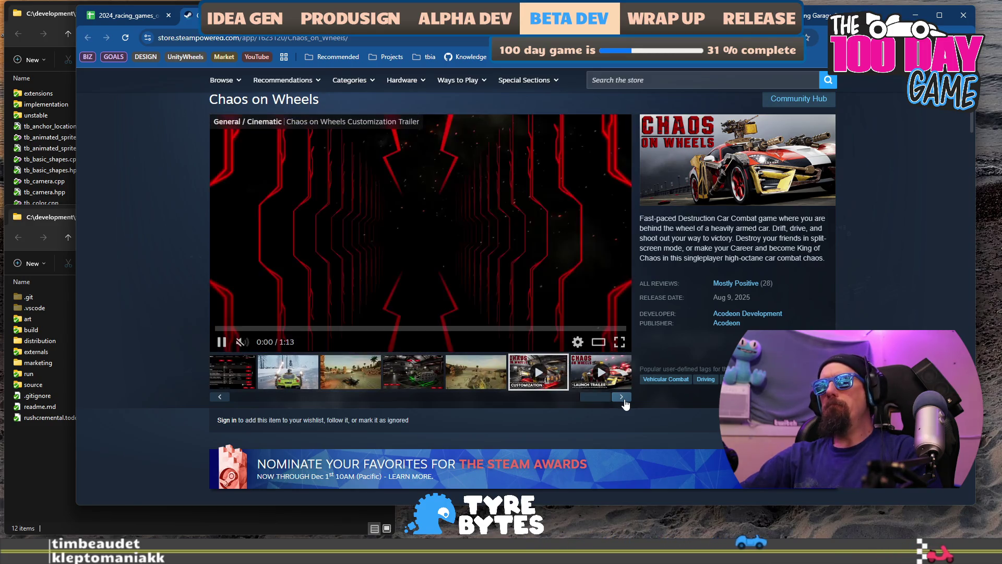
pyautogui.click(625, 400)
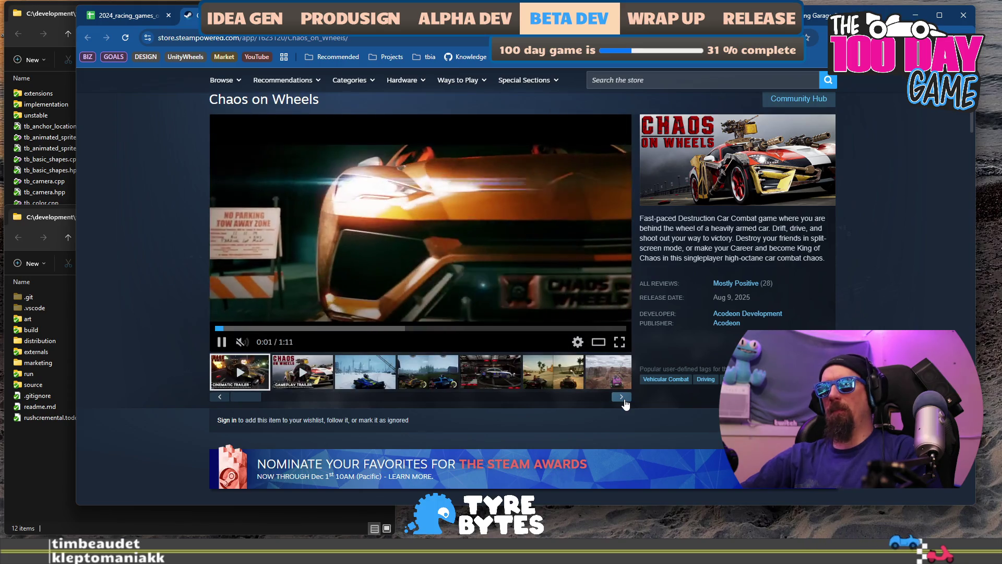
pyautogui.click(623, 398)
pyautogui.click(622, 398)
pyautogui.click(622, 398)
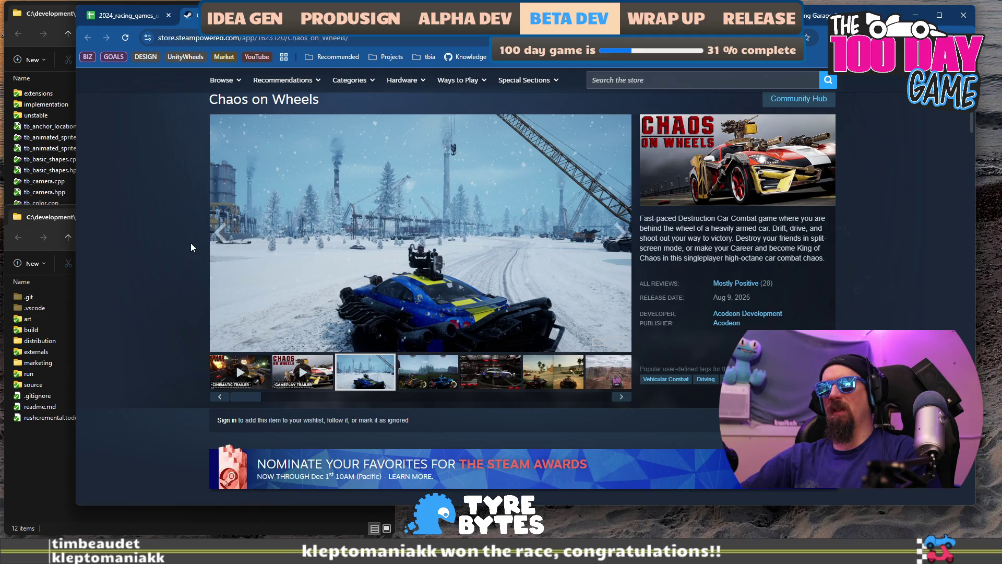
pyautogui.scroll(-7, 190, 246)
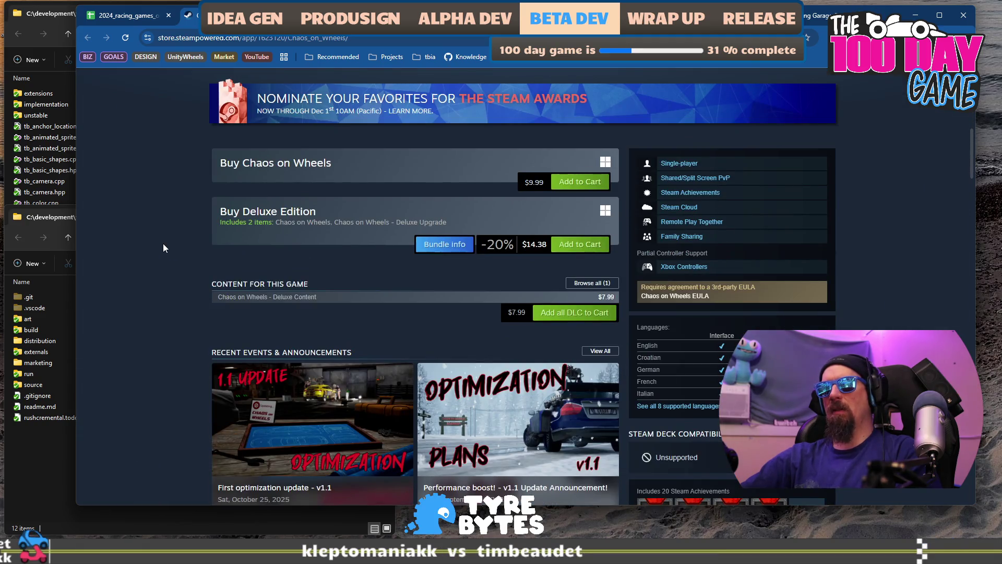
pyautogui.scroll(-5, 163, 244)
pyautogui.scroll(-6, 162, 246)
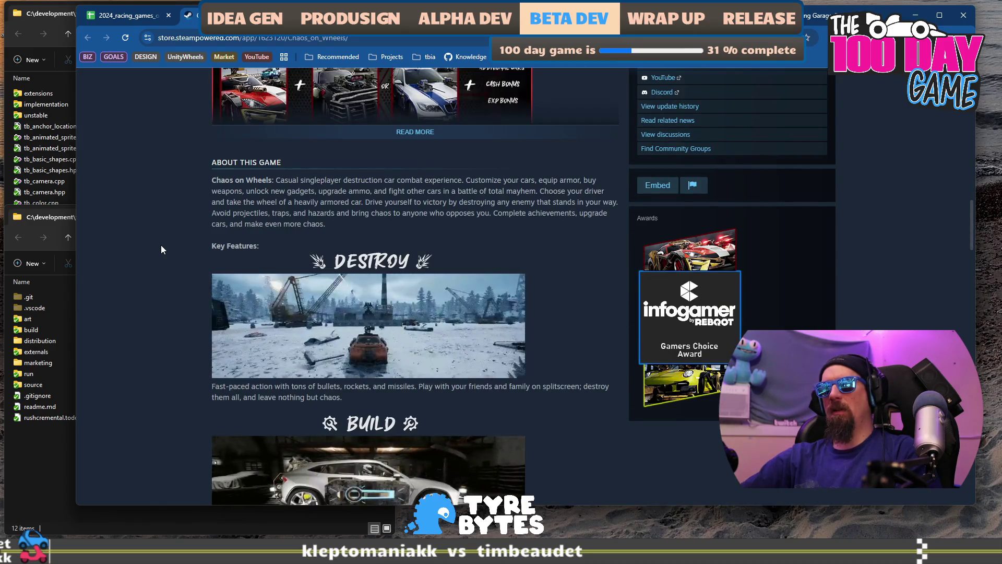
pyautogui.scroll(-6, 160, 246)
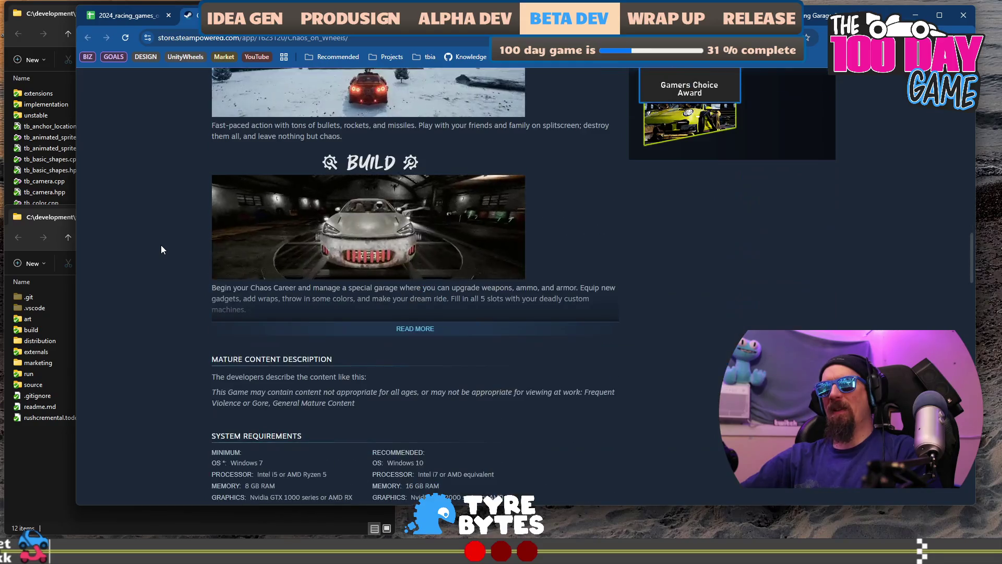
pyautogui.scroll(8, 161, 246)
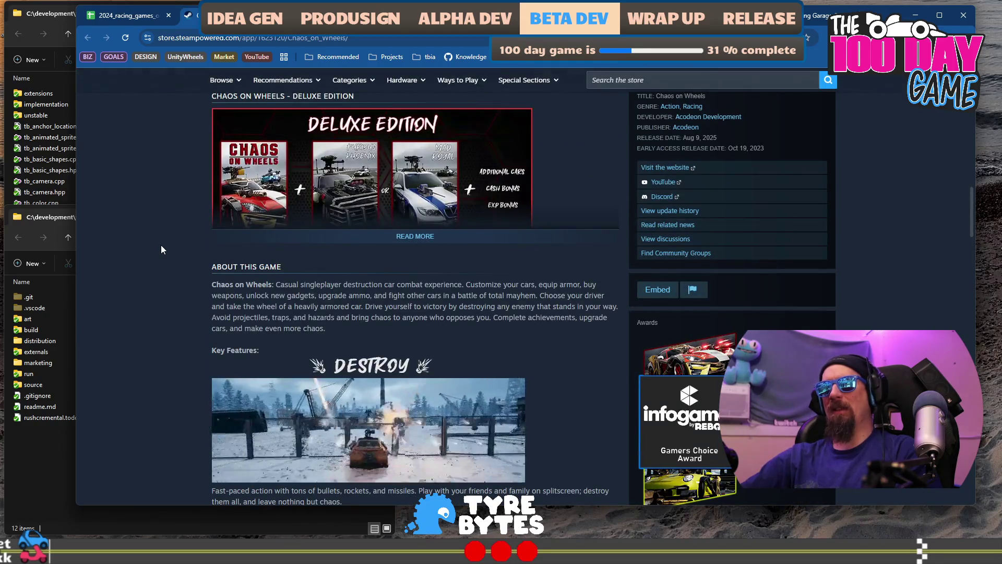
pyautogui.scroll(6, 161, 245)
pyautogui.scroll(4, 160, 245)
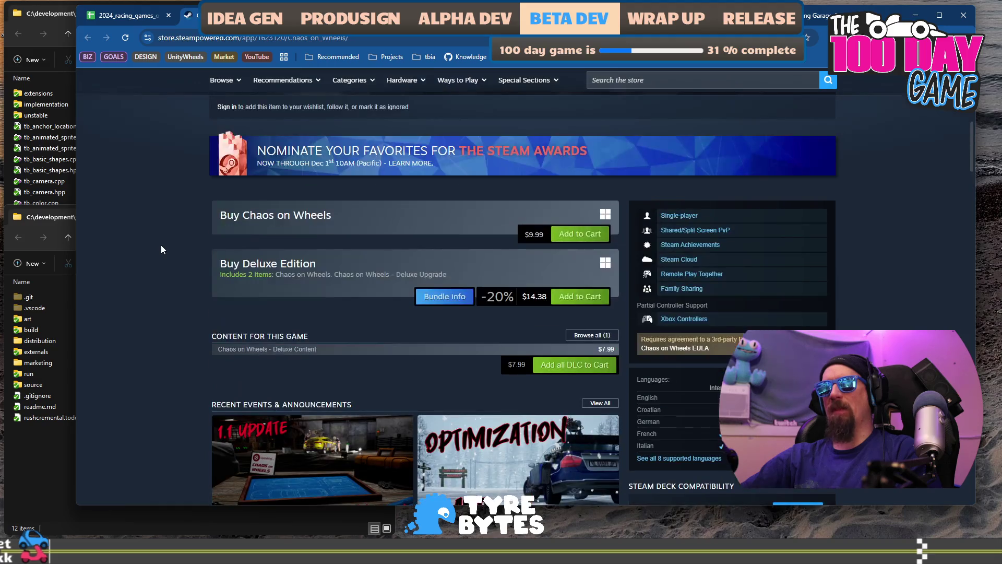
pyautogui.scroll(-2, 161, 245)
pyautogui.scroll(1, 500, 243)
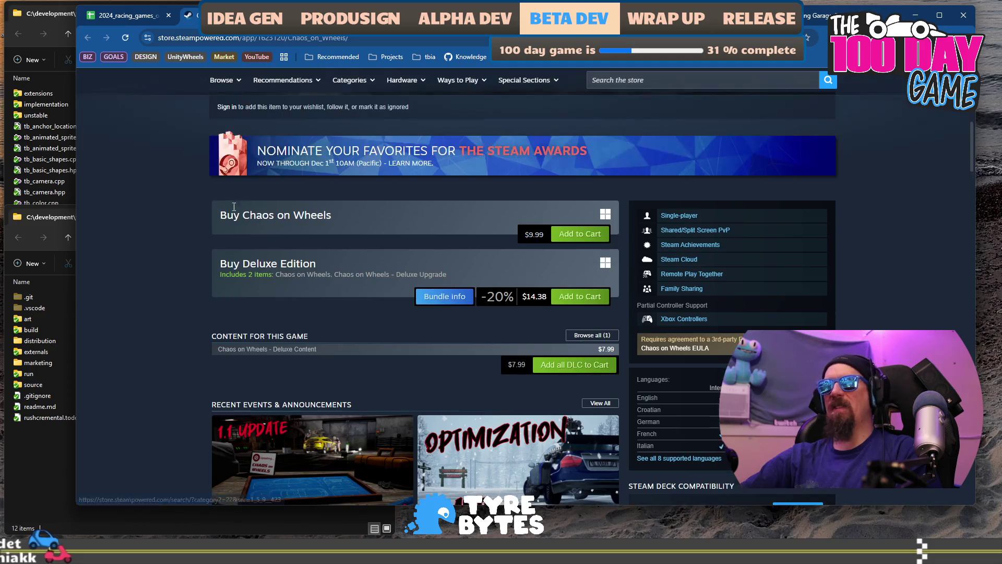
pyautogui.scroll(-10, 199, 217)
pyautogui.scroll(-4, 185, 224)
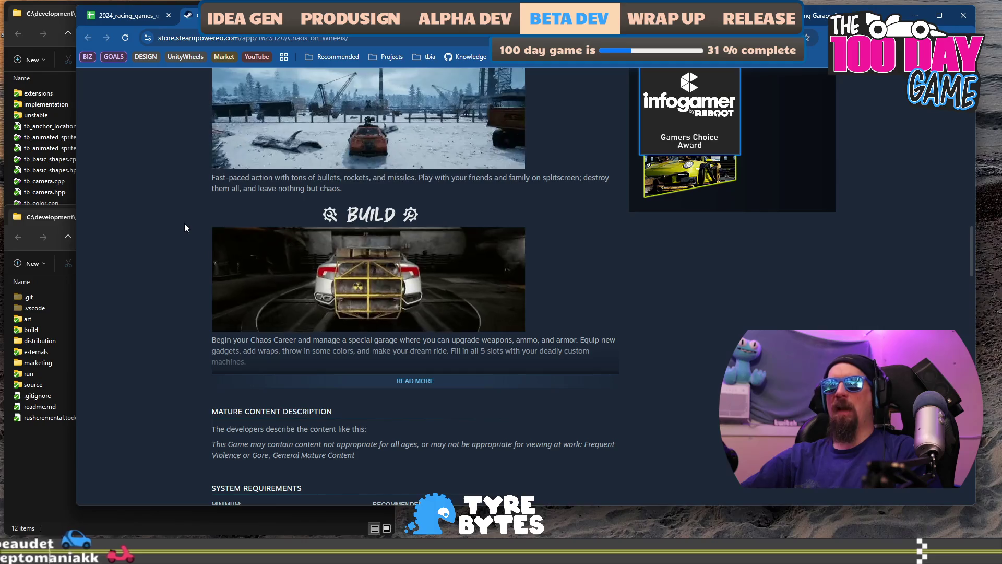
pyautogui.scroll(-5, 184, 224)
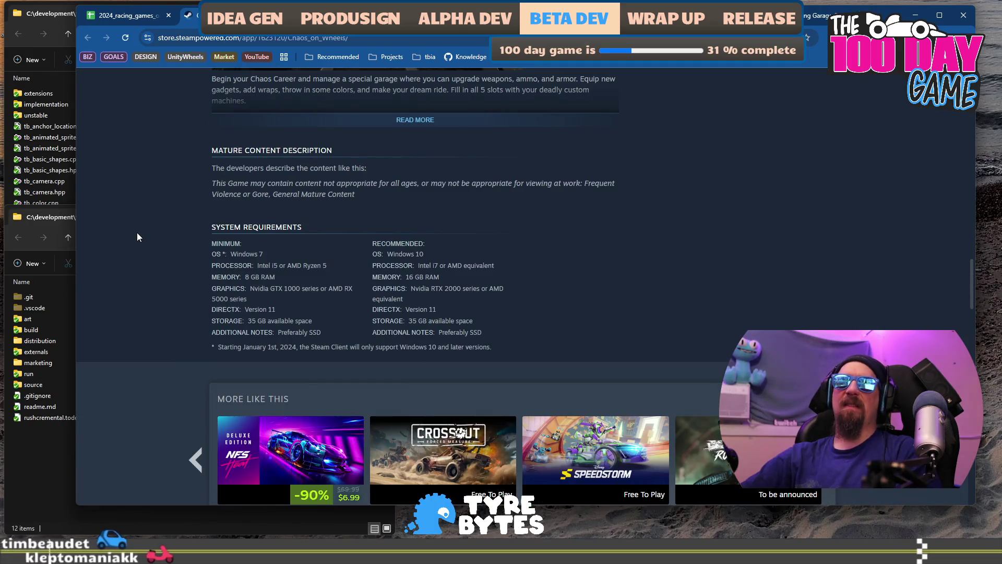
pyautogui.scroll(15, 137, 232)
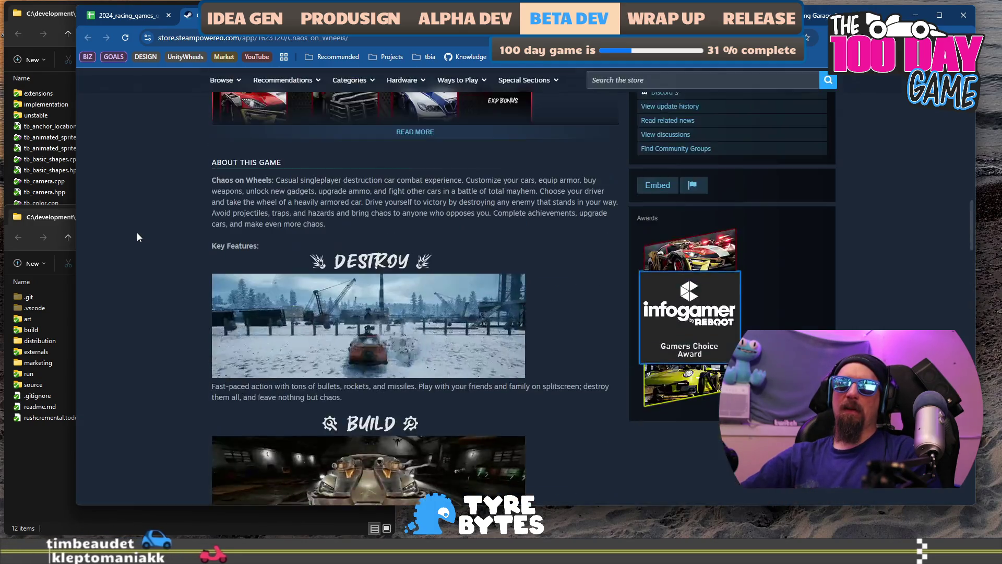
pyautogui.scroll(7, 137, 233)
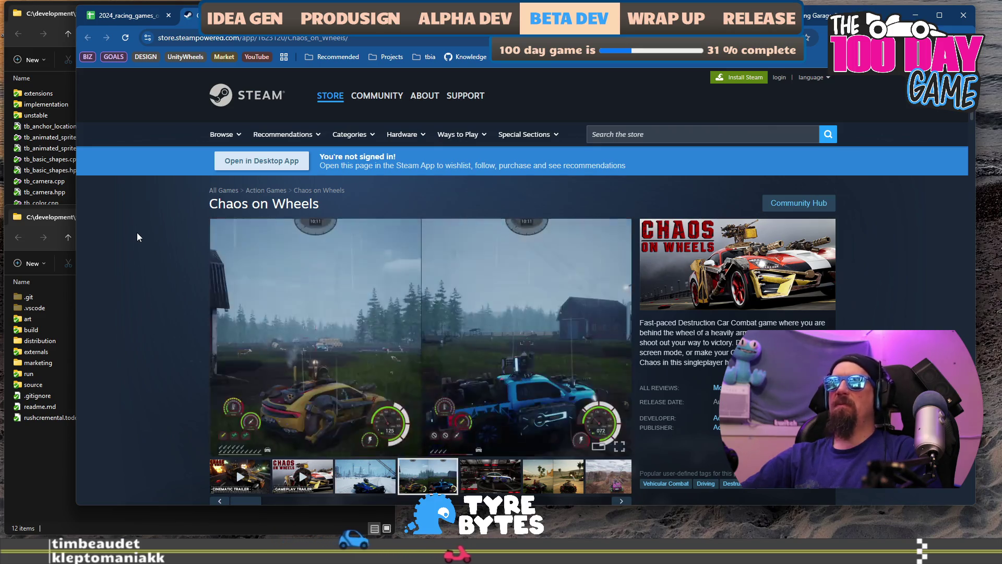
pyautogui.click(131, 10)
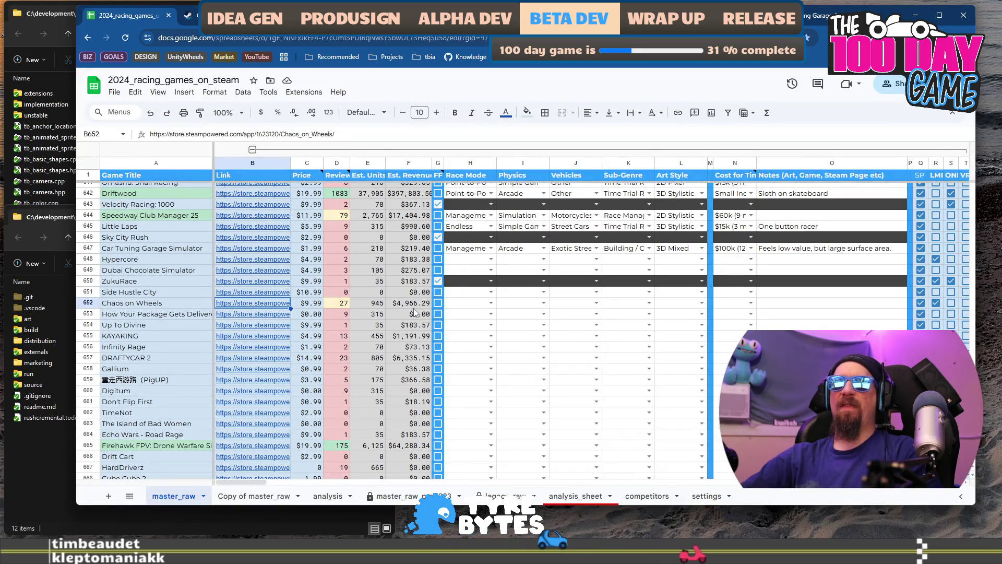
# Step: Glance at the Chaos on Wheels store page, then select its Race Mode cell H652 in the sheet
pyautogui.click(188, 15)
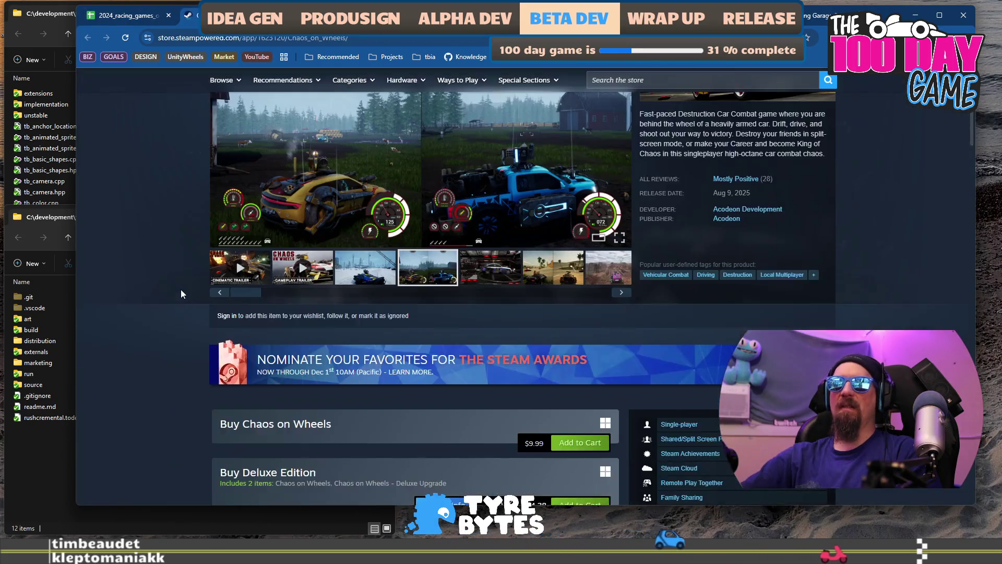
pyautogui.scroll(-4, 181, 294)
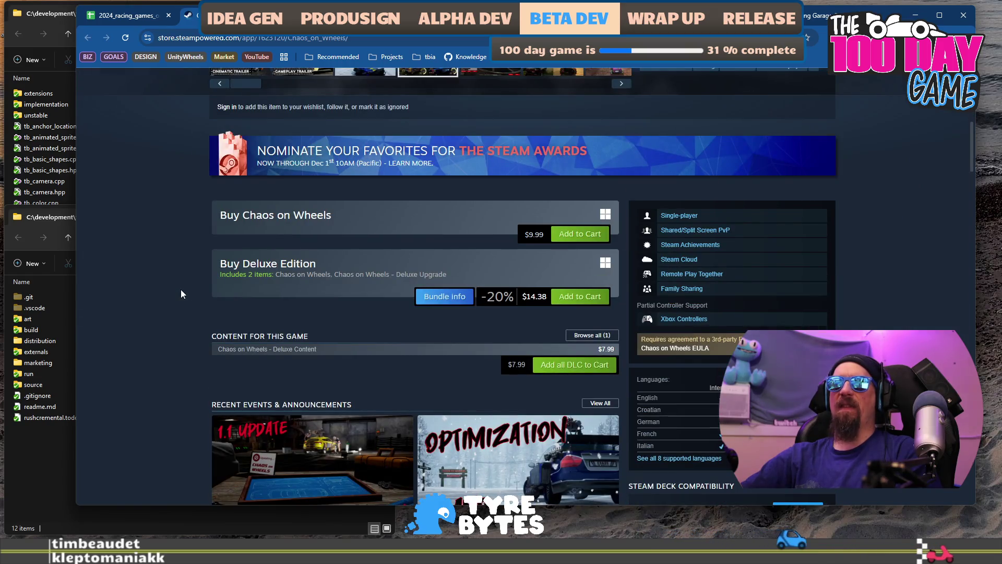
pyautogui.click(119, 17)
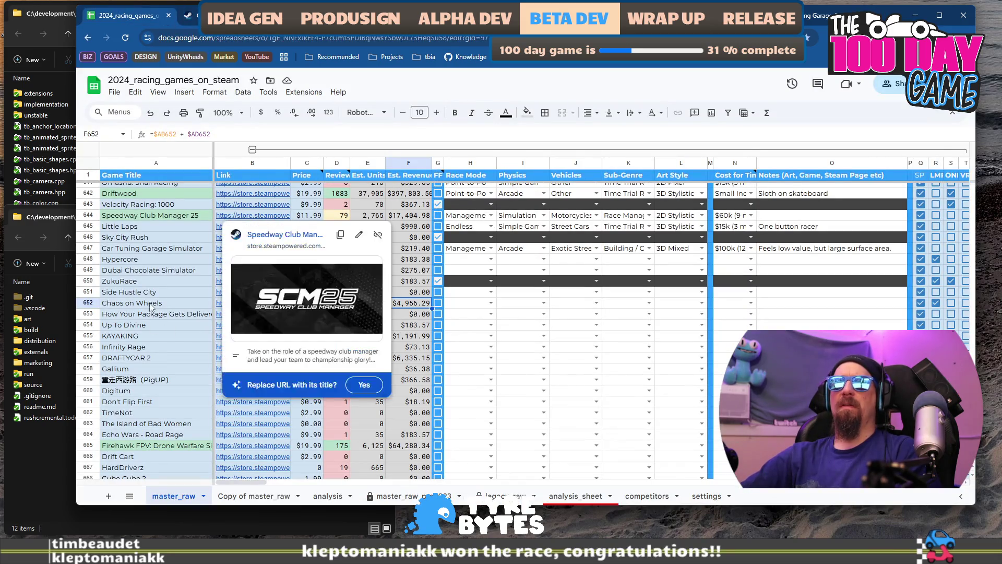
pyautogui.click(150, 305)
pyautogui.click(469, 304)
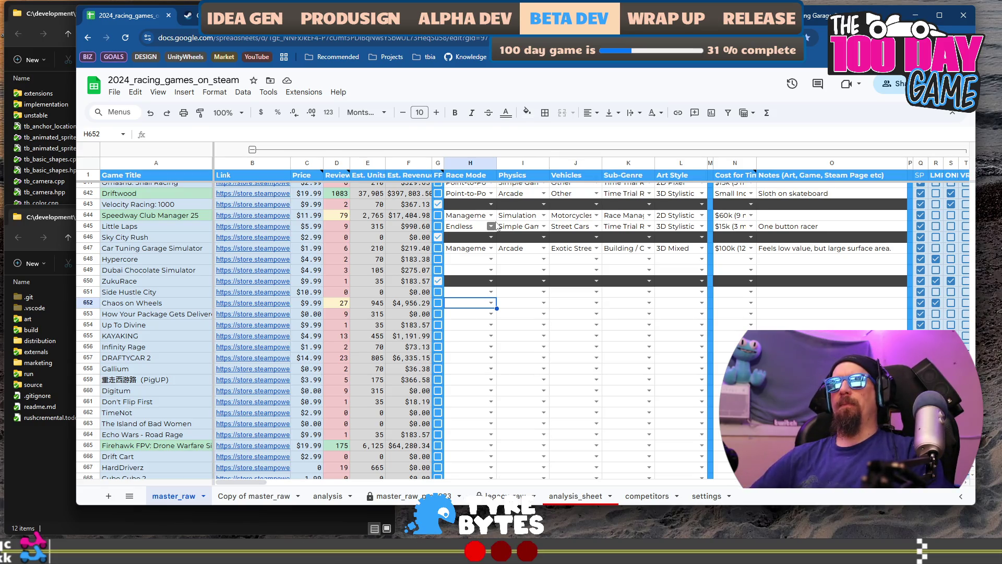
# Step: Enter Open World in H652 and Arcade in I652 for Chaos on Wheels
pyautogui.press('Return')
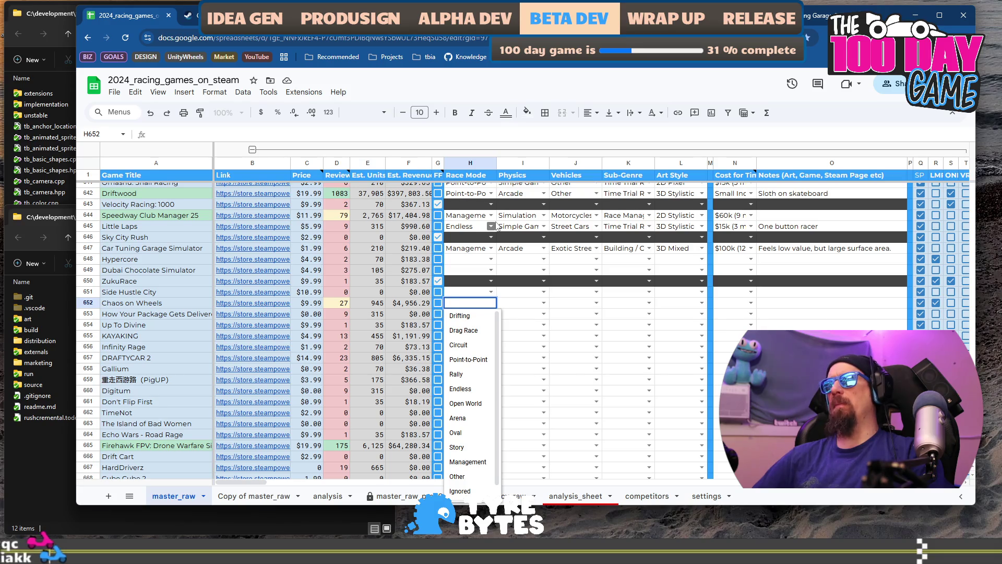
pyautogui.write('o')
pyautogui.press('Tab')
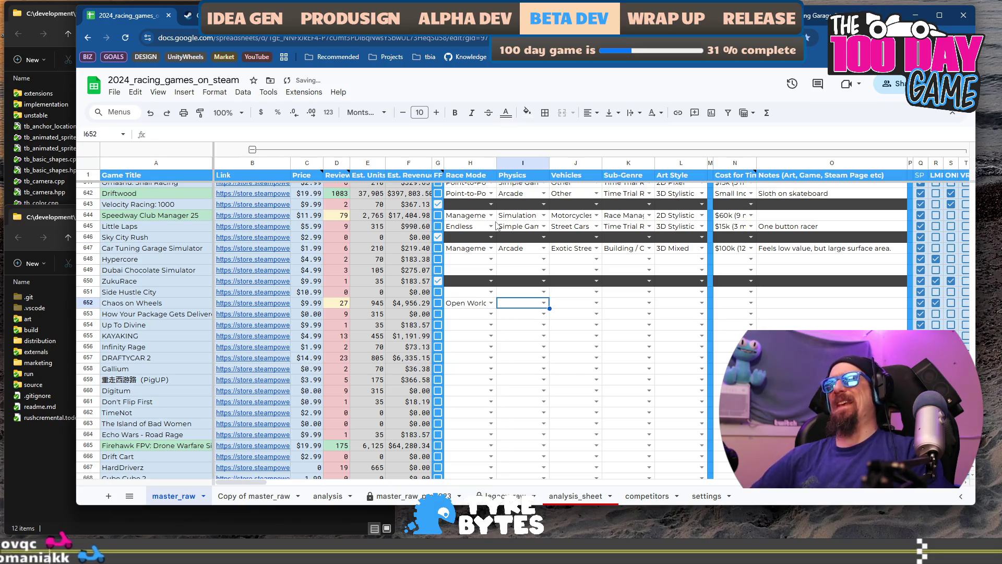
pyautogui.write('ar')
pyautogui.press('Tab')
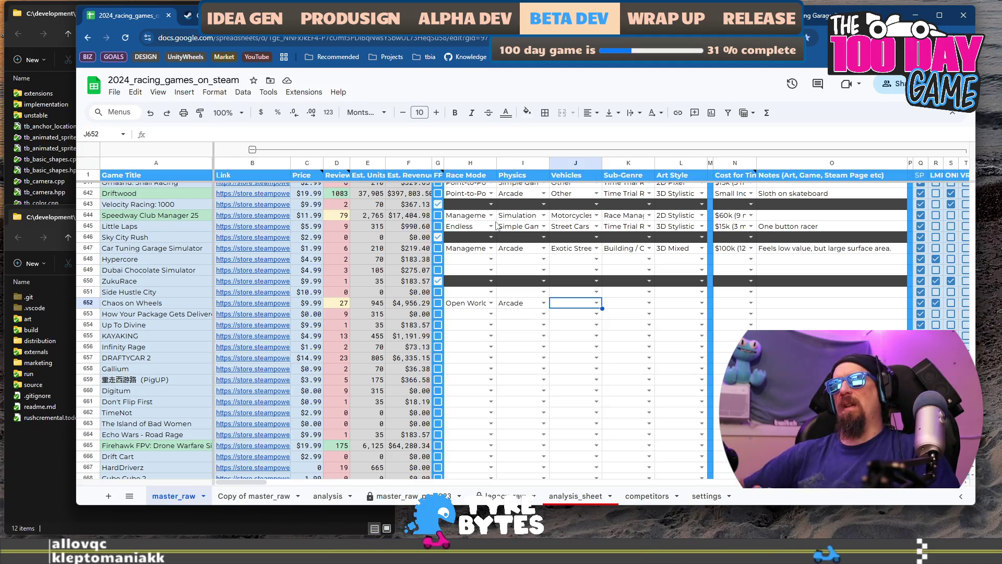
# Step: Set the Vehicles tag for Chaos on Wheels to Post Apocalyptic
pyautogui.press('Return')
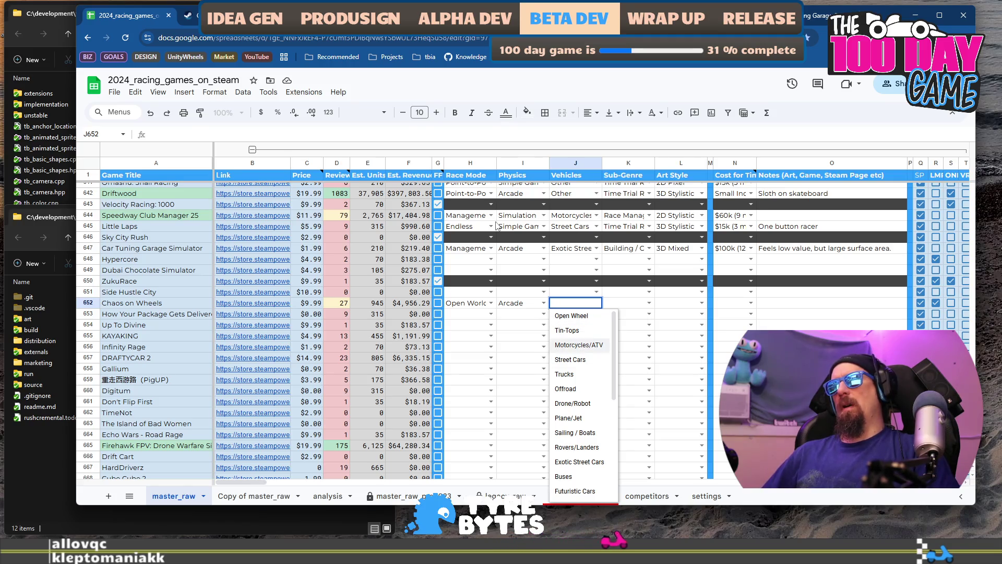
pyautogui.press('Up')
pyautogui.press('Up')
pyautogui.press('Down')
pyautogui.press('Down')
pyautogui.press('Down')
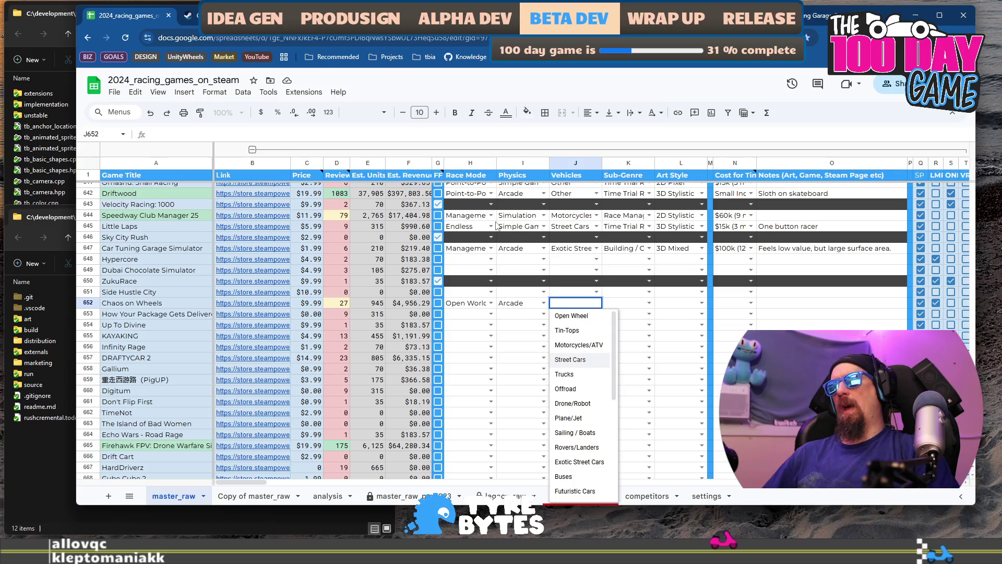
pyautogui.press('Down')
pyautogui.press('Down')
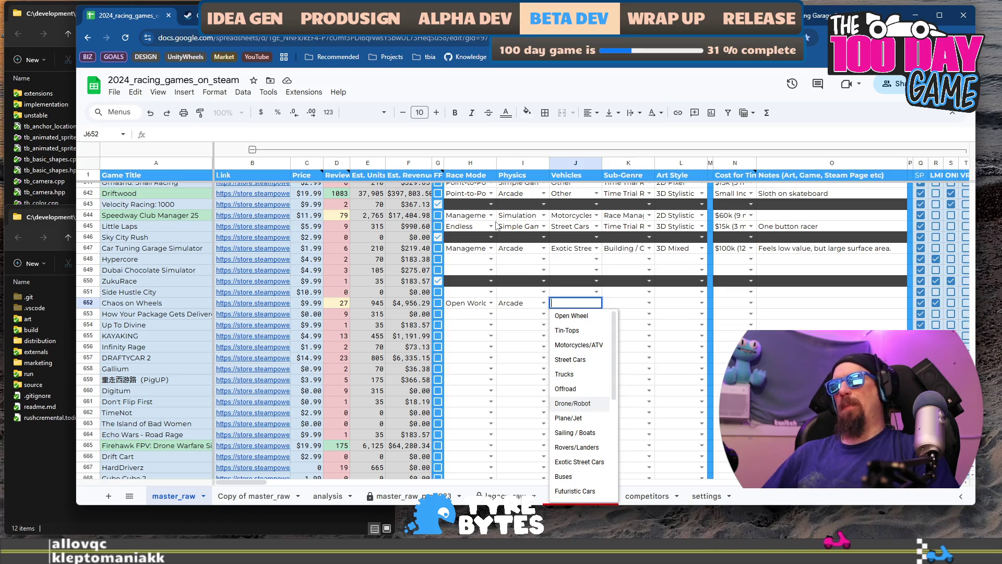
pyautogui.press('Down')
pyautogui.press('Down')
pyautogui.press('Down')
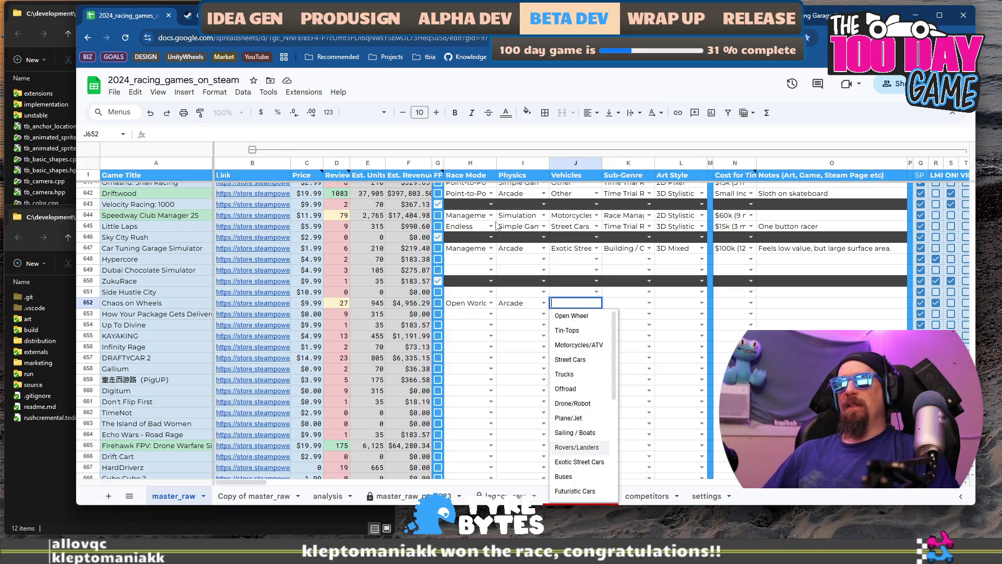
pyautogui.press('Down')
pyautogui.press('Down')
pyautogui.press('Down')
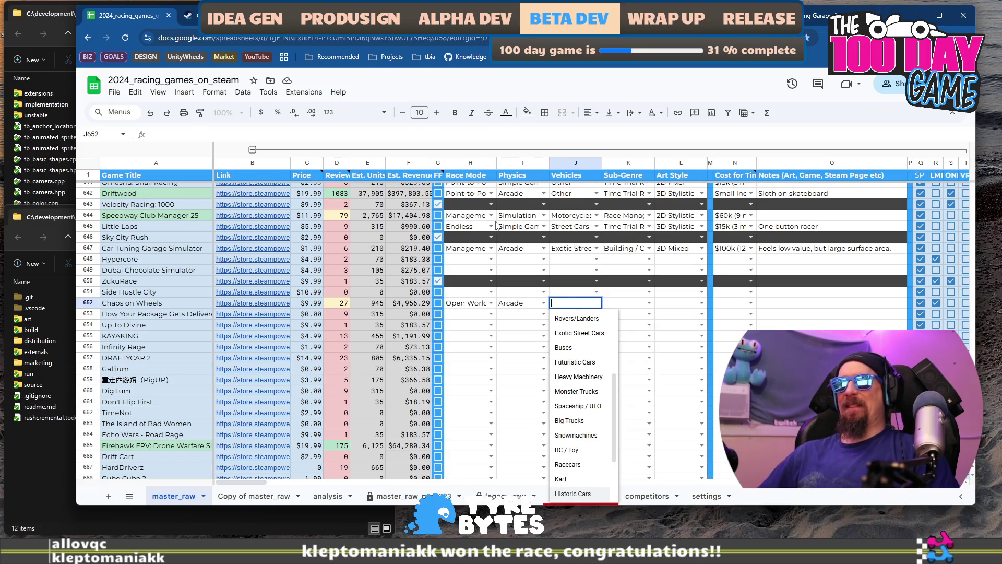
pyautogui.write('p')
pyautogui.press('BackSpace')
pyautogui.write('p')
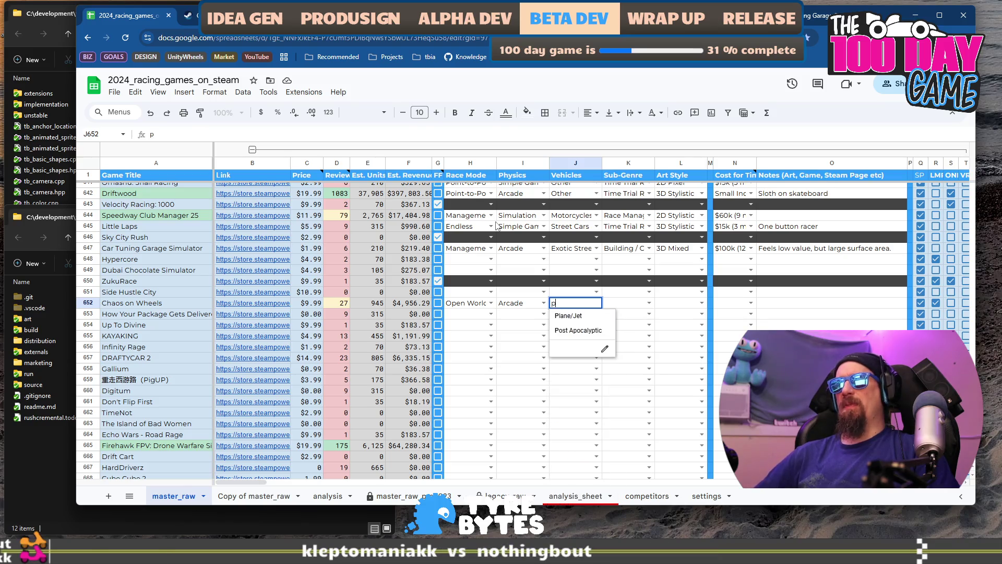
pyautogui.press('Tab')
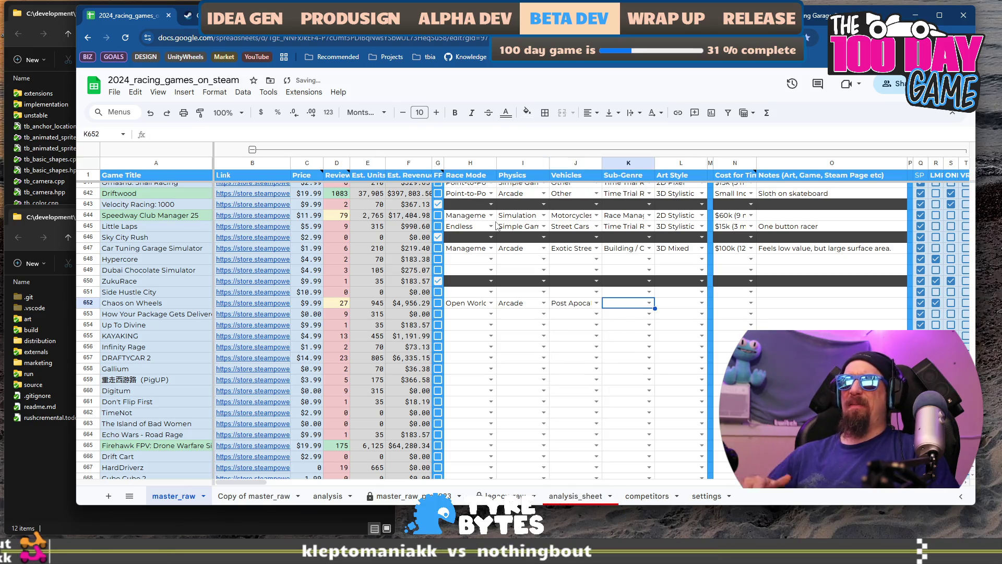
# Step: Set the Sub-Genre to Combat (non Racing) and open the Art Style dropdown in L652
pyautogui.press('Return')
pyautogui.press('Down')
pyautogui.press('Down')
pyautogui.press('Down')
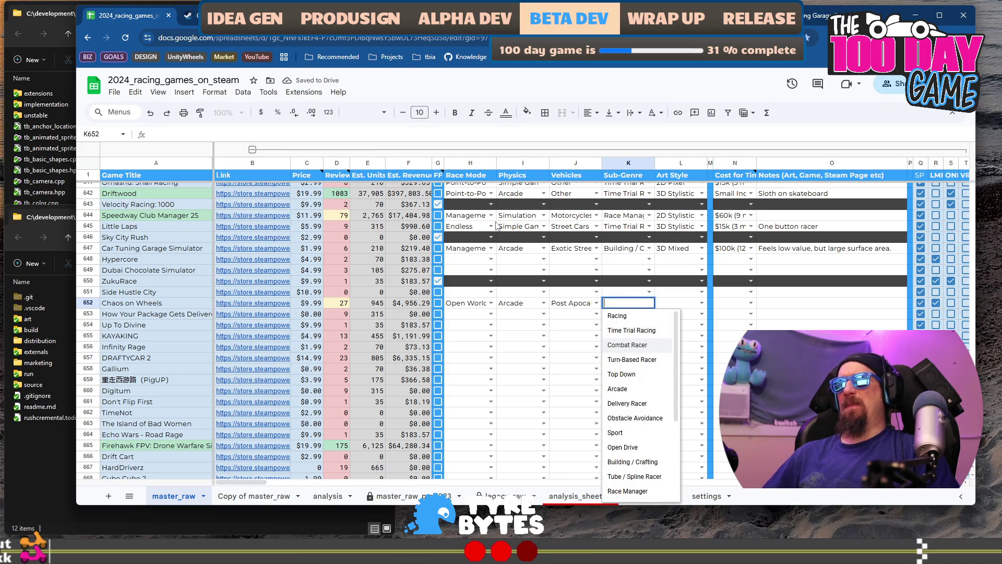
pyautogui.write('c')
pyautogui.press('Tab')
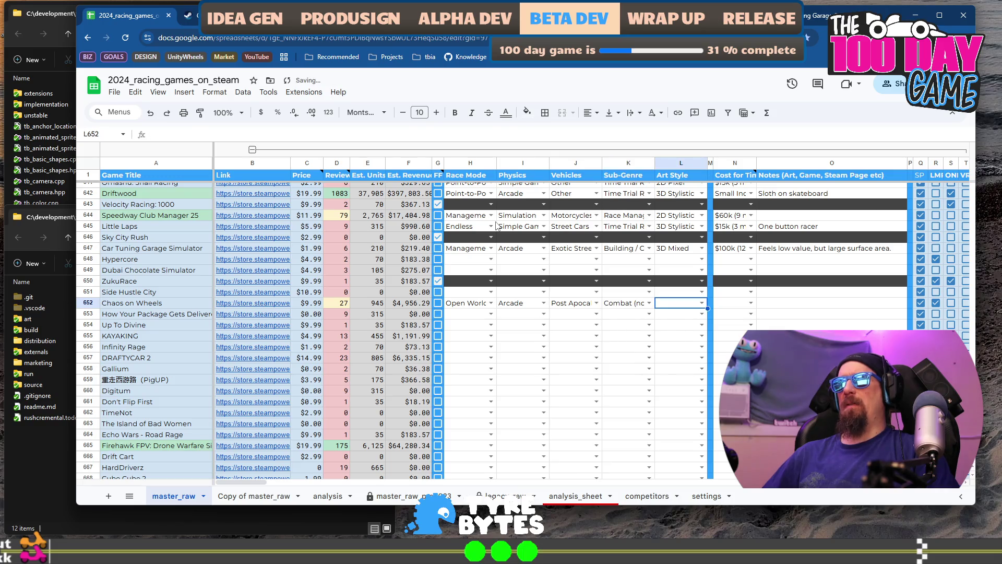
pyautogui.press('Return')
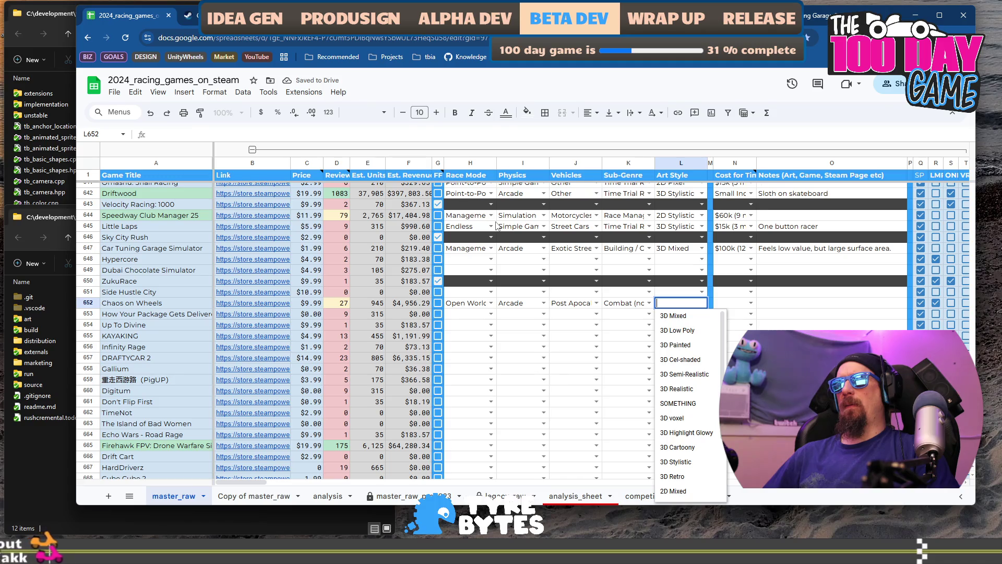
pyautogui.click(189, 16)
# Step: Cycle the gallery through the canyon, night crash, snow, desert and tank screenshots to the cinematic trailer
pyautogui.scroll(10, 543, 267)
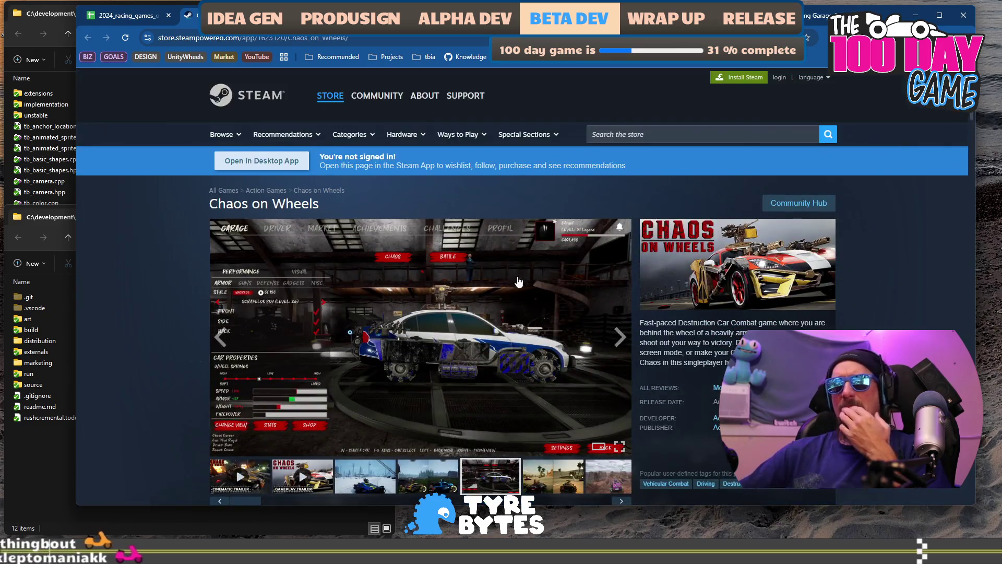
pyautogui.scroll(-2, 518, 281)
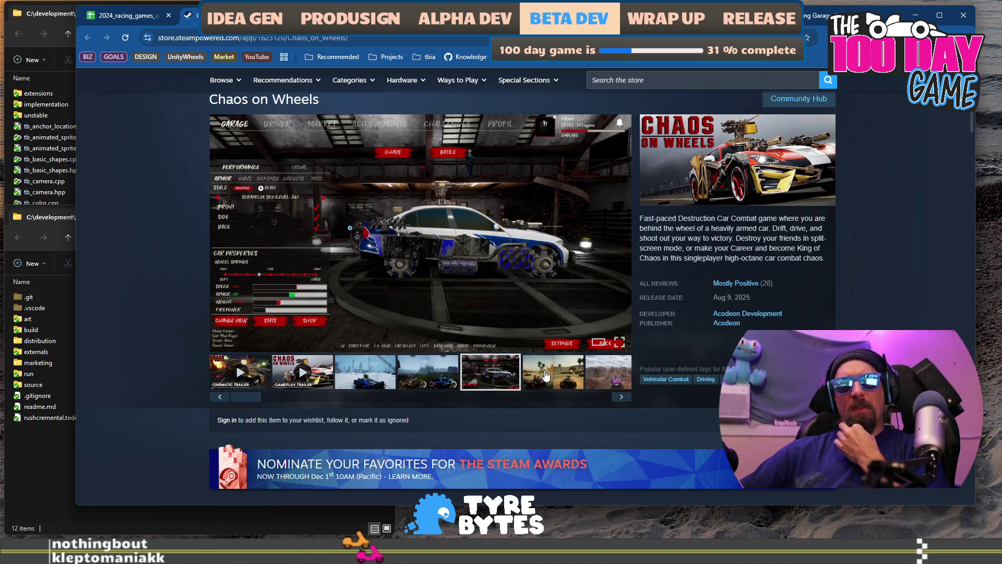
pyautogui.click(565, 375)
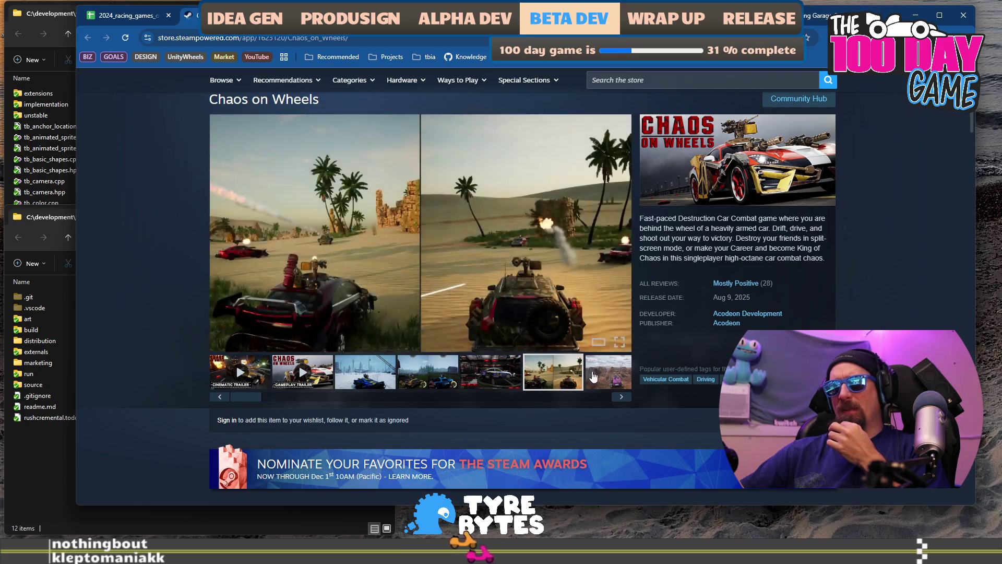
pyautogui.click(594, 372)
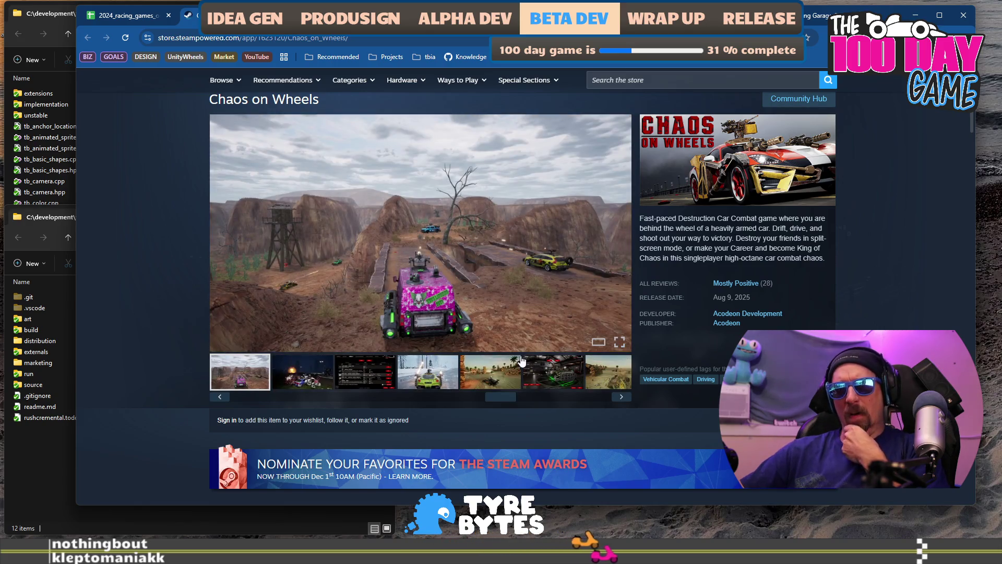
pyautogui.click(622, 400)
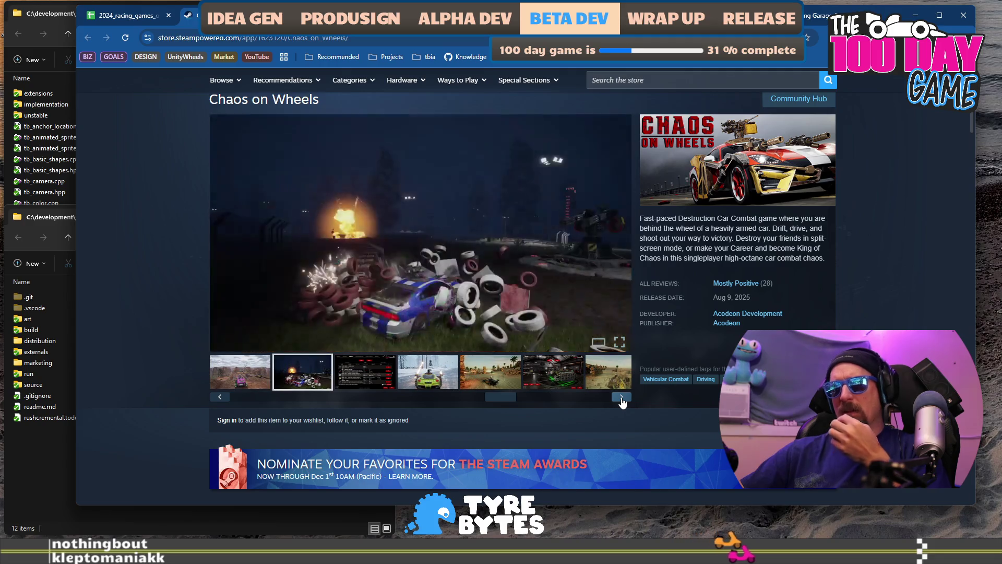
pyautogui.click(622, 399)
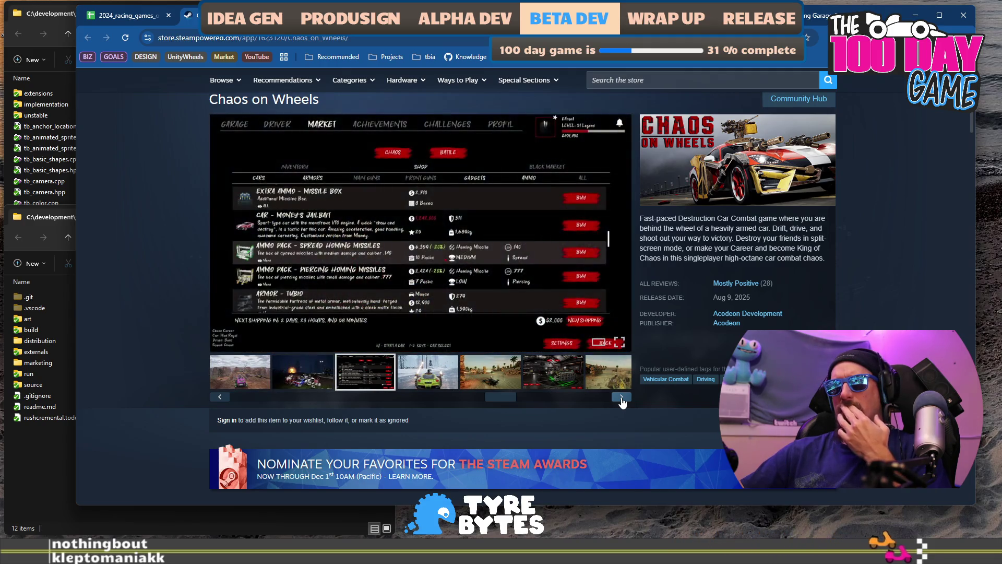
pyautogui.click(622, 399)
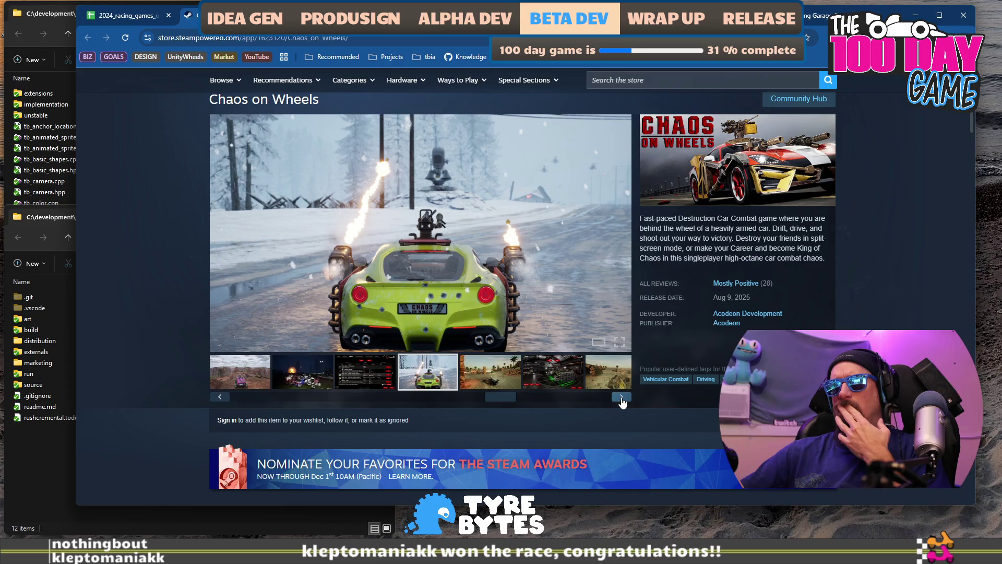
pyautogui.click(621, 399)
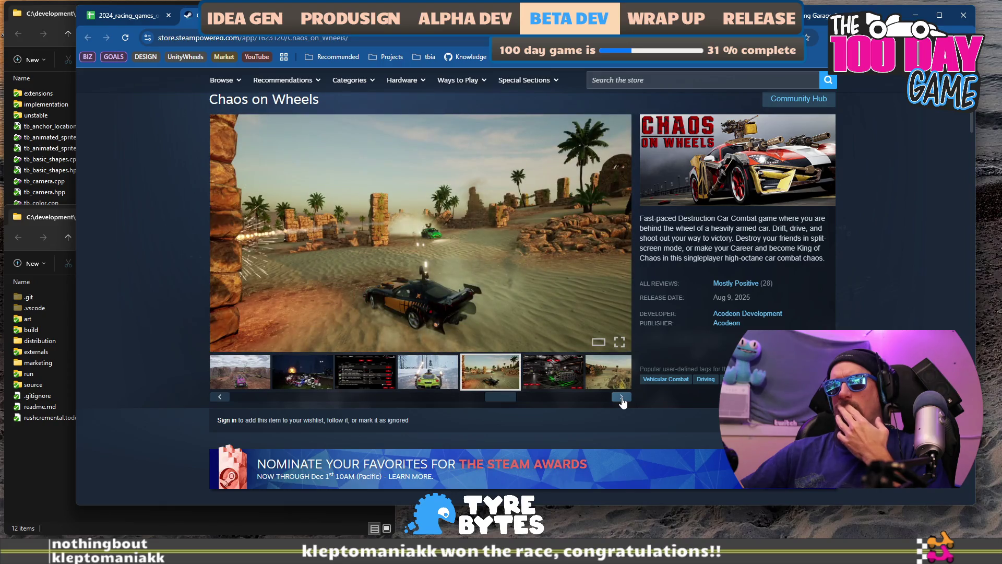
pyautogui.click(622, 399)
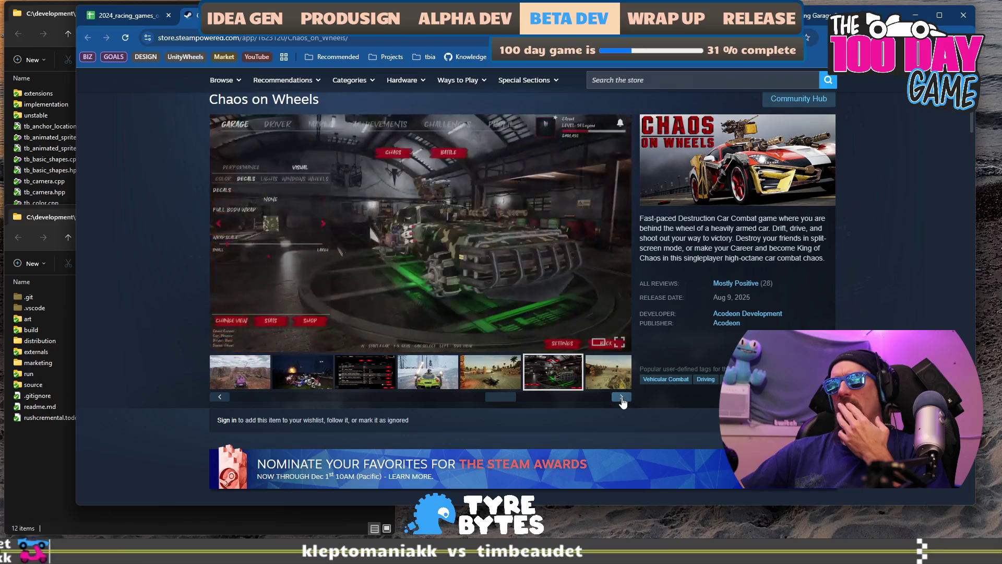
pyautogui.click(622, 400)
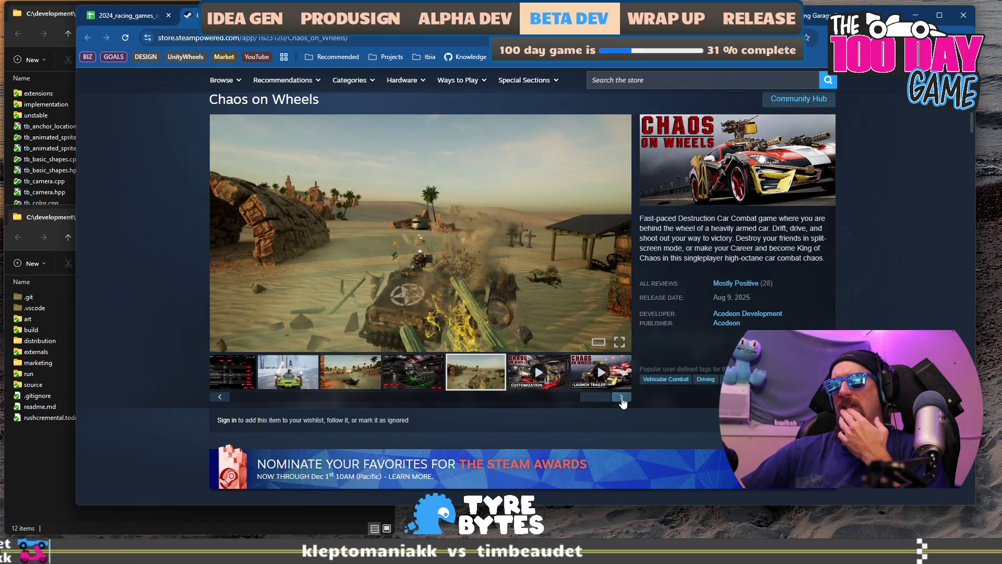
pyautogui.click(622, 399)
pyautogui.click(621, 399)
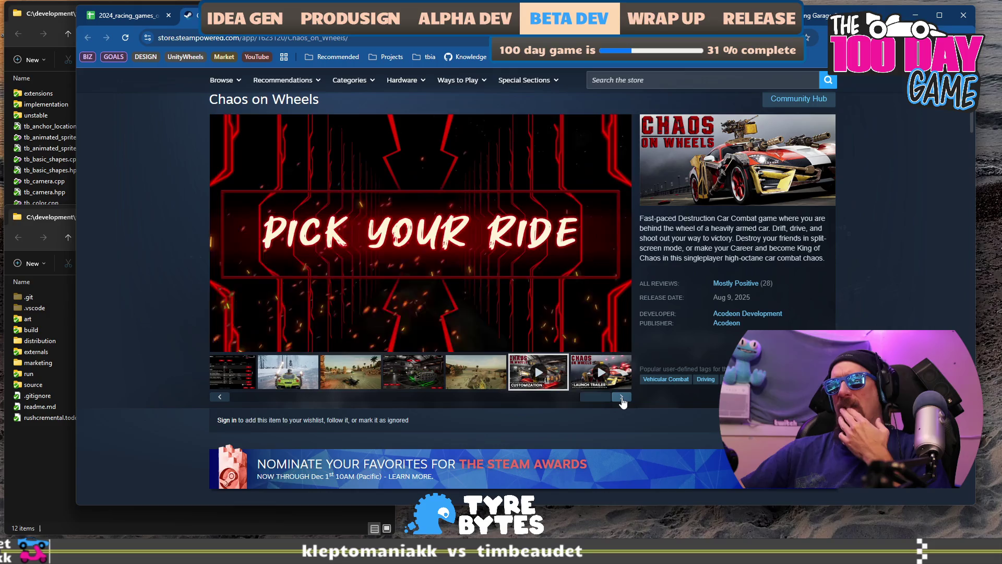
pyautogui.click(622, 399)
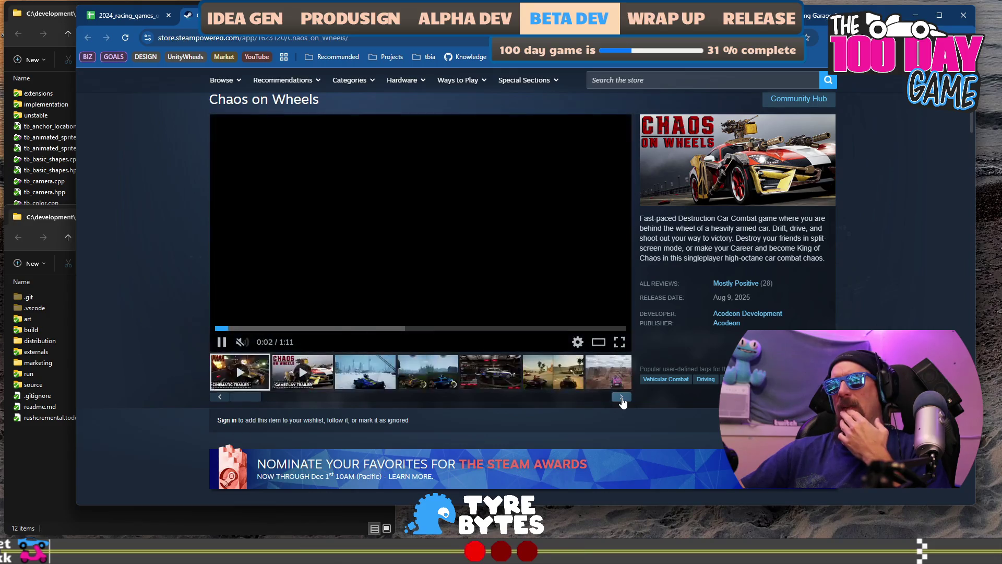
# Step: Play the gameplay trailer, rewinding to near 0:06 and then skipping ahead to about 0:47
pyautogui.click(622, 400)
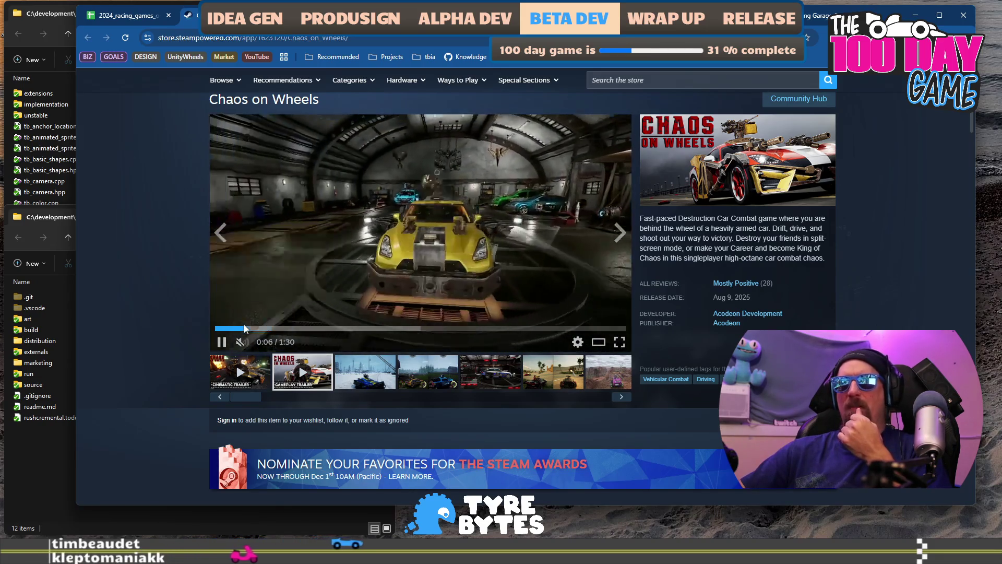
pyautogui.click(243, 326)
pyautogui.click(227, 326)
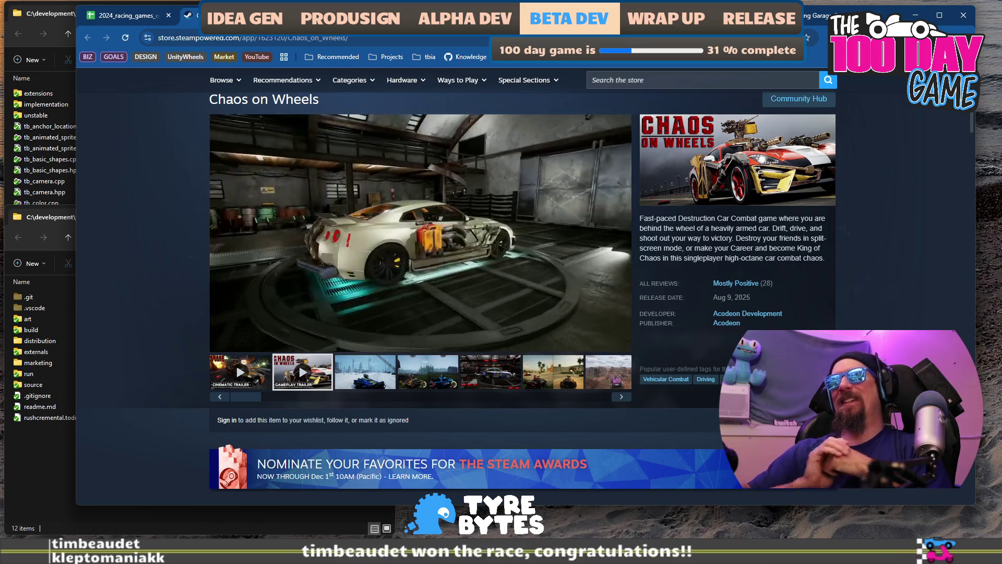
pyautogui.moveTo(412, 187)
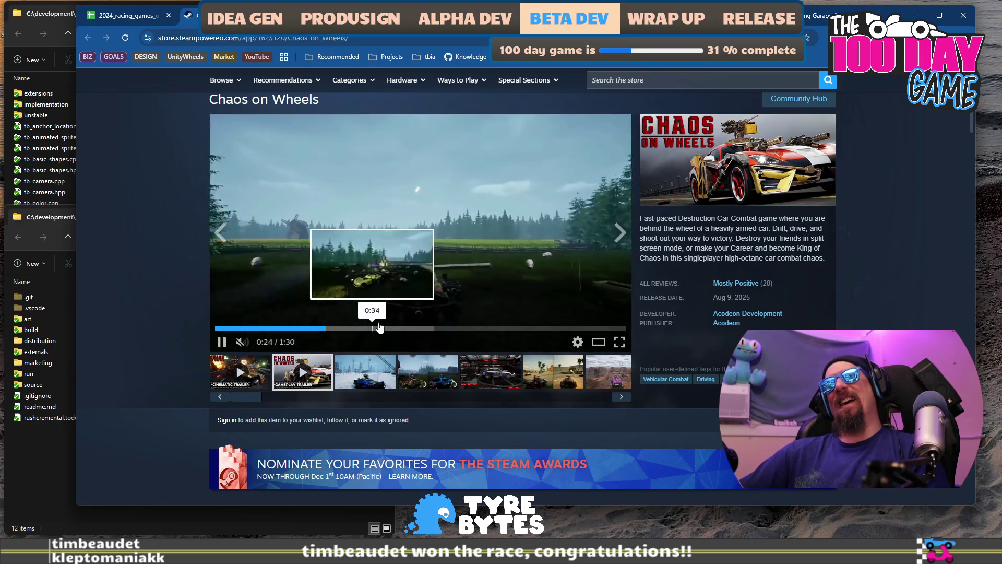
pyautogui.click(325, 329)
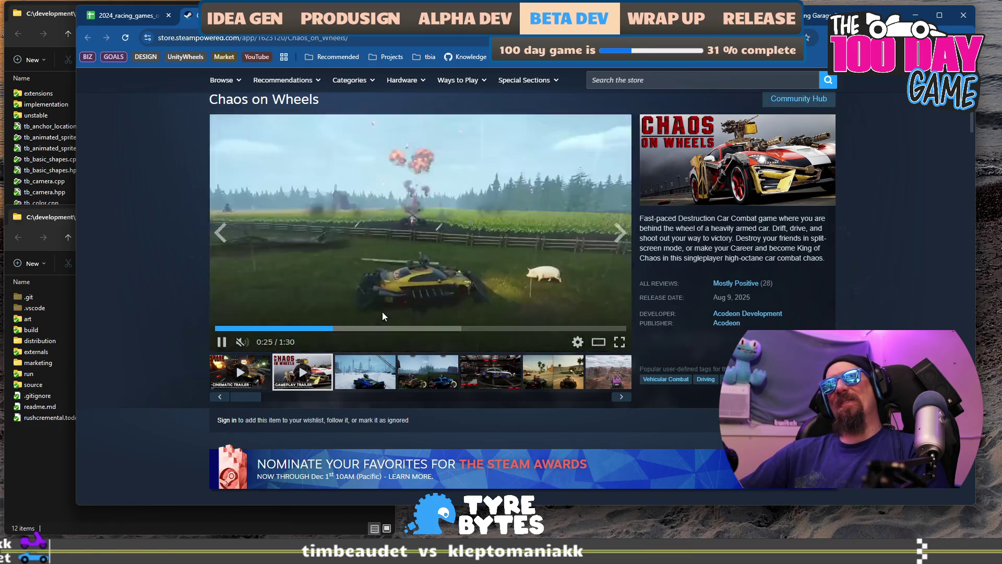
pyautogui.click(368, 328)
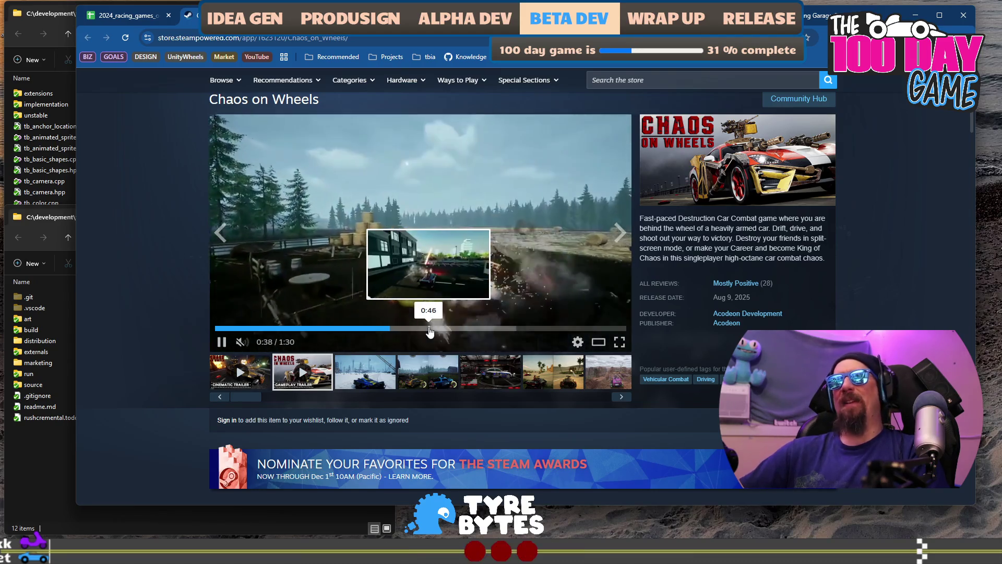
pyautogui.click(429, 329)
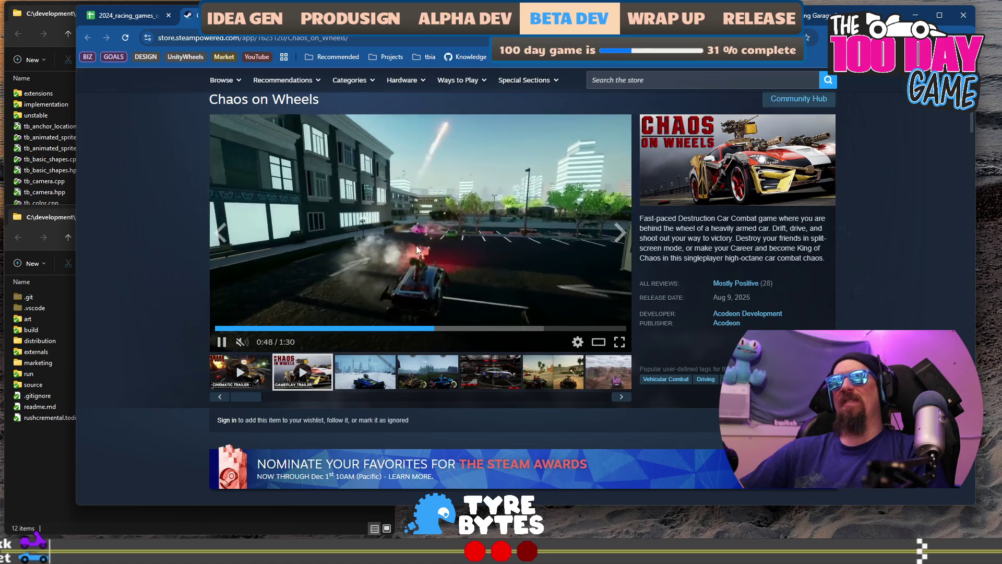
pyautogui.moveTo(128, 18)
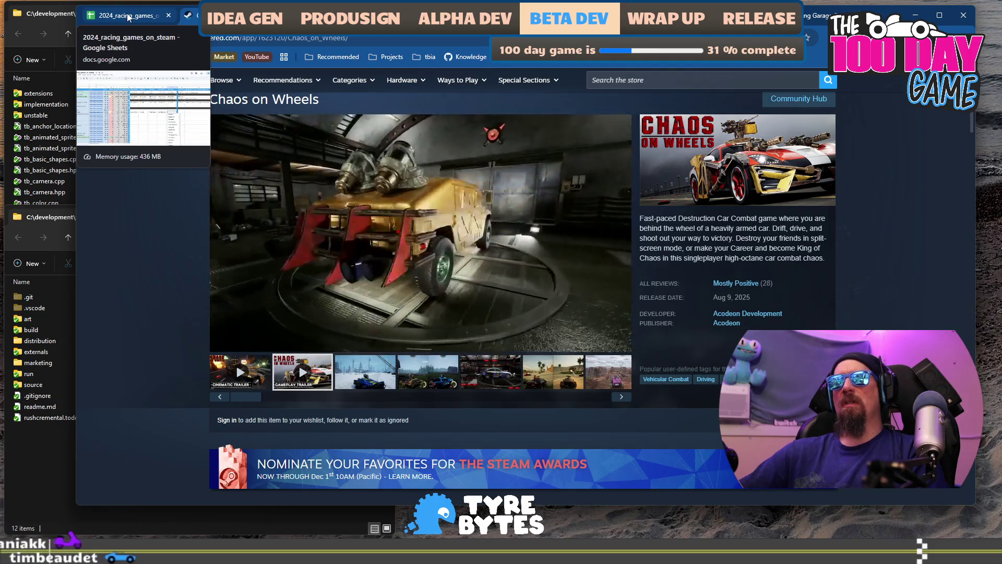
# Step: Give Chaos on Wheels art style 3D Mixed and cost $100k (12 month), then return to Steam
pyautogui.click(128, 17)
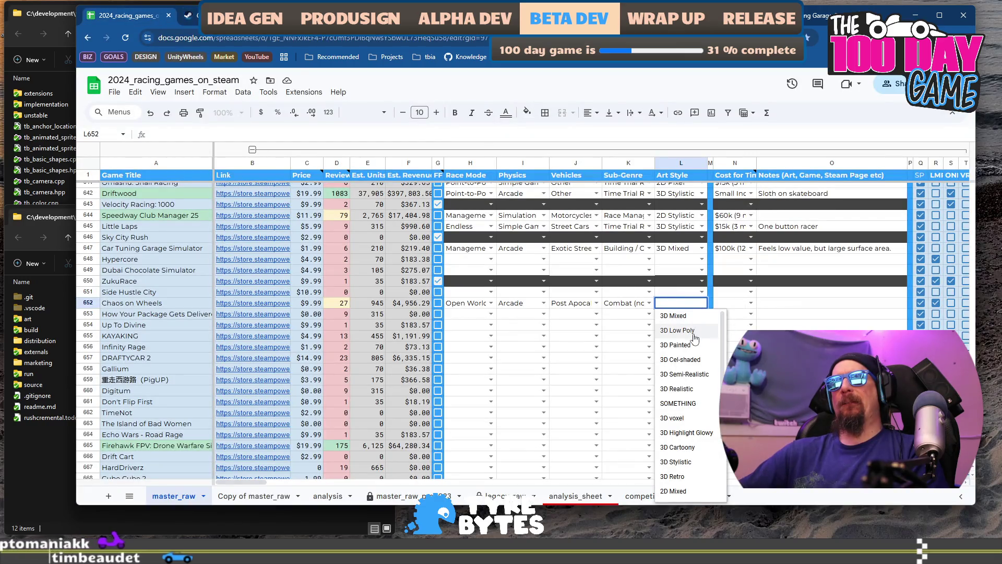
pyautogui.click(693, 316)
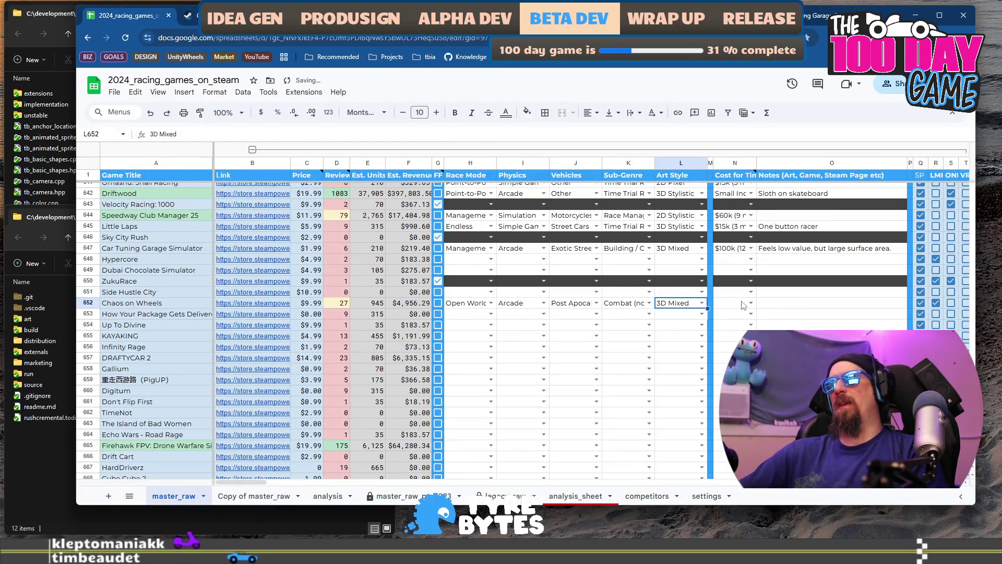
pyautogui.doubleClick(749, 303)
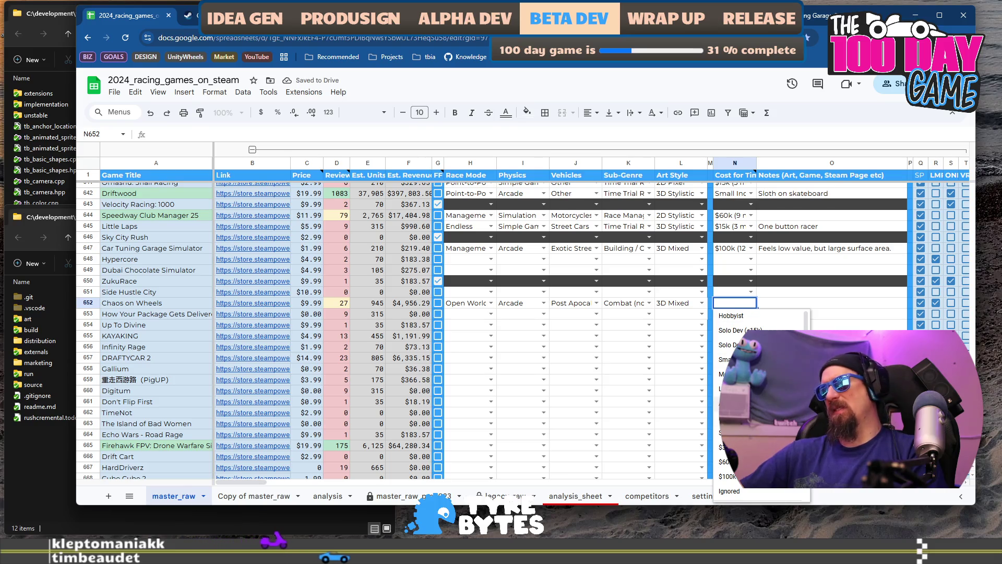
pyautogui.scroll(-1, 761, 402)
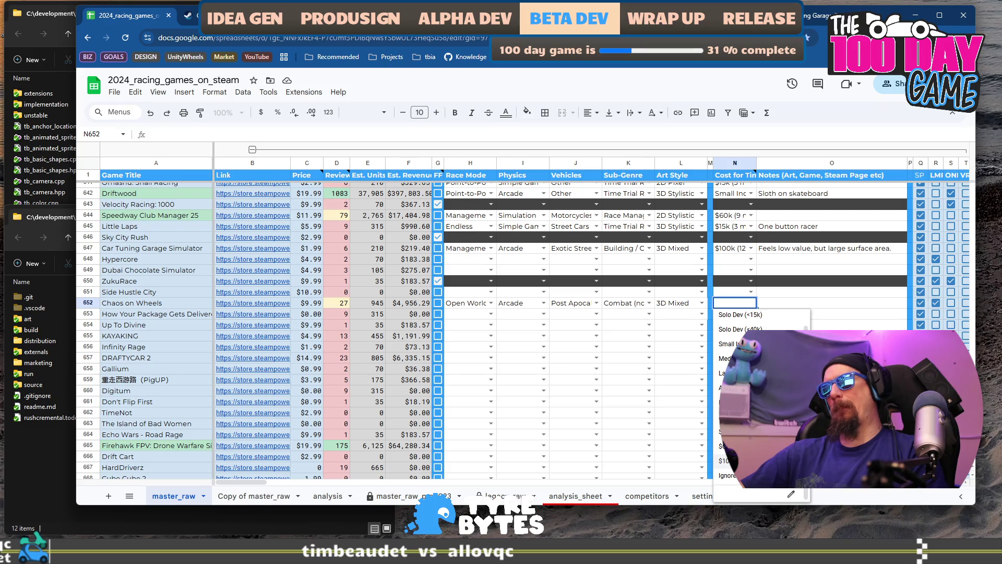
pyautogui.click(728, 460)
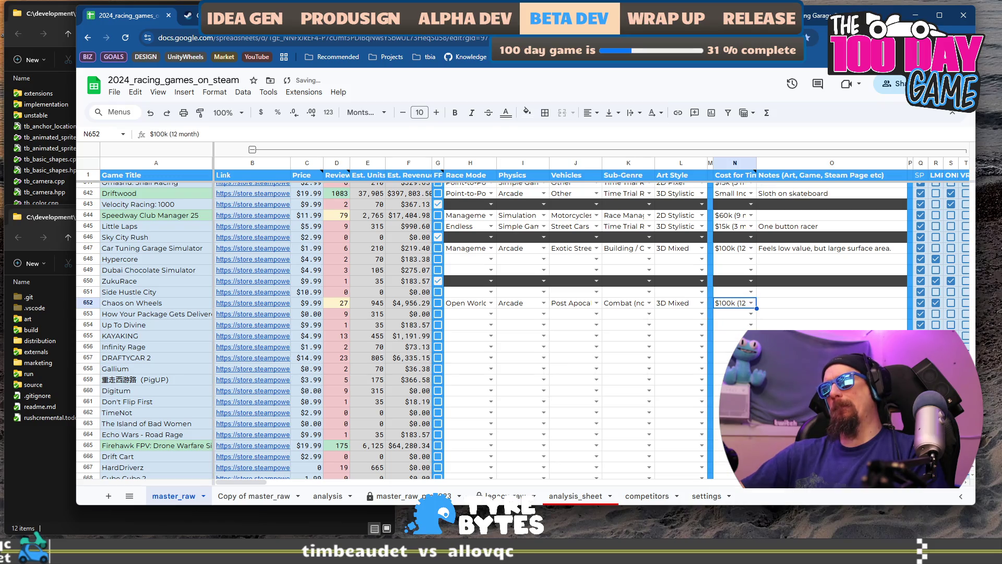
pyautogui.click(170, 313)
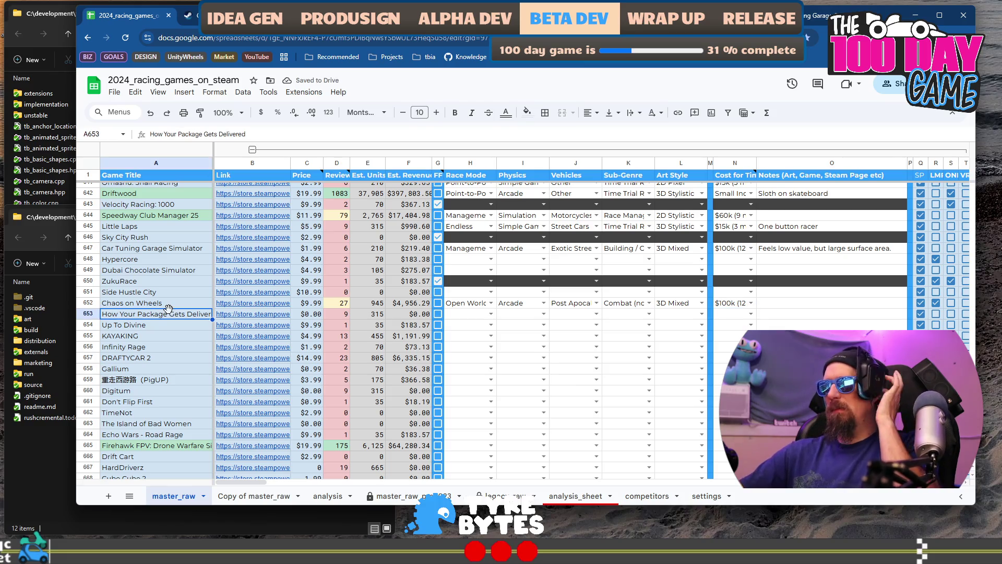
pyautogui.hotkey('ctrl', 'Tab')
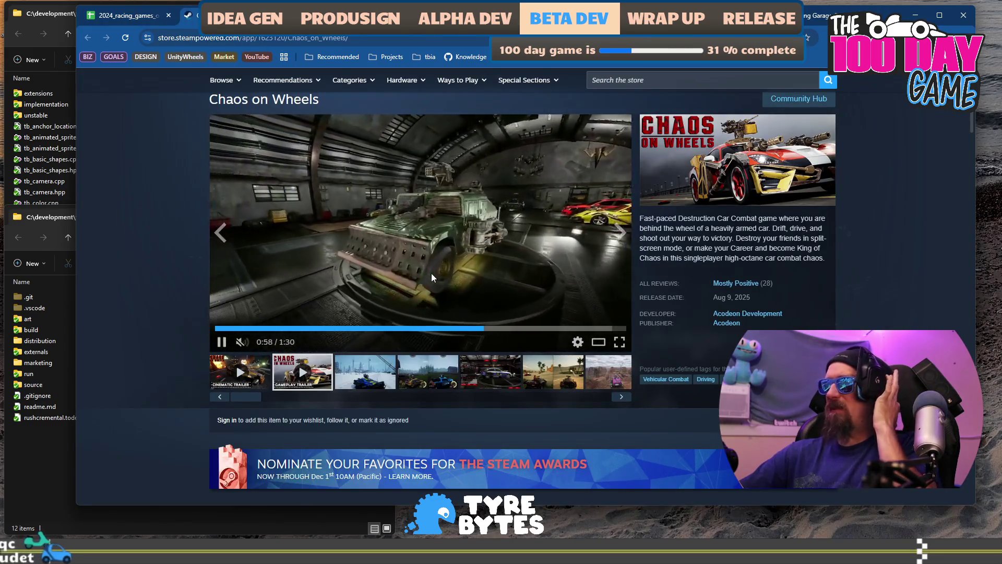
# Step: Scroll to the Chaos on Wheels reviews and highlight key passages in the recently posted reviews
pyautogui.scroll(-20, 432, 273)
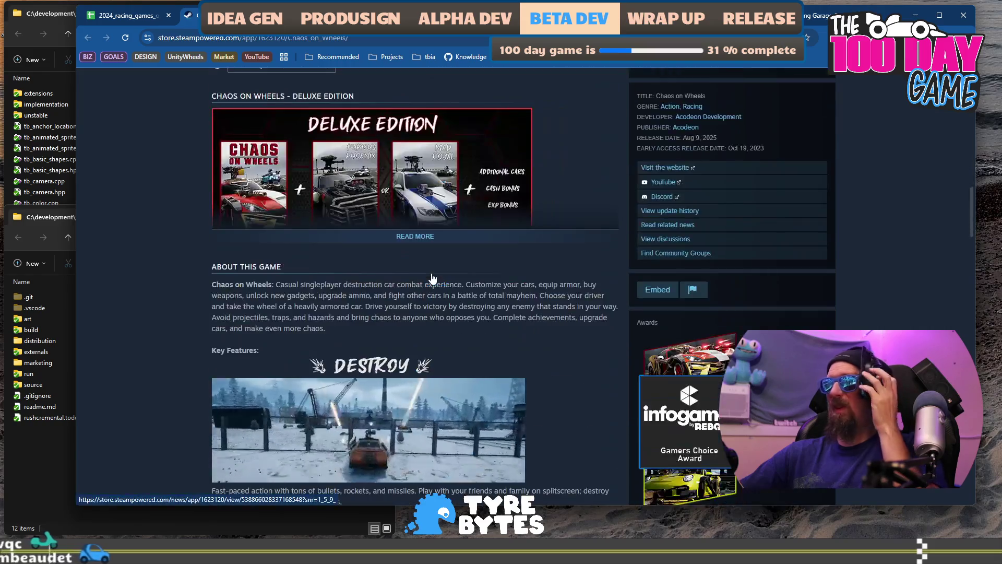
pyautogui.scroll(-10, 432, 274)
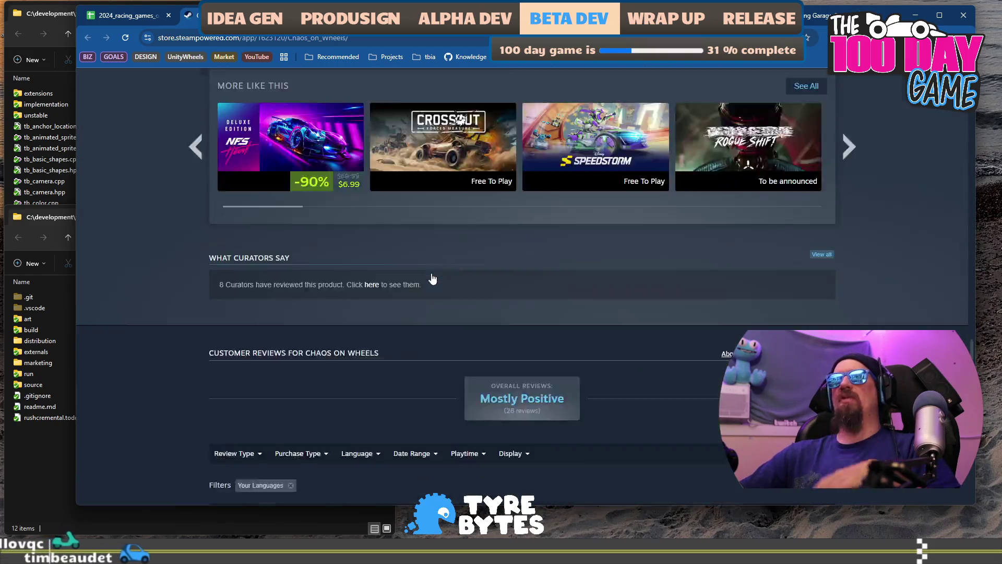
pyautogui.scroll(-2, 431, 277)
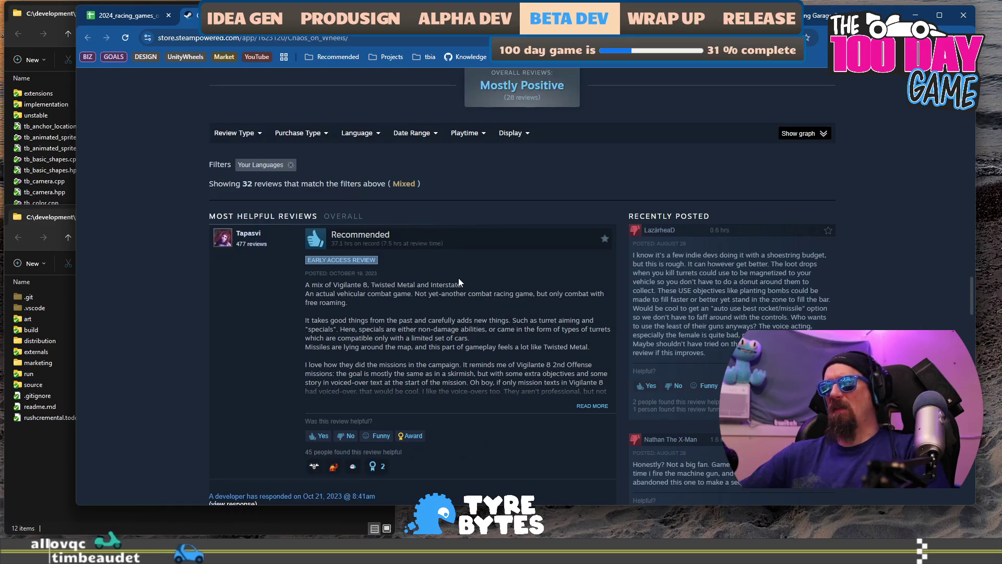
pyautogui.moveTo(665, 263)
pyautogui.mouseDown()
pyautogui.moveTo(741, 273)
pyautogui.moveTo(730, 284)
pyautogui.mouseUp()
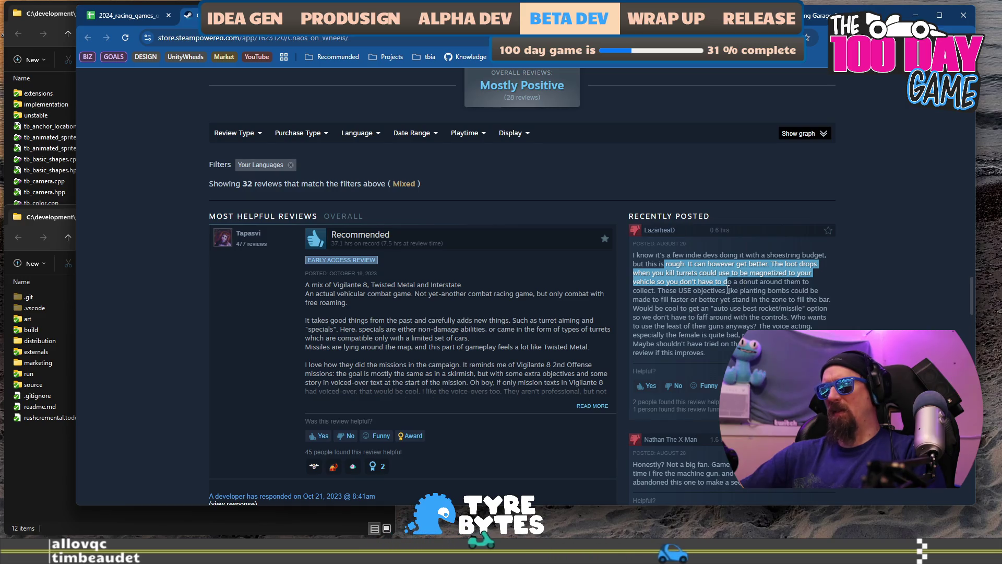
pyautogui.click(686, 293)
pyautogui.moveTo(656, 293)
pyautogui.mouseDown()
pyautogui.moveTo(793, 300)
pyautogui.moveTo(730, 317)
pyautogui.moveTo(762, 302)
pyautogui.moveTo(736, 335)
pyautogui.moveTo(747, 327)
pyautogui.mouseUp()
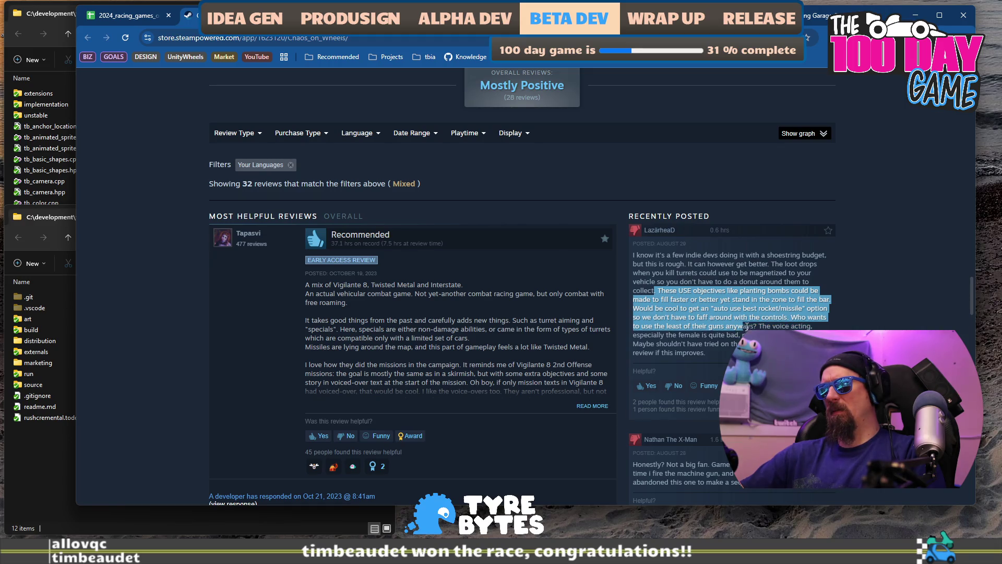
pyautogui.scroll(-2, 731, 355)
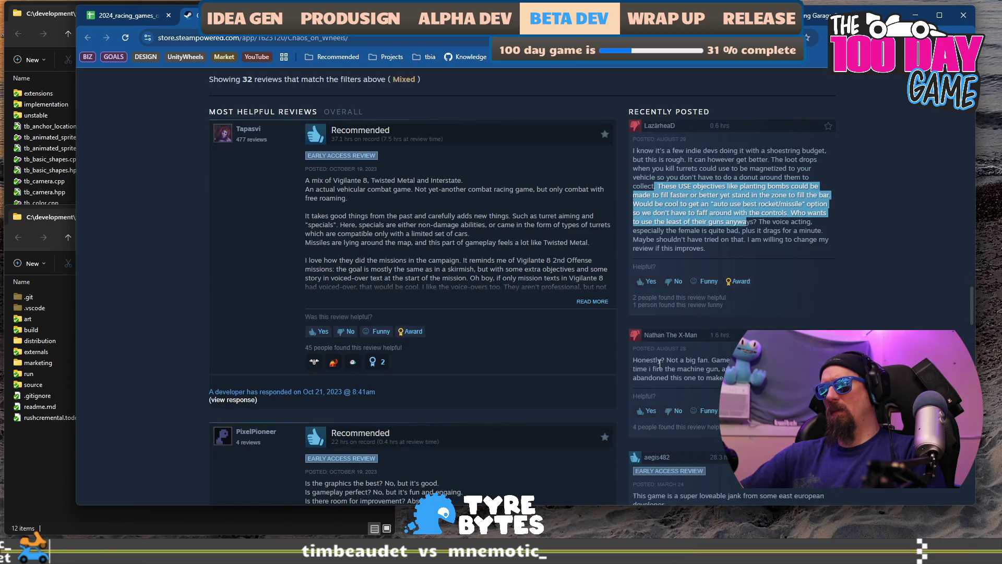
pyautogui.moveTo(659, 362); pyautogui.dragTo(708, 377)
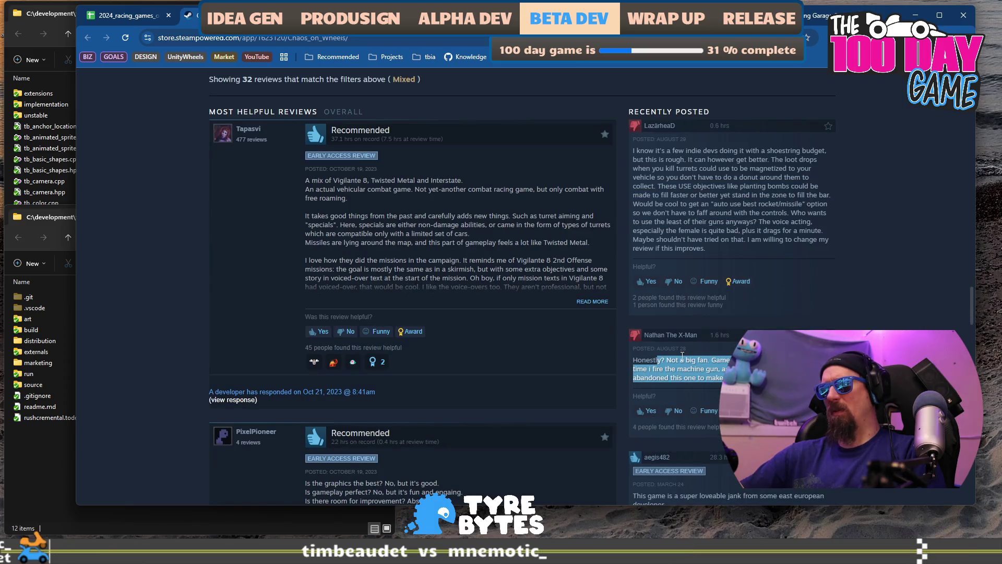
pyautogui.scroll(-4, 682, 356)
pyautogui.moveTo(651, 293)
pyautogui.mouseDown()
pyautogui.moveTo(694, 293)
pyautogui.moveTo(685, 315)
pyautogui.moveTo(741, 341)
pyautogui.mouseUp()
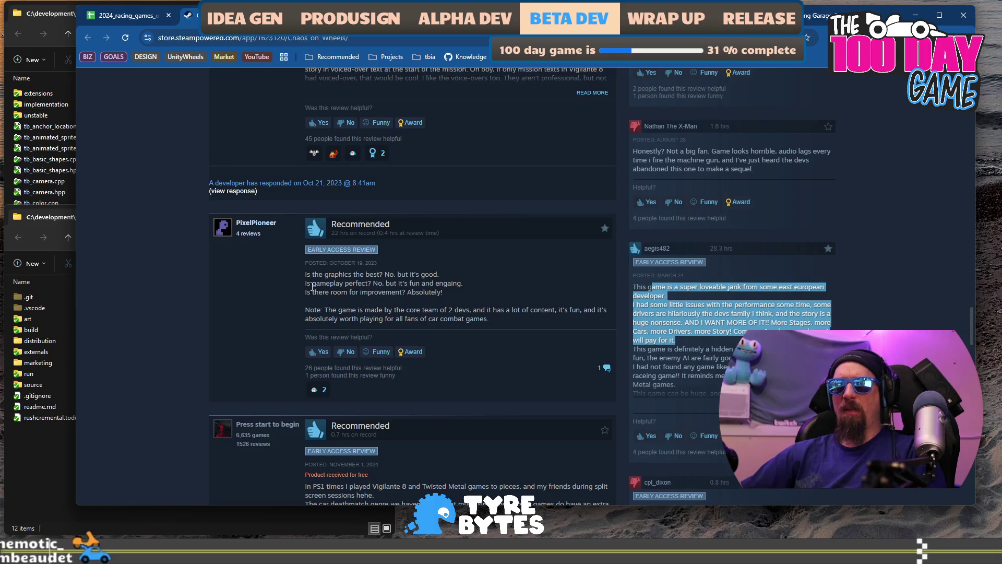
pyautogui.moveTo(308, 313); pyautogui.dragTo(464, 320)
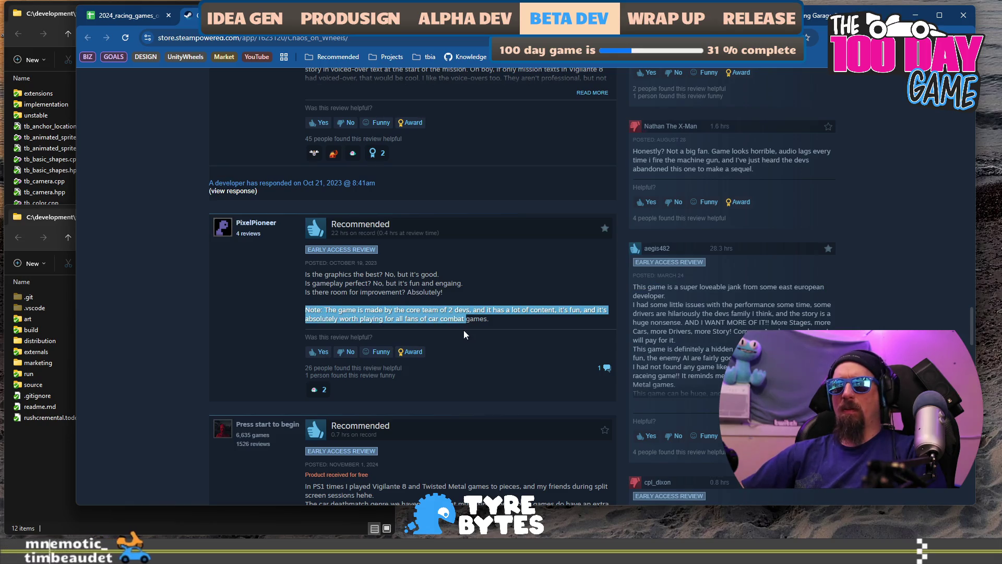
# Step: Highlight lines in the negative recent review and the recommended 90-day review
pyautogui.scroll(-3, 459, 334)
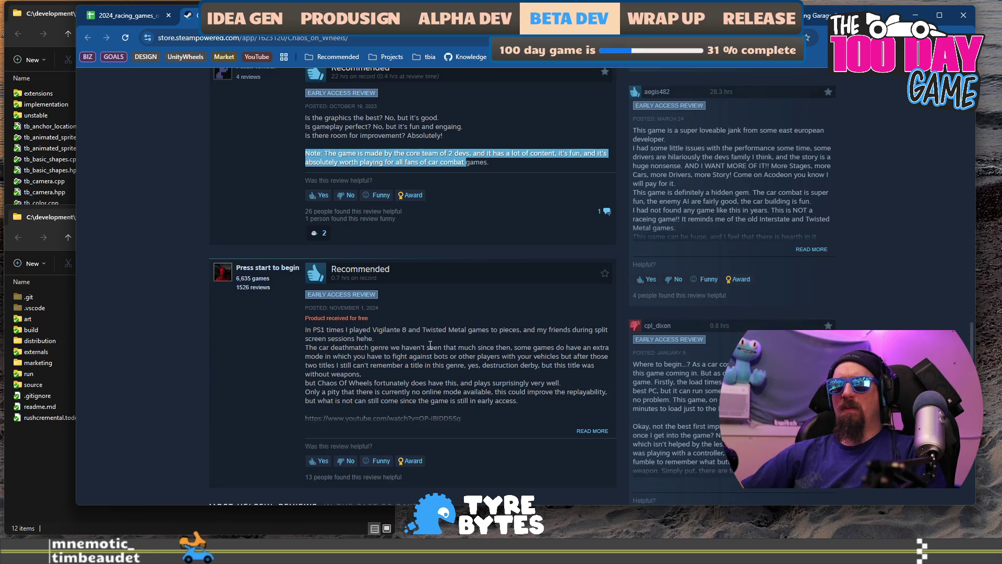
pyautogui.scroll(-3, 430, 344)
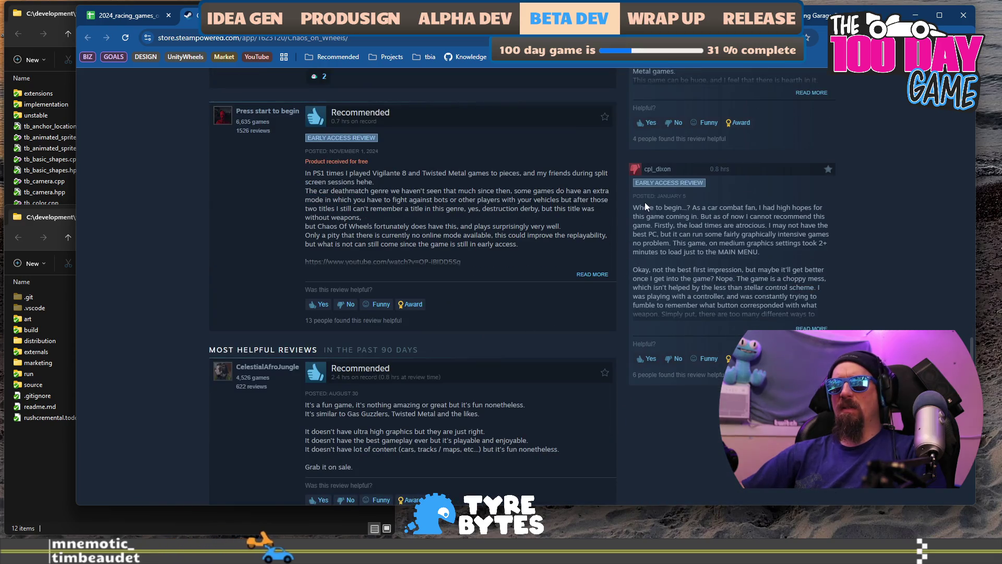
pyautogui.moveTo(647, 208)
pyautogui.mouseDown()
pyautogui.moveTo(691, 225)
pyautogui.moveTo(773, 235)
pyautogui.moveTo(735, 243)
pyautogui.mouseUp()
pyautogui.scroll(-1, 763, 253)
pyautogui.scroll(-2, 590, 229)
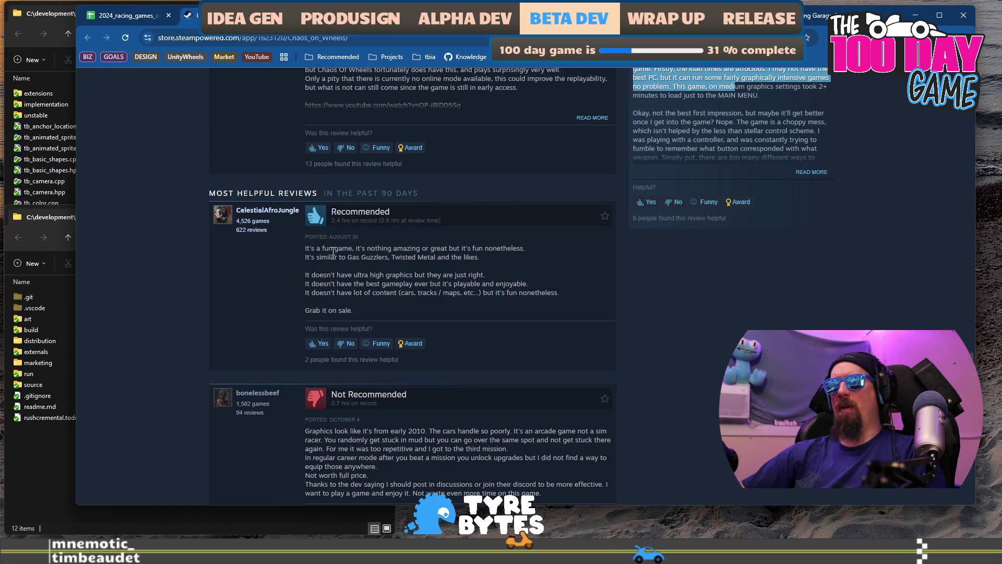
pyautogui.moveTo(324, 249)
pyautogui.mouseDown()
pyautogui.moveTo(487, 283)
pyautogui.moveTo(464, 294)
pyautogui.moveTo(547, 290)
pyautogui.mouseUp()
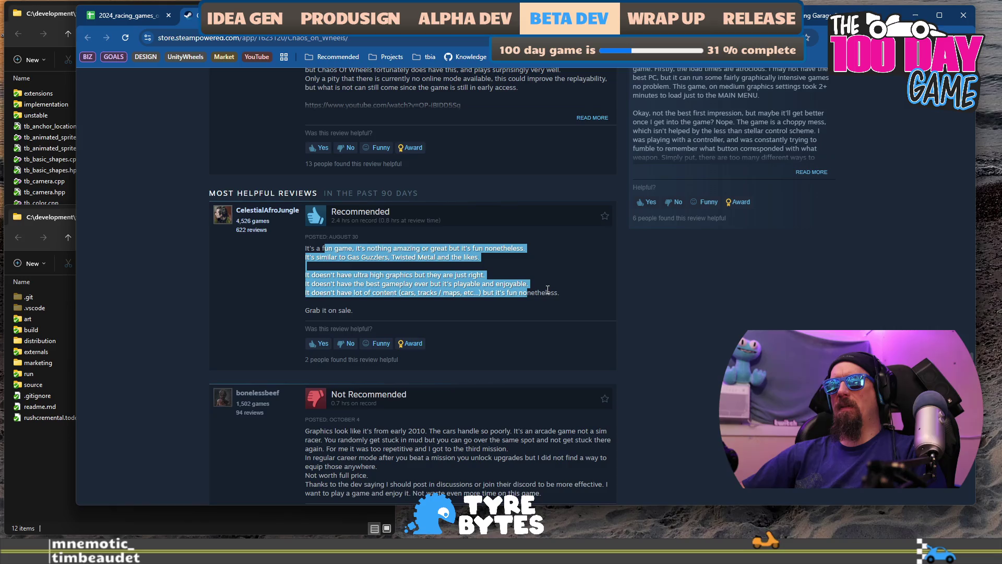
# Step: Highlight the not-recommended review's complaints and read on to the older early access reviews
pyautogui.scroll(-4, 548, 290)
pyautogui.moveTo(307, 222); pyautogui.dragTo(411, 262)
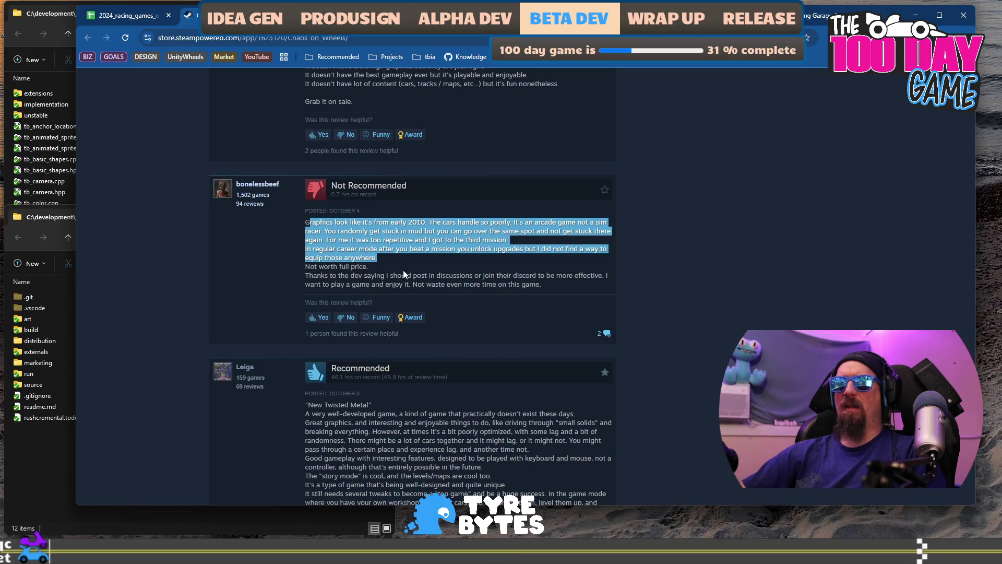
pyautogui.moveTo(475, 278); pyautogui.dragTo(469, 258)
pyautogui.scroll(-3, 454, 254)
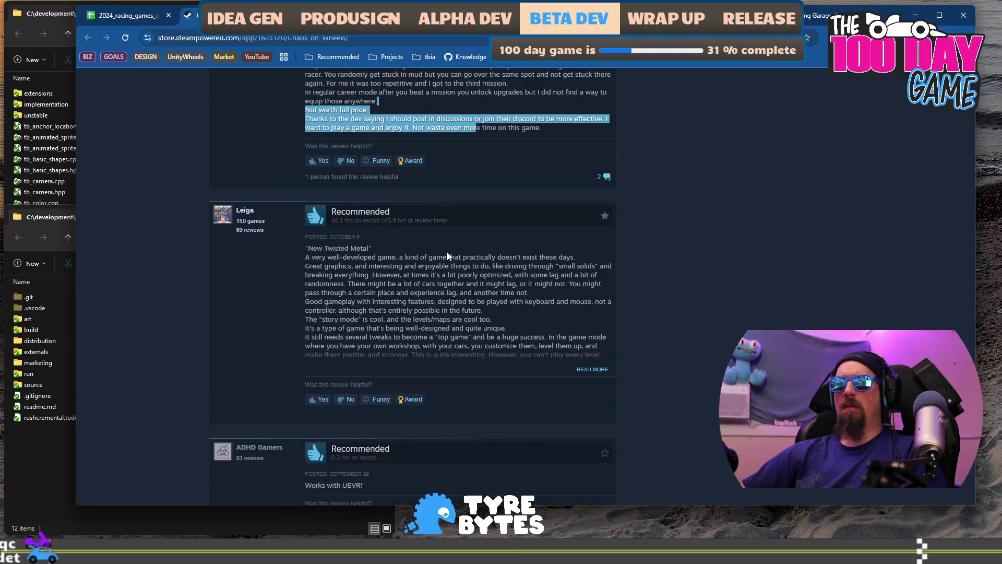
pyautogui.moveTo(327, 257); pyautogui.dragTo(395, 292)
pyautogui.scroll(-1, 434, 298)
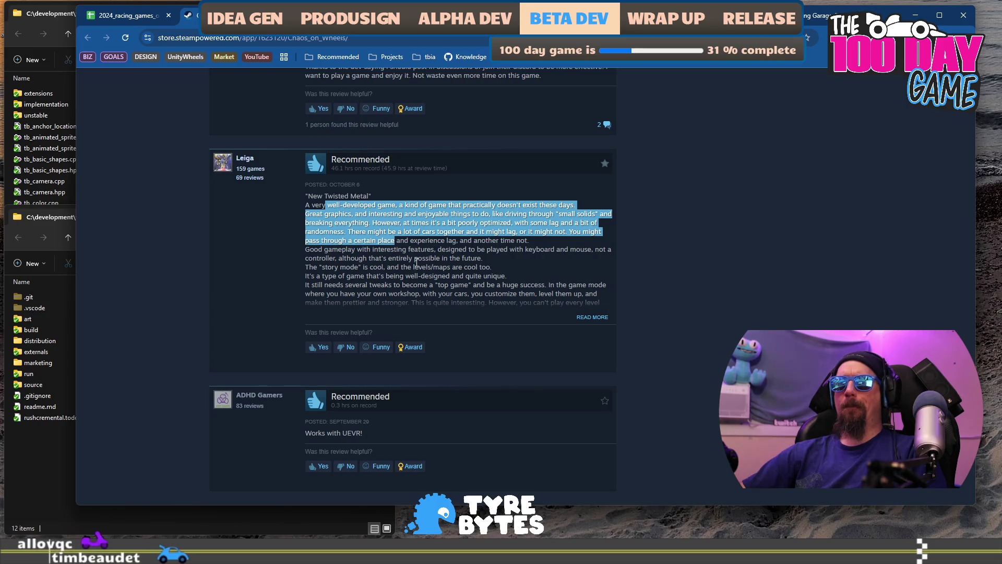
pyautogui.scroll(-10, 416, 262)
pyautogui.scroll(-2, 464, 271)
pyautogui.scroll(2, 463, 271)
pyautogui.scroll(2, 464, 272)
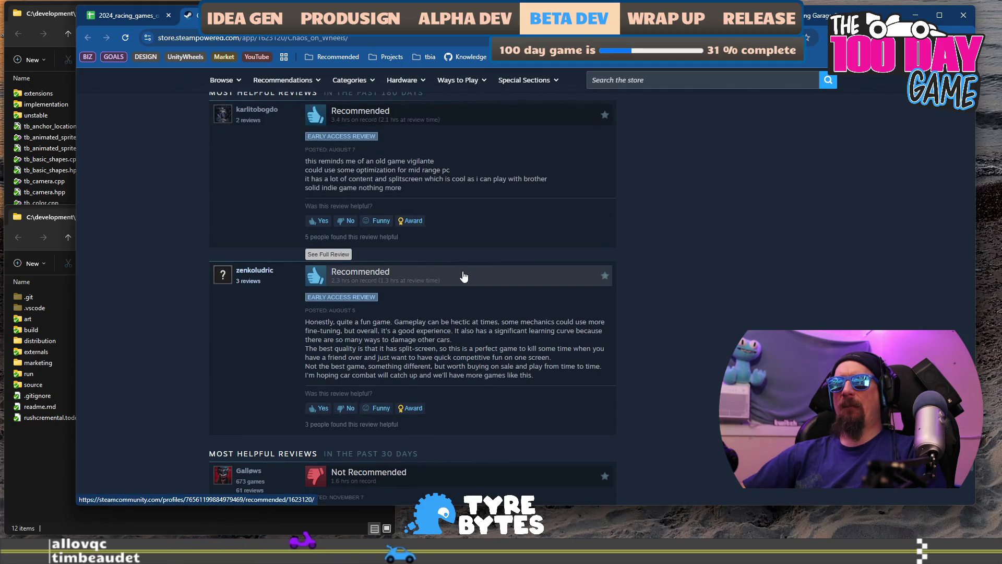
# Step: Scroll to the page footer, back up to the game title, and return to the spreadsheet
pyautogui.scroll(-6, 464, 277)
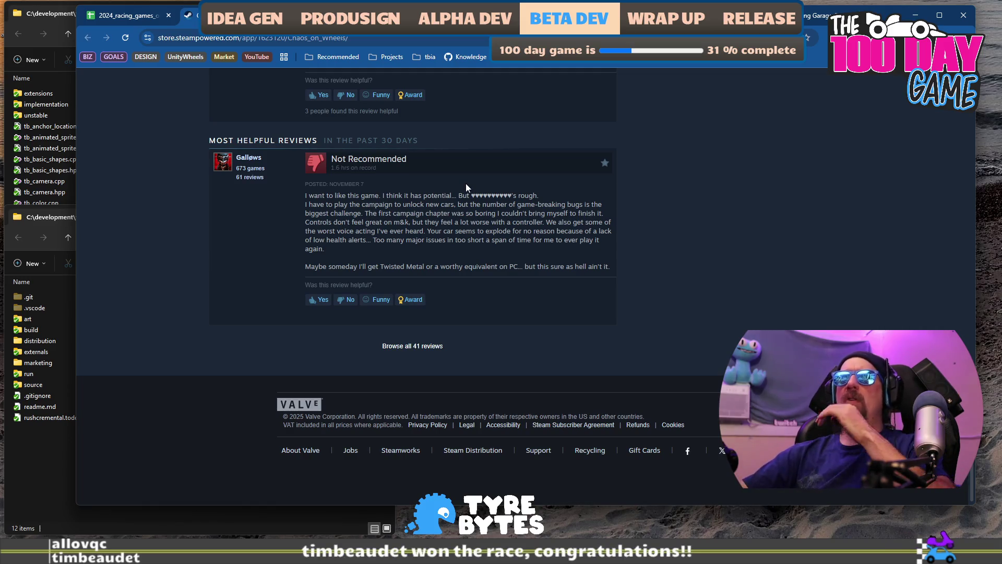
pyautogui.scroll(15, 514, 216)
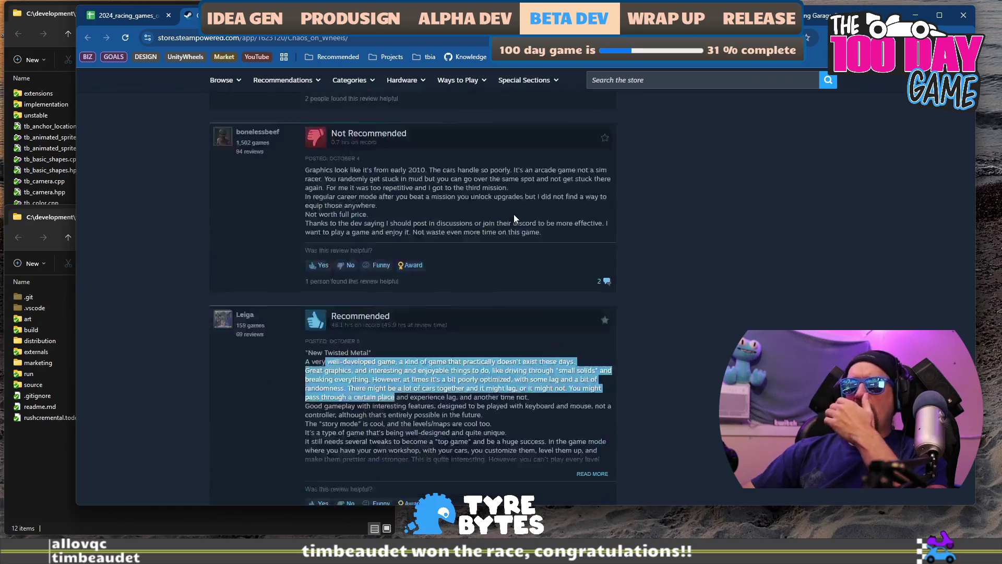
pyautogui.scroll(5, 513, 218)
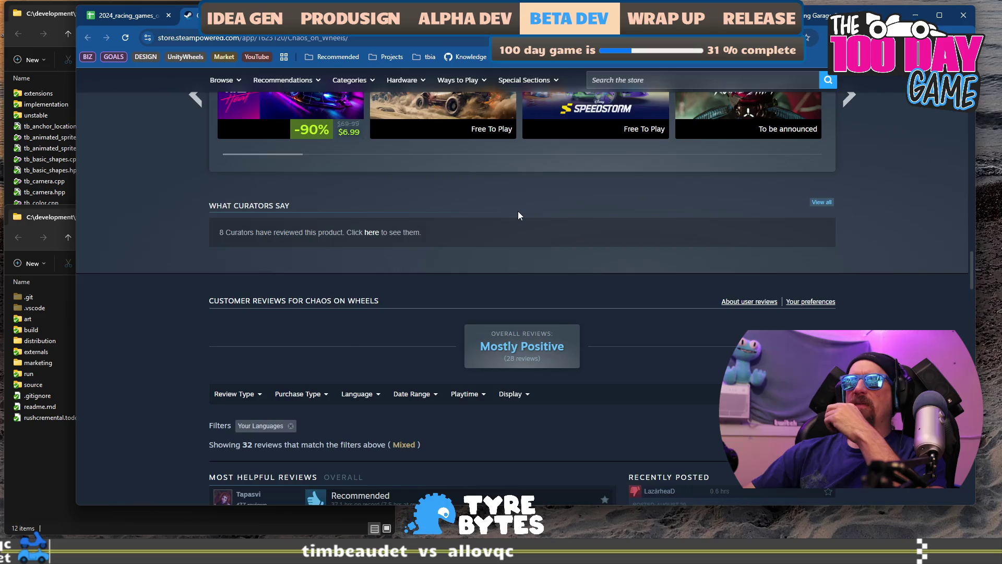
pyautogui.scroll(8, 518, 213)
pyautogui.scroll(10, 518, 214)
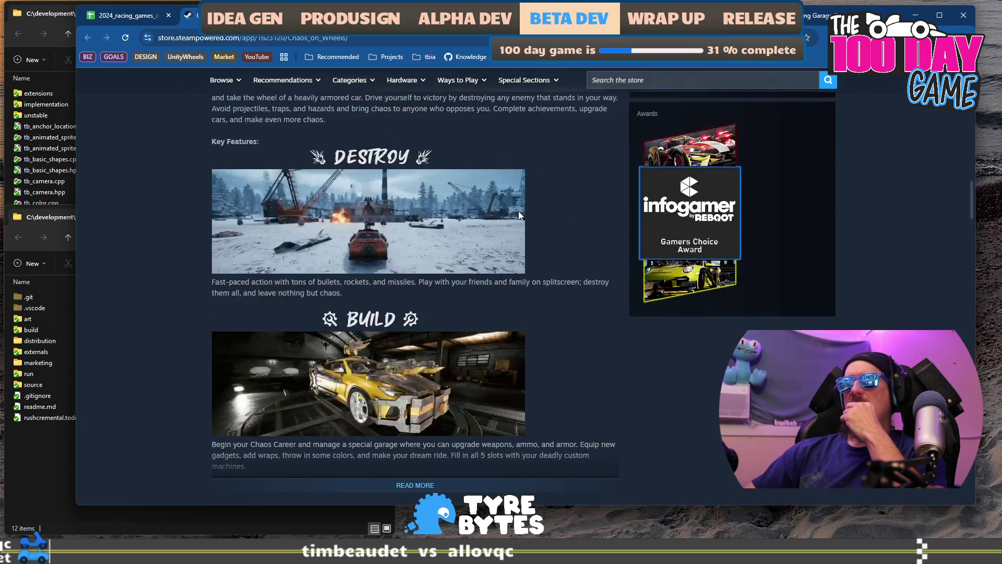
pyautogui.scroll(12, 518, 215)
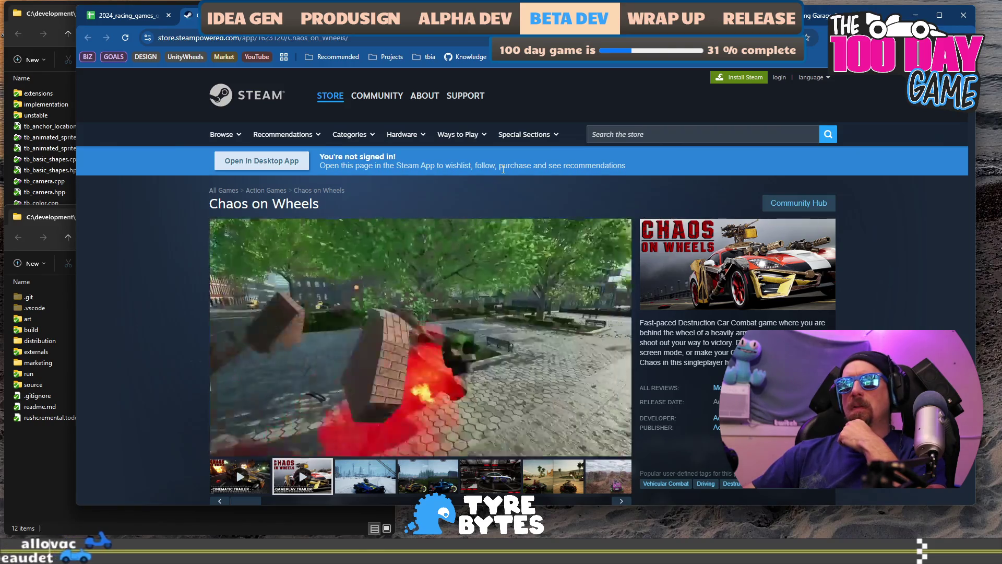
pyautogui.click(125, 15)
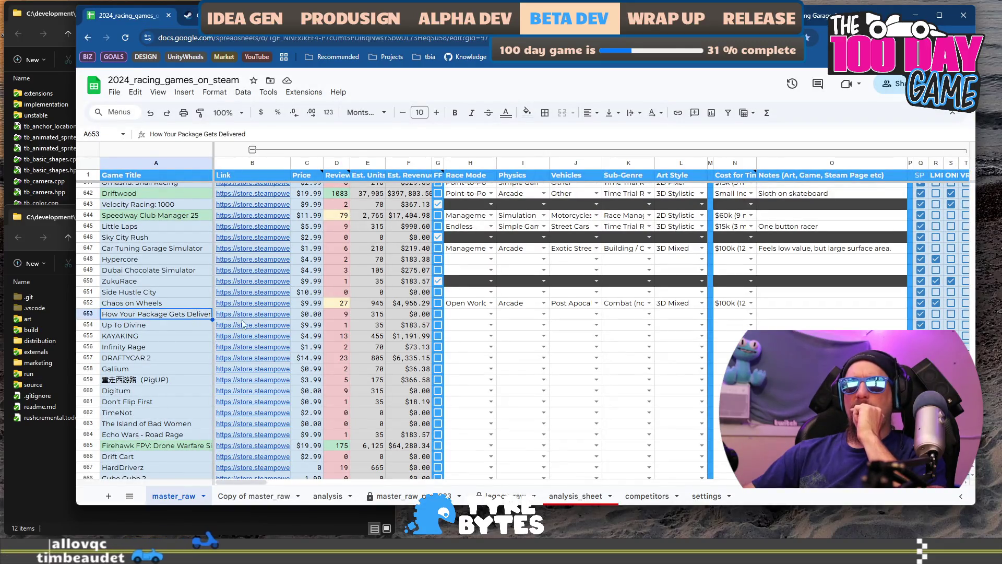
# Step: Open How Your Package Gets Delivered's Steam page from B653 and add its store URL to the collector ignore list
pyautogui.click(255, 315)
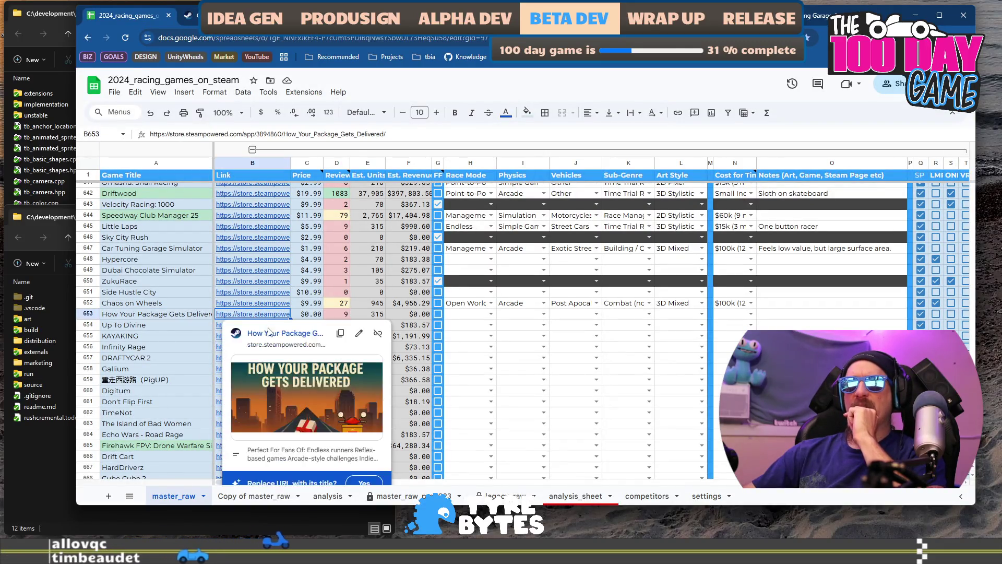
pyautogui.click(270, 335)
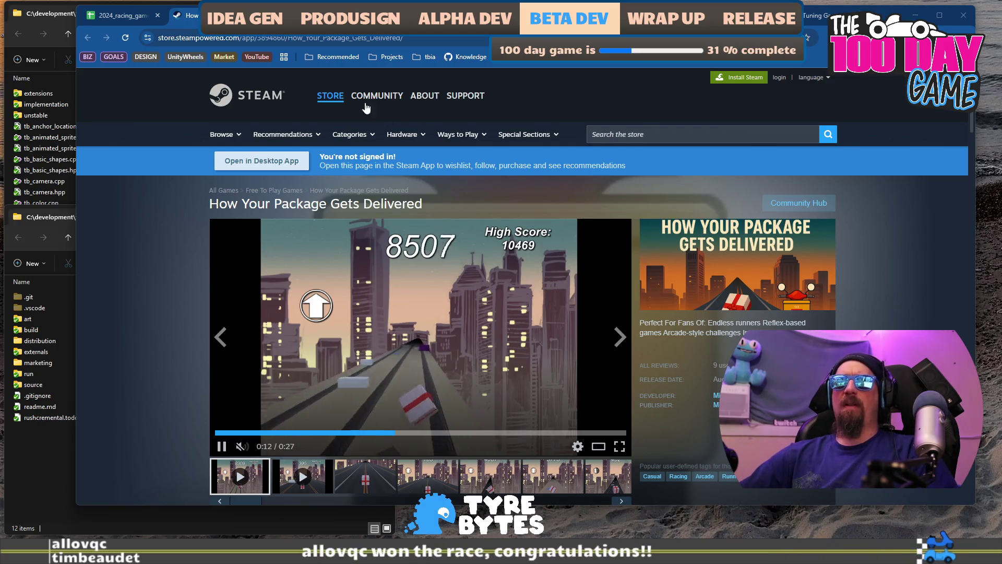
pyautogui.click(351, 43)
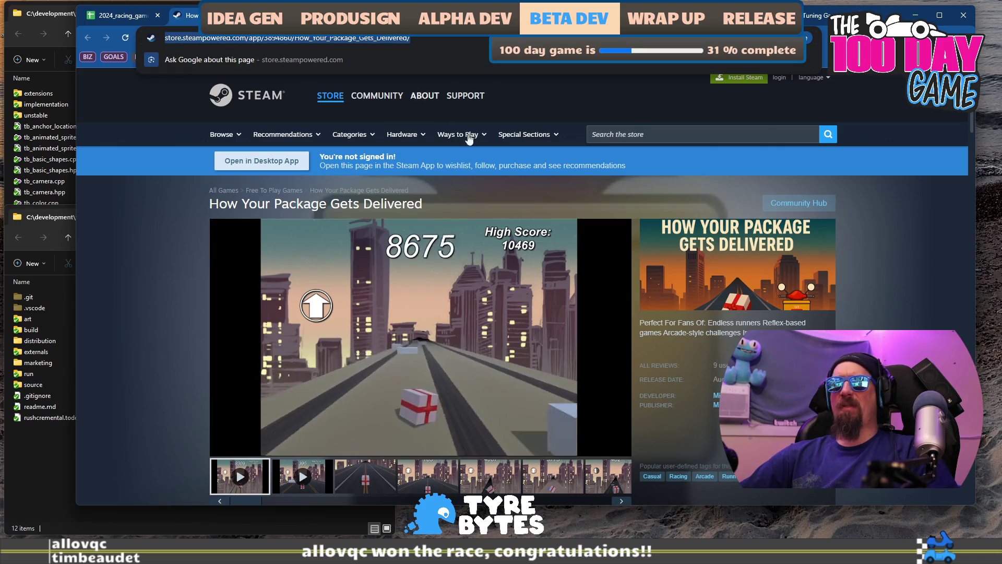
pyautogui.hotkey('alt', 'Tab')
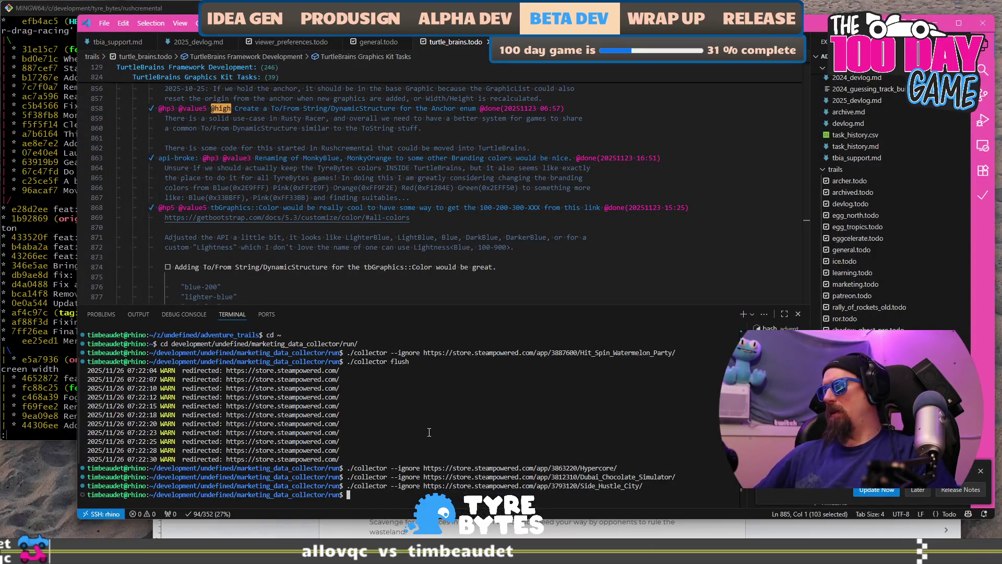
pyautogui.write('https://store.steampowered.com/app/3894860/How_Your_Package_Gets_Delivered/')
pyautogui.press('Return')
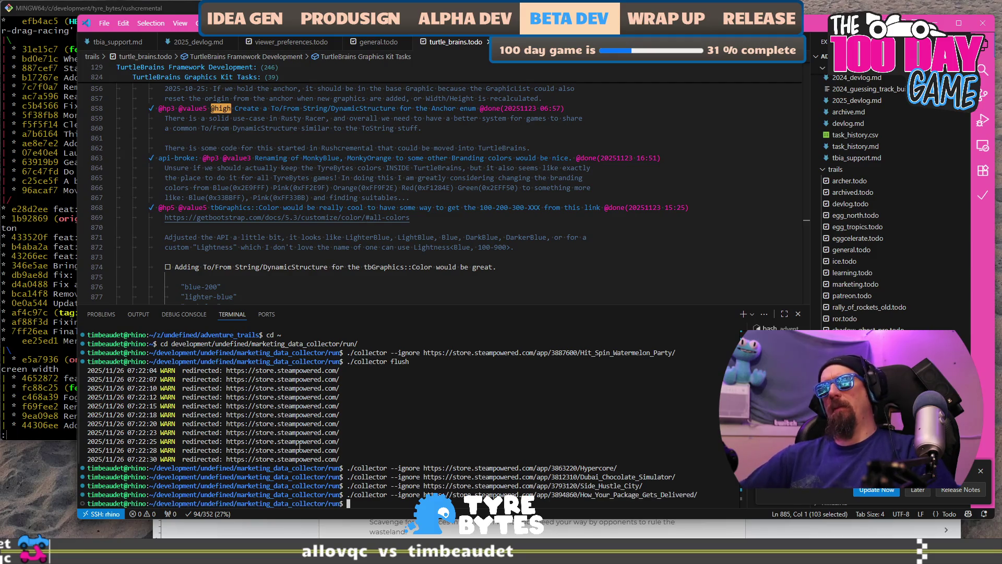
pyautogui.hotkey('alt', 'Tab')
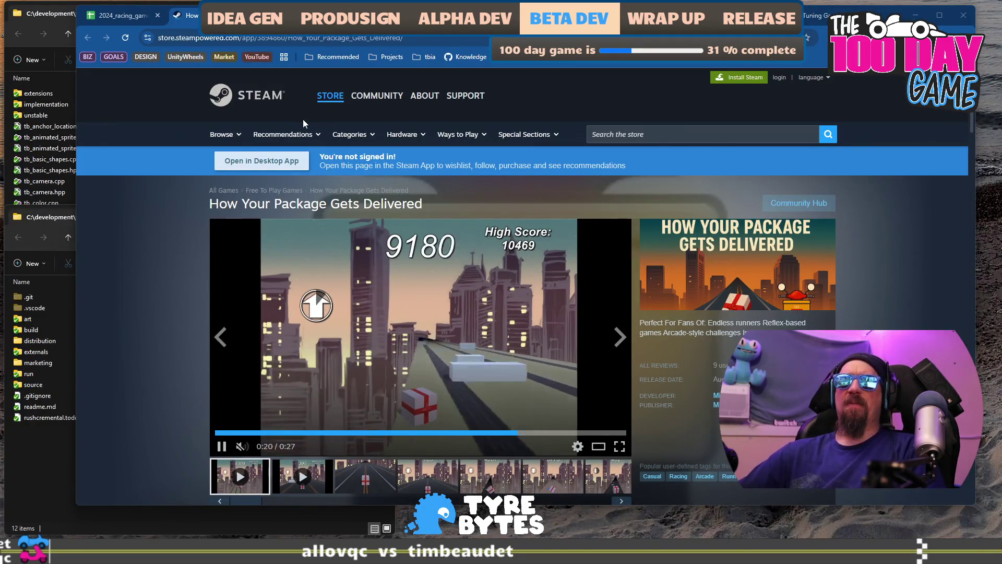
# Step: Open Up To Divine's Steam page from B654 and flip through its fourth to seventh screenshots back to the trailer
pyautogui.hotkey('ctrl', 'shift', 'Tab')
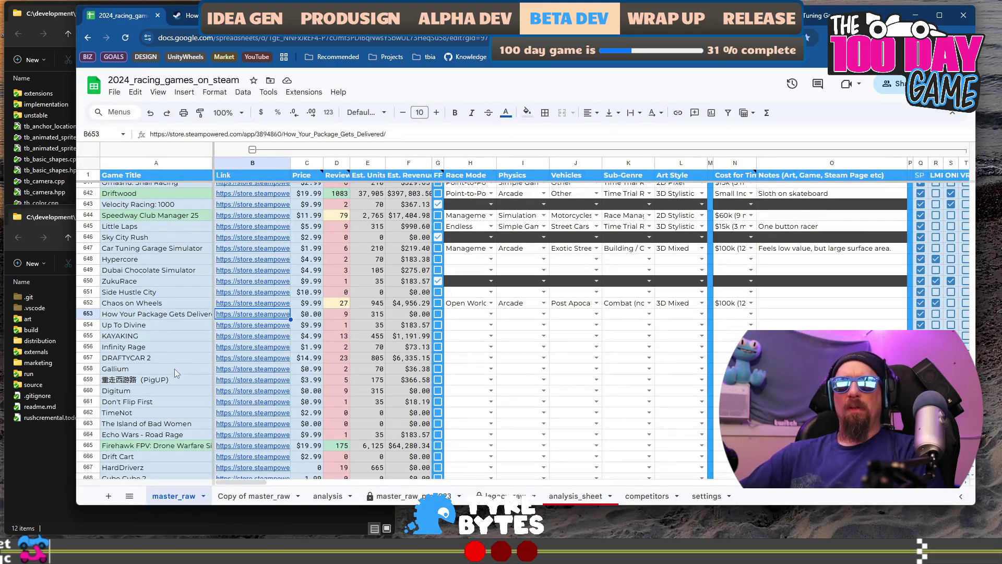
pyautogui.click(246, 326)
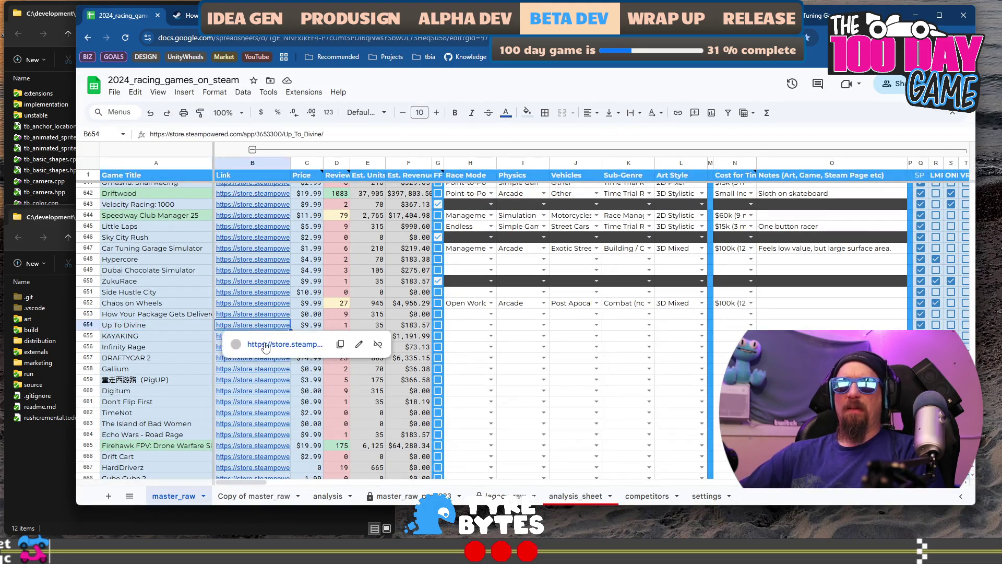
pyautogui.click(266, 345)
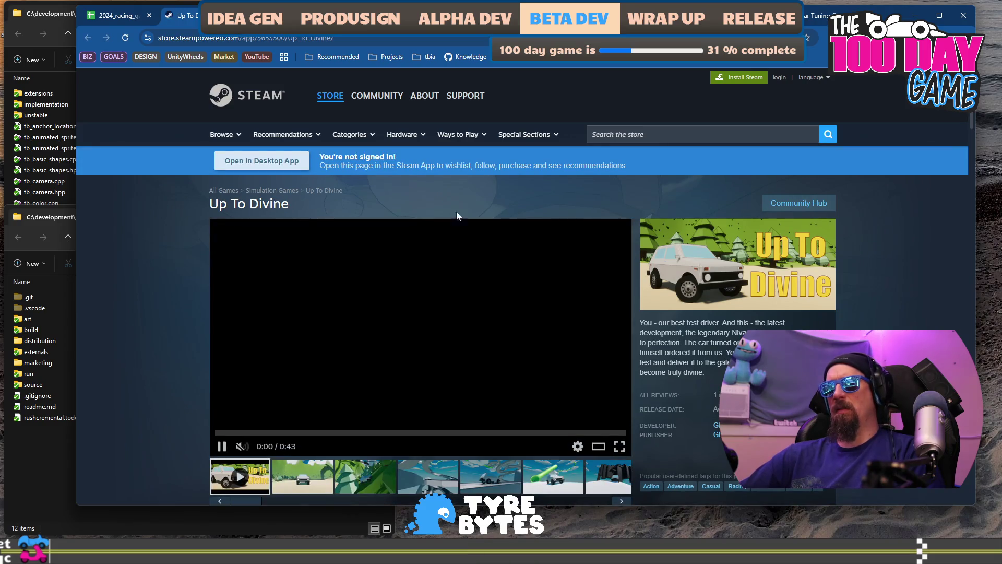
pyautogui.scroll(-1, 470, 308)
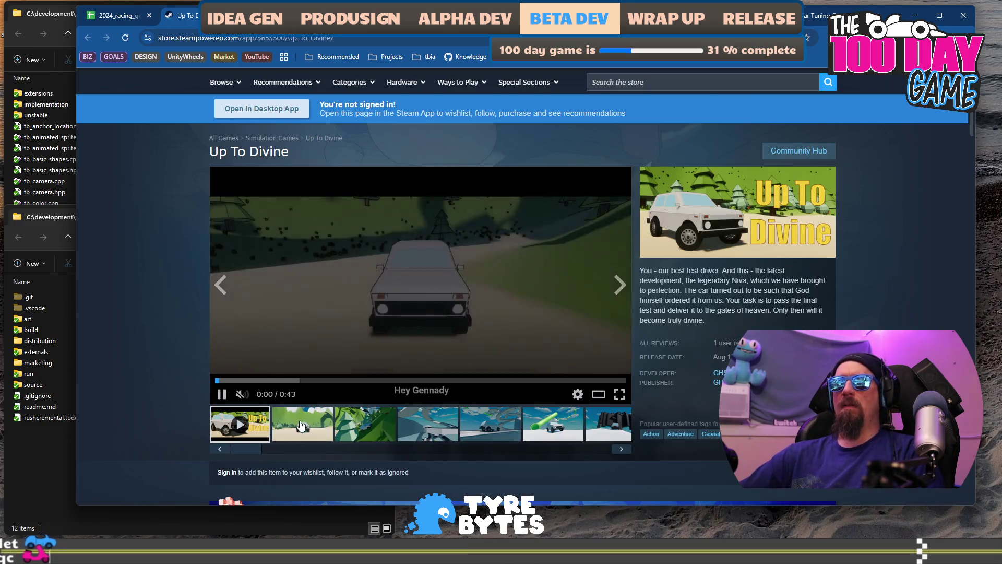
pyautogui.click(453, 434)
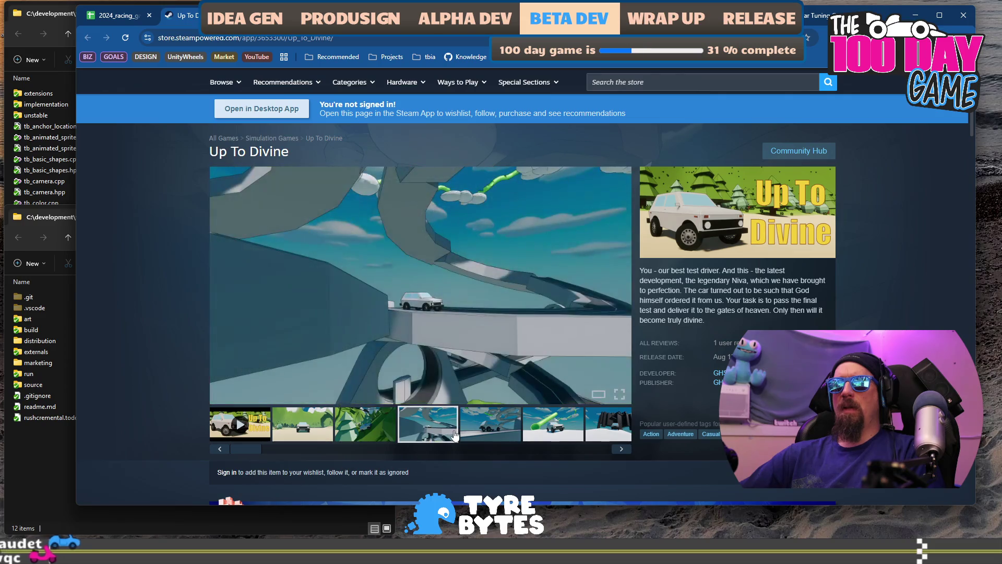
pyautogui.click(491, 425)
pyautogui.click(550, 429)
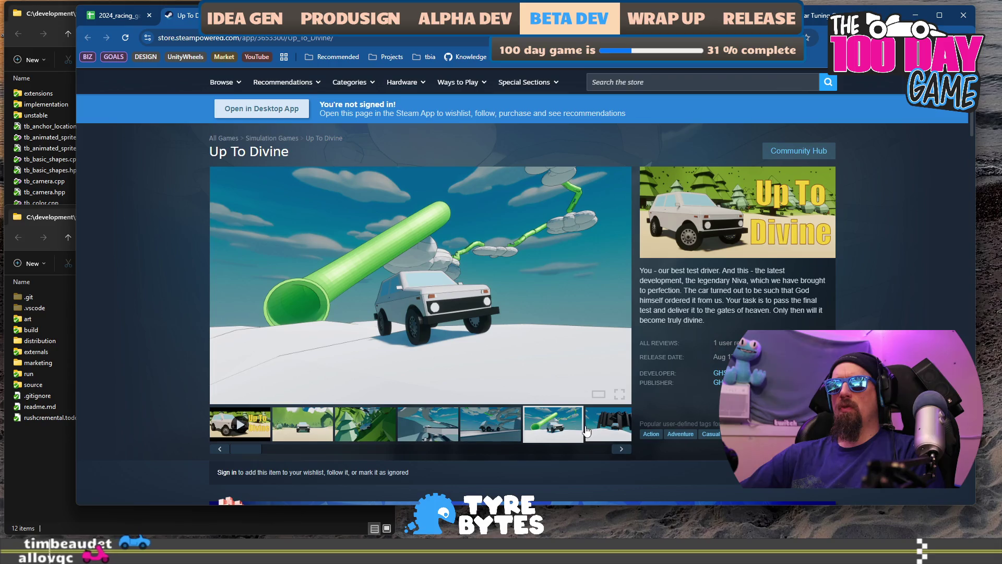
pyautogui.click(600, 437)
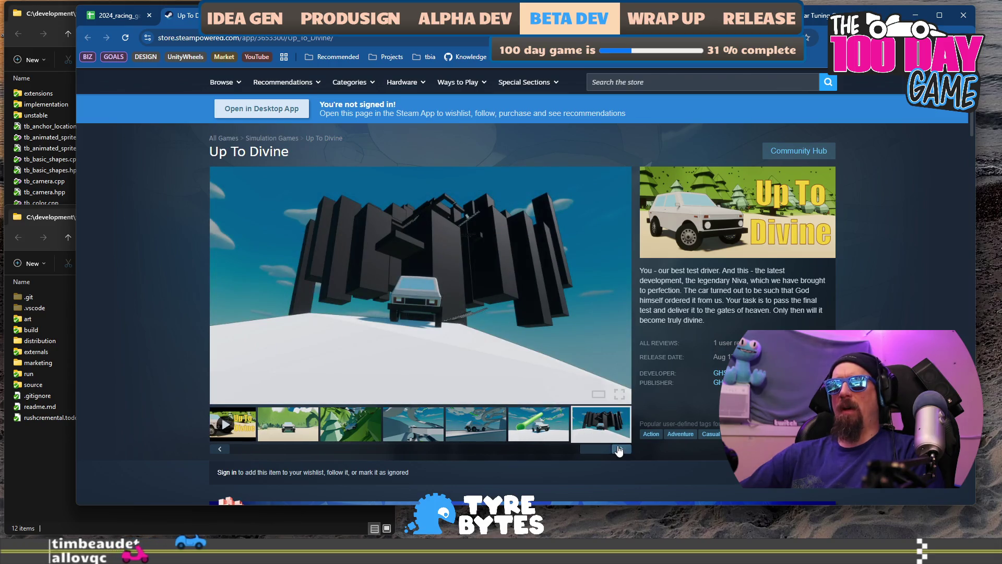
pyautogui.click(620, 449)
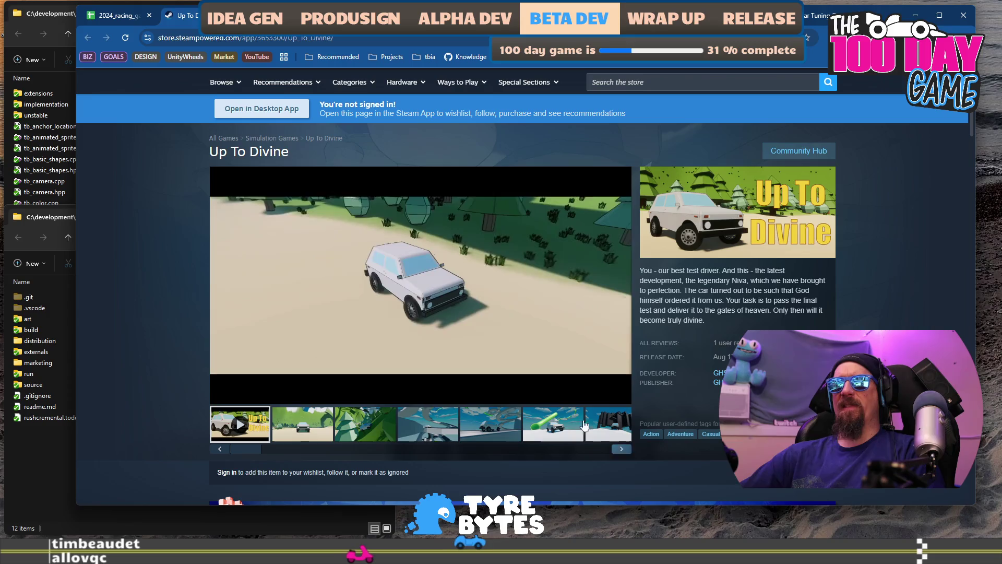
pyautogui.click(117, 21)
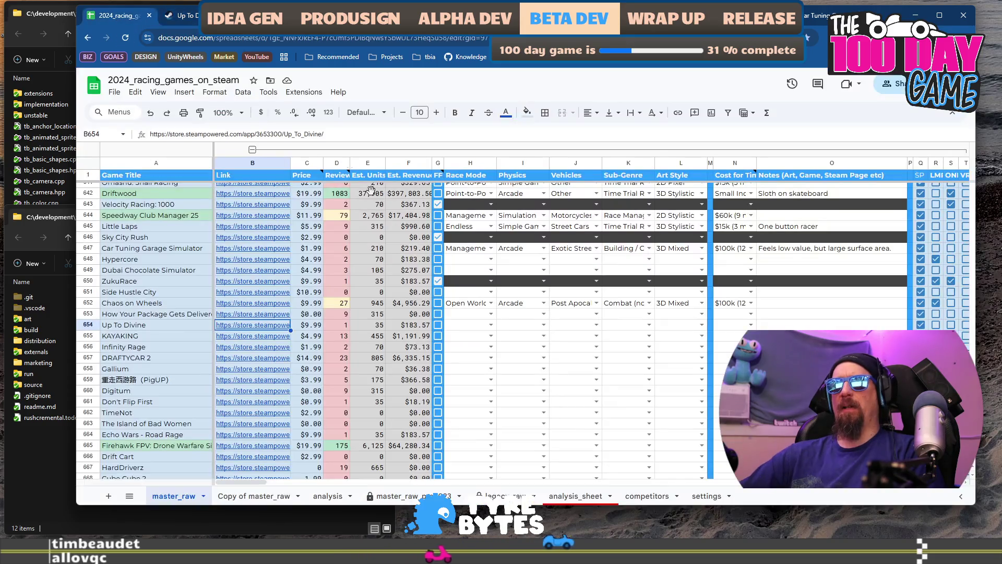
# Step: Tick G654 to mark Up To Divine done and open KAYAKING's Steam page from B655
pyautogui.click(439, 326)
pyautogui.click(182, 333)
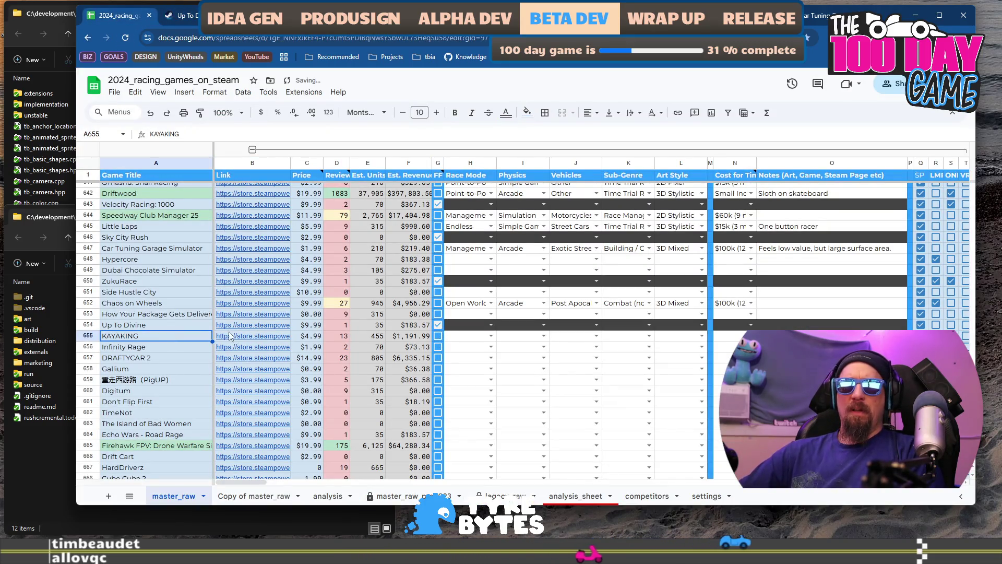
pyautogui.click(261, 336)
pyautogui.click(305, 337)
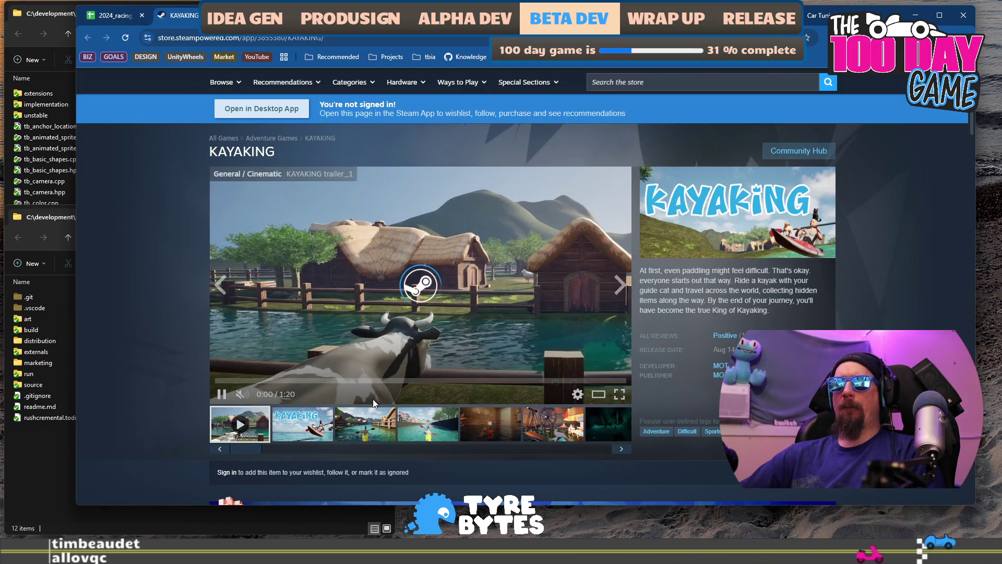
# Step: Browse KAYAKING's canal, bathroom, ferris-wheel, cave and aurora screenshots, then play its first trailer
pyautogui.click(402, 429)
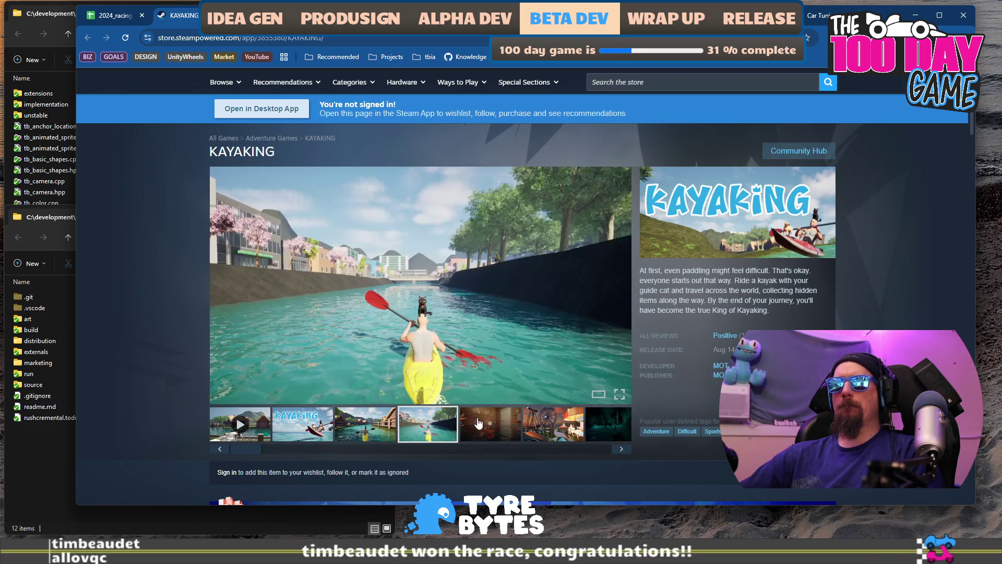
pyautogui.click(482, 329)
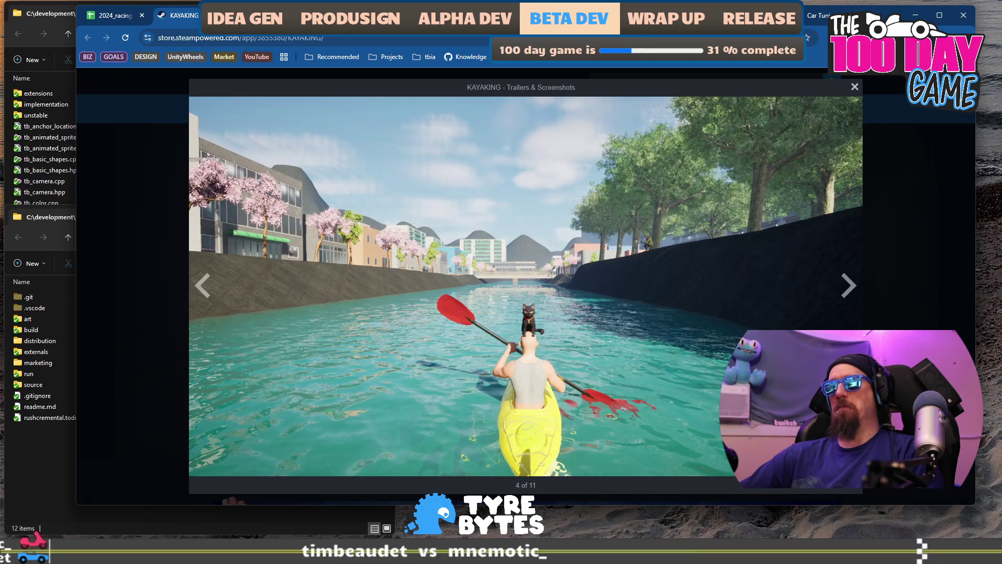
pyautogui.press('Escape')
pyautogui.click(503, 424)
pyautogui.click(550, 429)
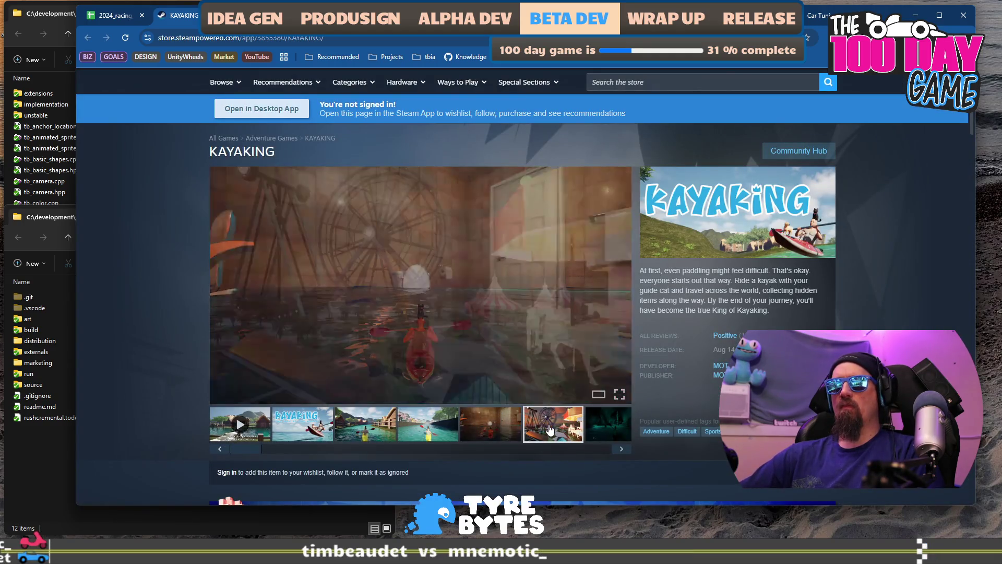
pyautogui.click(508, 434)
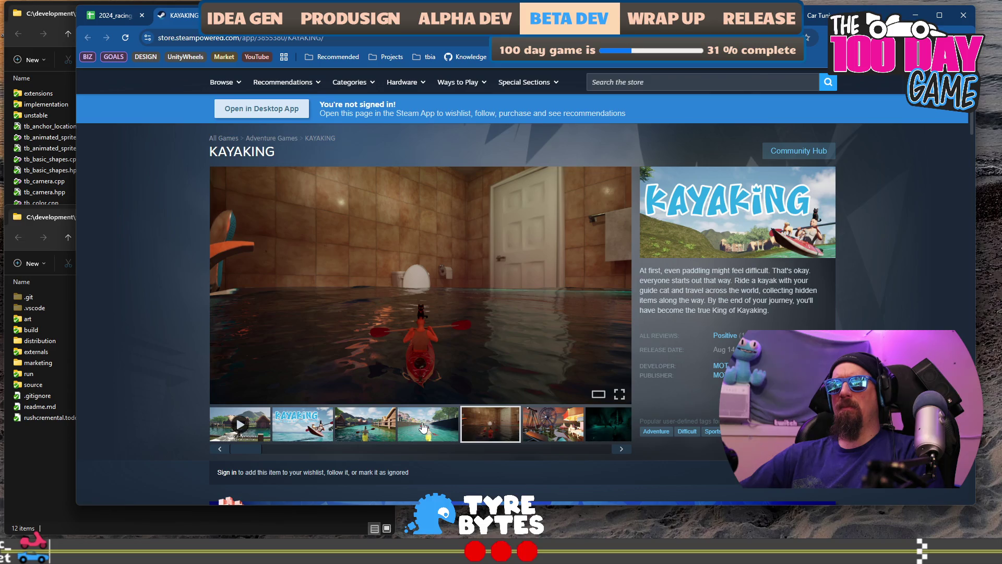
pyautogui.click(602, 424)
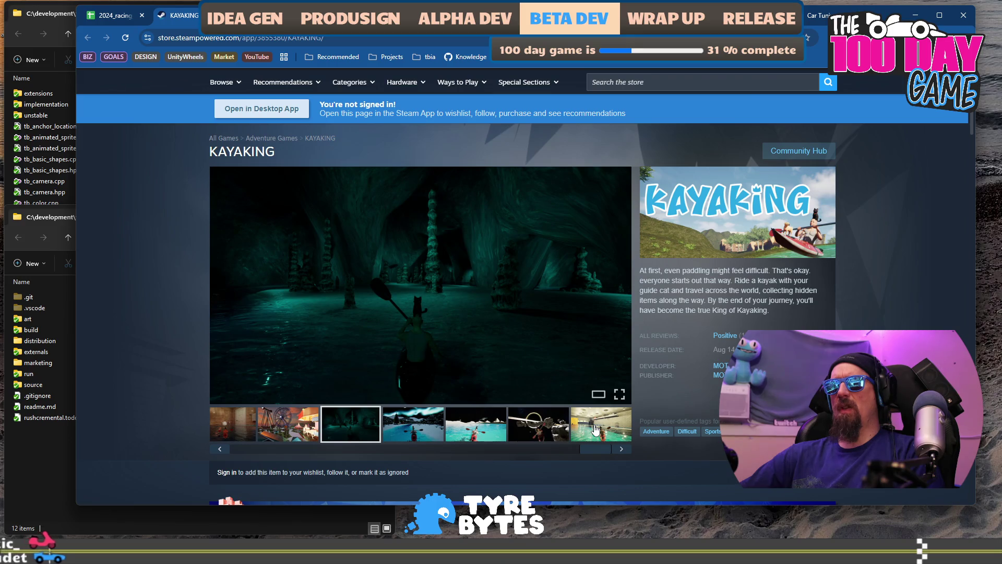
pyautogui.click(621, 449)
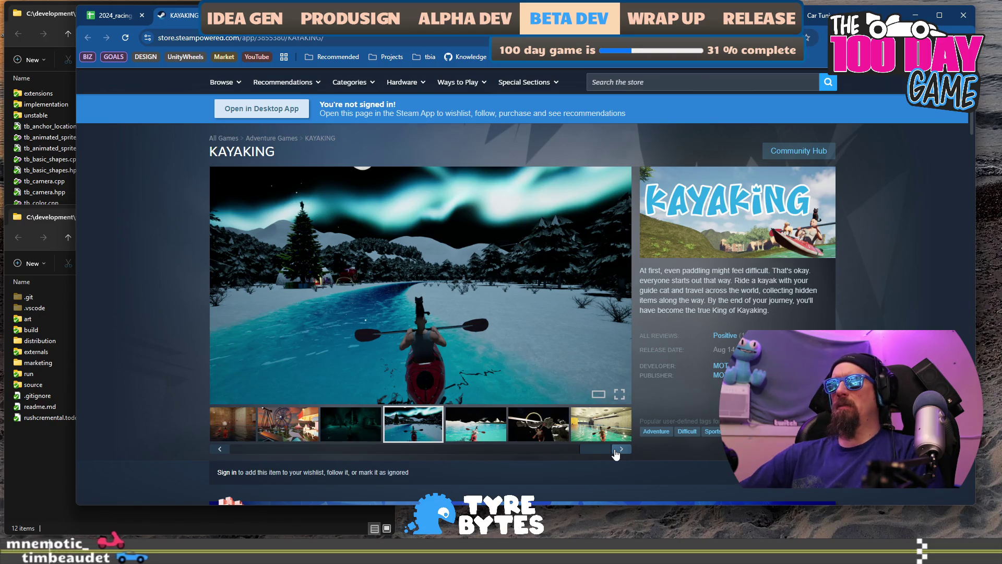
pyautogui.scroll(-2, 355, 345)
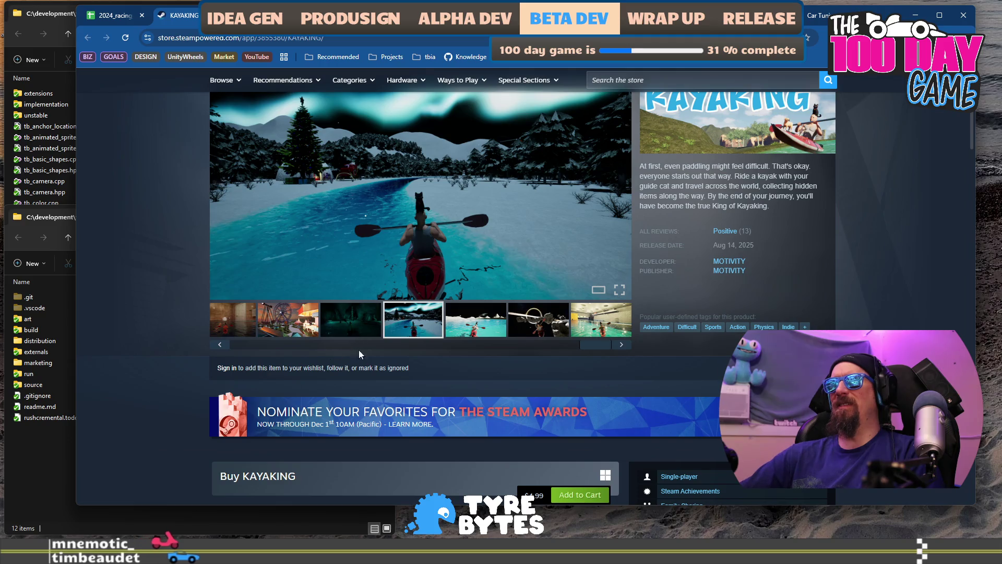
pyautogui.moveTo(590, 350); pyautogui.dragTo(219, 352)
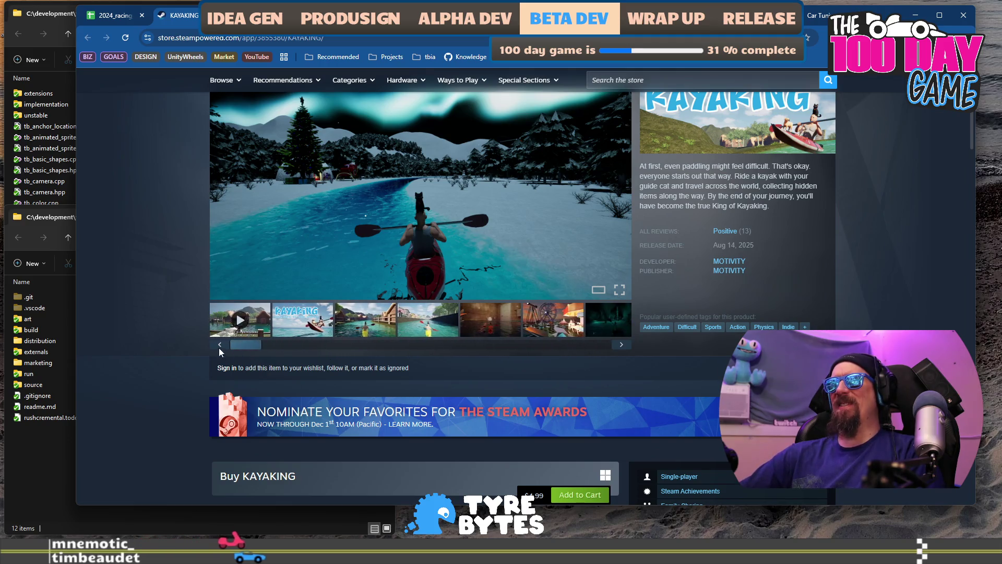
pyautogui.click(229, 325)
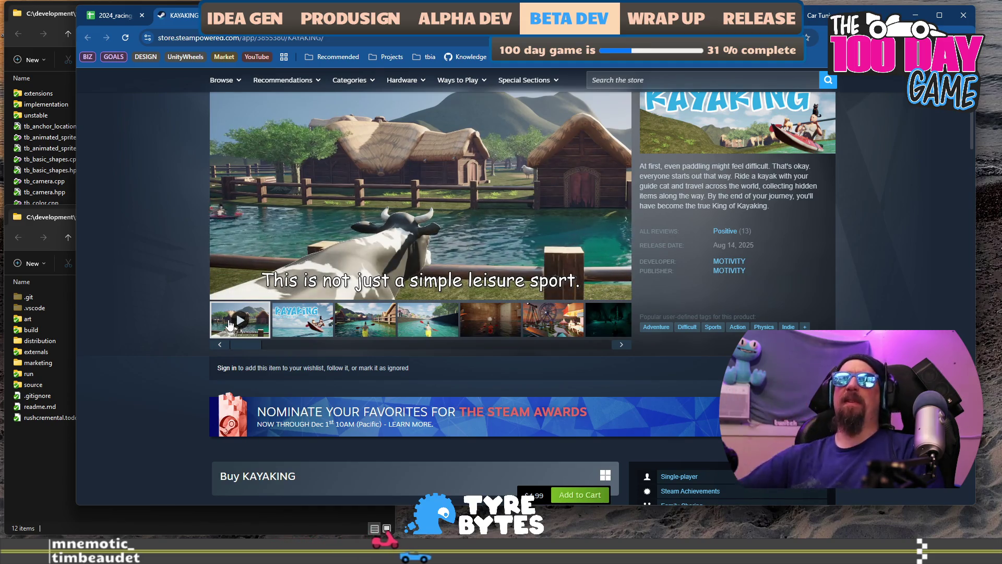
# Step: Add KAYAKING's store URL to the collector ignore list and return to the racing games spreadsheet
pyautogui.click(373, 39)
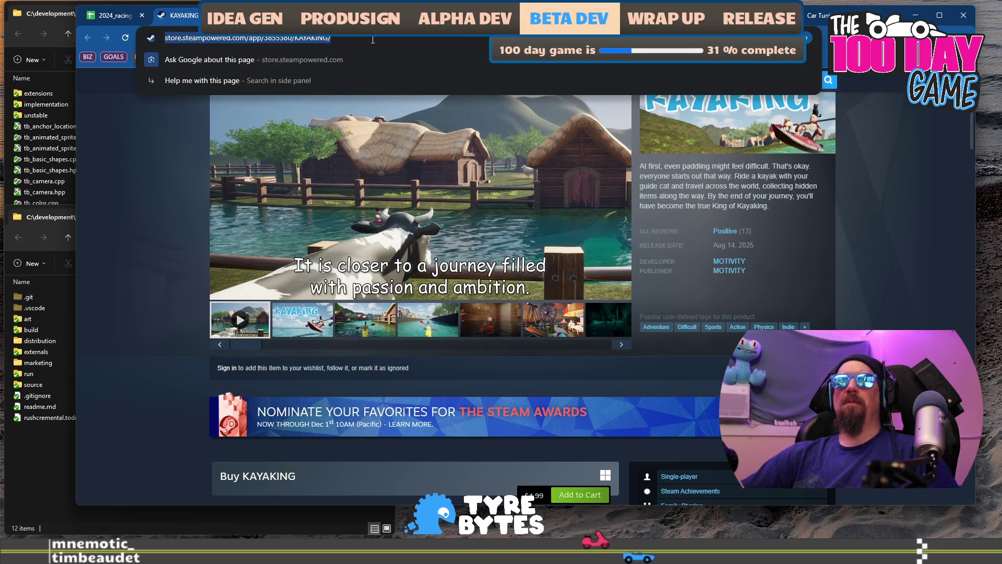
pyautogui.hotkey('alt', 'Tab')
pyautogui.press('Up')
pyautogui.hotkey('ctrl', 'w')
pyautogui.write('https://store.steampowered.com/app/3855380/KAYAKING/')
pyautogui.press('Return')
pyautogui.hotkey('alt', 'Tab')
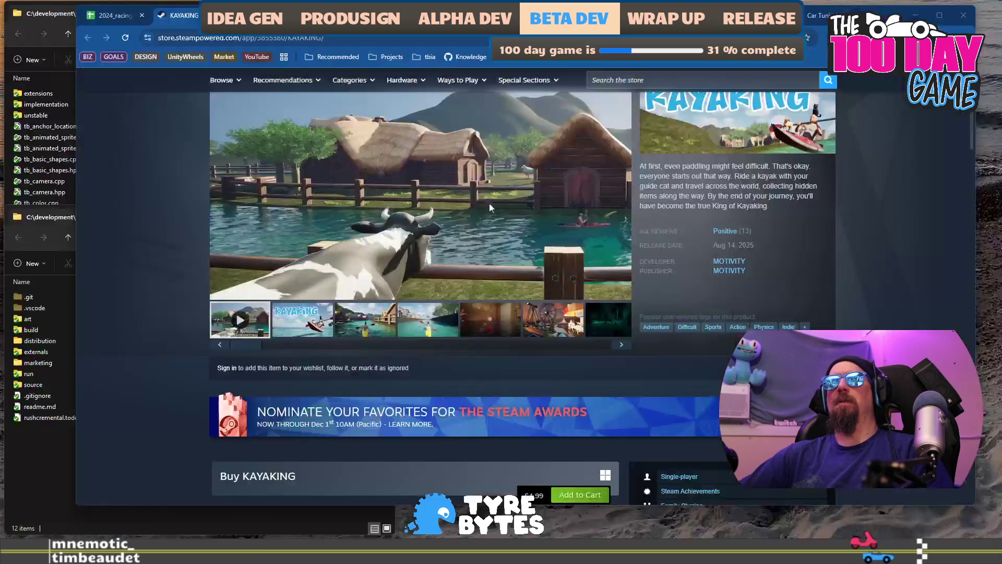
pyautogui.click(113, 21)
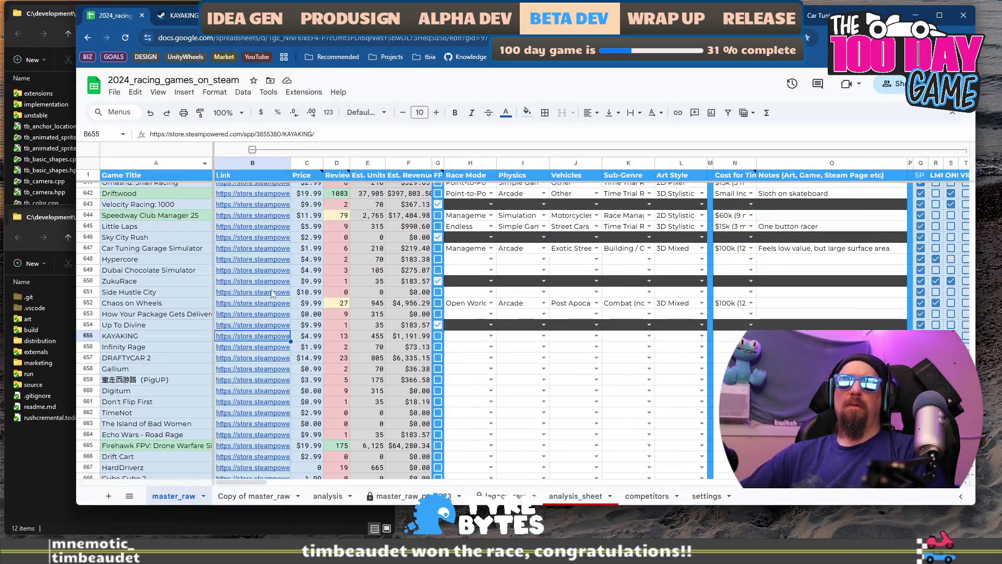
# Step: Open the Infinity Rage row's B656 store link, which now shows Block_Blaster_Pinball
pyautogui.click(154, 348)
pyautogui.click(249, 349)
pyautogui.click(261, 361)
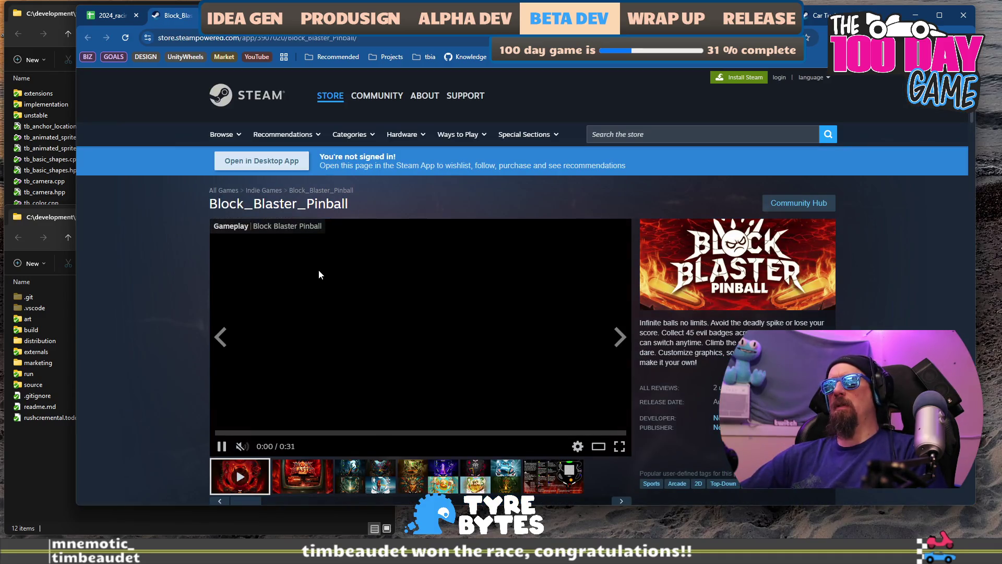
pyautogui.scroll(-2, 224, 269)
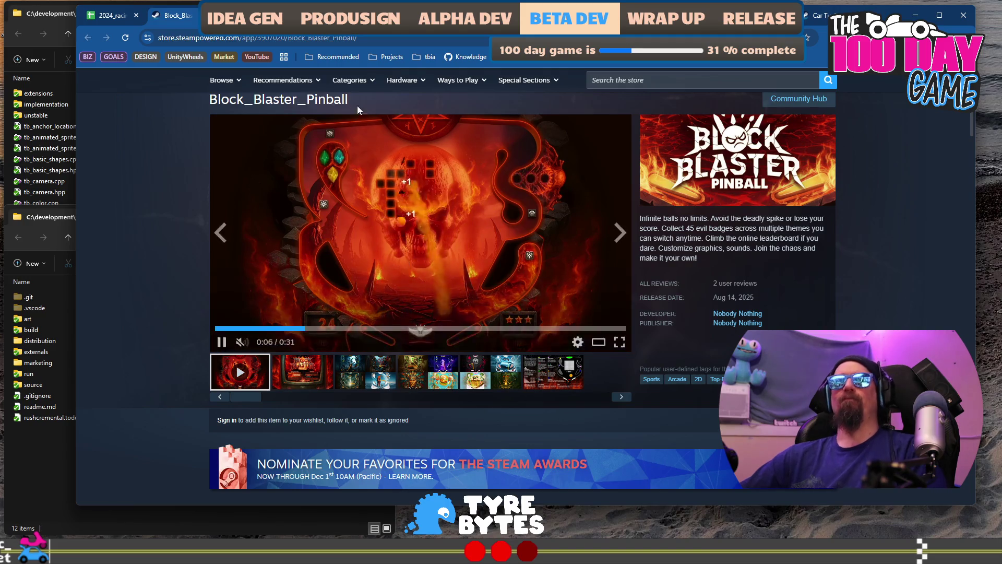
# Step: Copy Block_Blaster_Pinball's page address and check its full user tags list, which includes Racing
pyautogui.hotkey('ctrl', 'l')
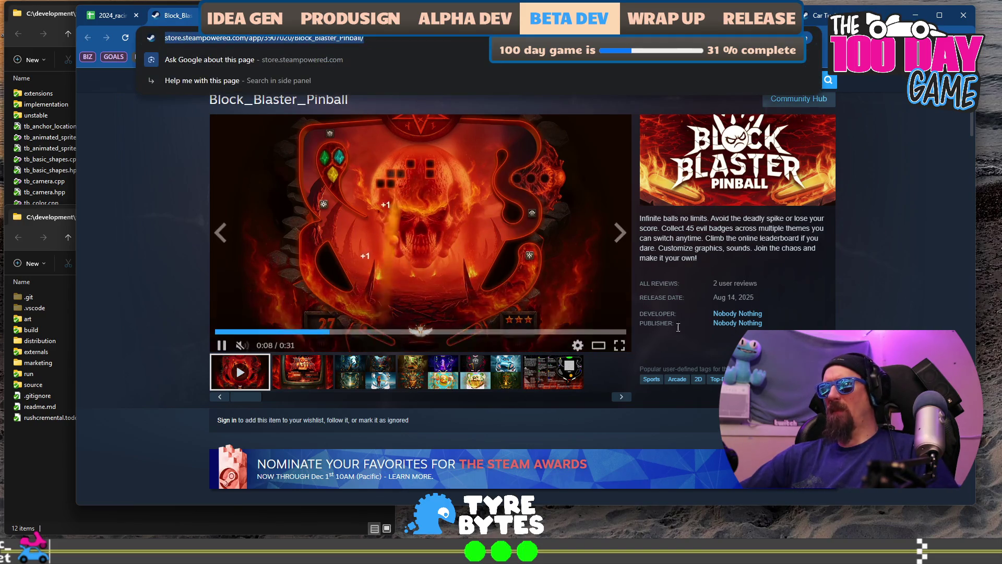
pyautogui.click(825, 379)
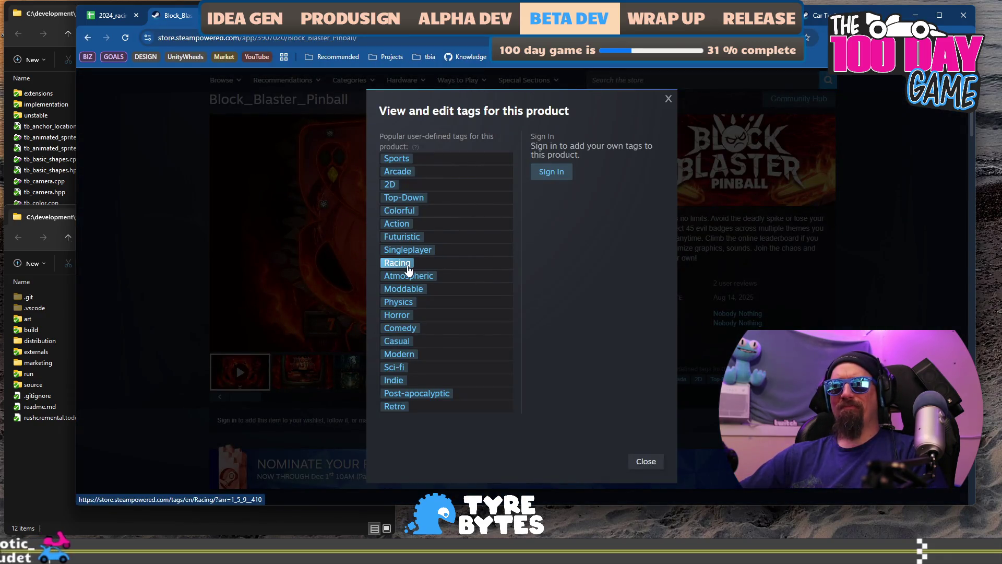
pyautogui.click(886, 292)
pyautogui.hotkey('alt', 'Tab')
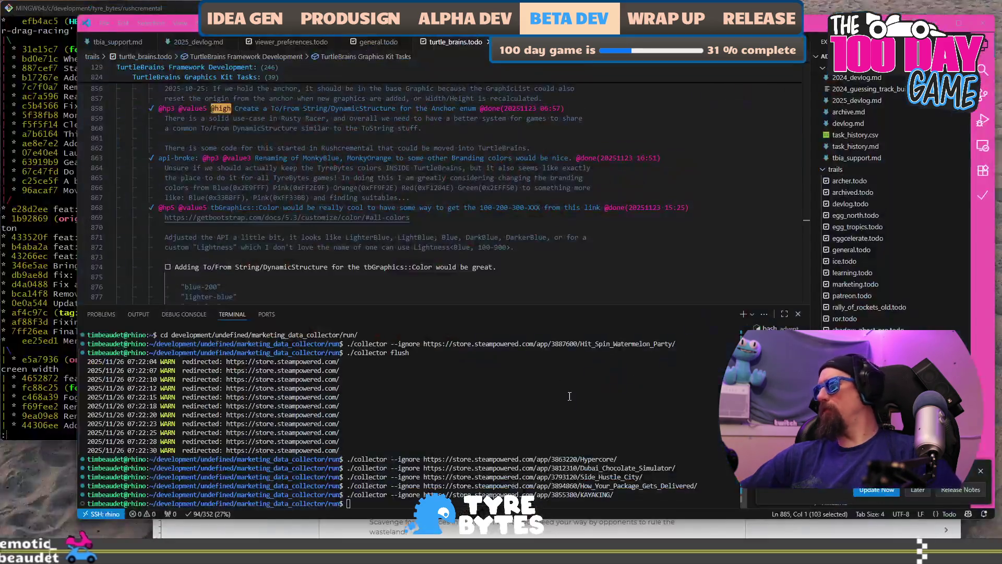
# Step: Run ./collector --ignore with Block_Blaster_Pinball's store URL (app 3907020)
pyautogui.write('./collector --ignore https://store.steampowered.com/app/3907020/Block_Blaster_Pinball/')
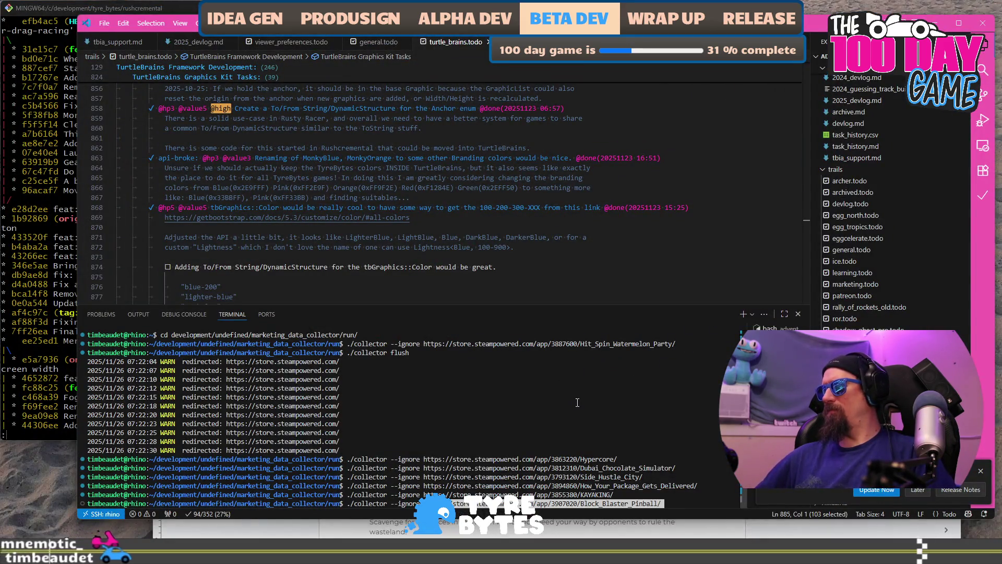
pyautogui.press('Return')
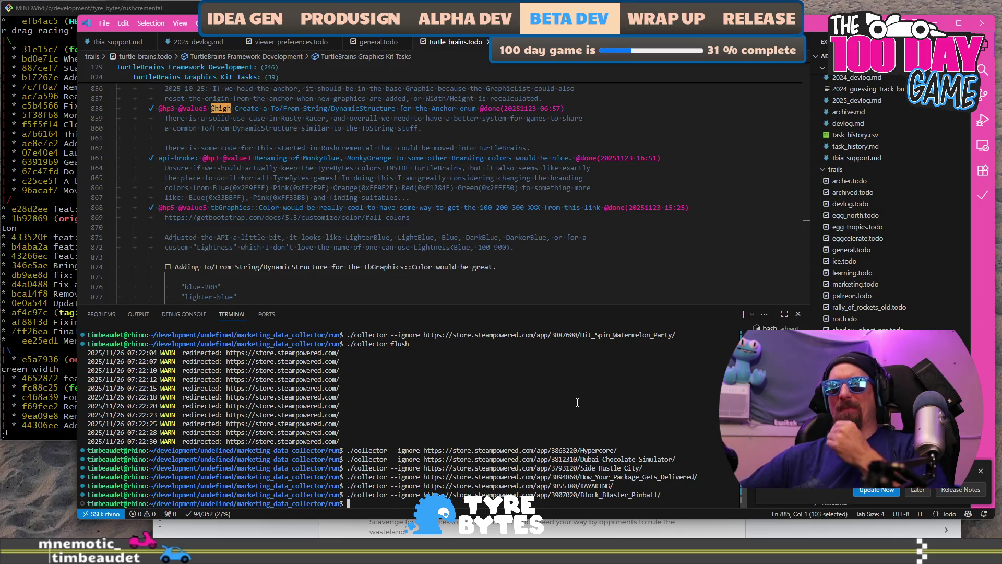
pyautogui.hotkey('alt', 'Tab')
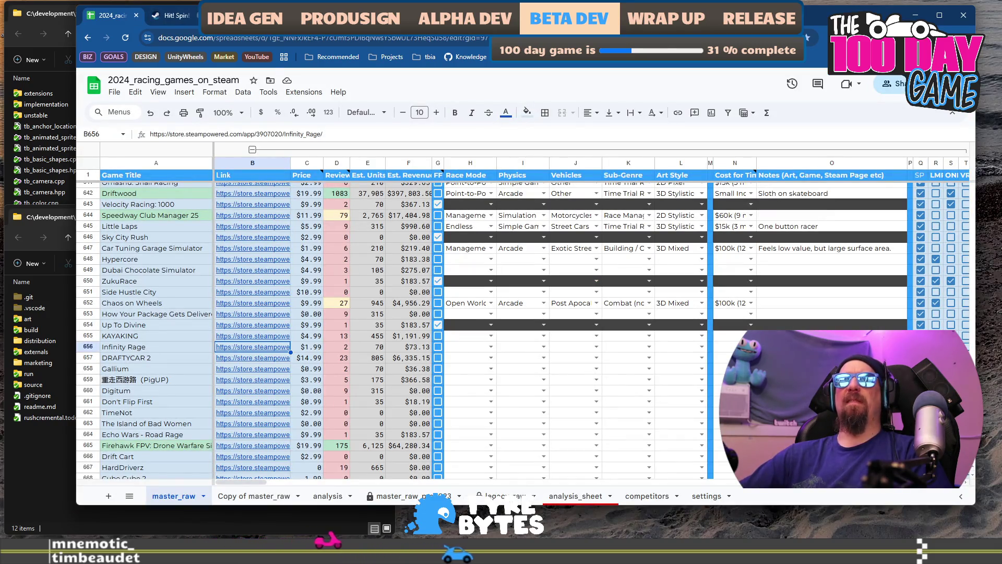
# Step: Open DRAFTYCAR 2's Steam store page from its spreadsheet link
pyautogui.click(208, 359)
pyautogui.click(251, 360)
pyautogui.click(300, 378)
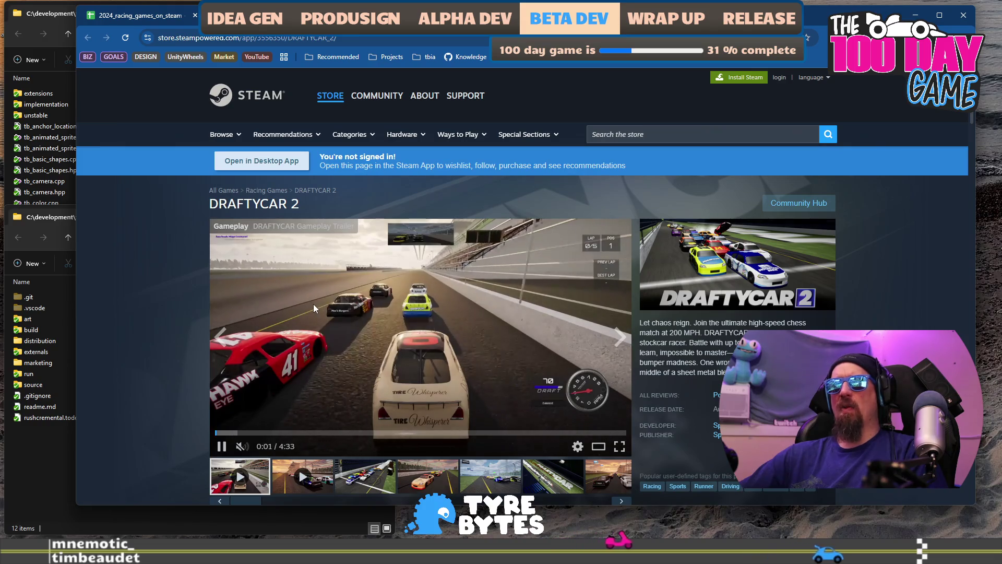
pyautogui.scroll(-2, 312, 304)
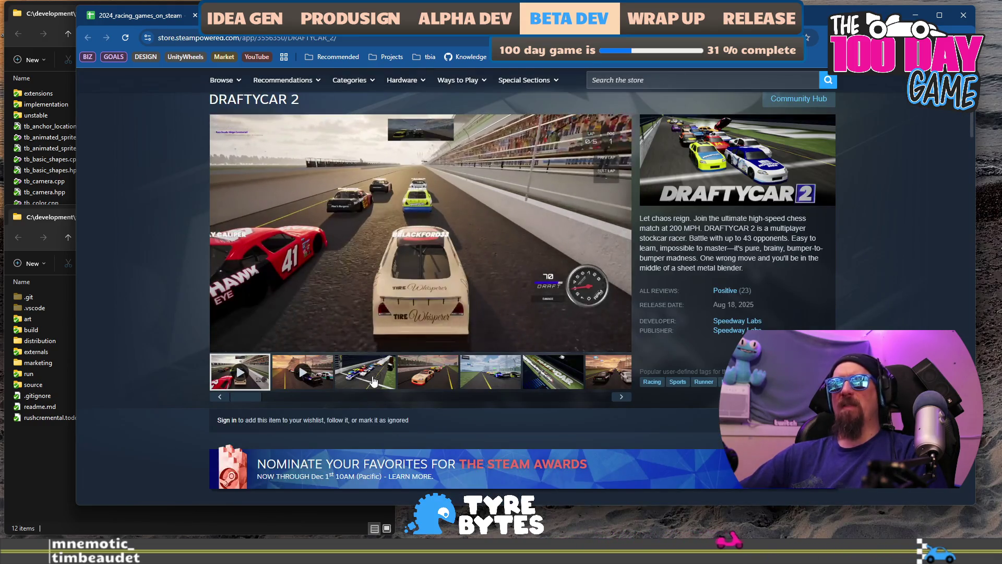
# Step: Step through DRAFTYCAR 2's screenshots, including the #40 car and night race, on to the second trailer
pyautogui.click(368, 377)
pyautogui.click(432, 380)
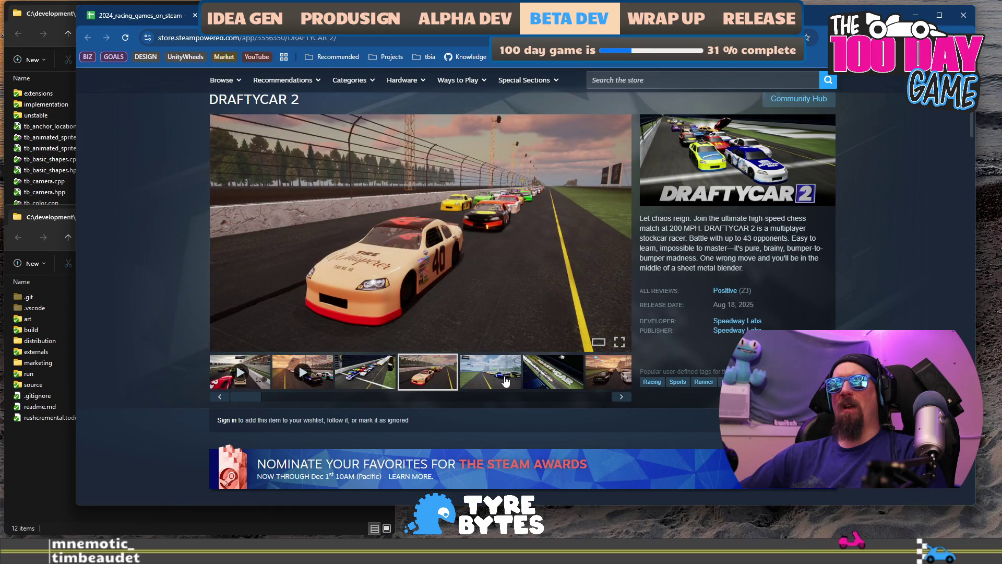
pyautogui.click(505, 381)
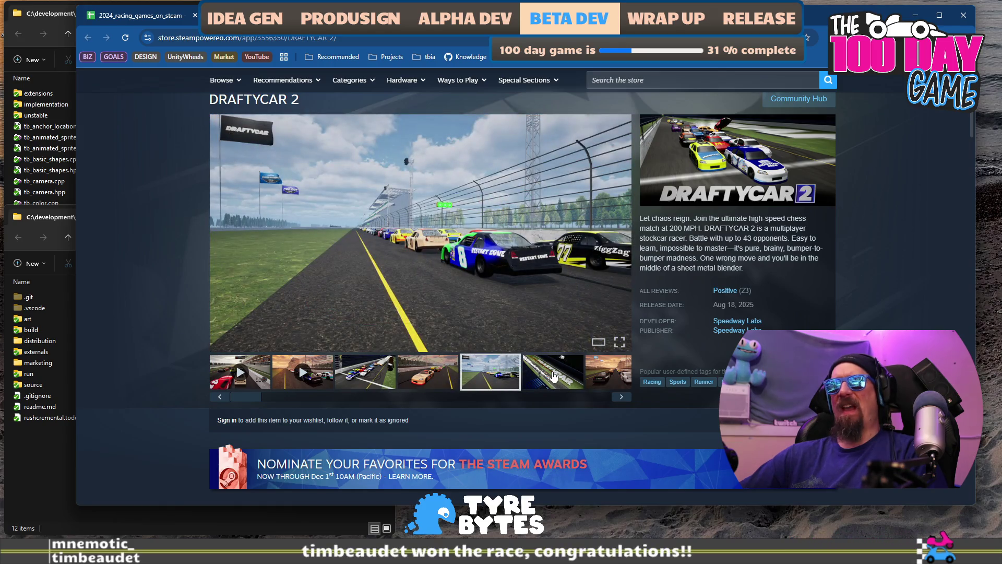
pyautogui.click(554, 376)
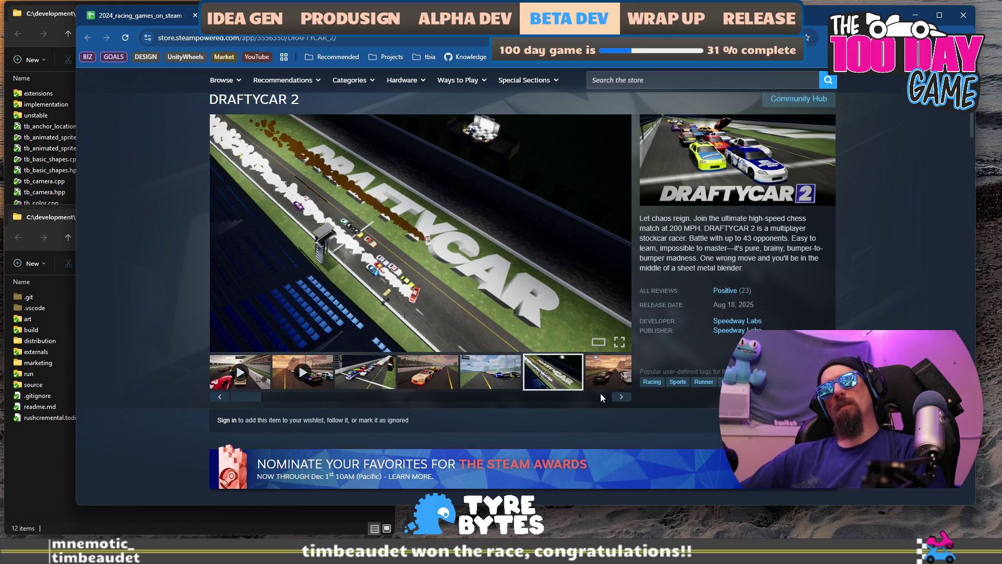
pyautogui.click(621, 397)
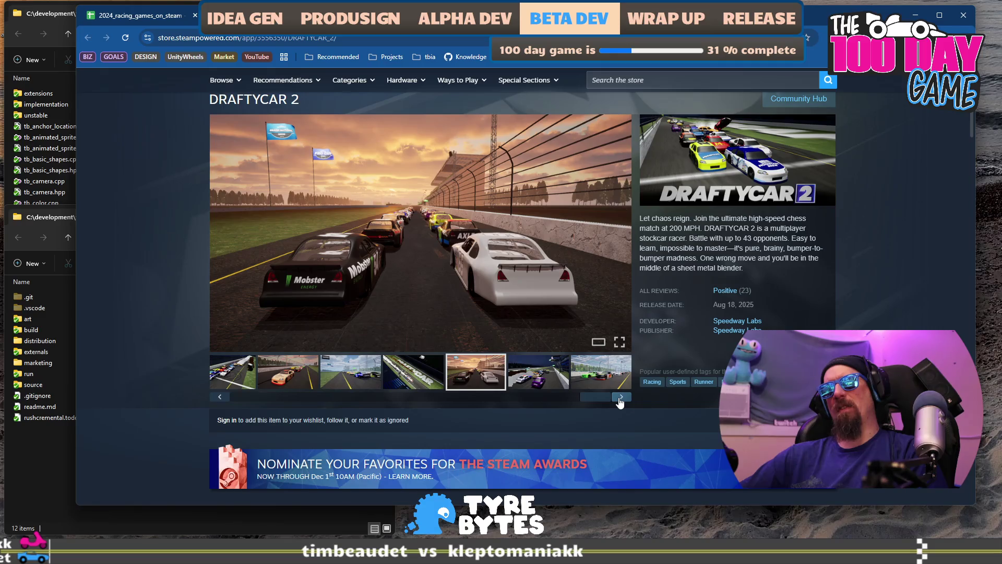
pyautogui.click(621, 397)
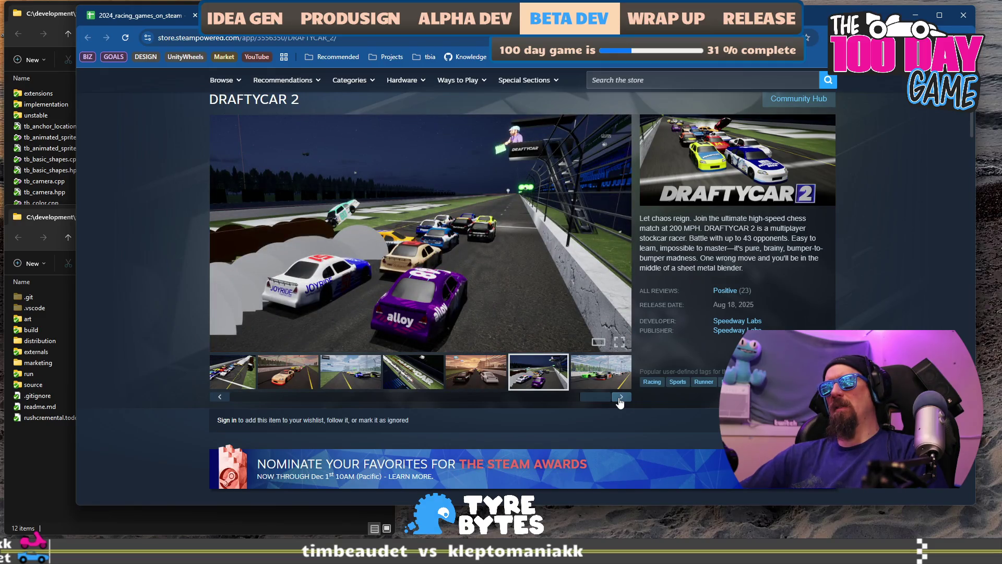
pyautogui.click(621, 398)
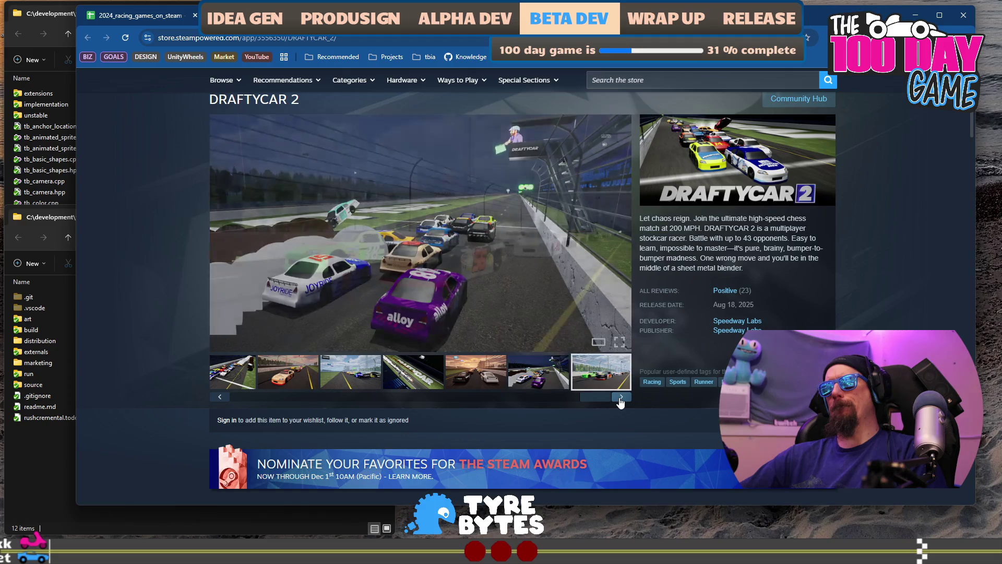
pyautogui.click(621, 397)
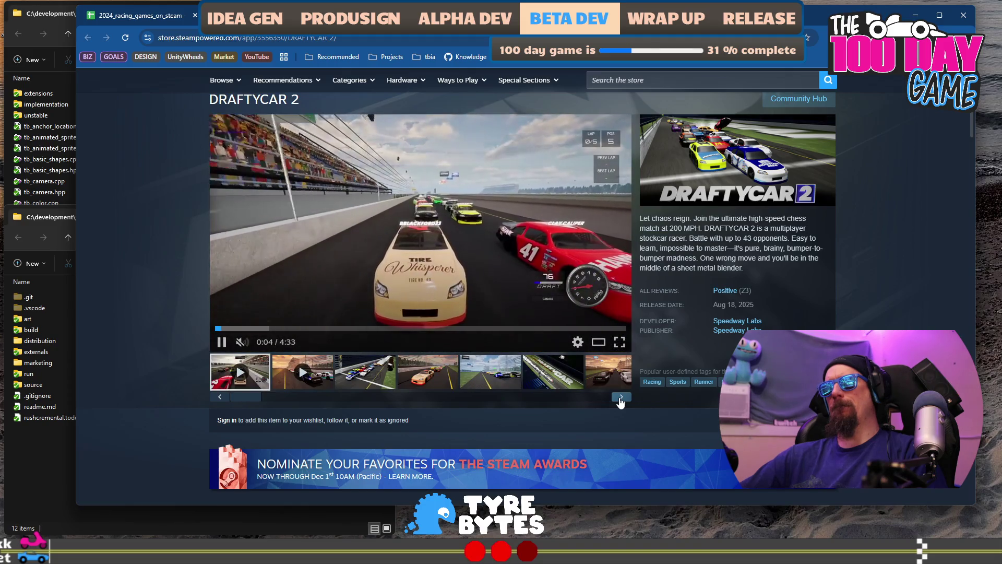
pyautogui.click(620, 397)
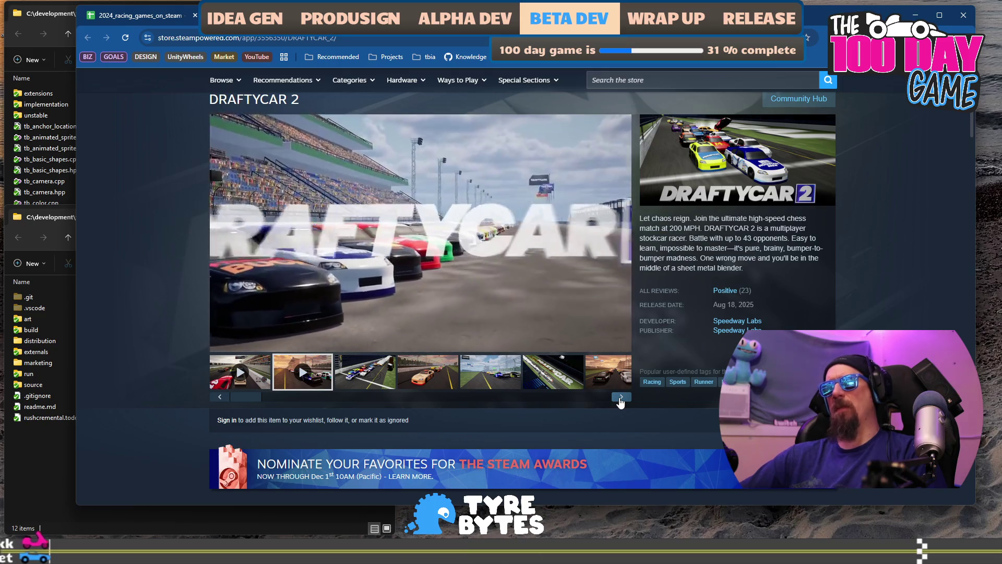
pyautogui.scroll(-4, 339, 357)
# Step: Expand DRAFTYCAR 2's Early Access notes and highlight the player-feedback and community-involvement answers
pyautogui.scroll(-2, 236, 344)
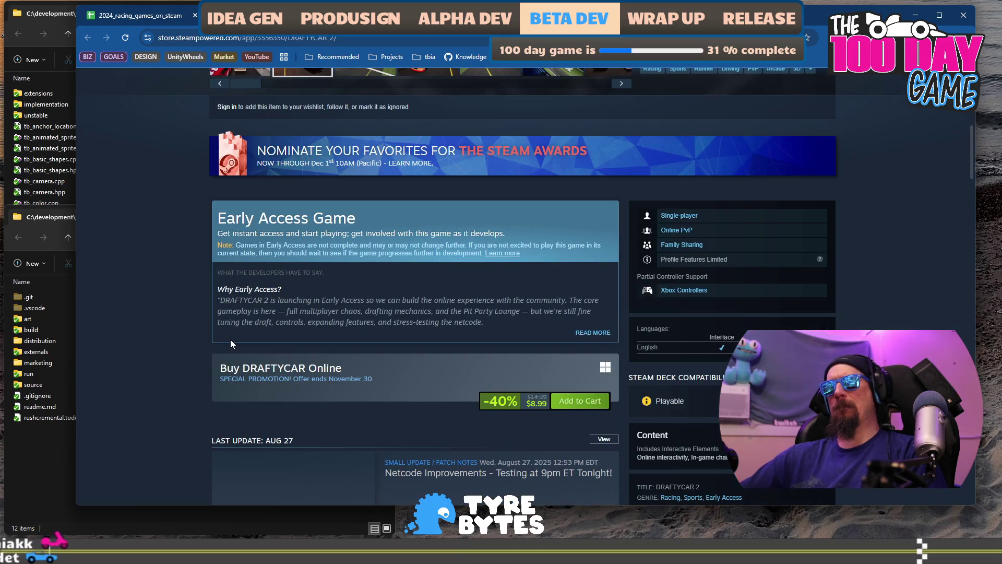
pyautogui.scroll(-2, 232, 343)
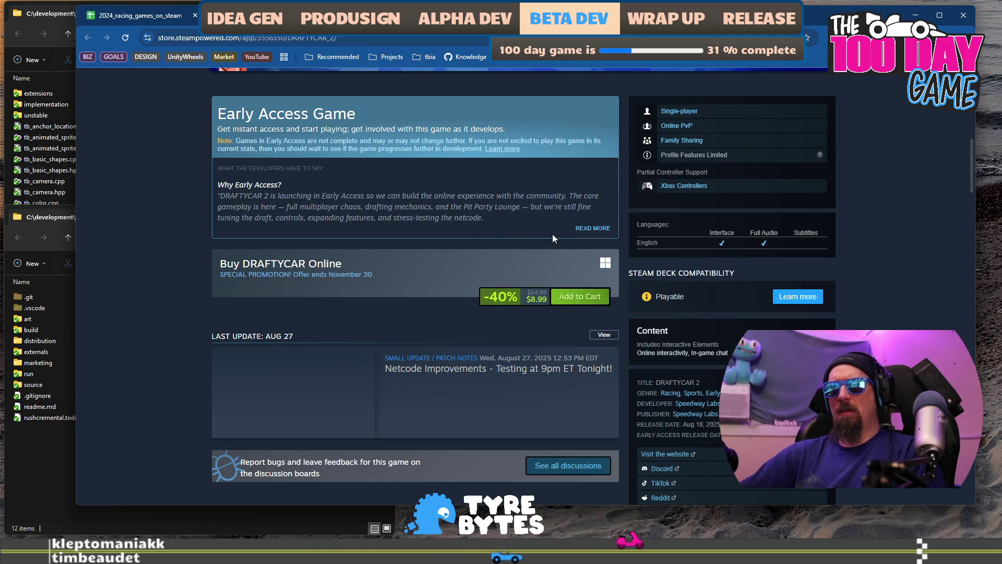
pyautogui.click(592, 229)
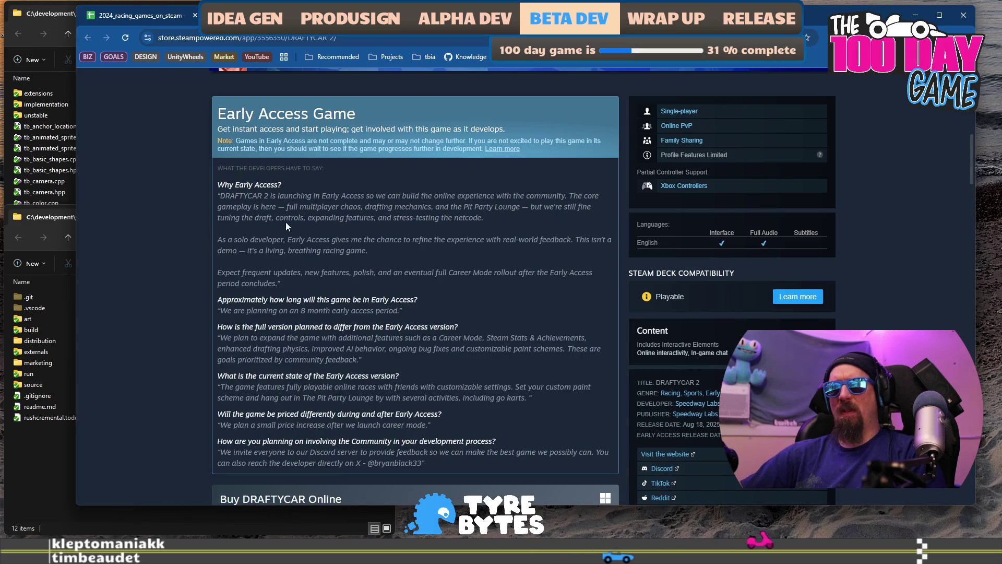
pyautogui.moveTo(281, 218); pyautogui.dragTo(374, 218)
pyautogui.click(369, 237)
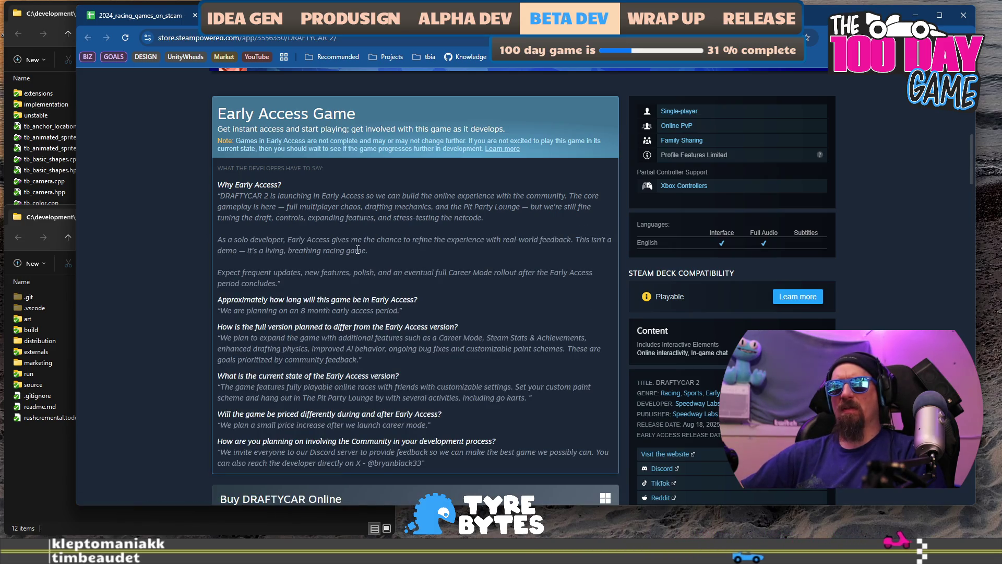
pyautogui.moveTo(370, 258); pyautogui.dragTo(371, 241)
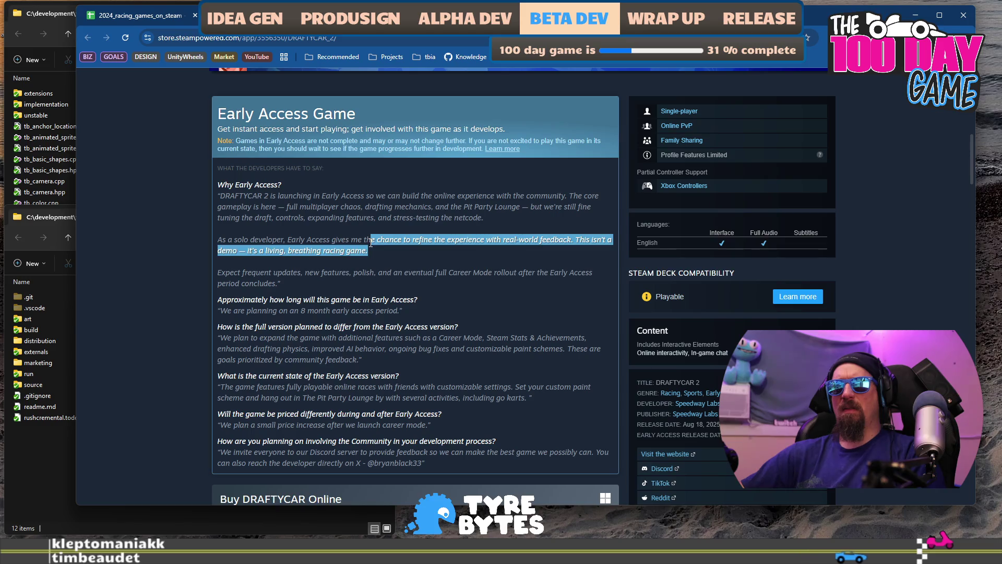
pyautogui.click(305, 247)
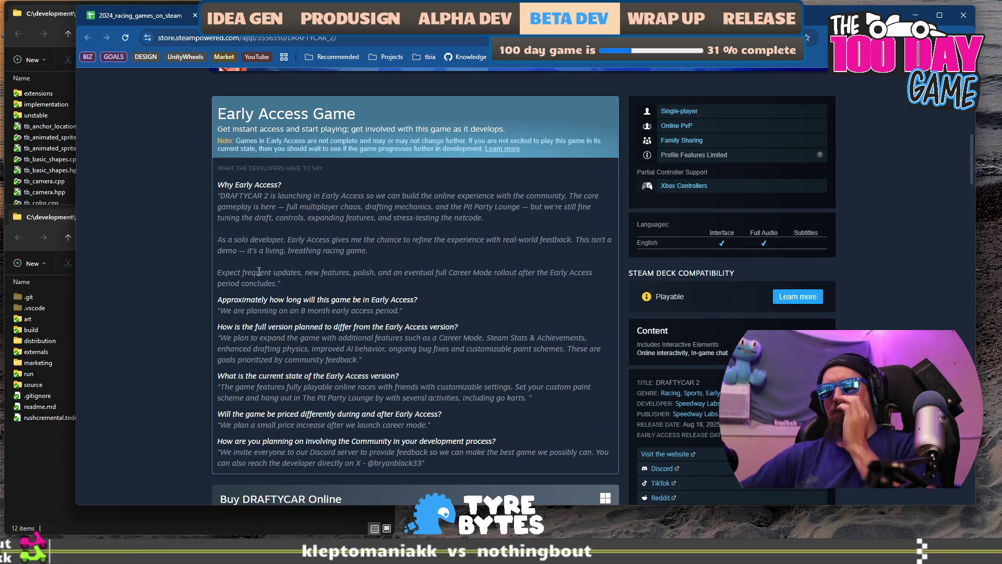
pyautogui.scroll(-1, 260, 274)
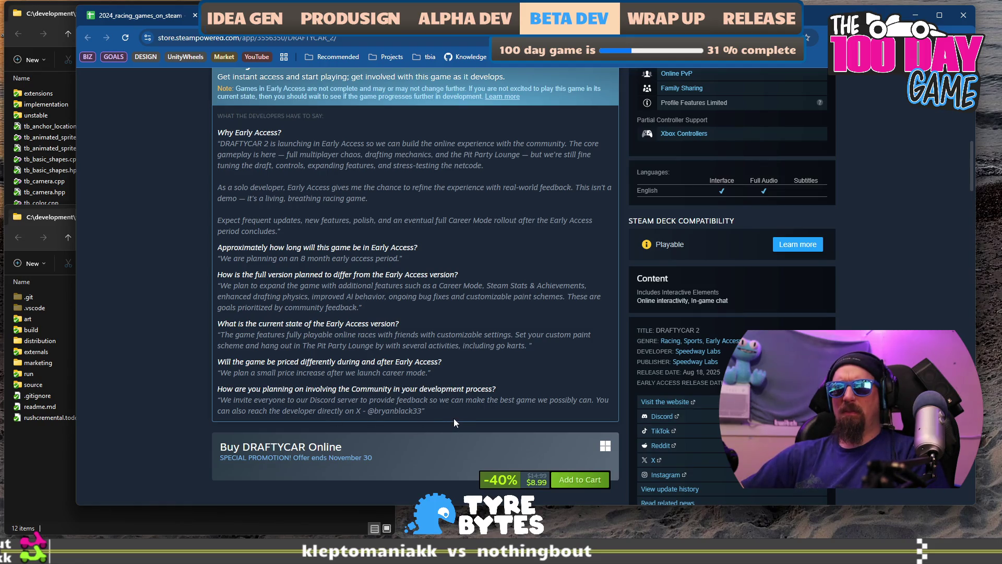
pyautogui.moveTo(448, 415); pyautogui.dragTo(320, 416)
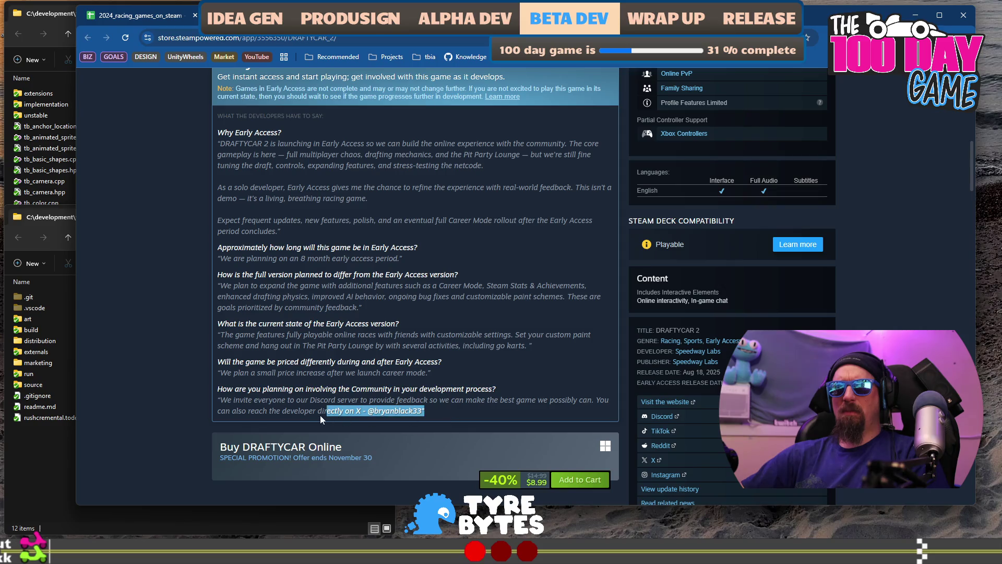
pyautogui.moveTo(235, 406); pyautogui.dragTo(217, 407)
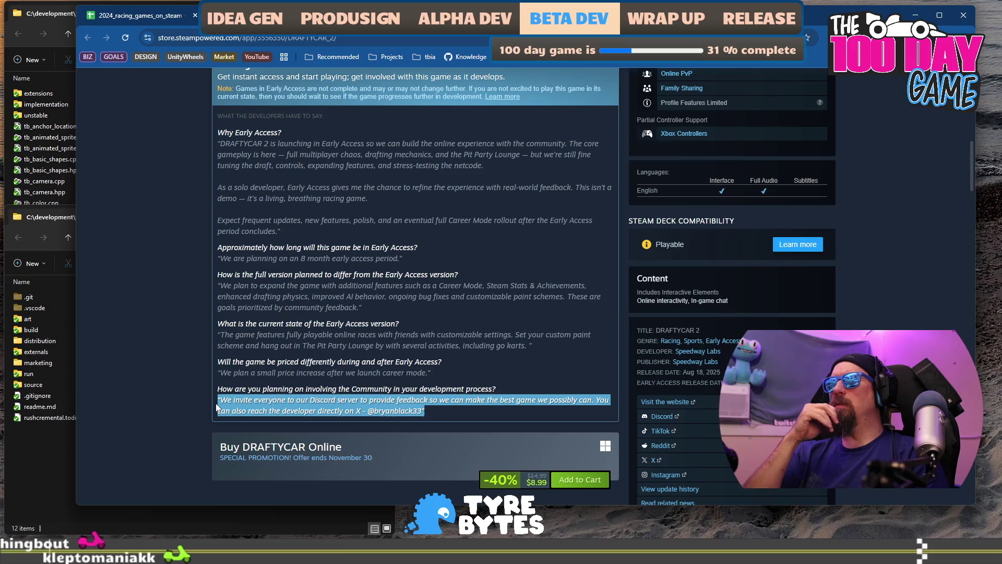
pyautogui.scroll(-3, 215, 406)
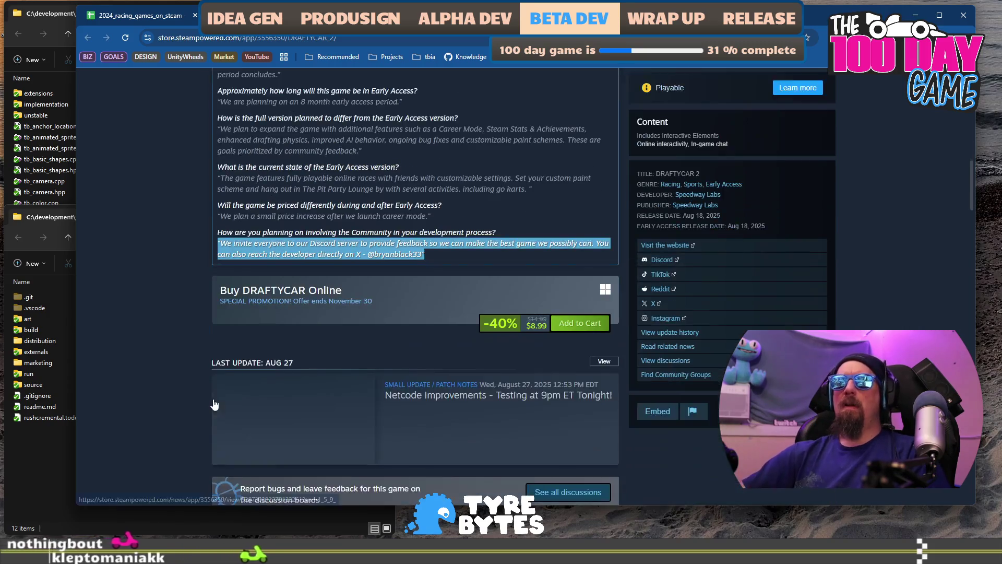
pyautogui.scroll(-6, 214, 405)
pyautogui.scroll(-2, 289, 298)
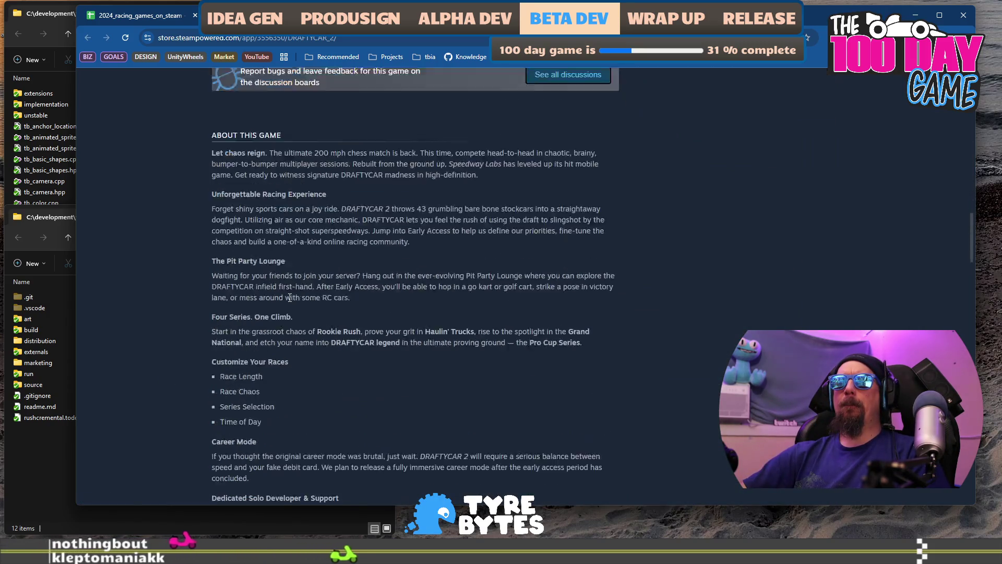
pyautogui.scroll(-5, 289, 297)
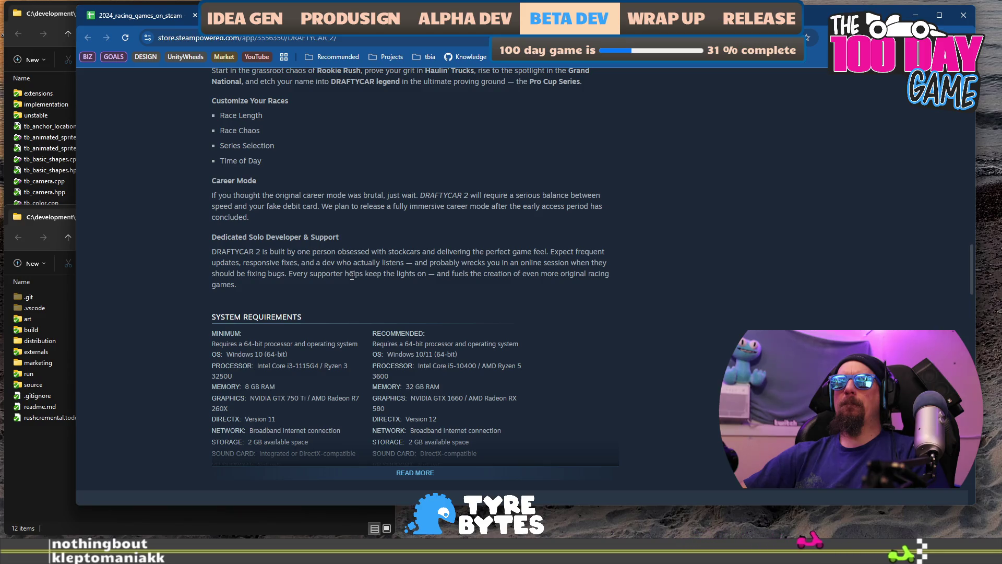
pyautogui.scroll(-10, 351, 275)
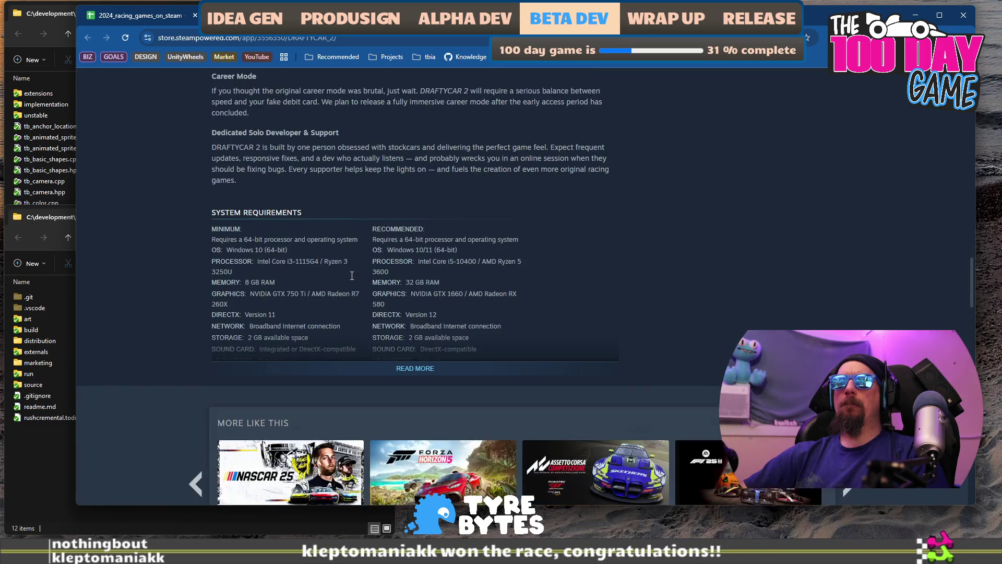
pyautogui.scroll(5, 171, 318)
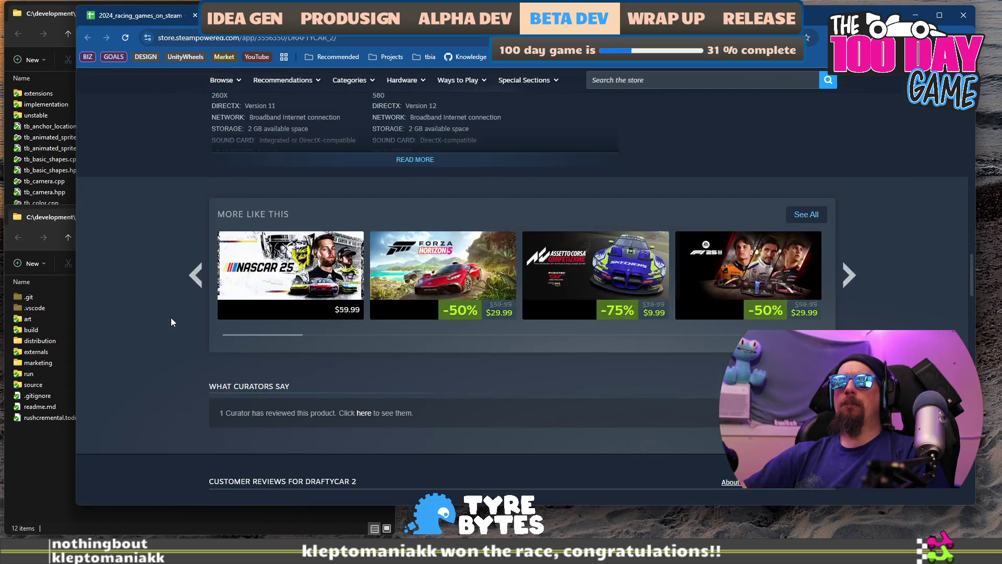
pyautogui.scroll(-9, 171, 317)
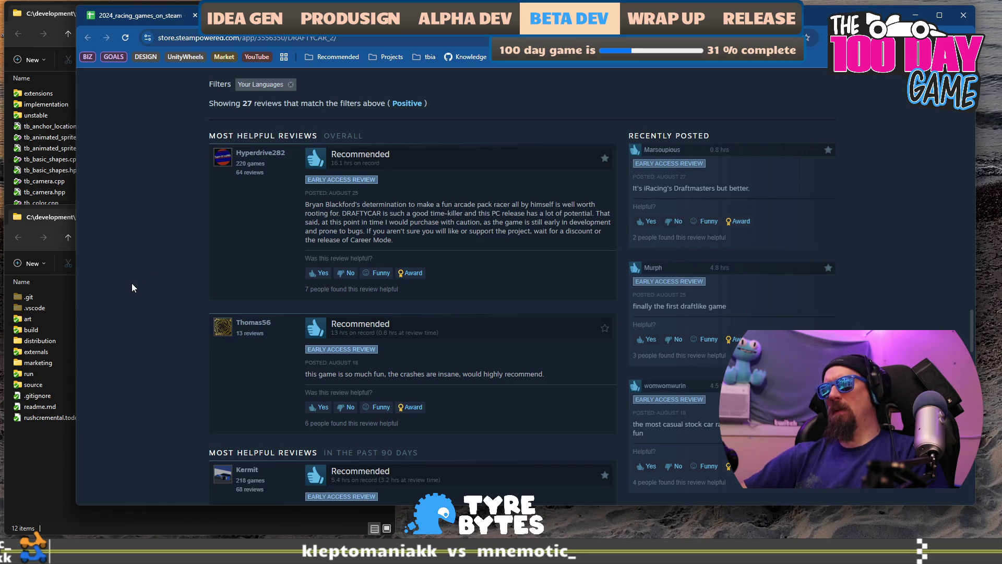
pyautogui.scroll(-3, 131, 283)
pyautogui.scroll(-4, 204, 287)
pyautogui.scroll(3, 205, 287)
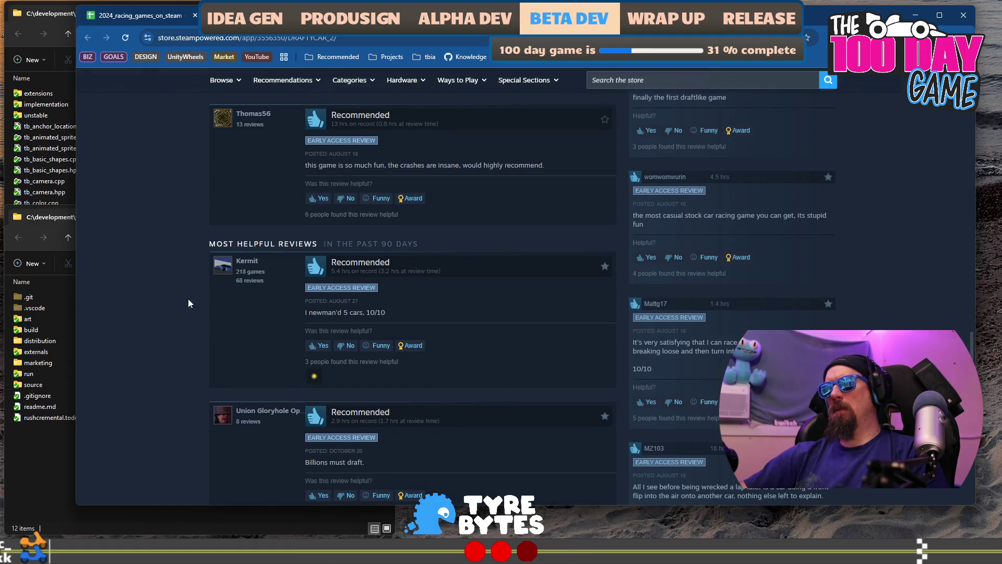
pyautogui.scroll(-1, 180, 308)
pyautogui.scroll(-6, 172, 321)
pyautogui.scroll(-10, 173, 323)
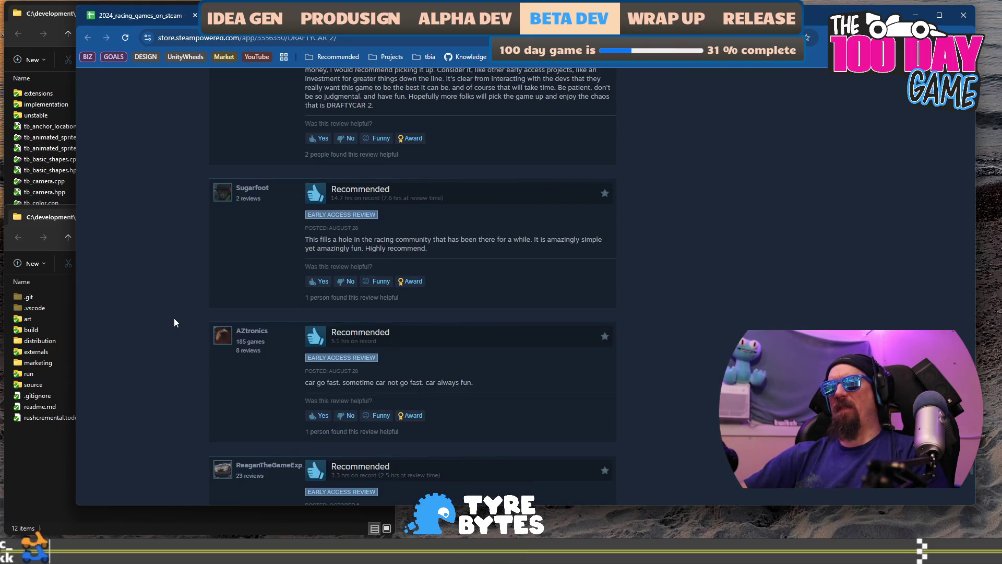
pyautogui.scroll(-5, 173, 318)
pyautogui.scroll(15, 174, 319)
pyautogui.scroll(15, 175, 319)
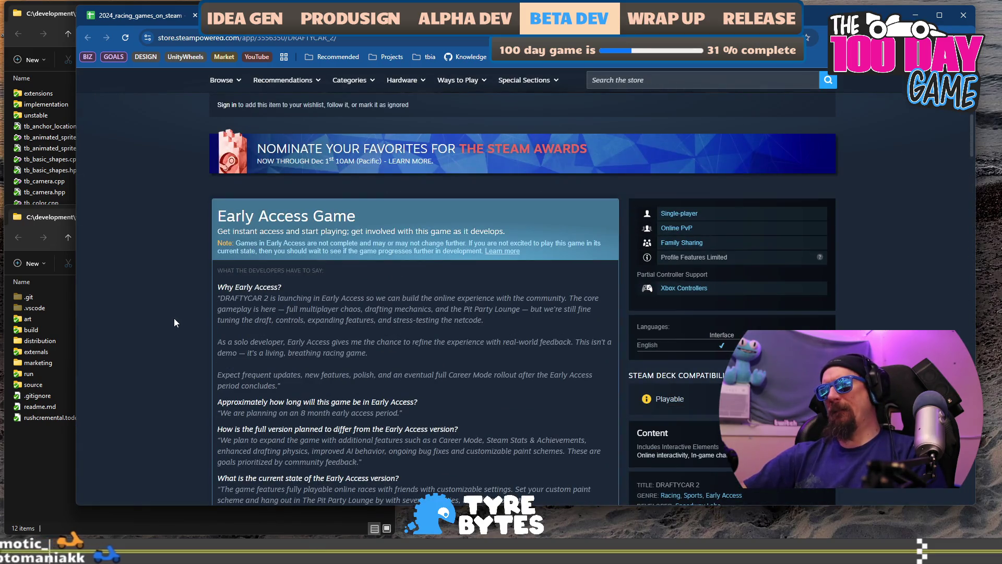
pyautogui.scroll(1, 174, 318)
pyautogui.scroll(7, 174, 322)
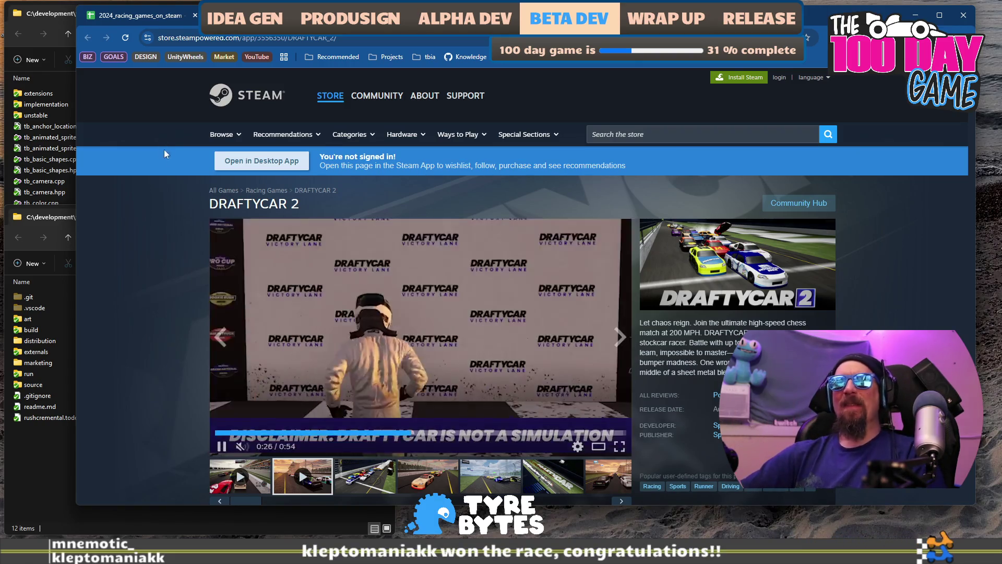
# Step: Tag DRAFTYCAR 2 as Oval and Simulation with Racecars as its vehicles
pyautogui.click(143, 22)
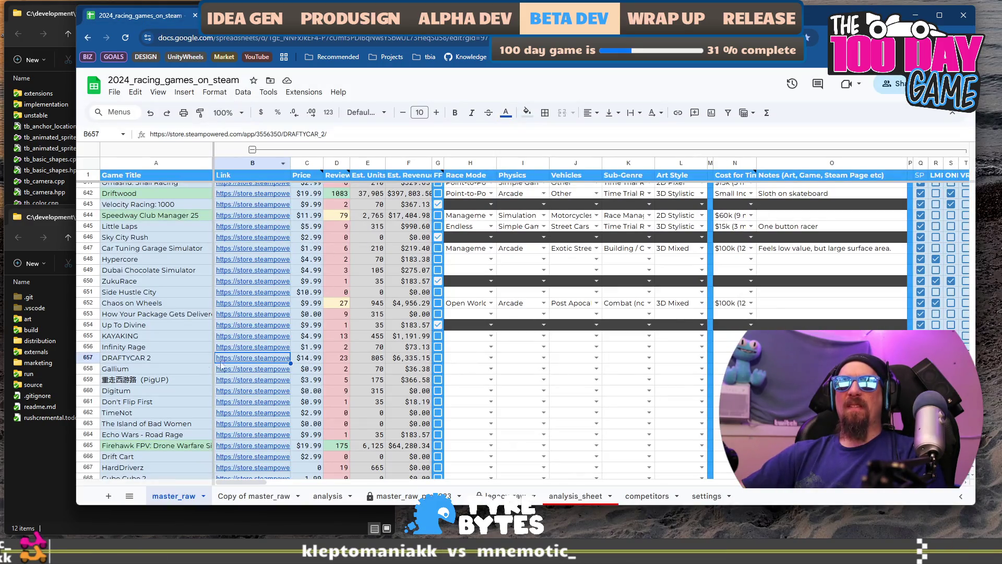
pyautogui.click(472, 359)
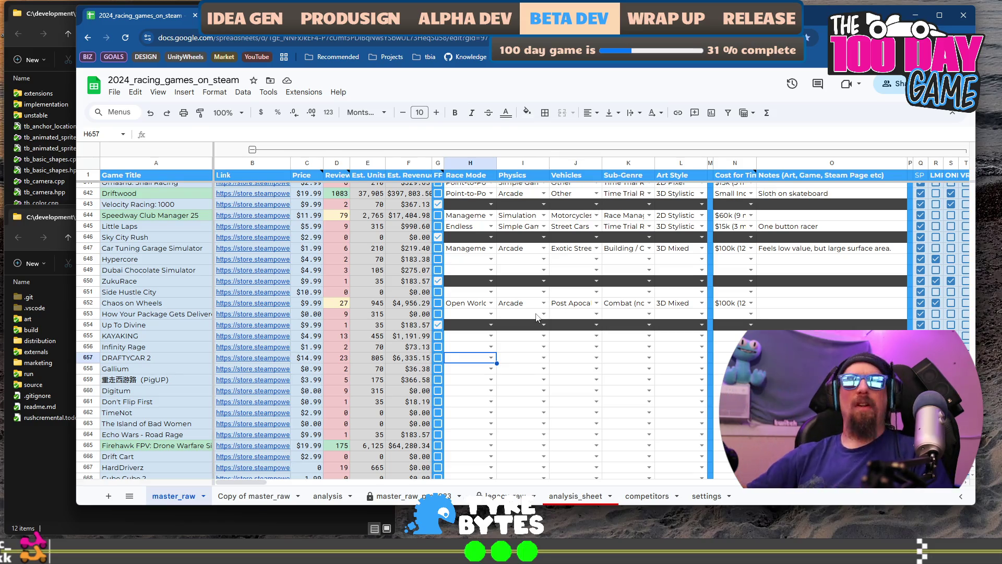
pyautogui.press('Return')
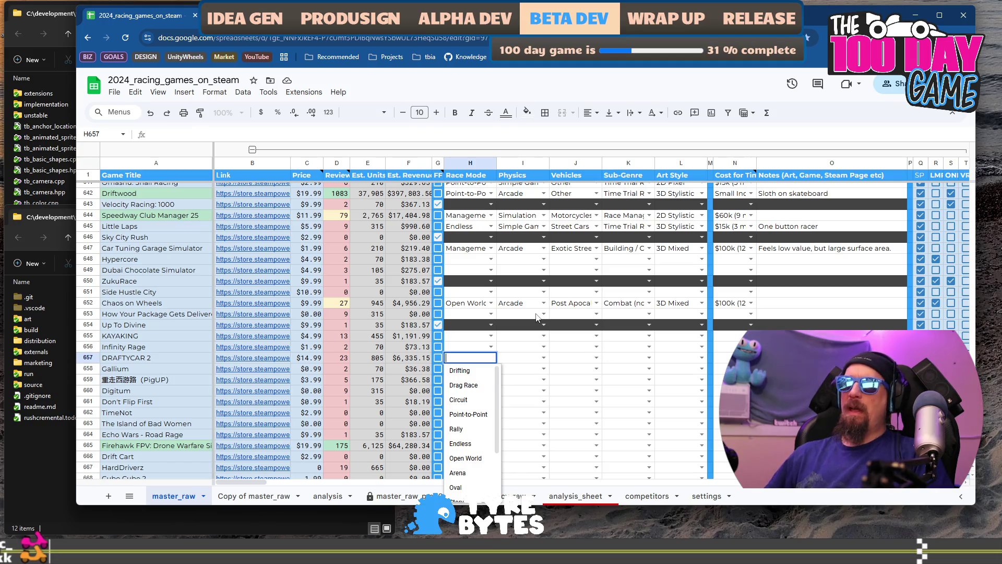
pyautogui.press('Down')
pyautogui.press('Down')
pyautogui.press('Down')
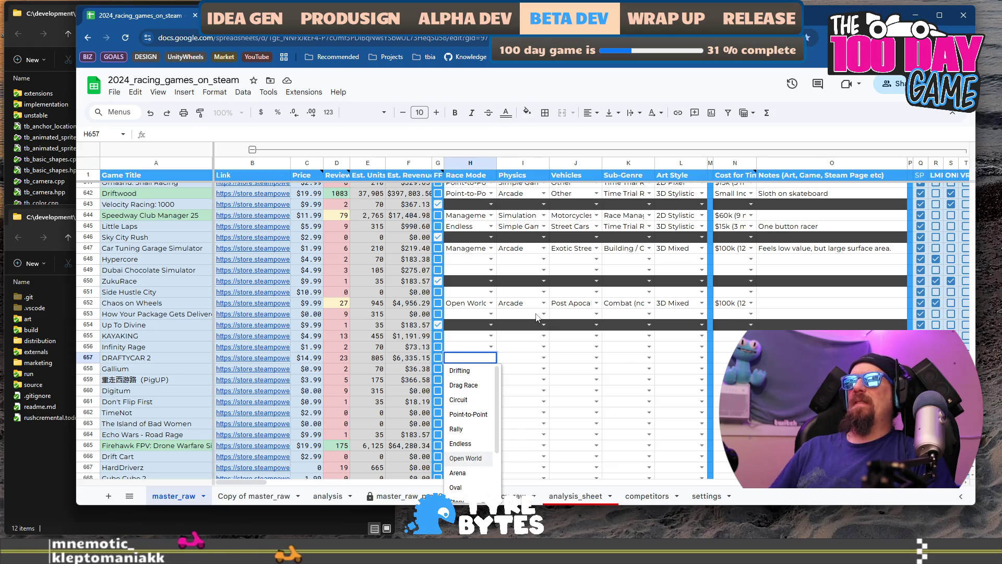
pyautogui.write('Oval')
pyautogui.press('Tab')
pyautogui.write('Simulation')
pyautogui.press('Tab')
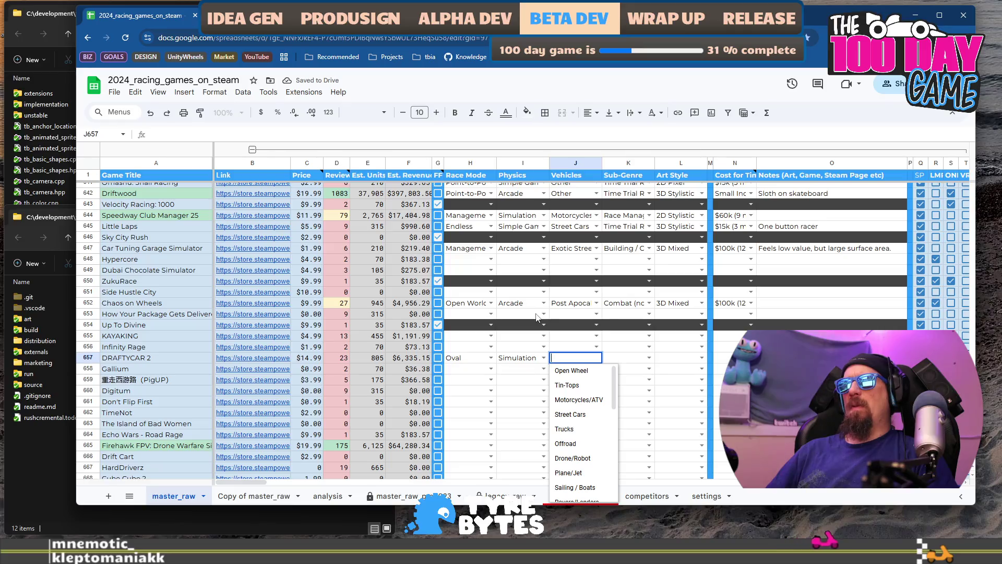
pyautogui.press('BackSpace')
pyautogui.write('r')
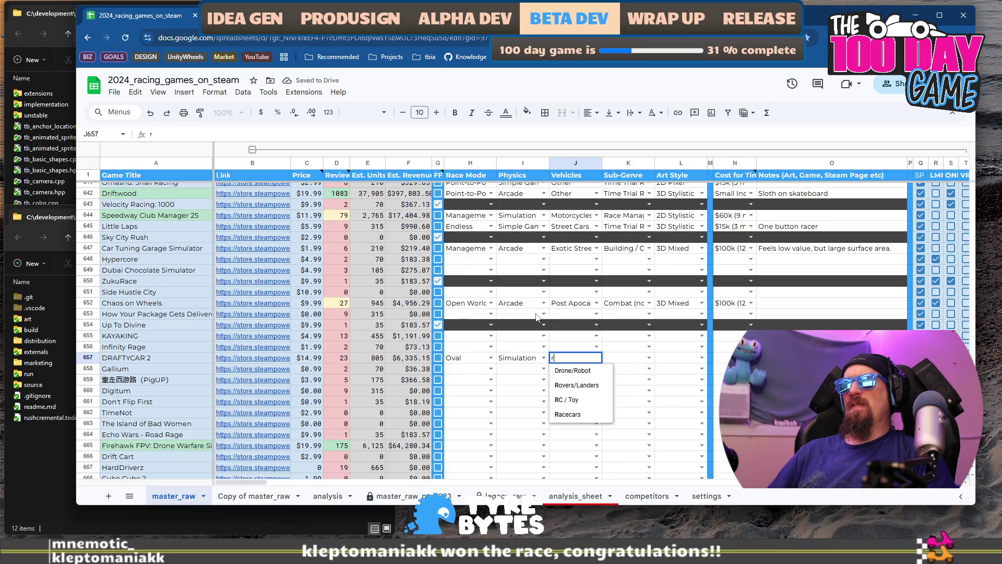
pyautogui.press('Tab')
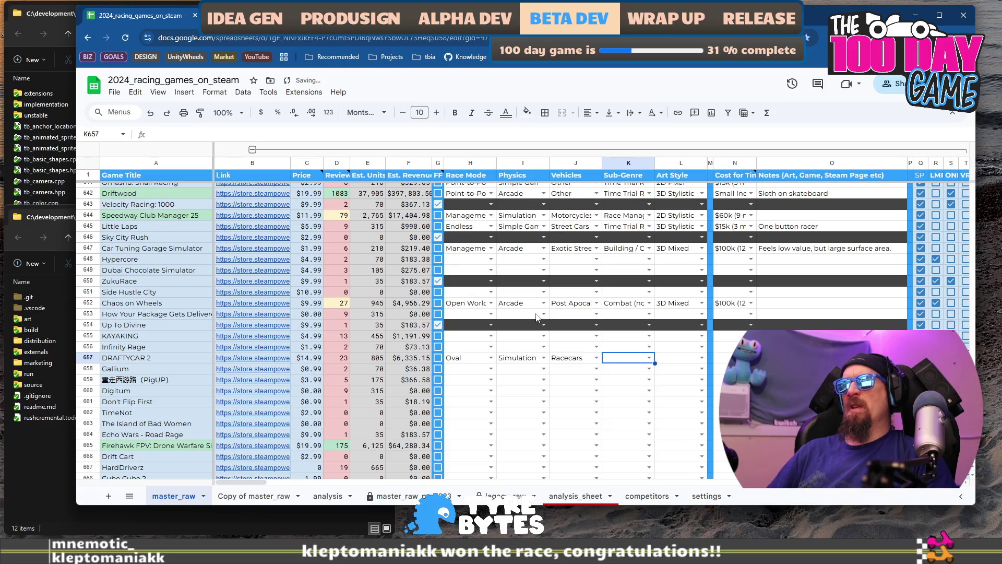
# Step: Set DRAFTYCAR 2's Sub-Genre to Racing, Art Style to 3D Mixed and cost estimate to $60k
pyautogui.write('r')
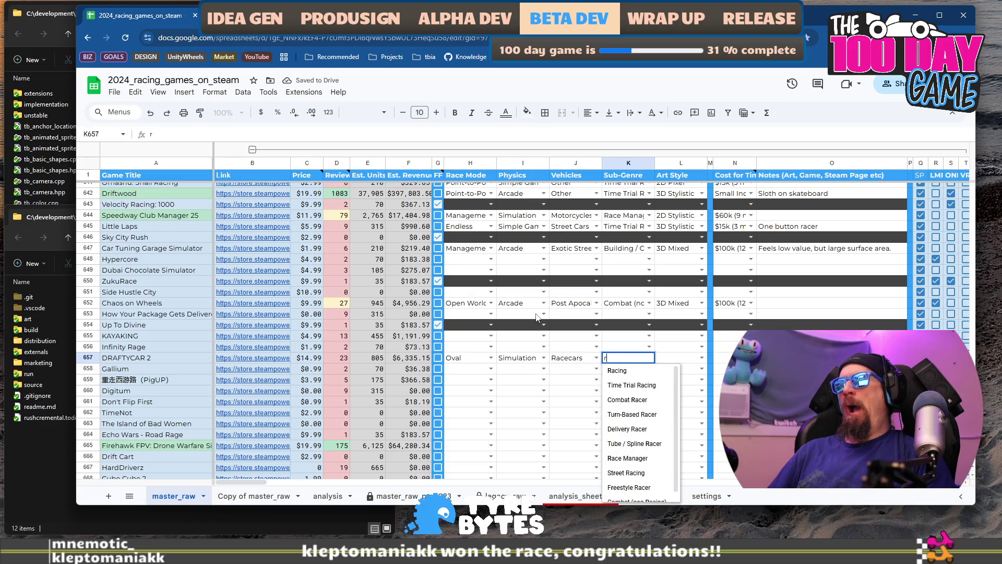
pyautogui.press('Tab')
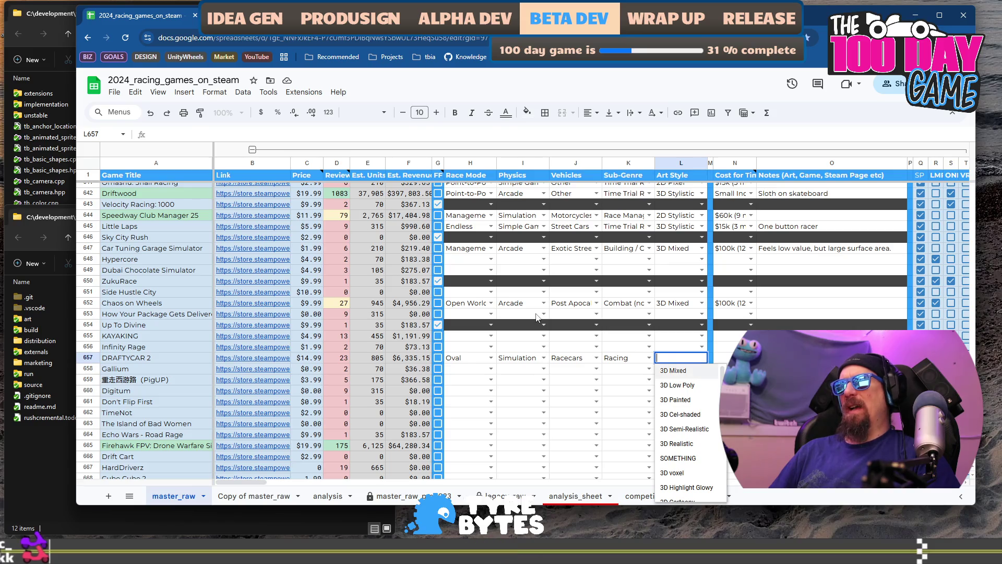
pyautogui.press('Tab')
pyautogui.press('Return')
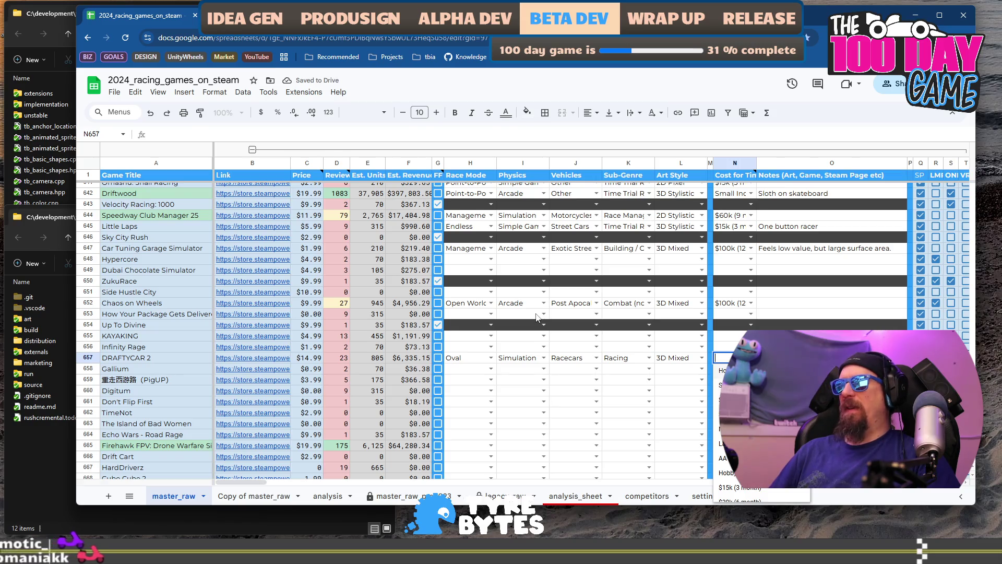
pyautogui.press('Down')
pyautogui.press('Down')
pyautogui.press('Down')
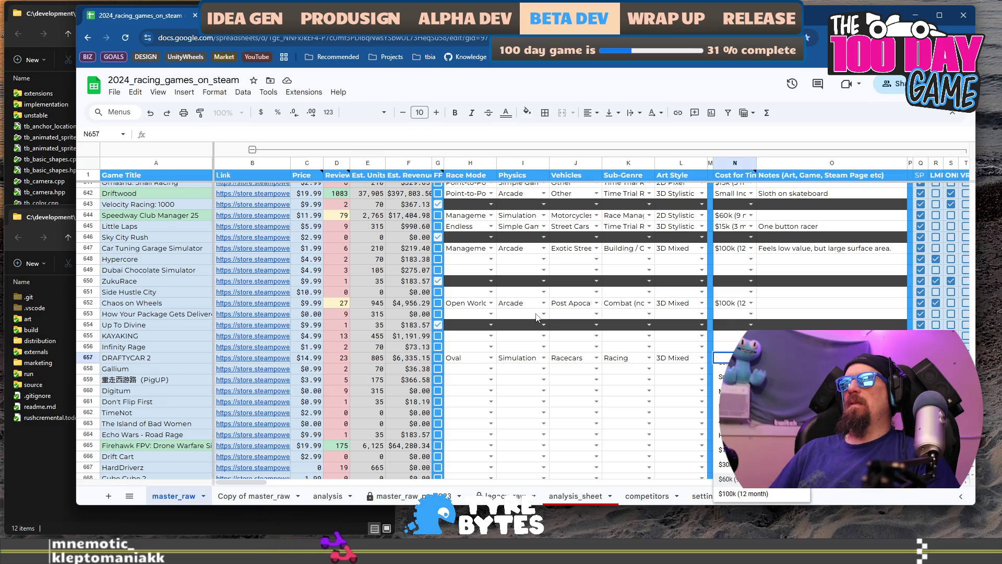
pyautogui.press('Tab')
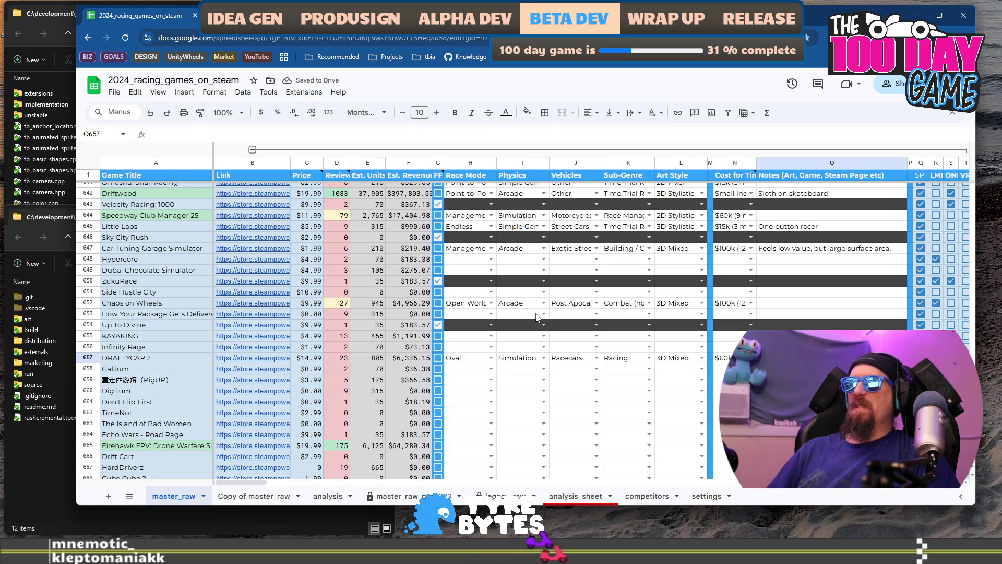
pyautogui.hotkey('ctrl', 'Tab')
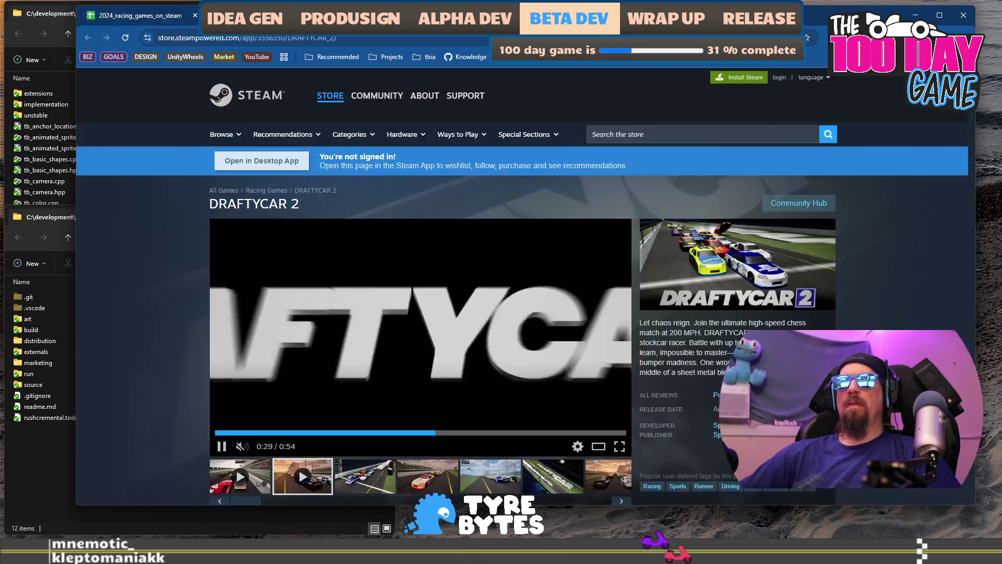
# Step: View DRAFTYCAR 2's third, fifth and sixth screenshots
pyautogui.scroll(-2, 322, 382)
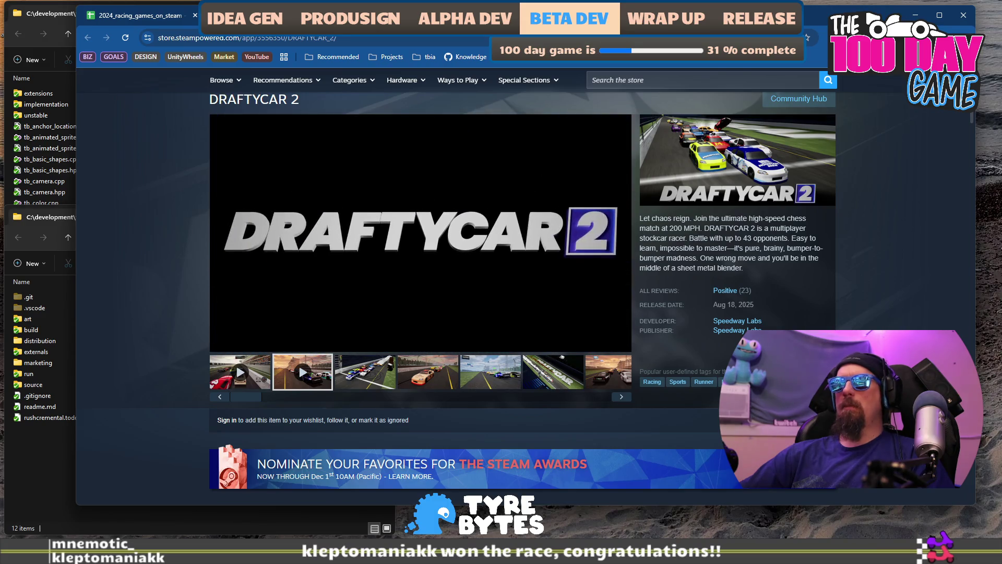
pyautogui.click(365, 374)
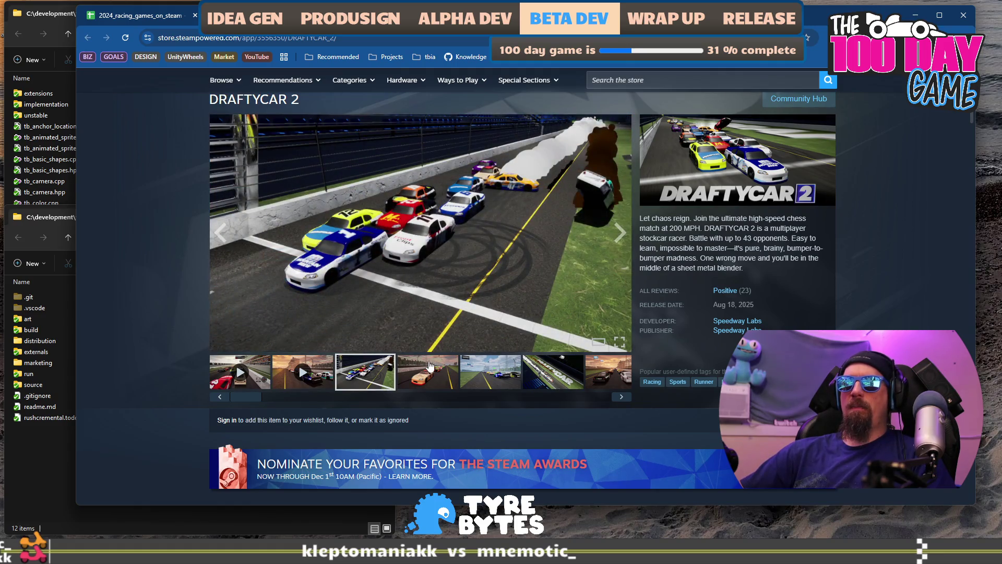
pyautogui.click(501, 360)
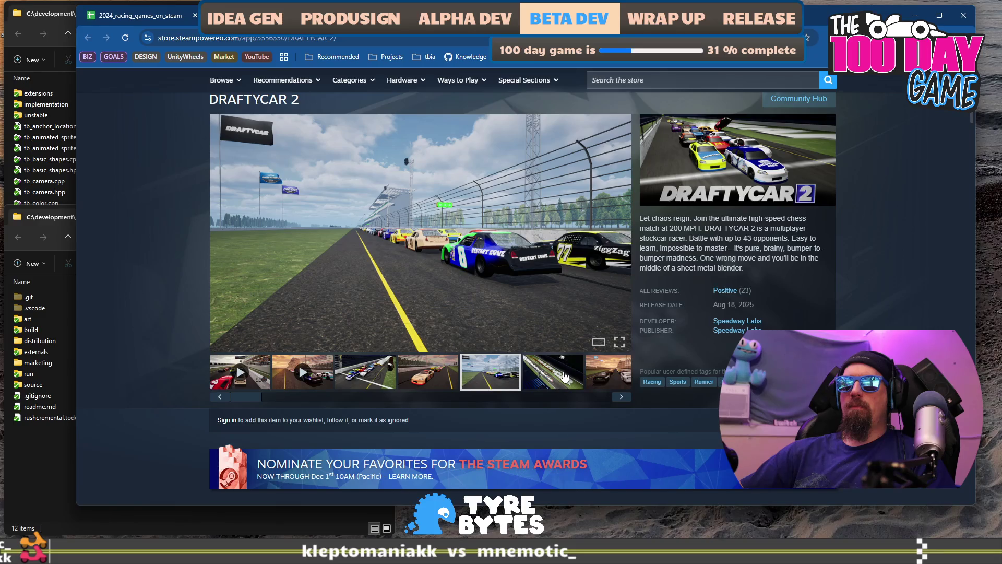
pyautogui.click(564, 376)
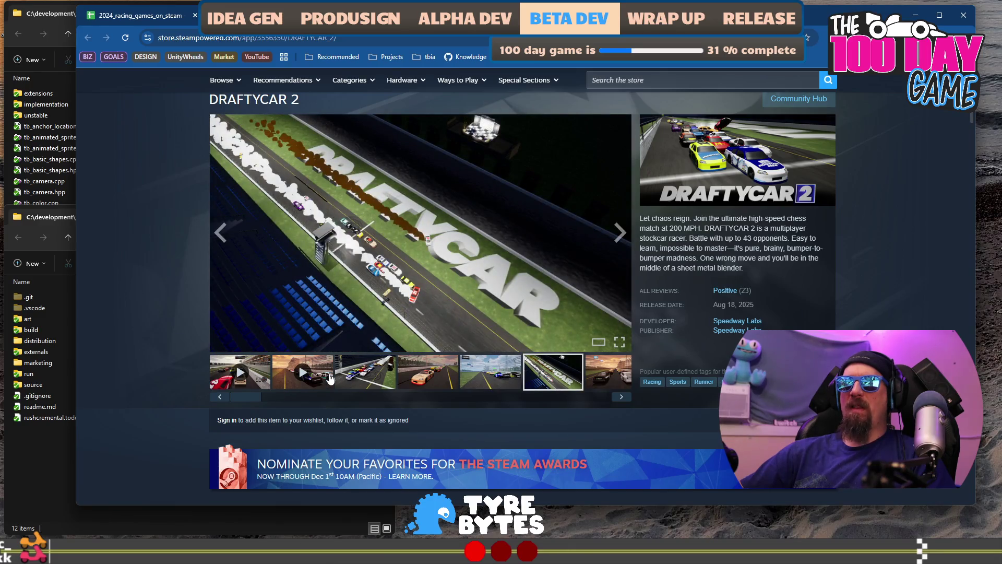
# Step: Play and restart the DRAFTYCAR 2 trailer, pausing and skipping through its menu and race footage
pyautogui.click(309, 375)
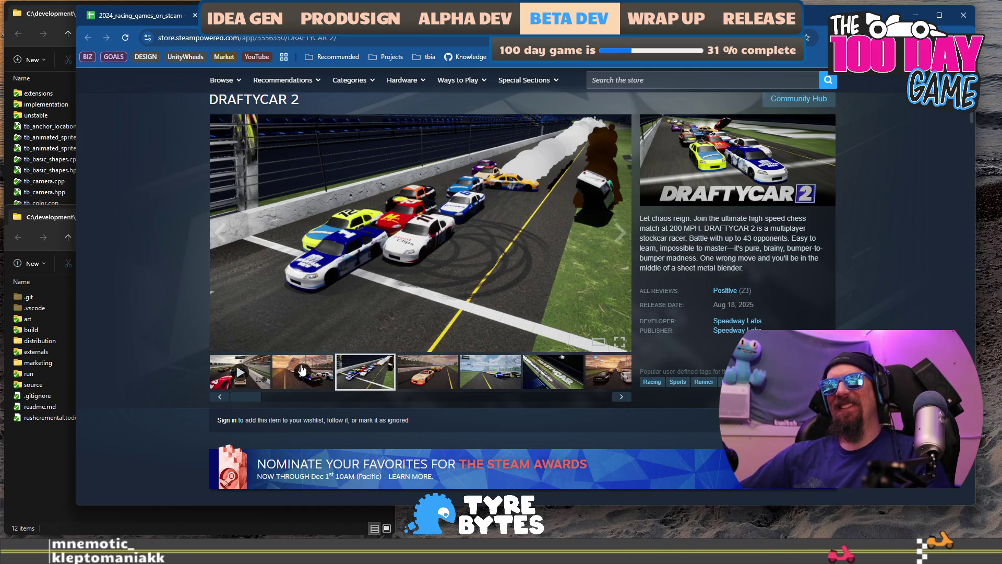
pyautogui.click(301, 370)
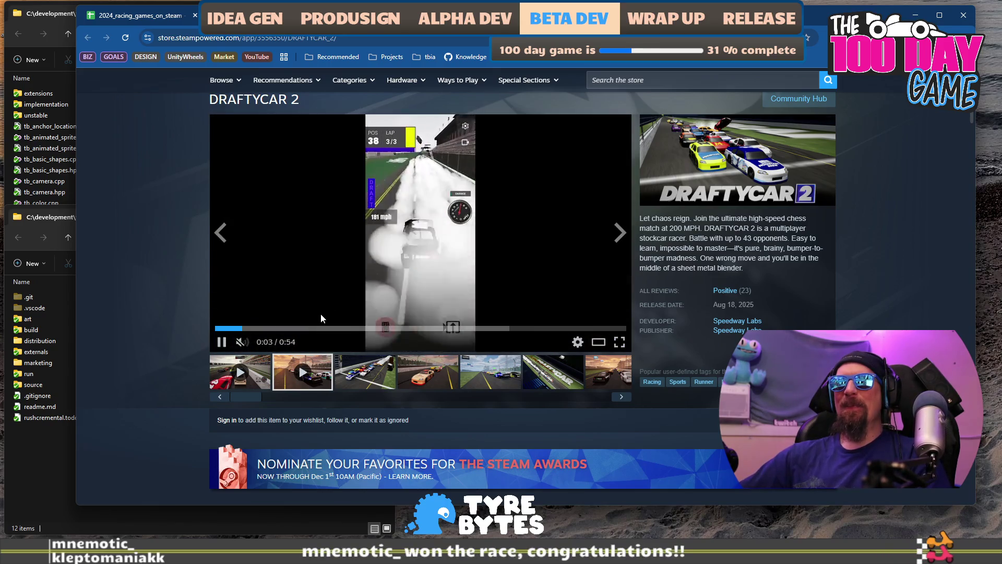
pyautogui.click(235, 328)
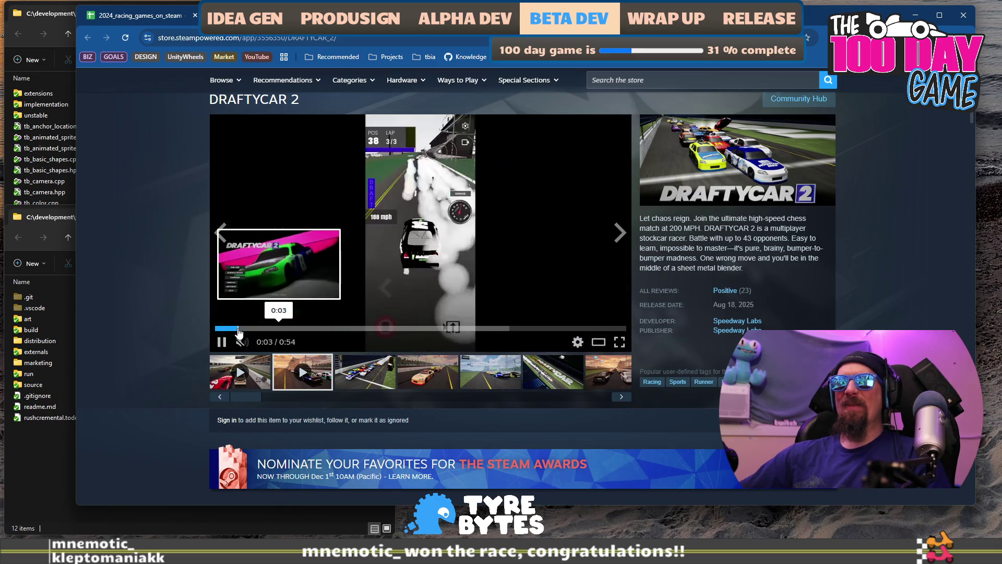
pyautogui.click(438, 298)
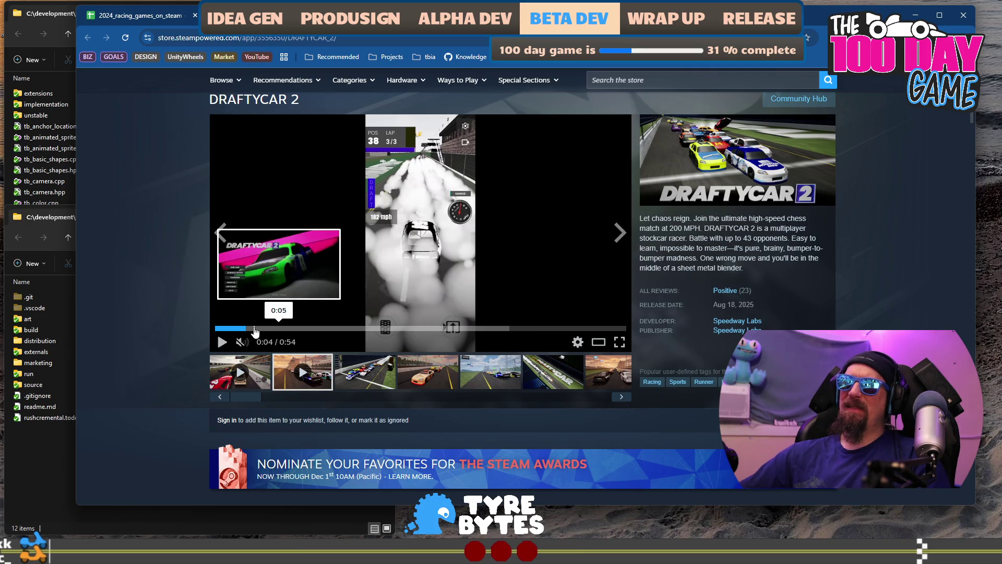
pyautogui.click(489, 241)
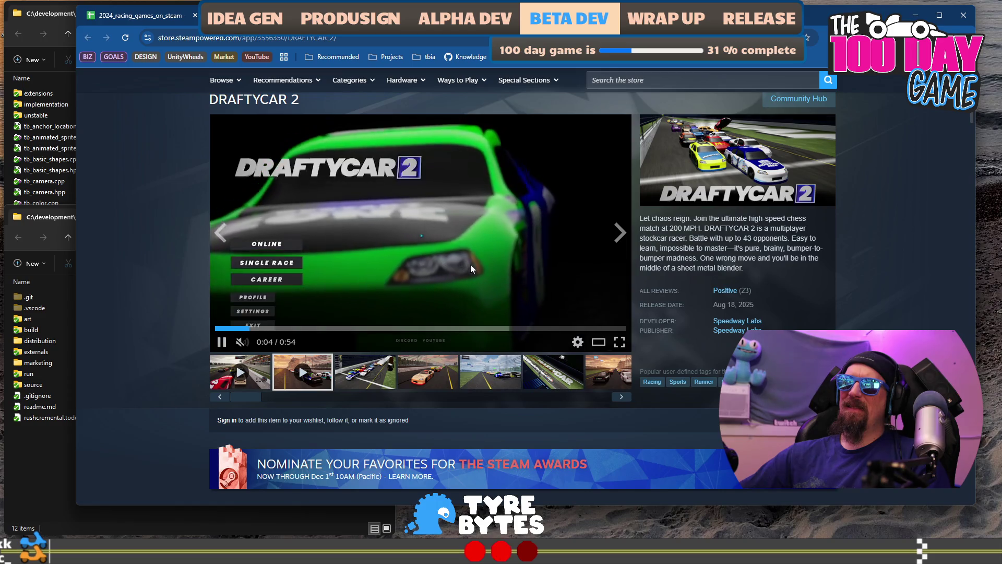
pyautogui.click(337, 328)
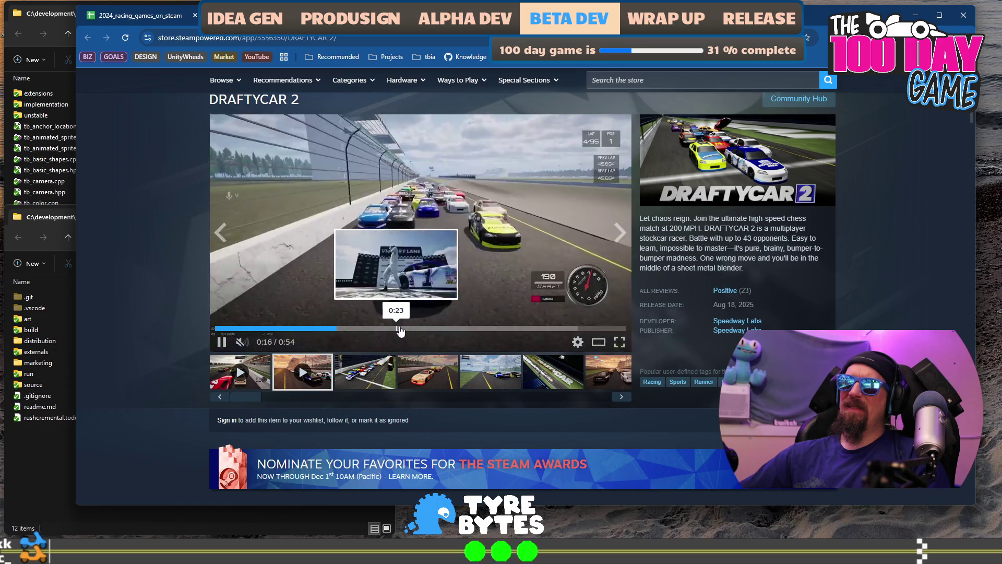
pyautogui.click(437, 329)
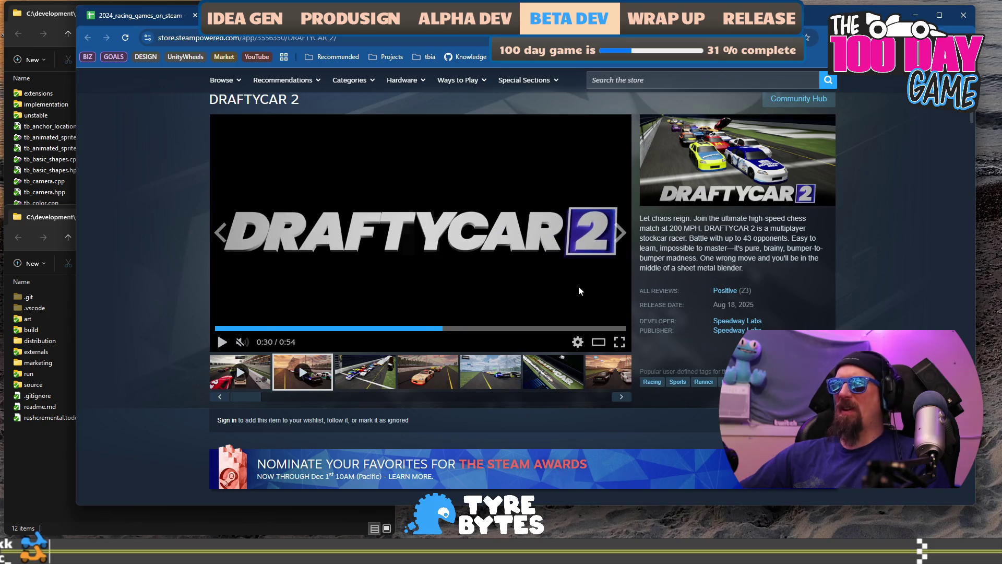
# Step: Search Google for draftycar and open the original DRAFTYCAR's Steam page
pyautogui.hotkey('ctrl', 't')
pyautogui.write('d')
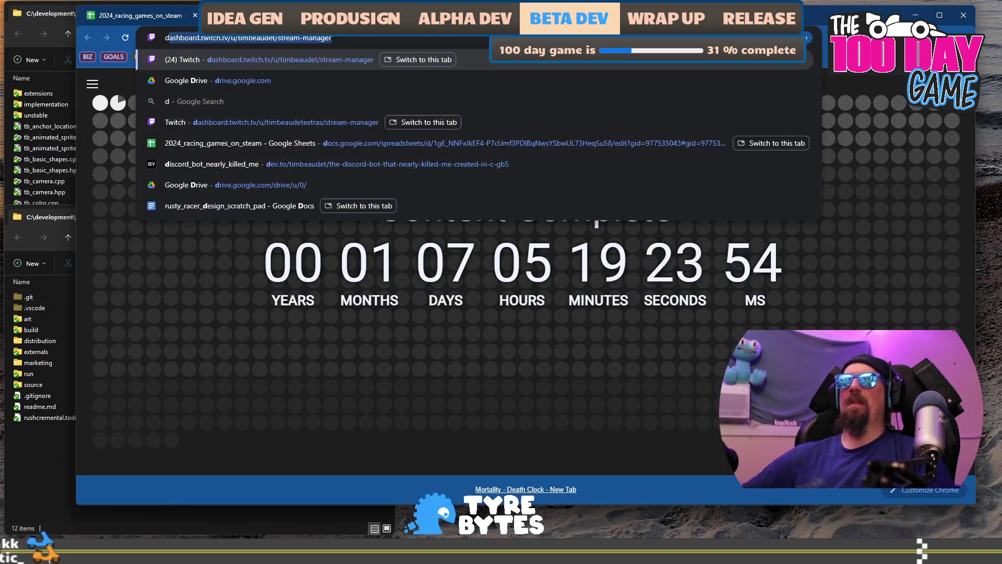
pyautogui.write('raftycar')
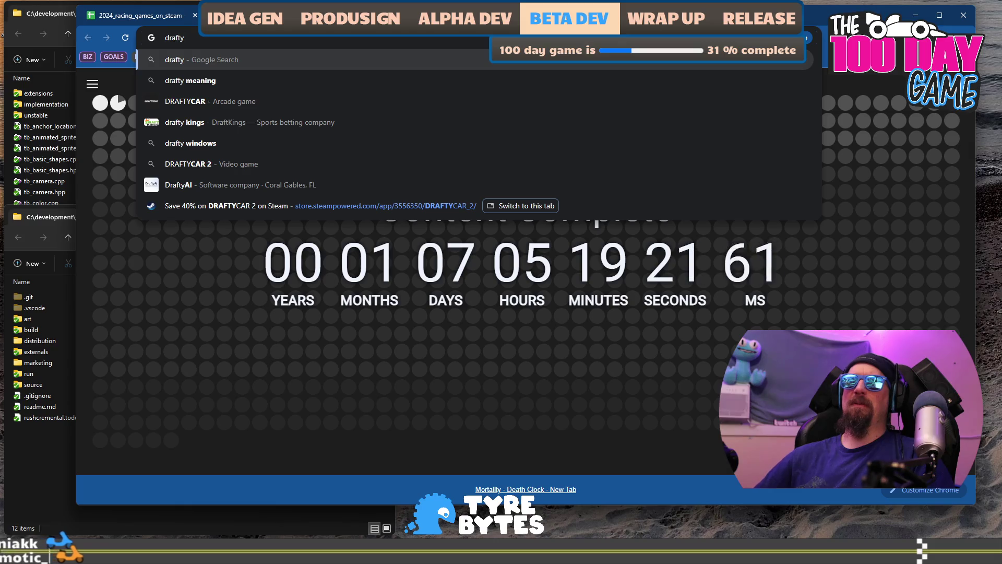
pyautogui.press('Return')
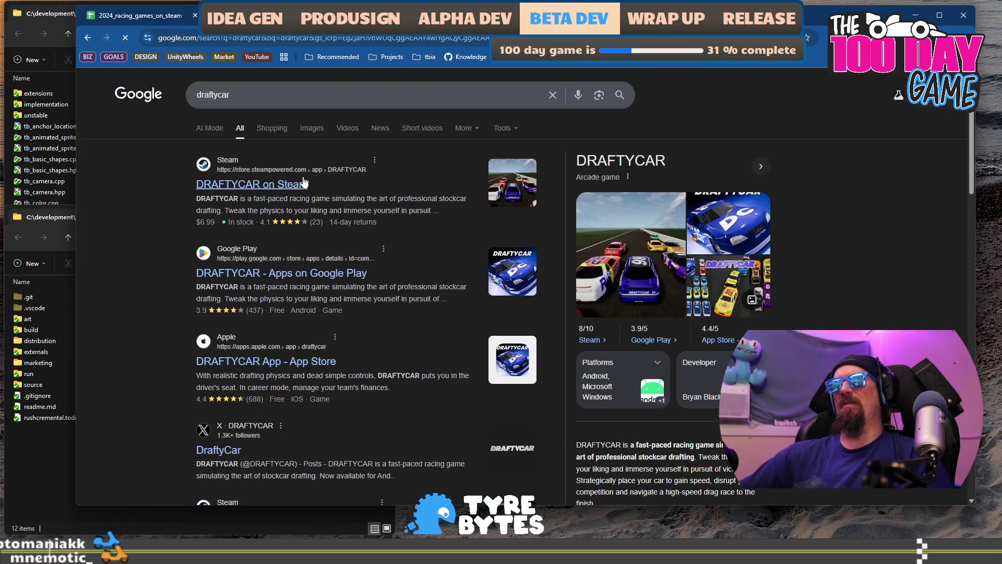
pyautogui.click(324, 185)
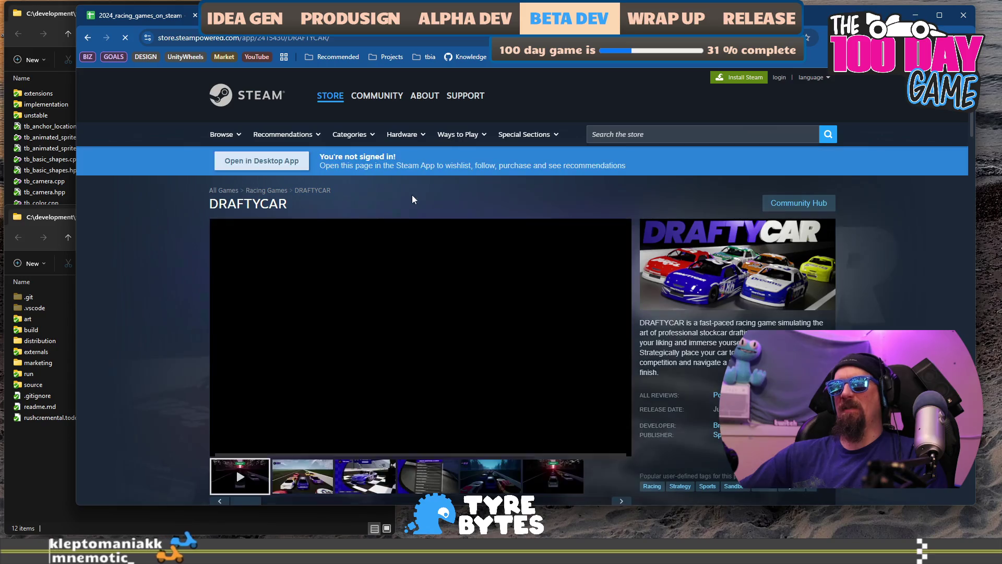
pyautogui.scroll(-2, 412, 195)
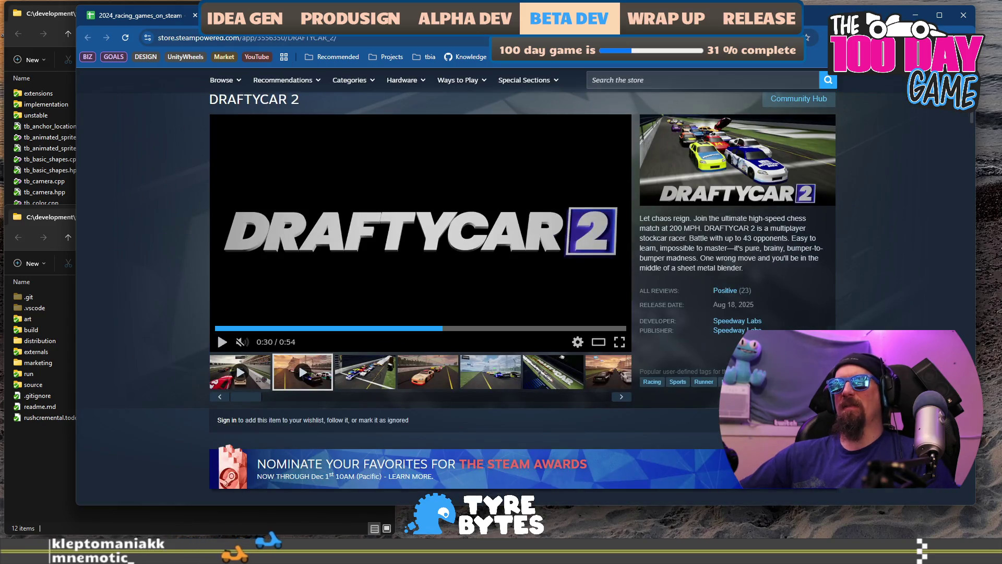
# Step: Search draftycar again in a new tab and scroll through the results
pyautogui.hotkey('ctrl', 't')
pyautogui.write('draf')
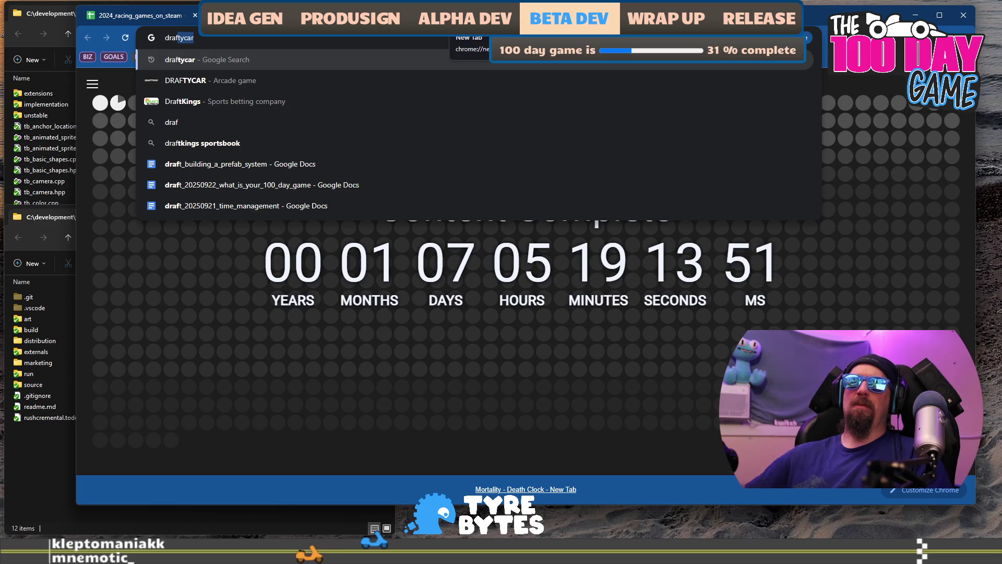
pyautogui.write('tycar')
pyautogui.press('Return')
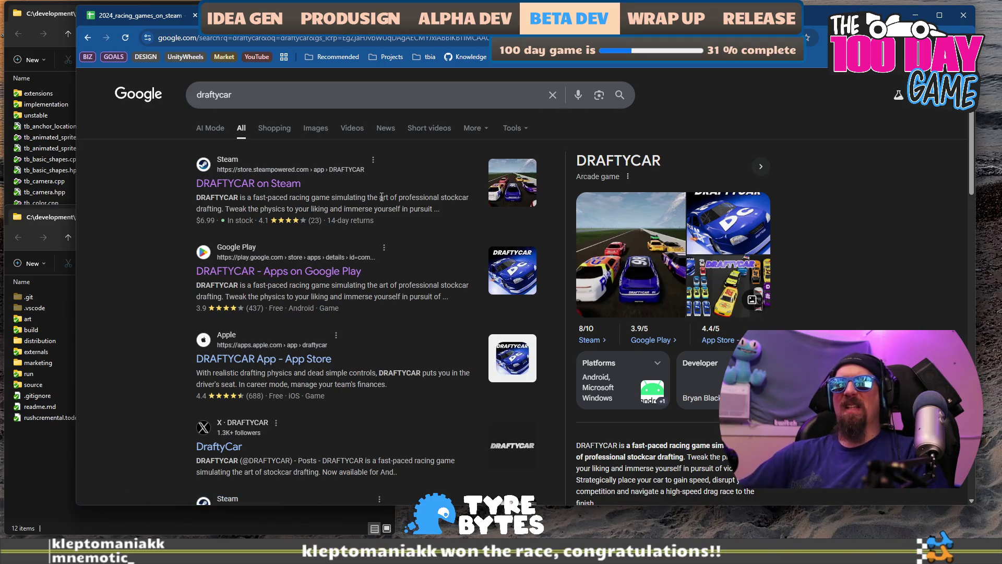
pyautogui.scroll(-3, 382, 197)
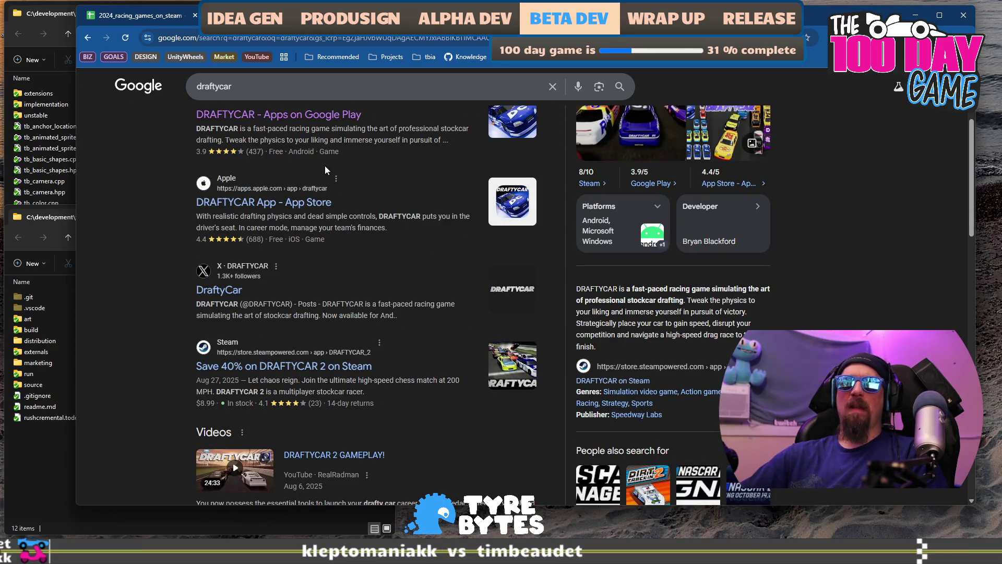
# Step: Set DRAFTYCAR 2's Physics to Arcade and its Race Mode to Point-to-Point
pyautogui.click(146, 19)
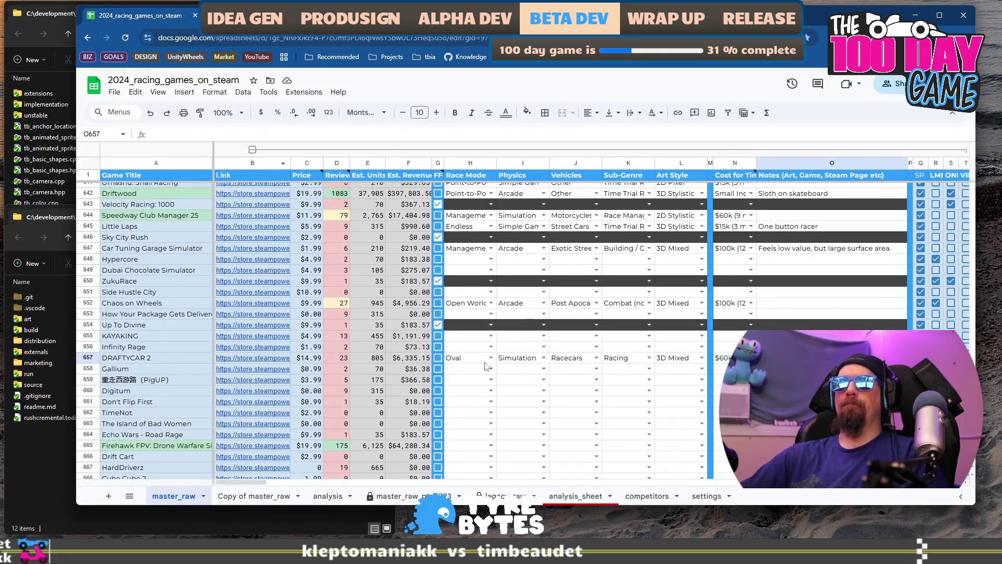
pyautogui.click(525, 362)
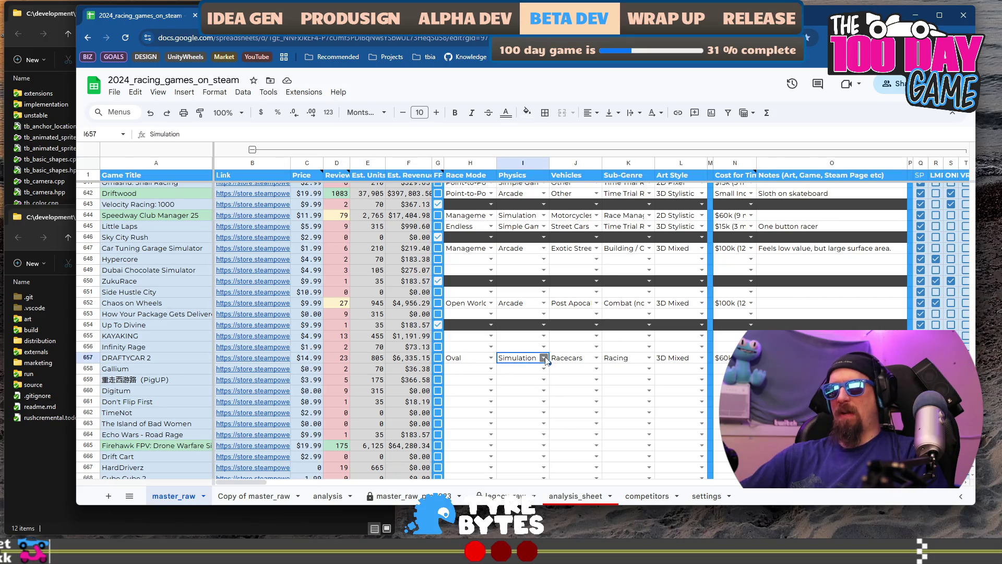
pyautogui.click(545, 358)
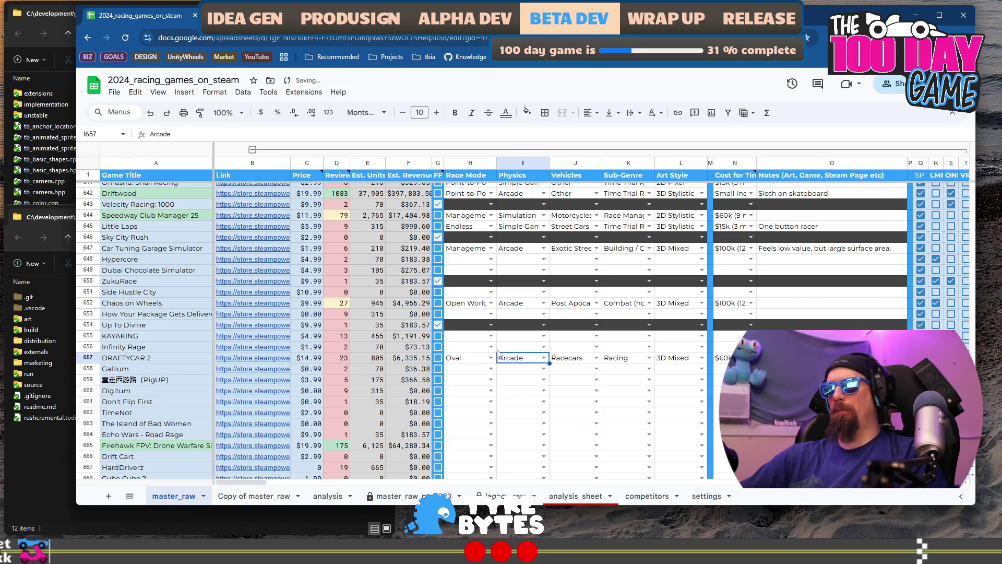
pyautogui.doubleClick(491, 357)
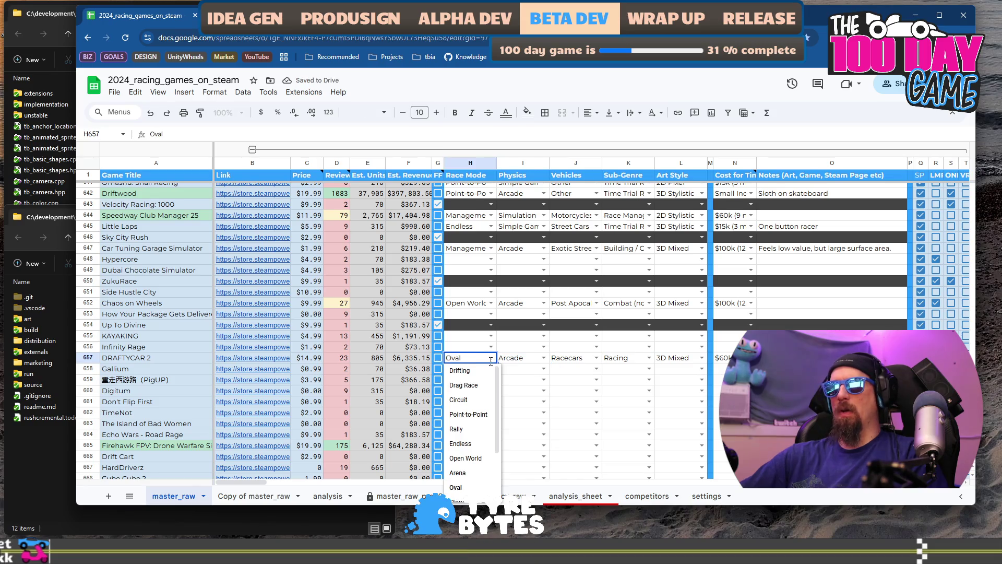
pyautogui.click(482, 415)
# Step: Change DRAFTYCAR 2's cost estimate from $60k (9 month) to $30k (6 month)
pyautogui.click(751, 357)
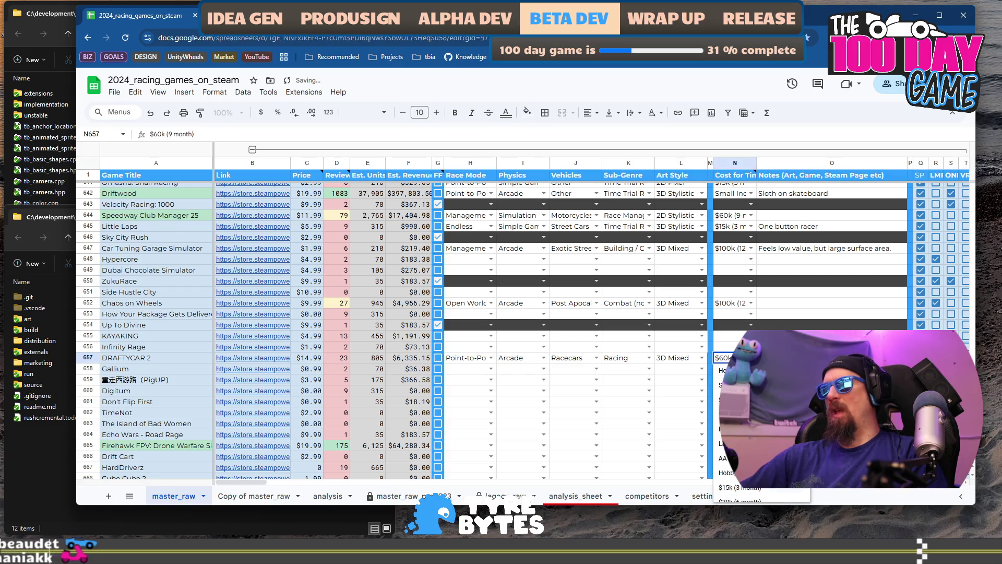
pyautogui.scroll(-3, 762, 433)
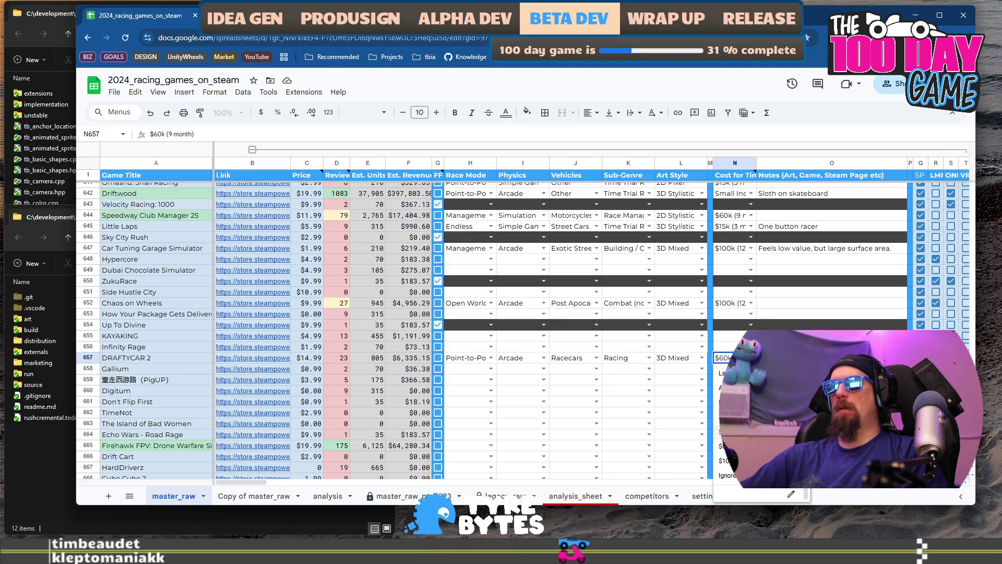
pyautogui.click(728, 431)
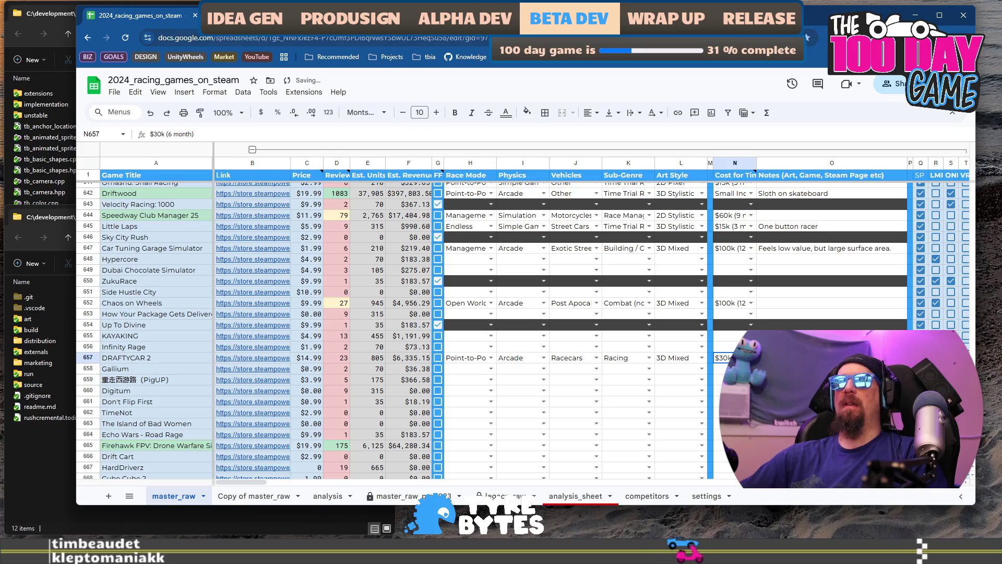
pyautogui.hotkey('ctrl', 'Tab')
# Step: View the fourth through sixth screenshots on the DRAFTYCAR 2 store page
pyautogui.scroll(-6, 836, 329)
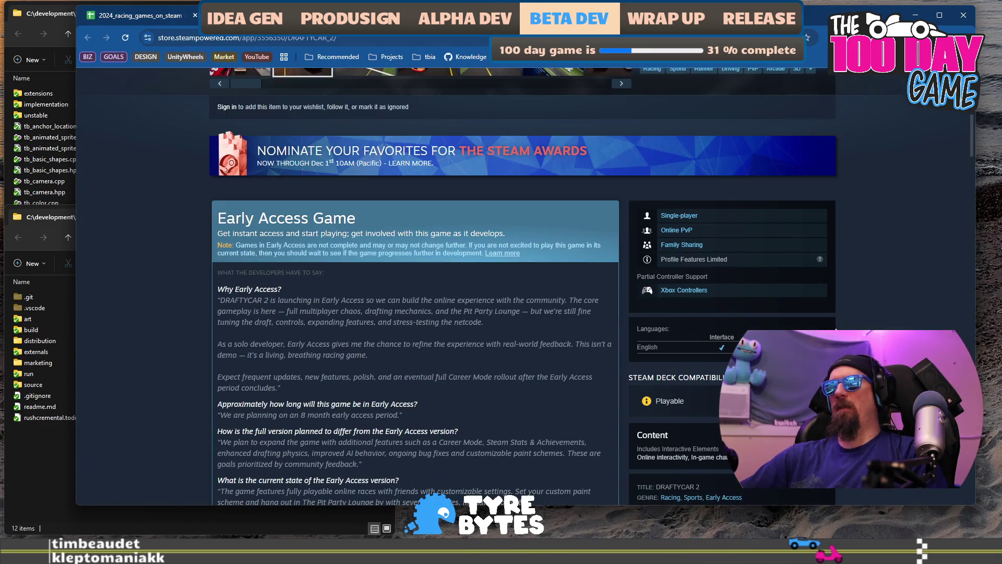
pyautogui.scroll(8, 480, 327)
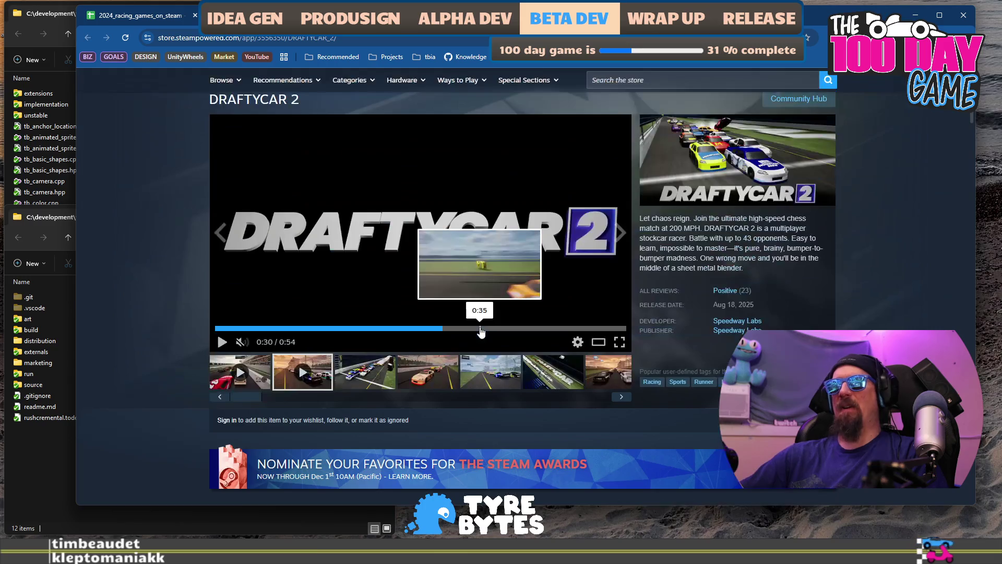
pyautogui.scroll(-2, 406, 356)
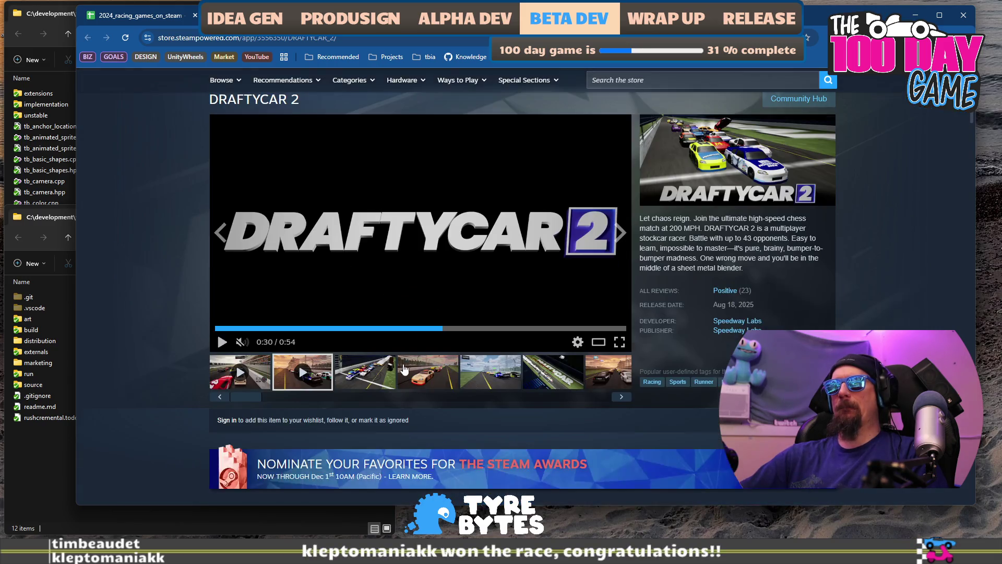
pyautogui.click(414, 371)
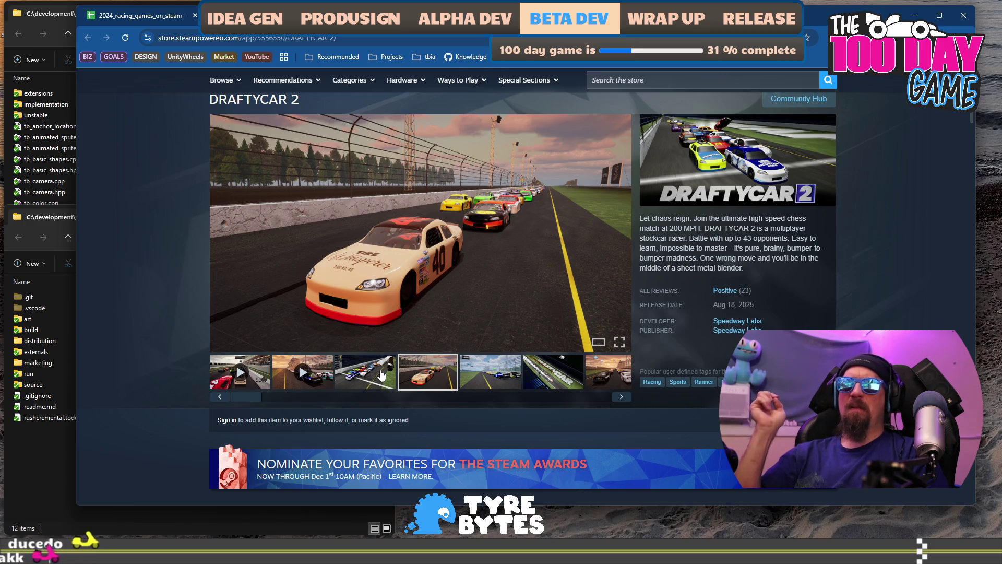
pyautogui.click(491, 377)
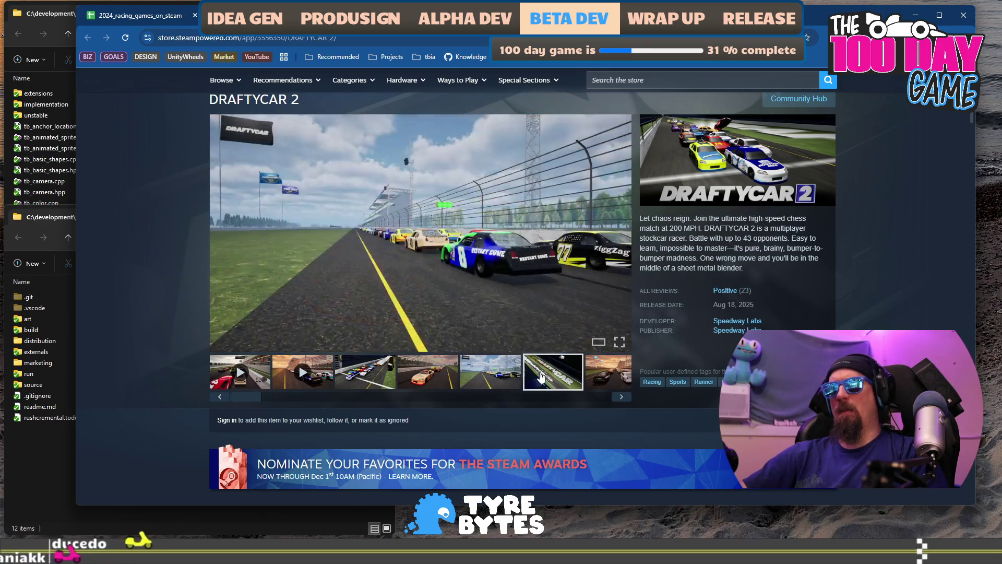
pyautogui.click(543, 377)
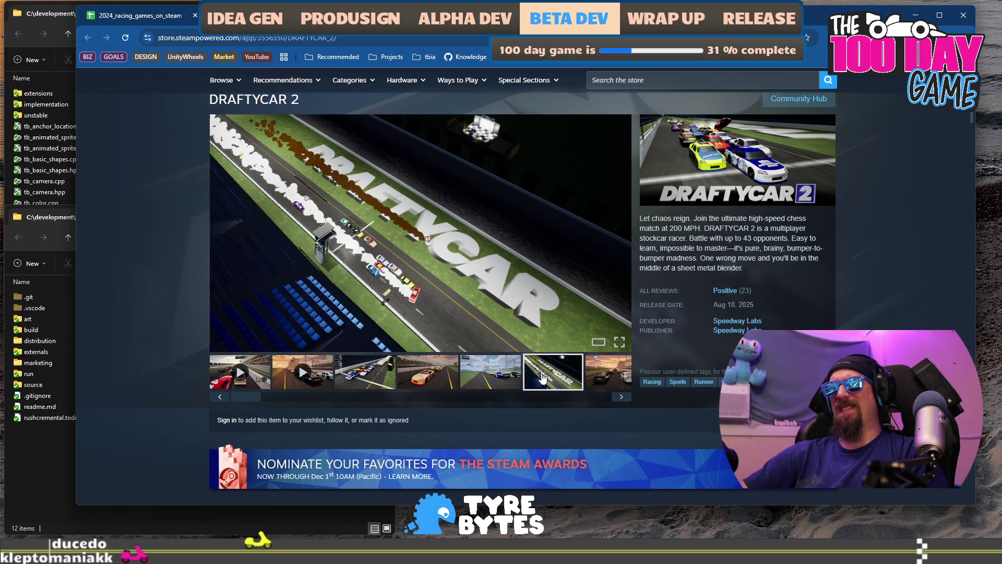
# Step: Open Gallium's Steam store page from its link in row 658
pyautogui.click(134, 21)
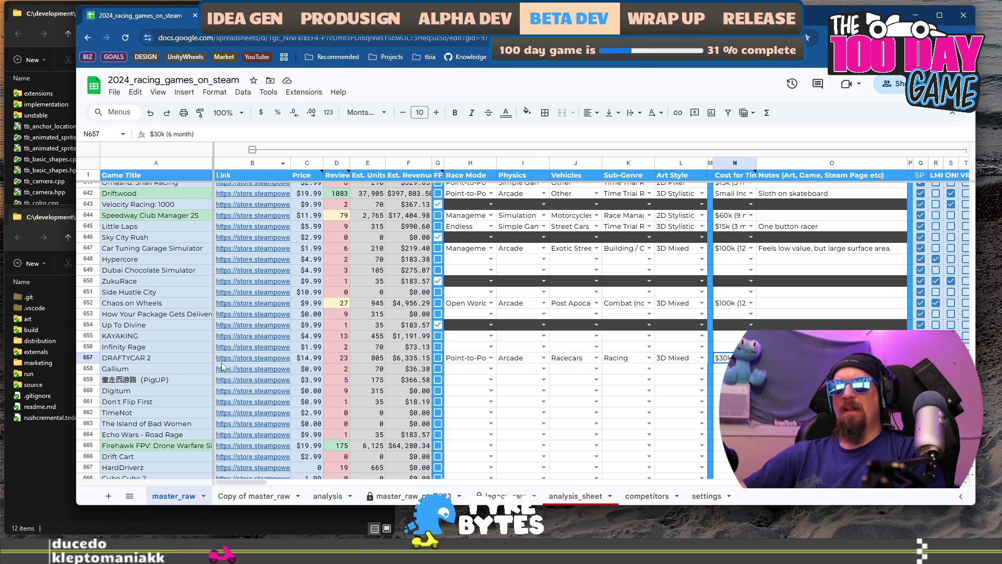
pyautogui.click(175, 369)
pyautogui.click(253, 370)
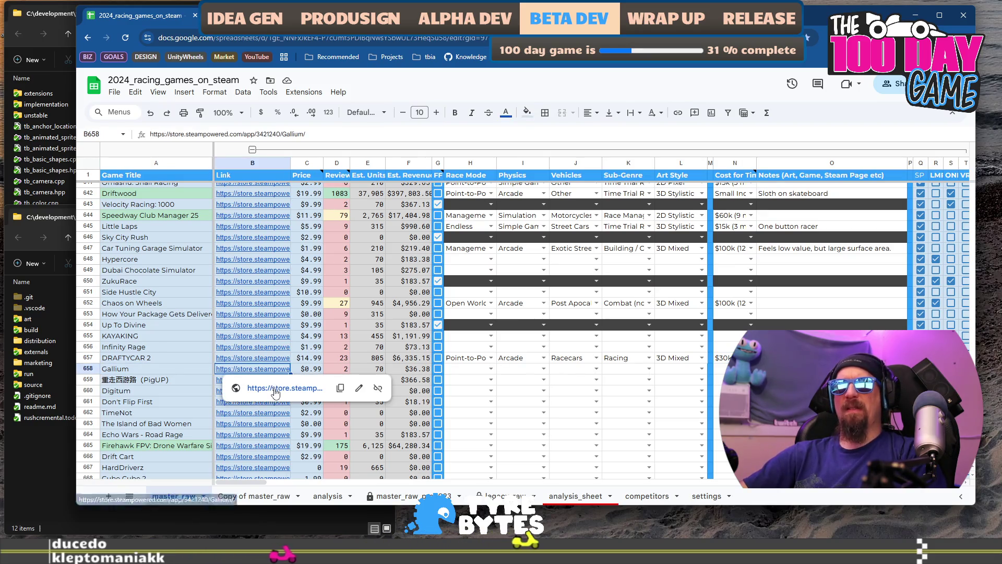
pyautogui.click(278, 384)
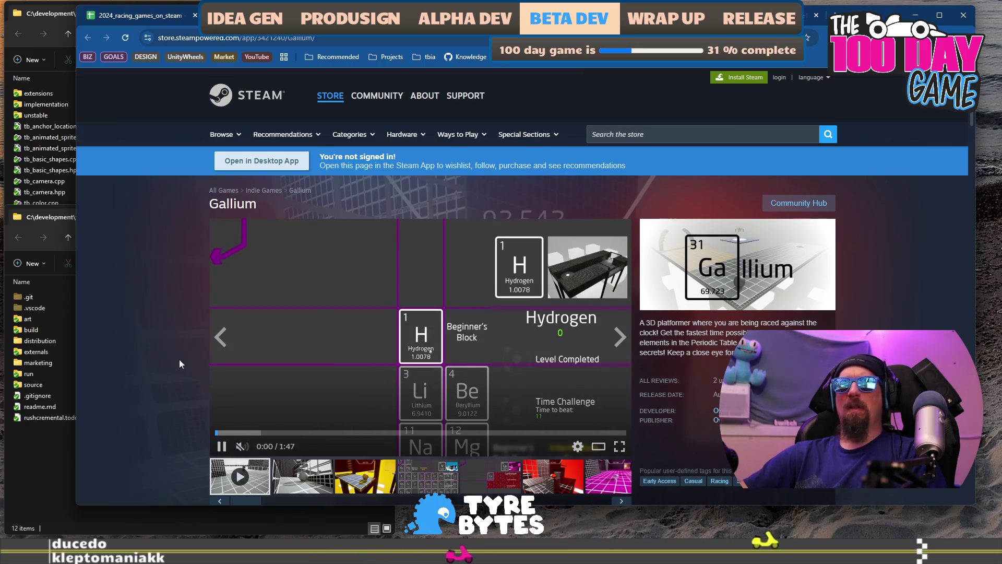
pyautogui.scroll(-1, 172, 350)
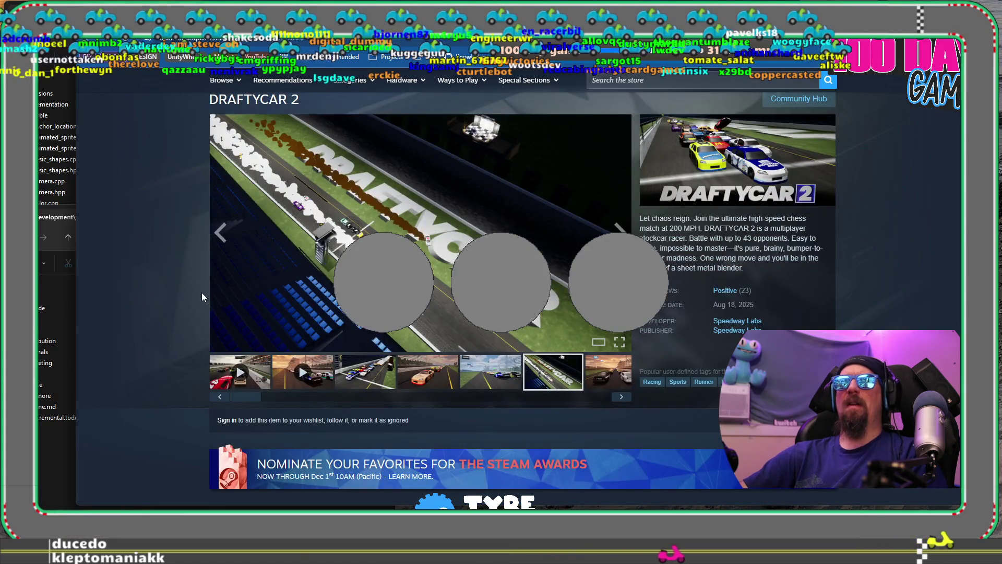
pyautogui.scroll(-6, 175, 279)
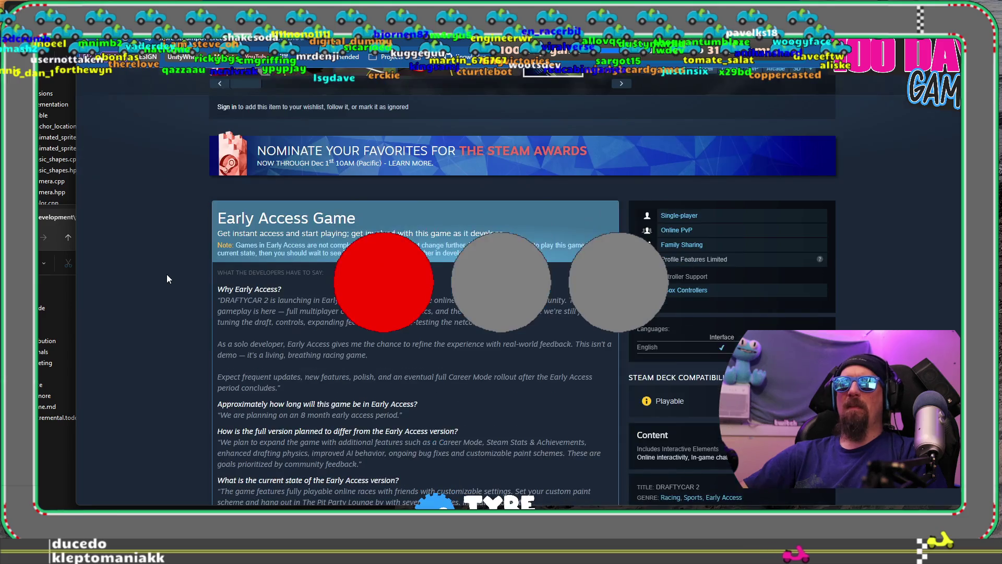
pyautogui.scroll(-20, 167, 279)
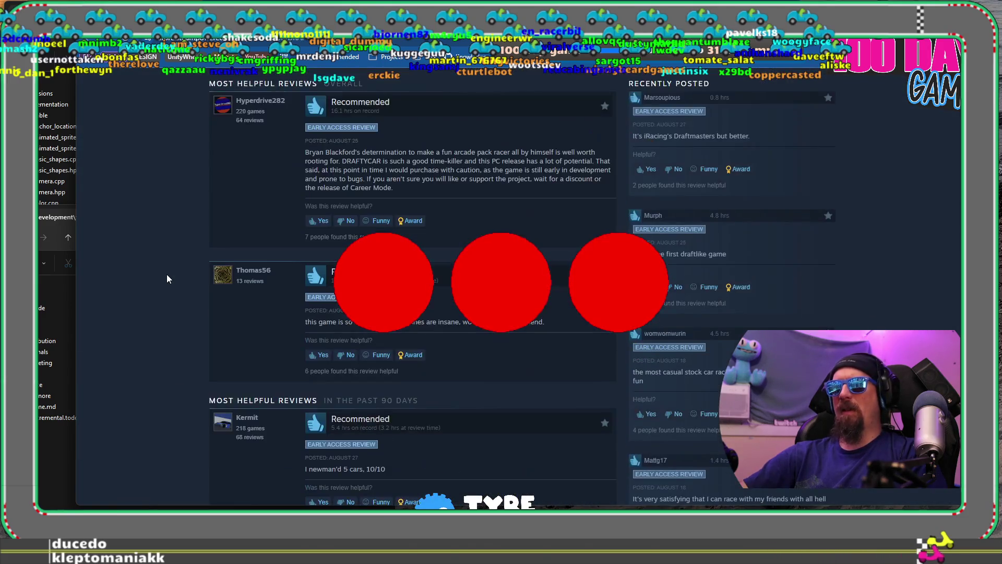
pyautogui.scroll(-15, 167, 276)
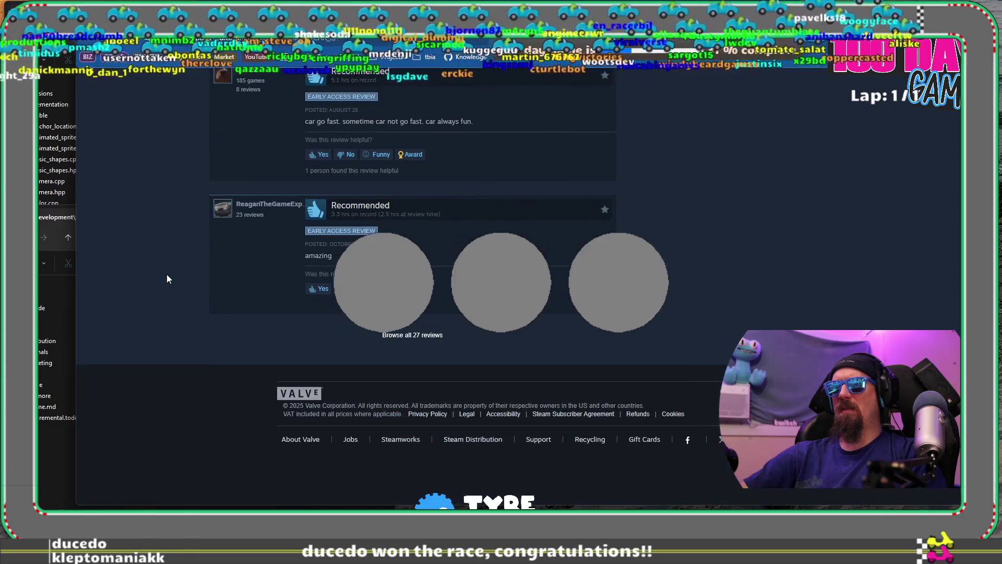
pyautogui.scroll(5, 167, 280)
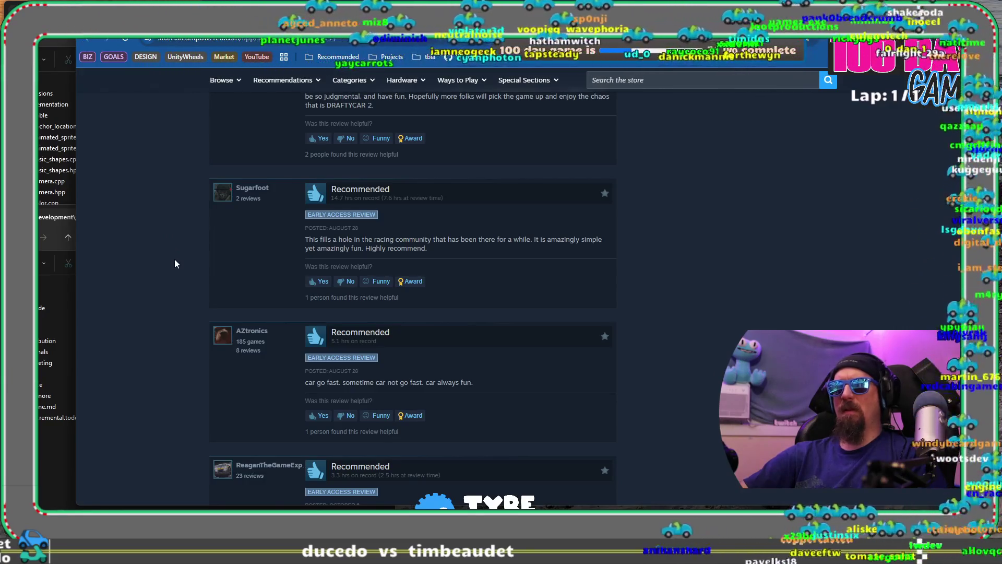
pyautogui.scroll(5, 175, 259)
pyautogui.scroll(7, 174, 259)
pyautogui.scroll(-4, 445, 363)
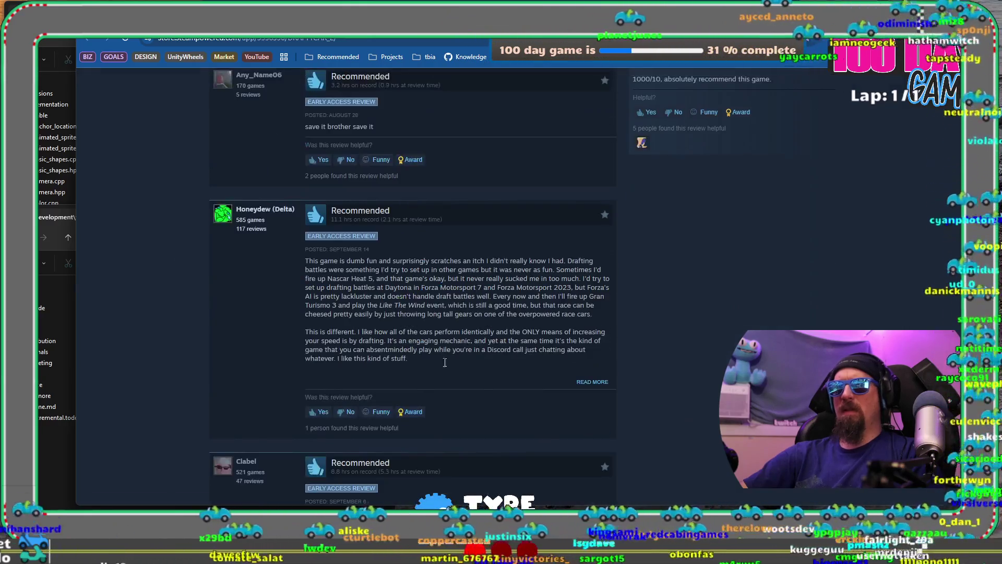
pyautogui.moveTo(367, 261)
pyautogui.mouseDown()
pyautogui.moveTo(522, 270)
pyautogui.moveTo(452, 279)
pyautogui.moveTo(473, 279)
pyautogui.mouseUp()
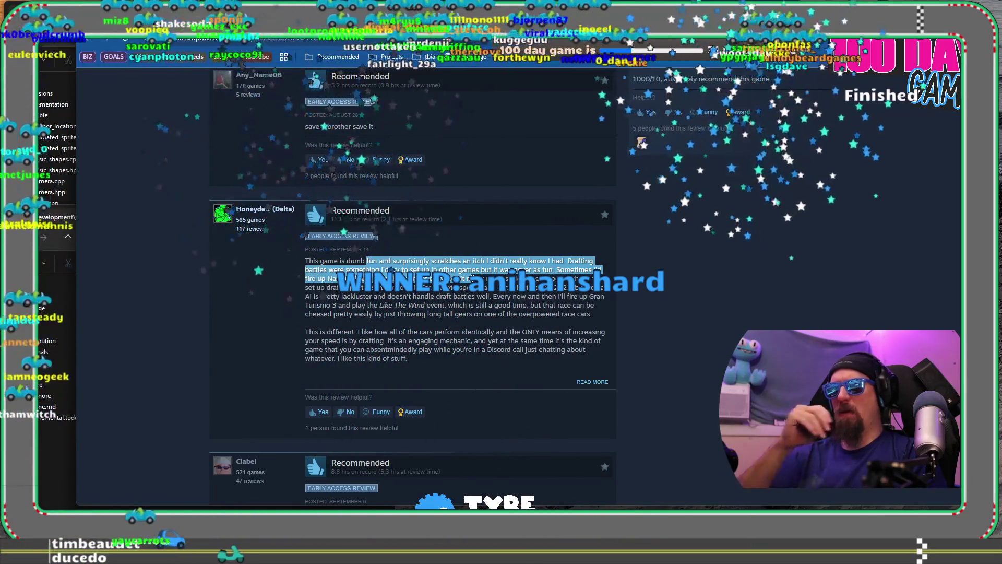
pyautogui.moveTo(405, 332); pyautogui.dragTo(406, 341)
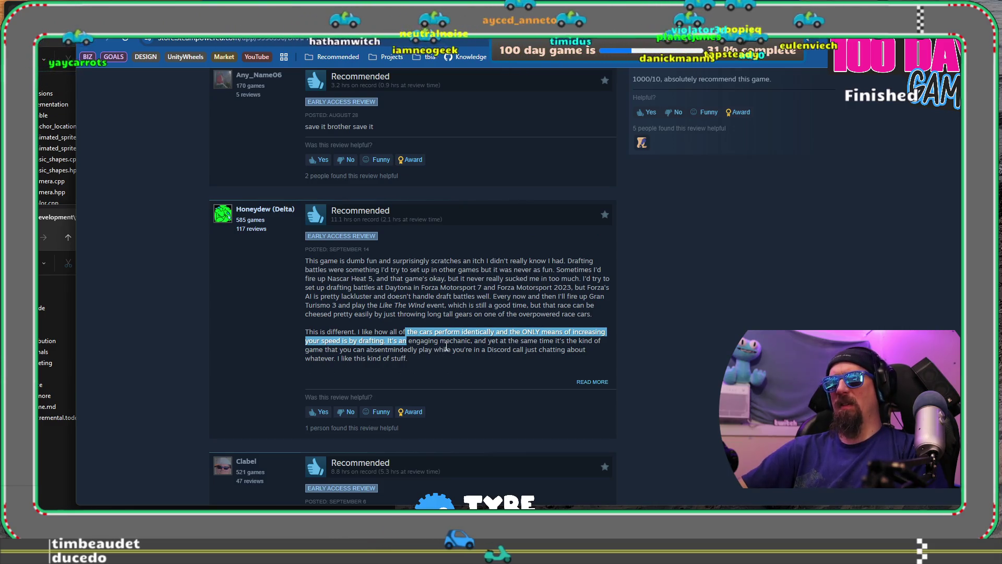
pyautogui.moveTo(448, 358); pyautogui.dragTo(439, 338)
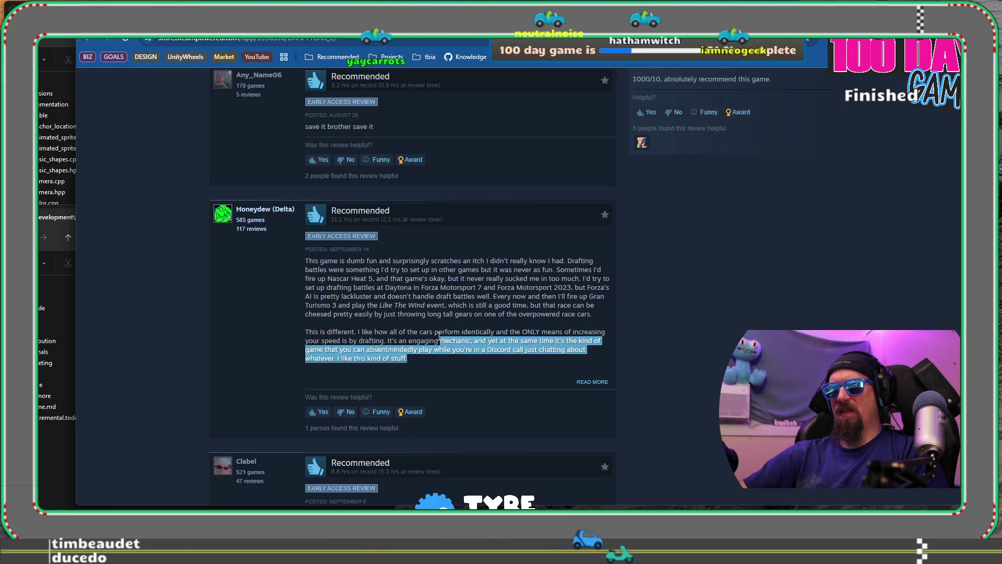
pyautogui.click(414, 358)
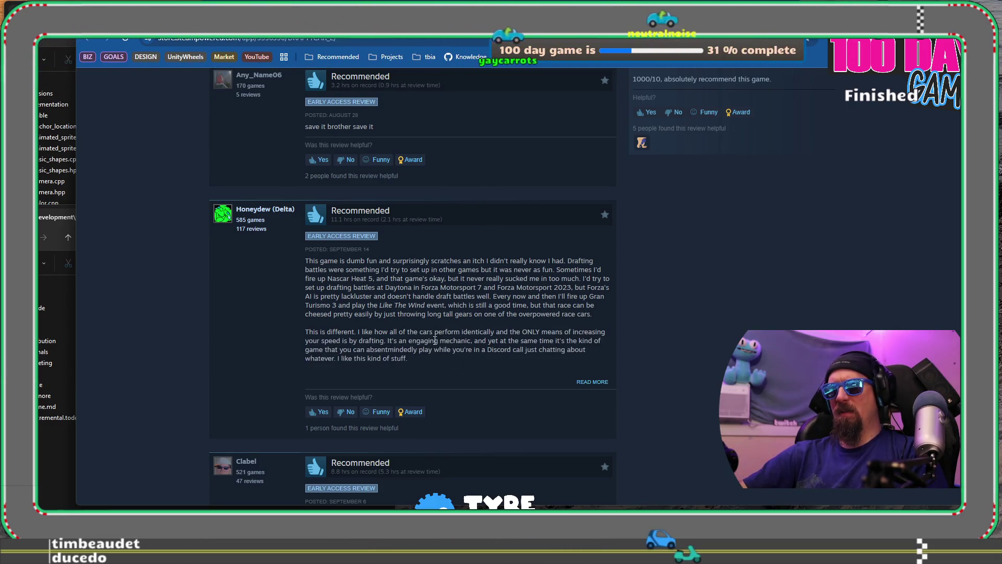
pyautogui.moveTo(346, 340); pyautogui.dragTo(409, 350)
pyautogui.click(412, 355)
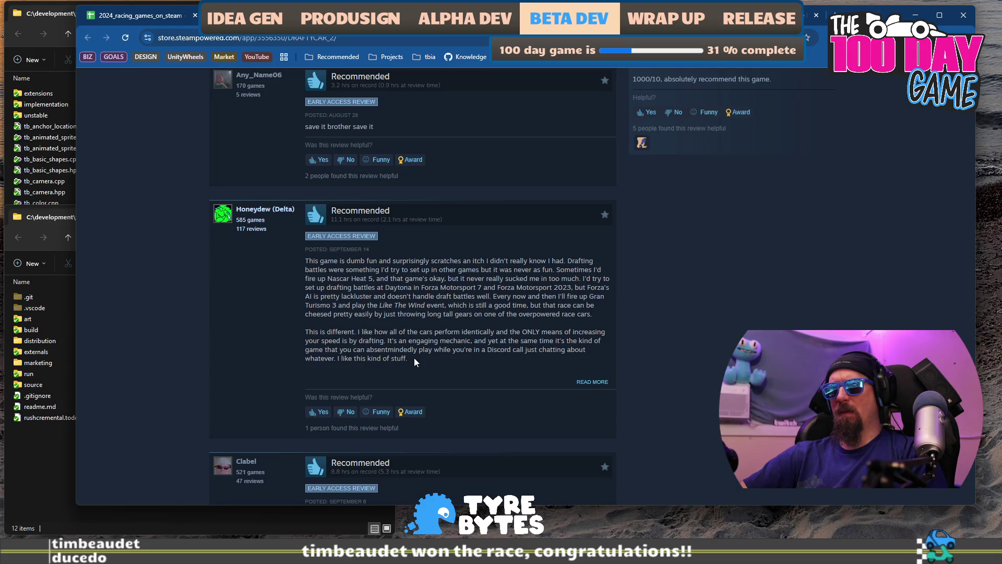
pyautogui.scroll(3, 414, 358)
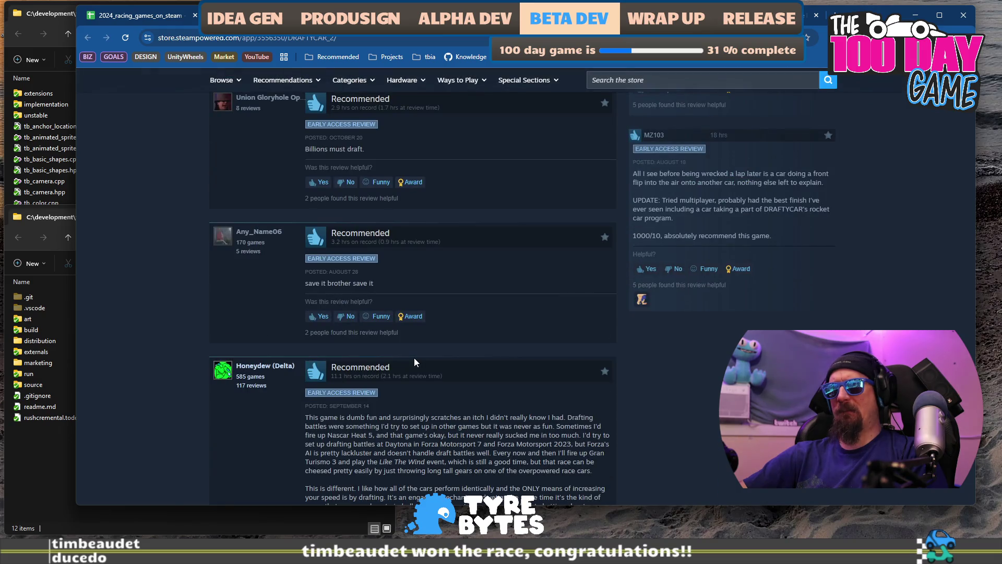
pyautogui.scroll(8, 415, 358)
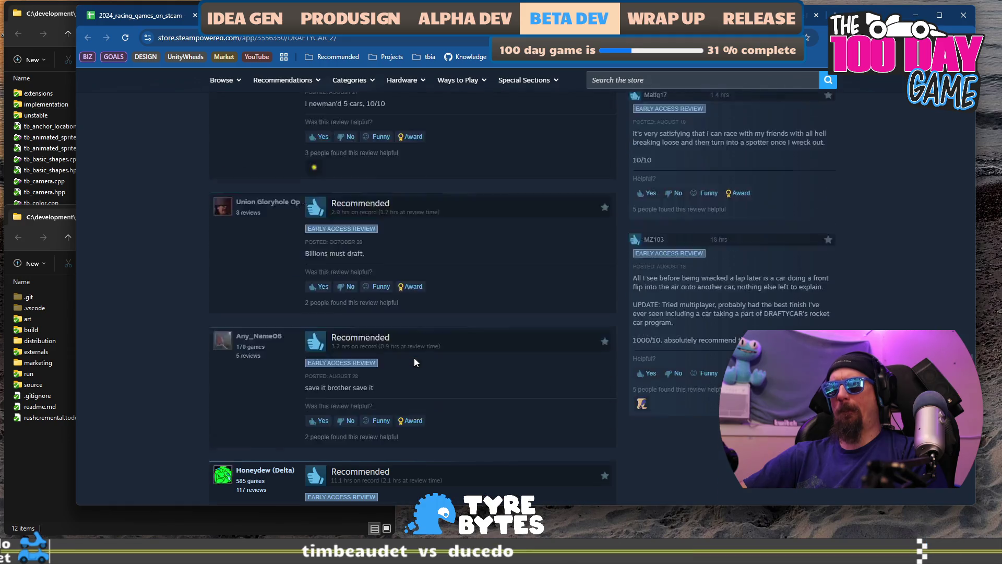
pyautogui.scroll(5, 415, 358)
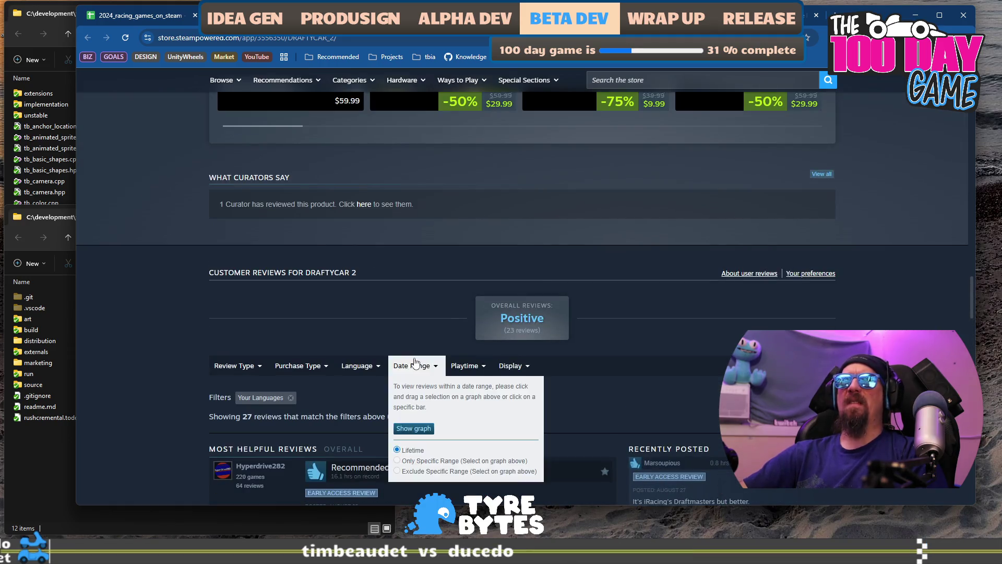
pyautogui.scroll(-4, 415, 358)
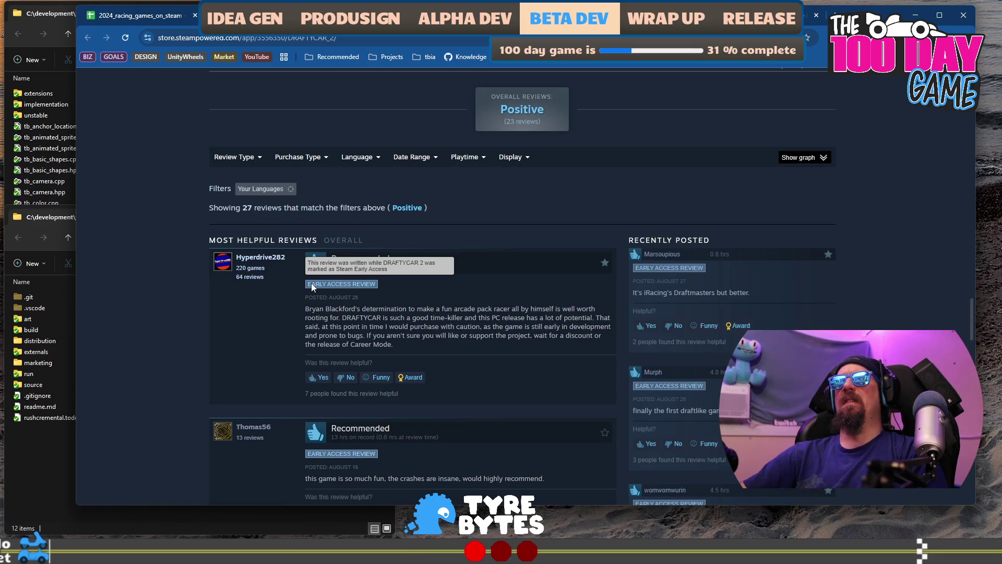
pyautogui.scroll(15, 311, 286)
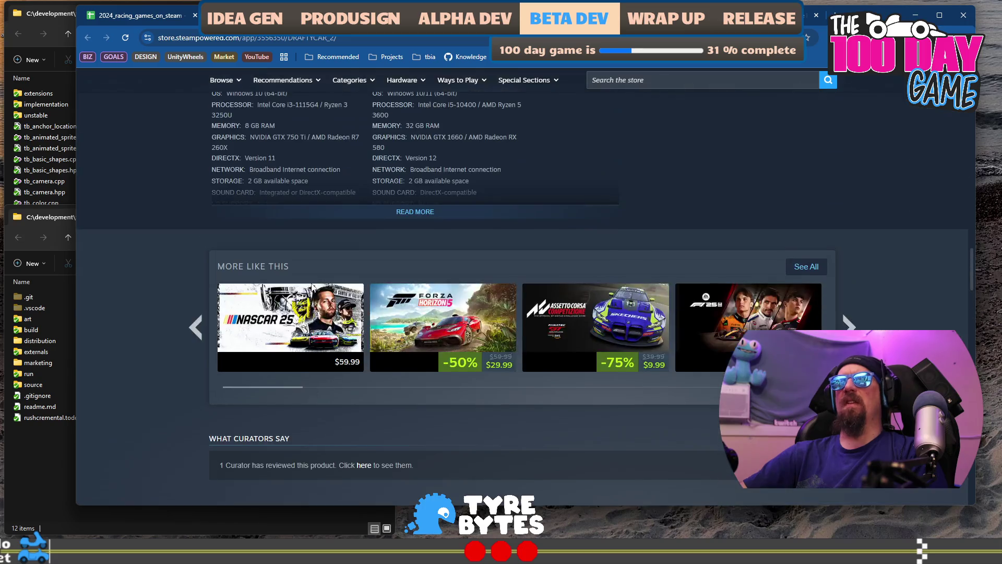
pyautogui.scroll(15, 312, 287)
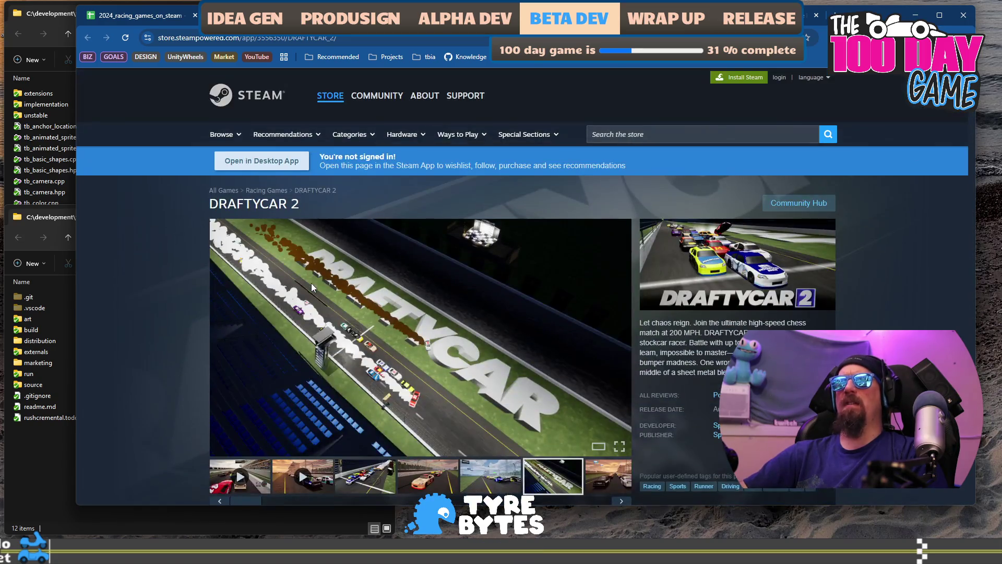
pyautogui.scroll(-3, 318, 360)
# Step: Play the second DRAFTYCAR 2 trailer, seeking between 0:32 and 0:45, then pause it
pyautogui.click(319, 371)
pyautogui.click(458, 328)
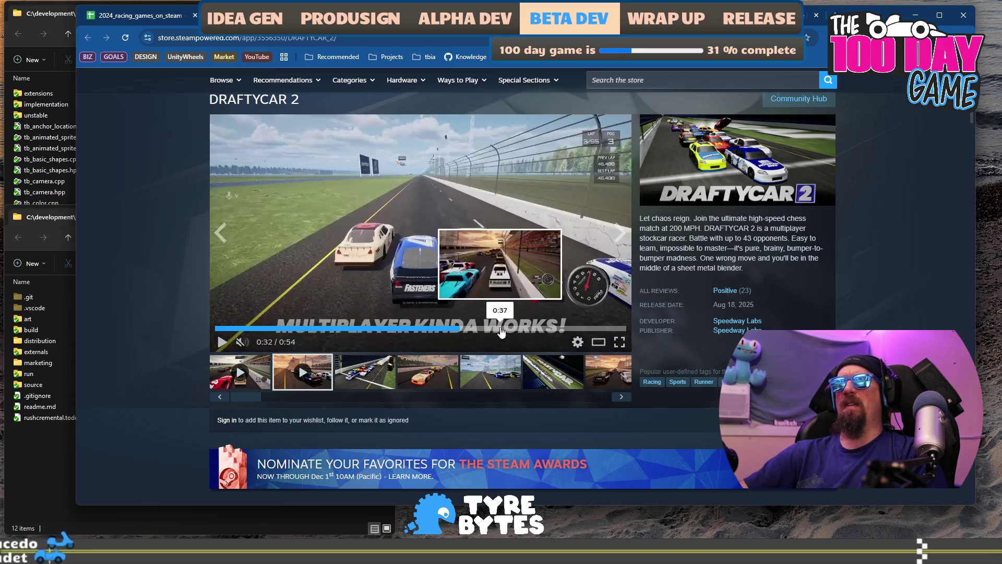
pyautogui.click(449, 209)
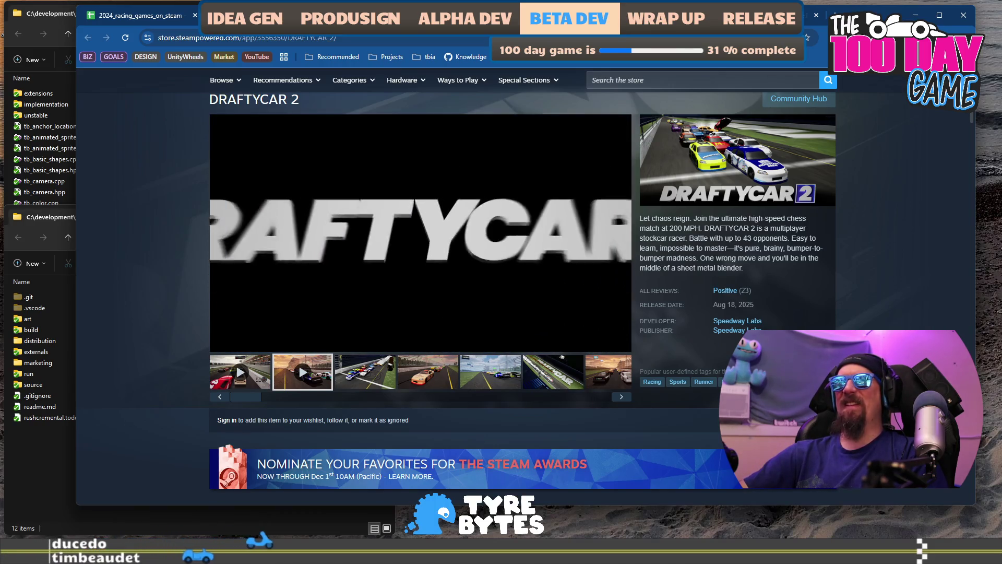
pyautogui.click(531, 329)
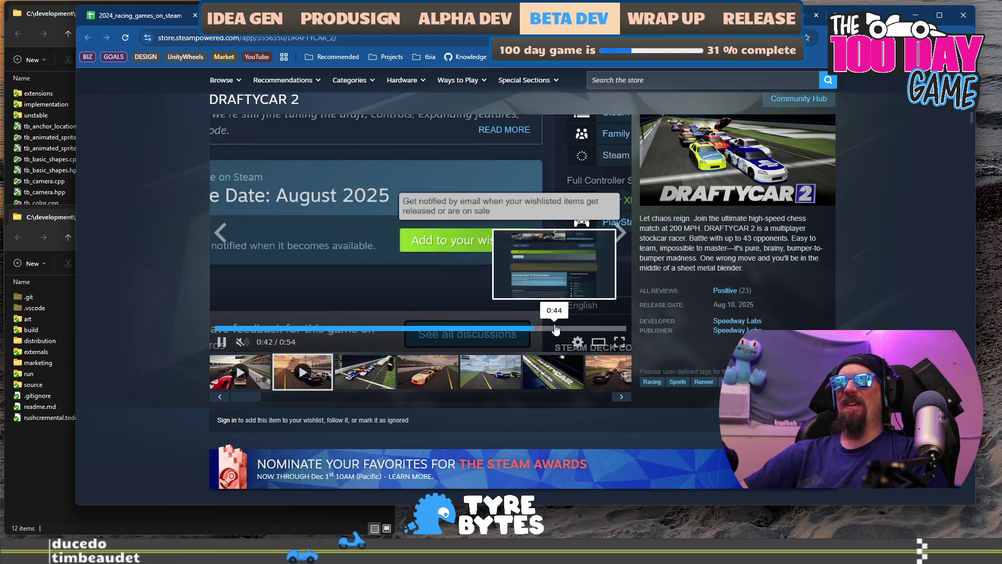
pyautogui.click(556, 329)
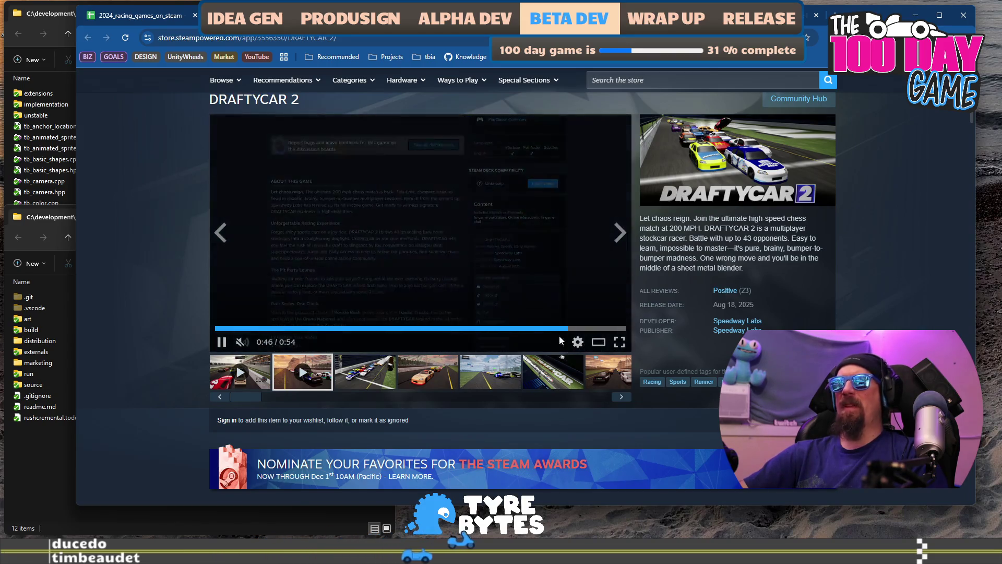
pyautogui.click(554, 329)
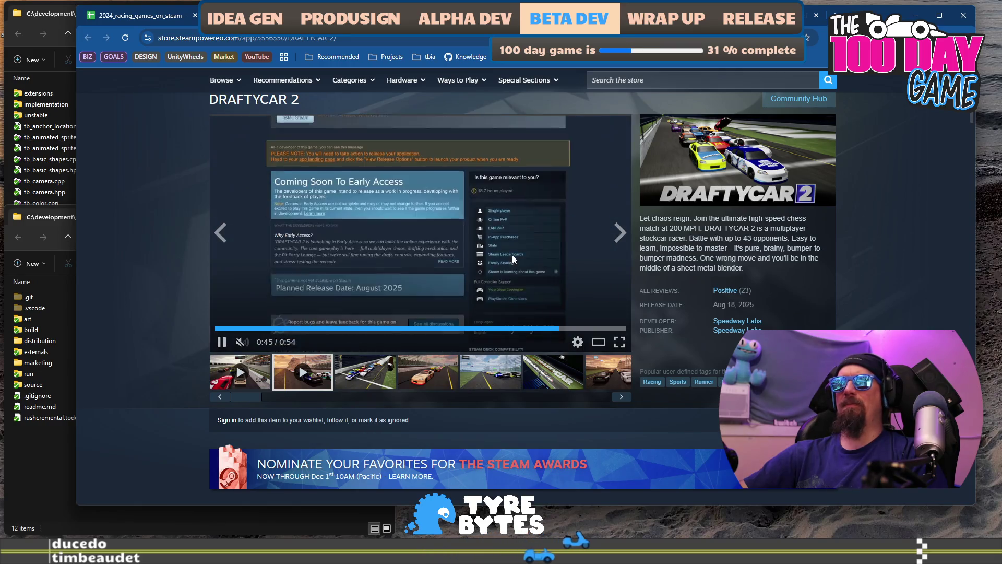
pyautogui.click(512, 255)
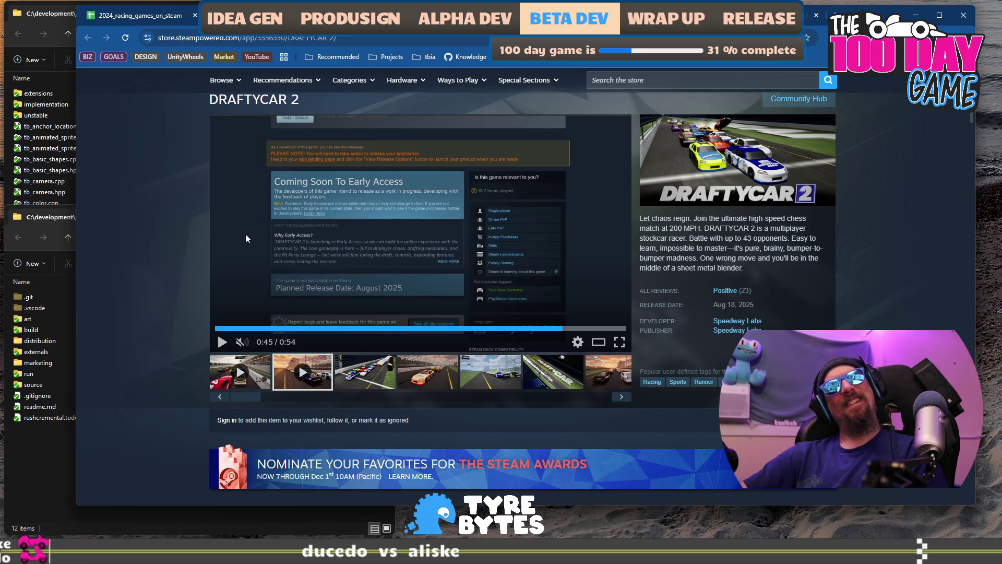
pyautogui.click(129, 21)
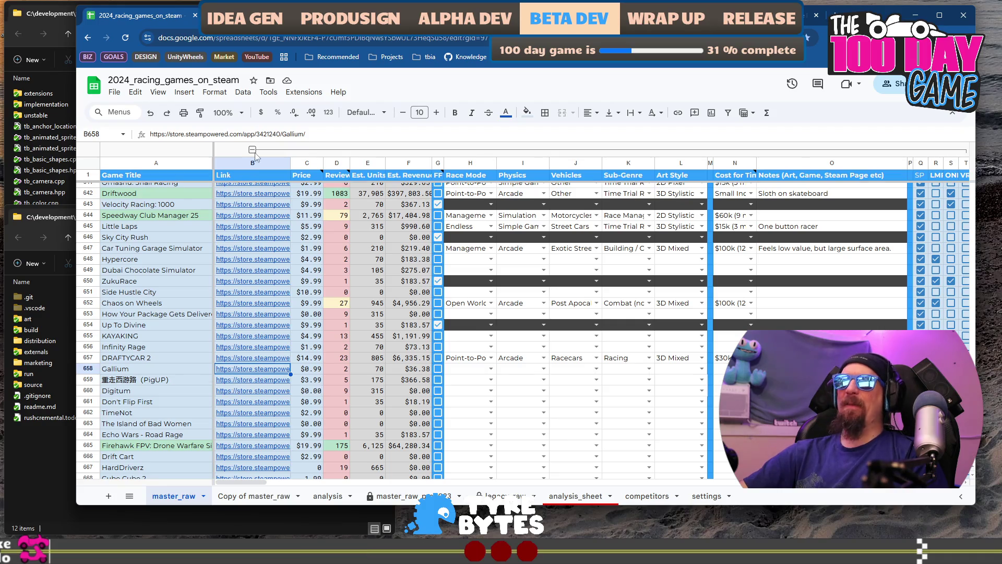
# Step: Add Gallium's Steam URL to the collector ignore list and close its page
pyautogui.hotkey('ctrl', 'Tab')
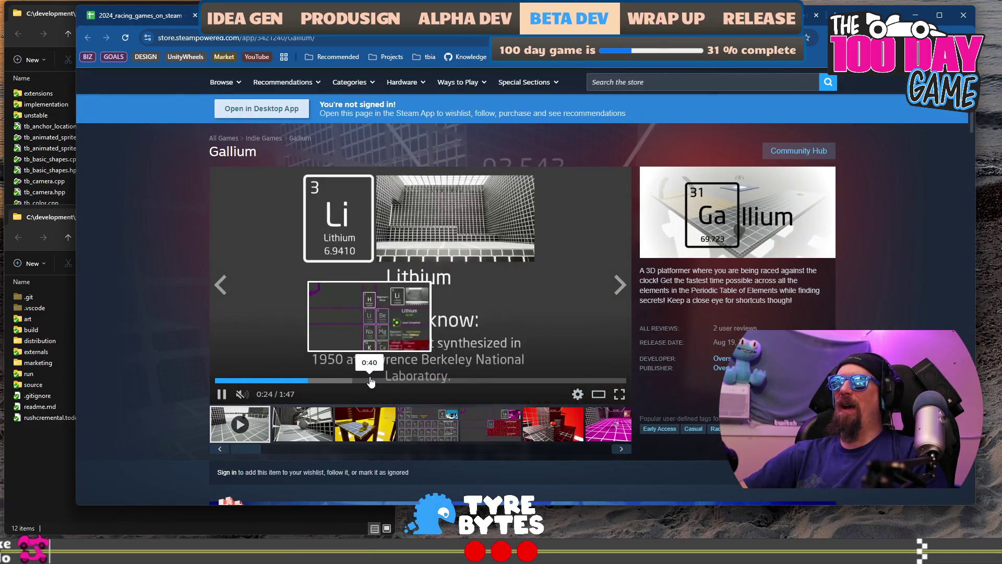
pyautogui.click(369, 380)
pyautogui.click(385, 40)
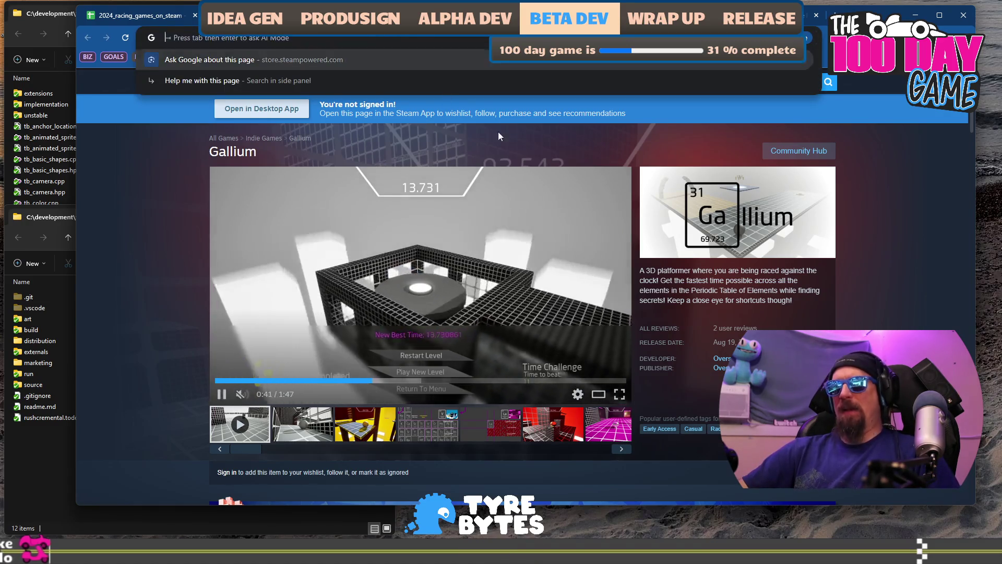
pyautogui.hotkey('alt', 'Tab')
pyautogui.write('./collector --ignore https://store.steampowered.com/app/3421240/Gallium/')
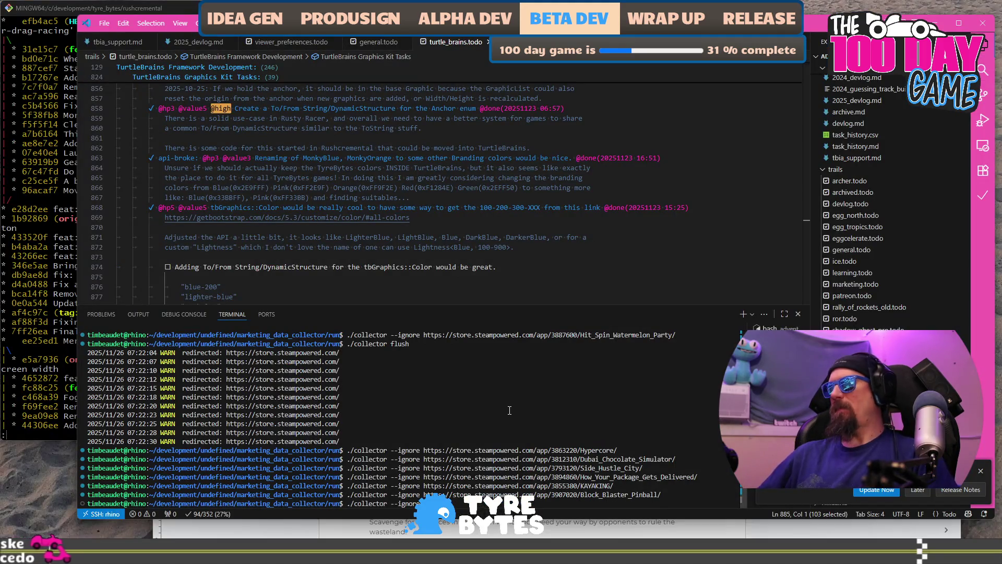
pyautogui.press('Return')
pyautogui.hotkey('alt', 'Tab')
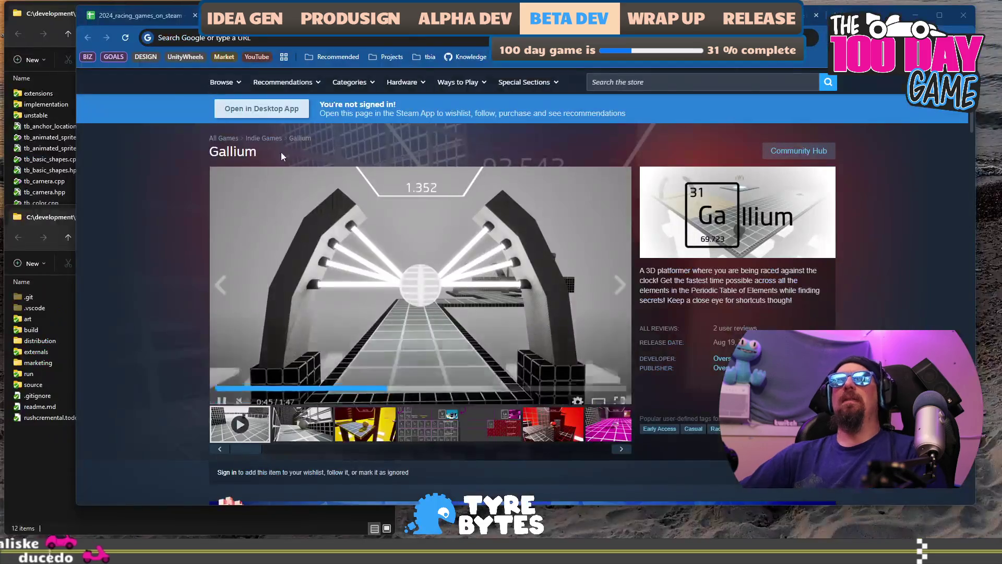
pyautogui.hotkey('ctrl', 'w')
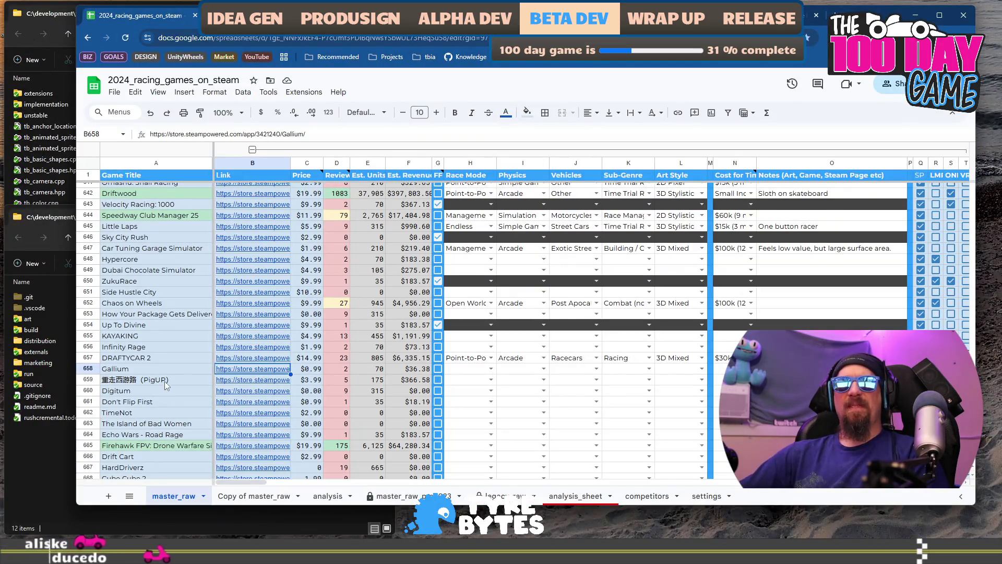
# Step: Open PigUP's store page from the sheet and flip through its screenshots
pyautogui.click(251, 383)
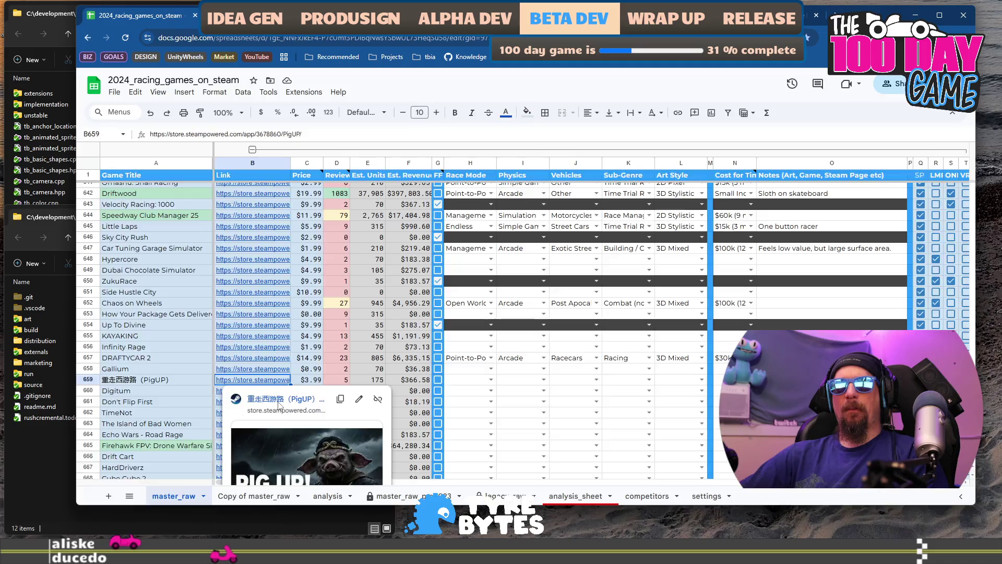
pyautogui.click(264, 398)
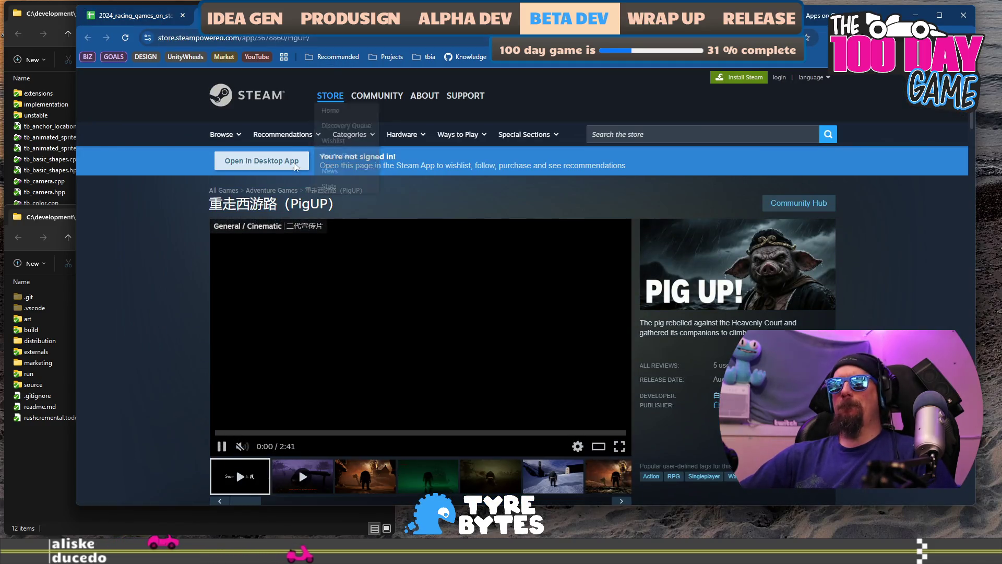
pyautogui.click(288, 42)
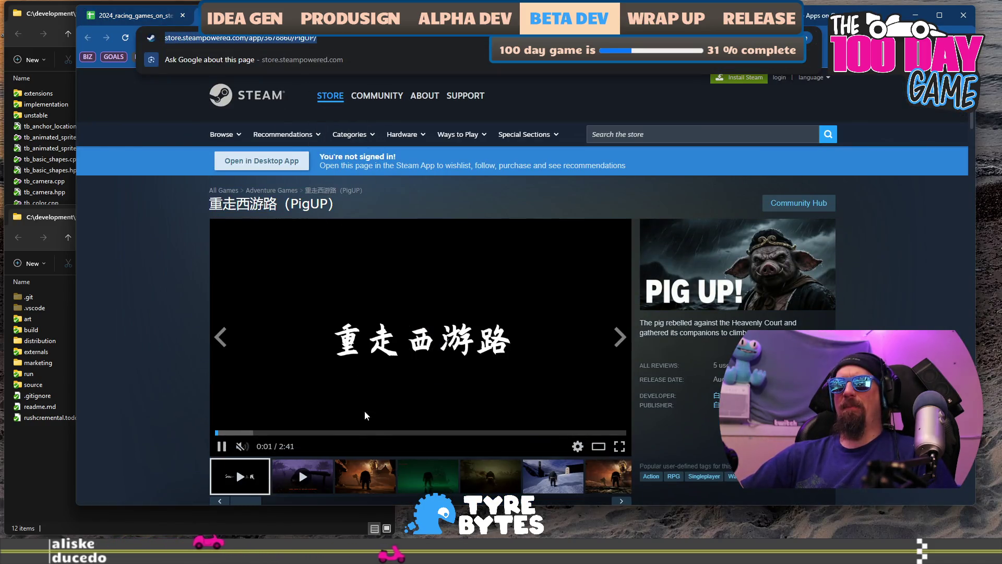
pyautogui.click(375, 479)
pyautogui.click(428, 476)
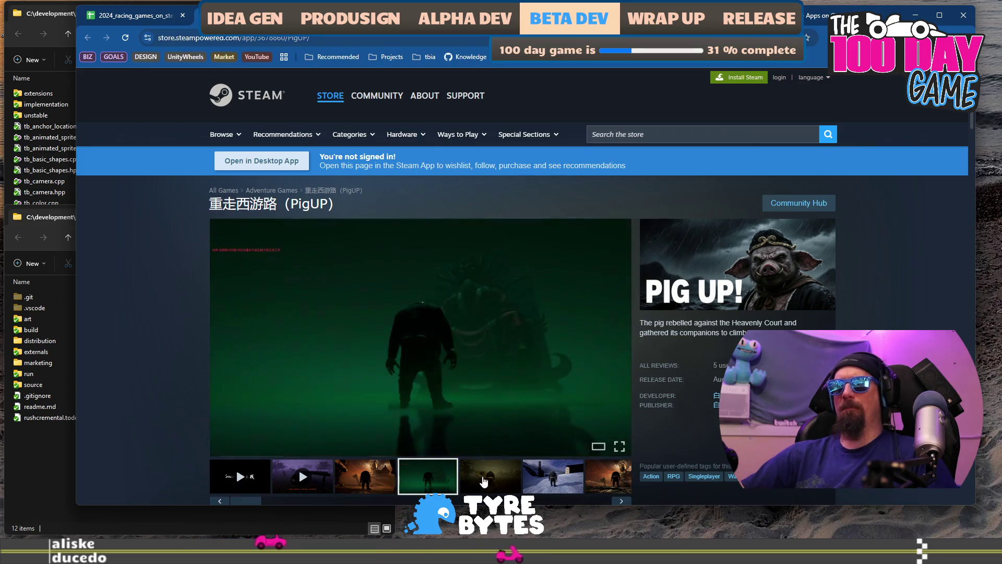
pyautogui.click(491, 476)
pyautogui.click(595, 479)
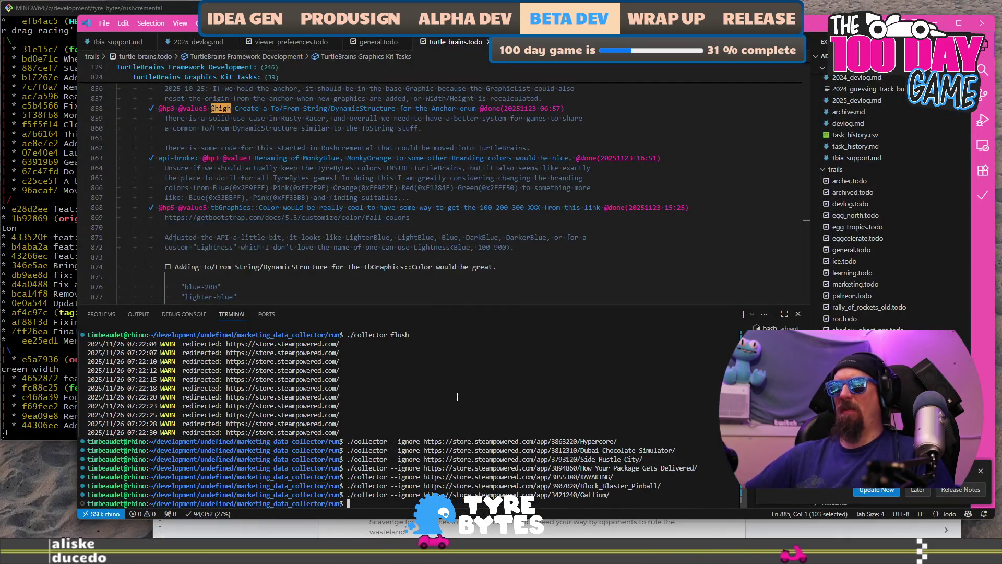
# Step: Add PigUP's URL to the collector ignore list with the recalled --ignore command
pyautogui.press('Up')
pyautogui.press('Return')
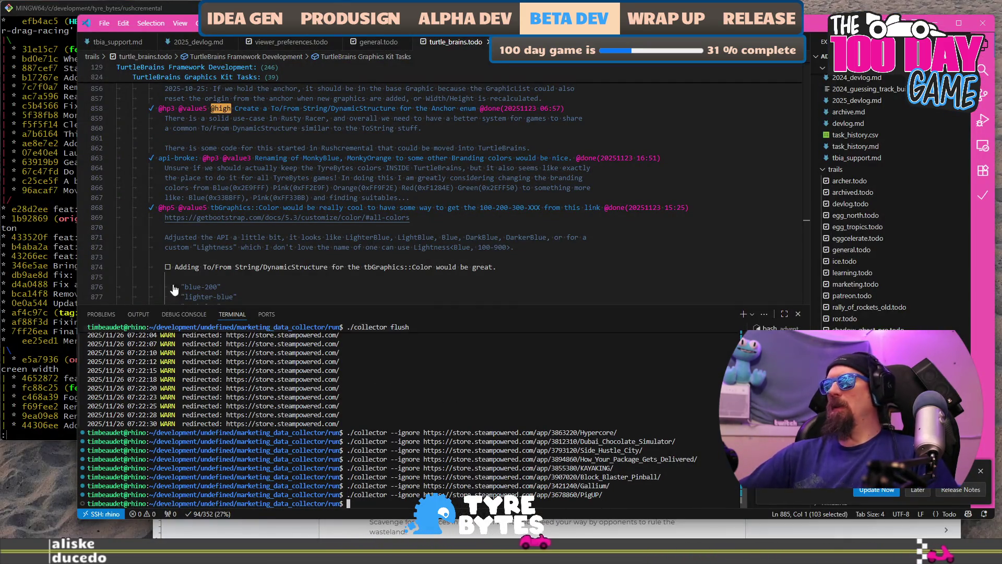
pyautogui.hotkey('alt', 'Tab')
pyautogui.click(168, 17)
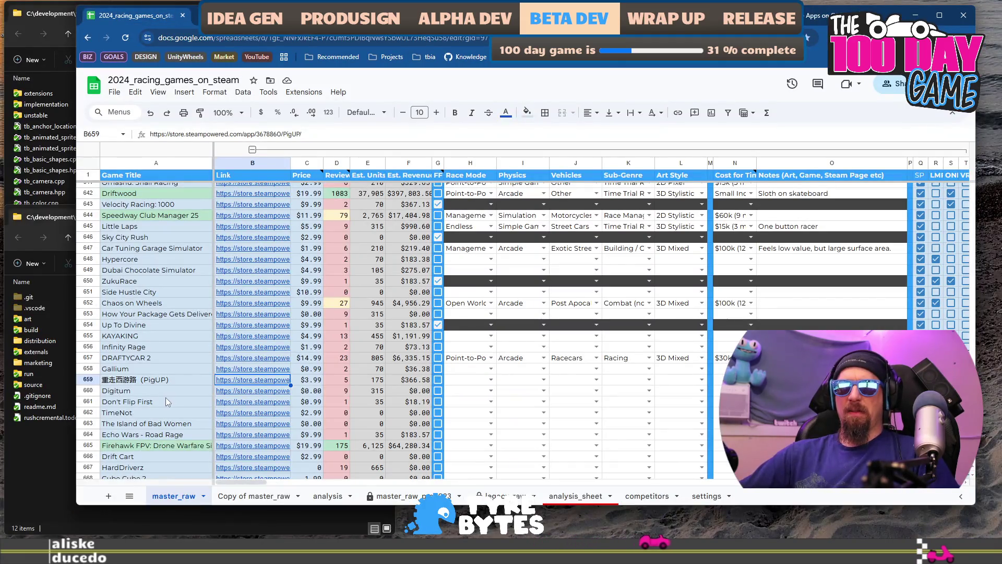
# Step: Open Digitum's store page from row 660 and browse through its screenshots
pyautogui.click(242, 392)
pyautogui.click(275, 418)
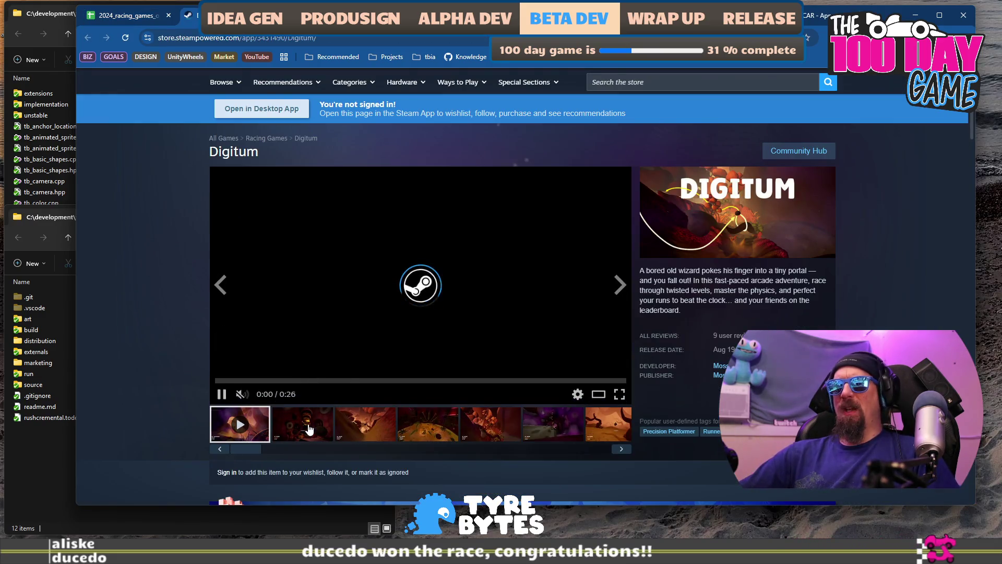
pyautogui.click(375, 423)
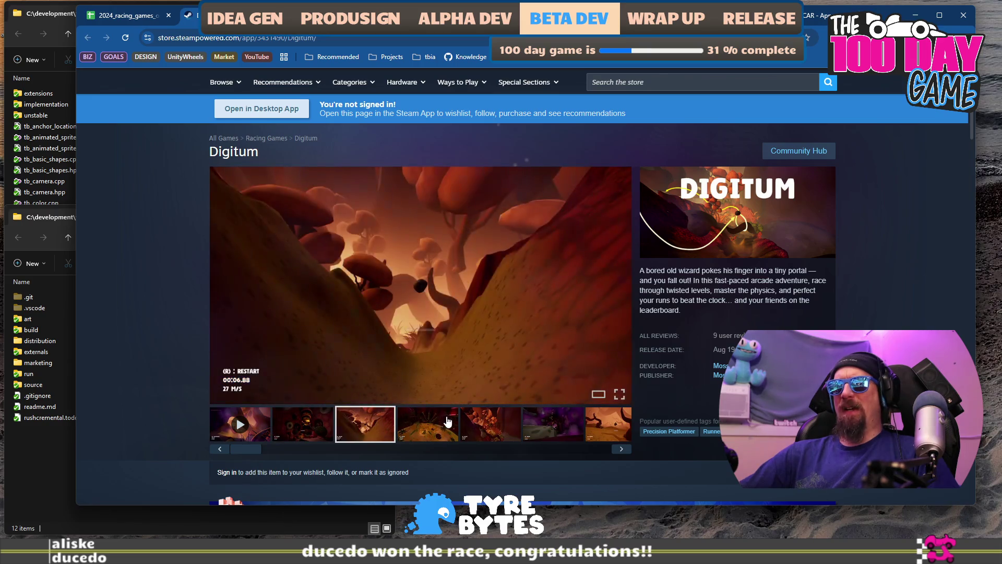
pyautogui.click(447, 423)
pyautogui.click(514, 421)
pyautogui.click(558, 428)
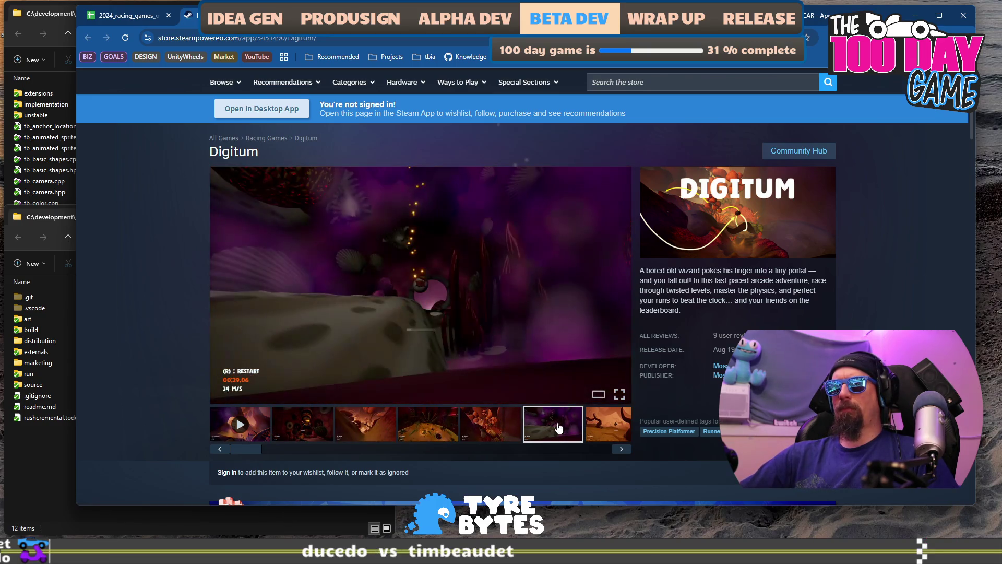
pyautogui.click(599, 427)
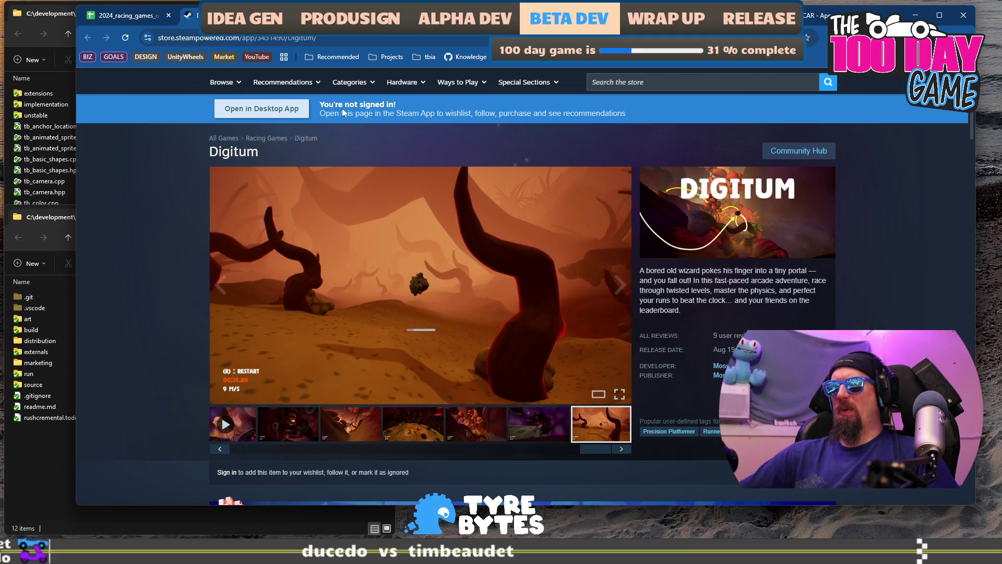
# Step: Add Digitum's store URL to the collector ignore list
pyautogui.click(264, 39)
pyautogui.hotkey('alt', 'Tab')
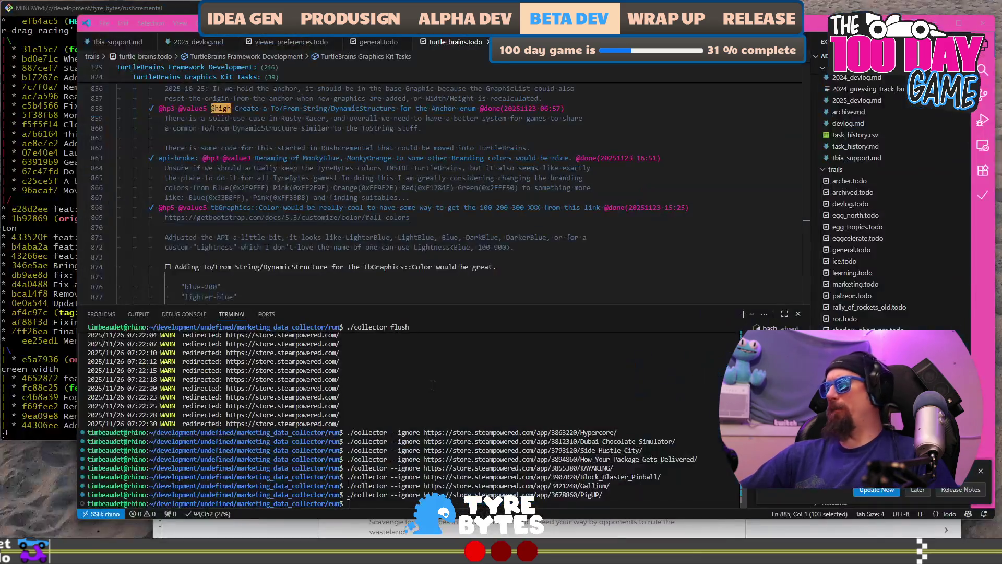
pyautogui.press('Up')
pyautogui.press('Return')
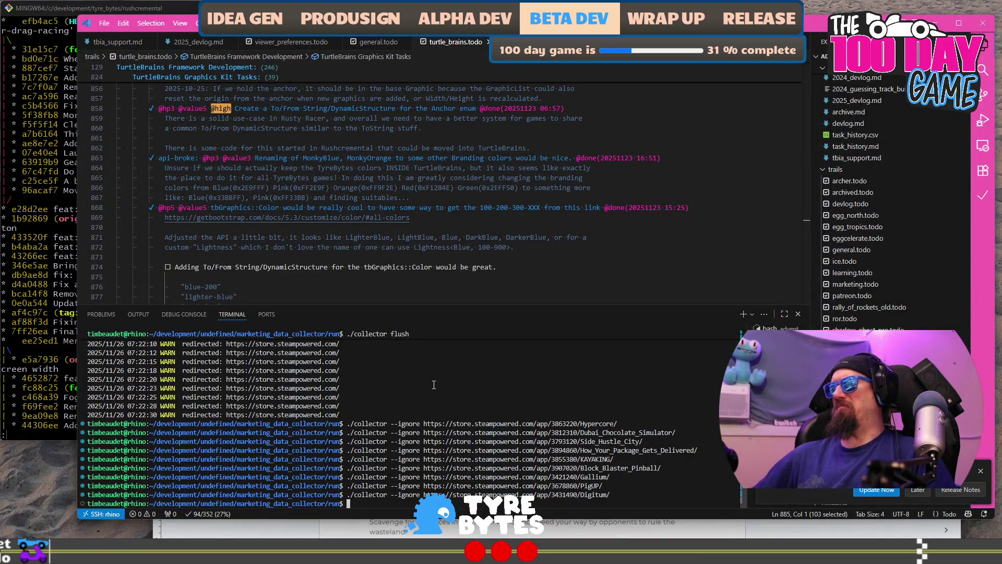
pyautogui.hotkey('alt', 'Tab')
# Step: Open Don't Flip First's store page from its link in row 661
pyautogui.click(109, 21)
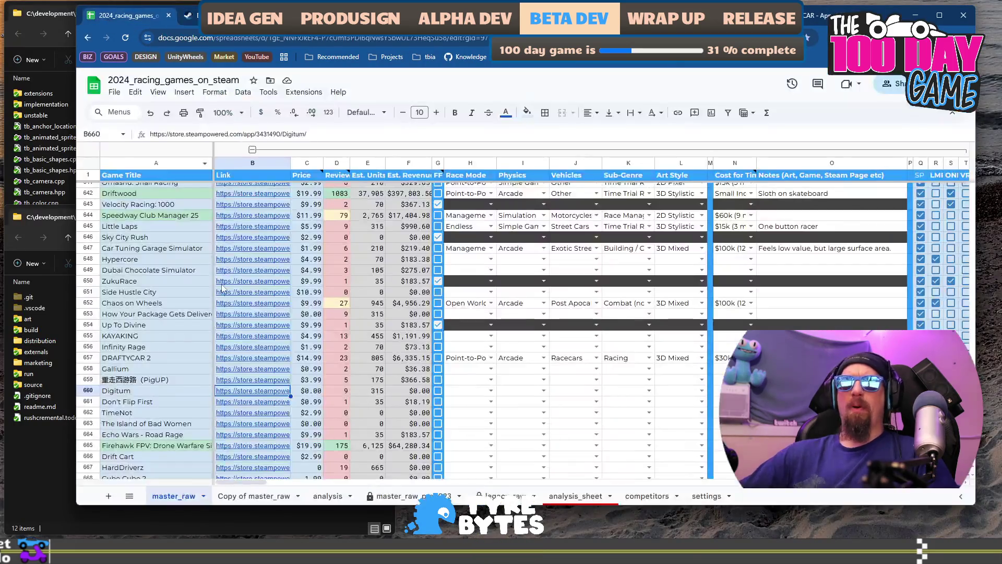
pyautogui.click(177, 402)
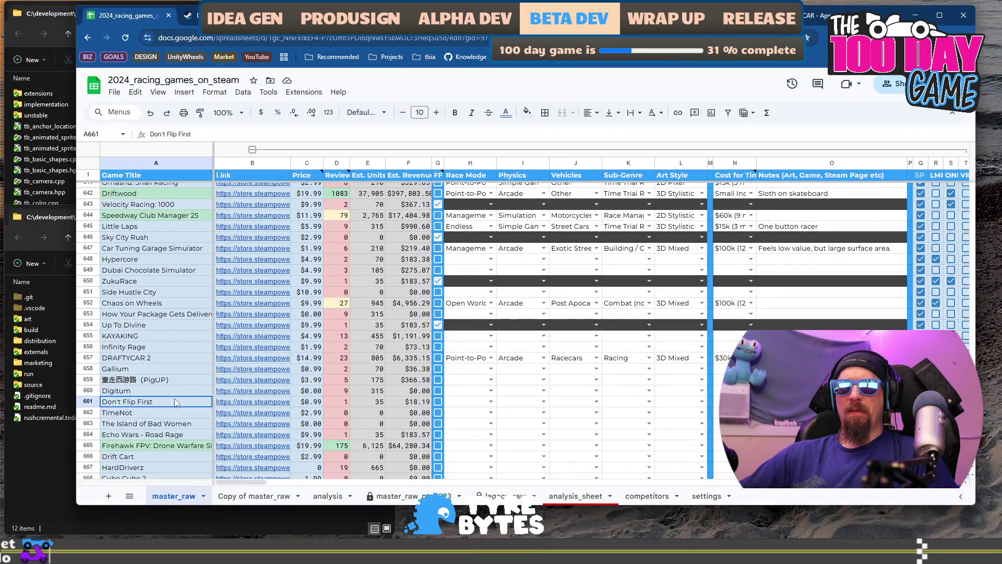
pyautogui.click(246, 405)
pyautogui.click(256, 417)
# Step: Look through the second and third Don't Flip First screenshots
pyautogui.scroll(-1, 459, 275)
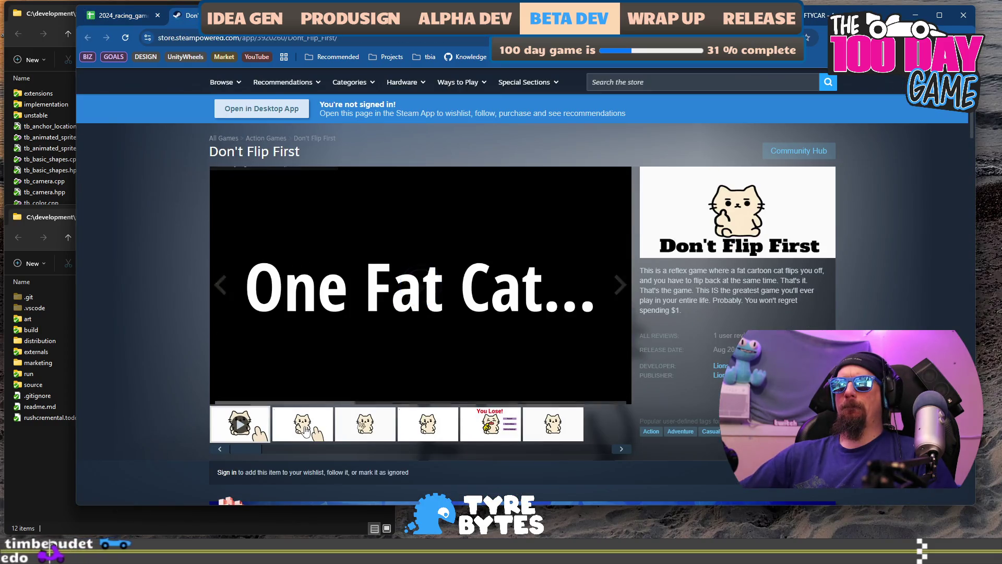
pyautogui.click(306, 430)
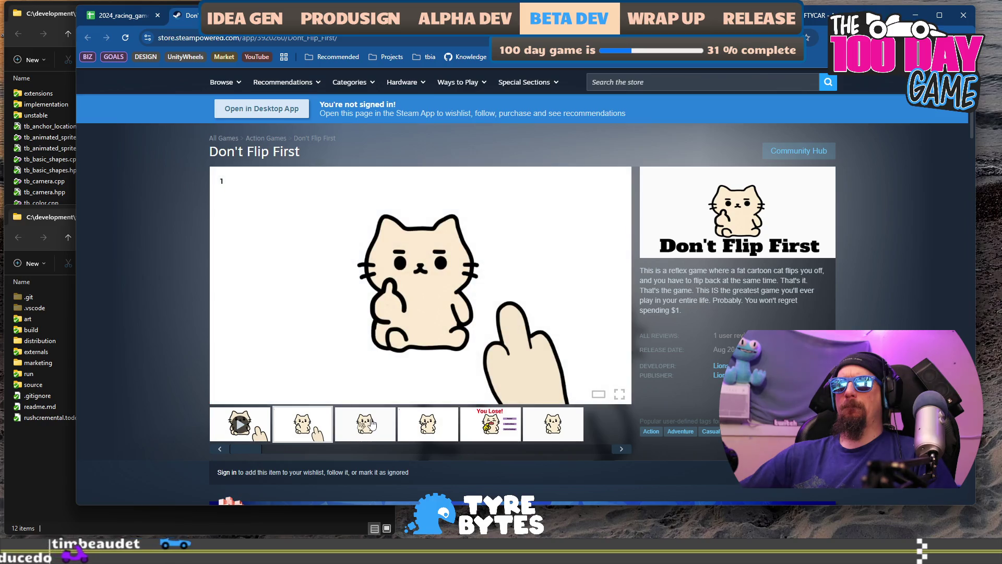
pyautogui.click(372, 424)
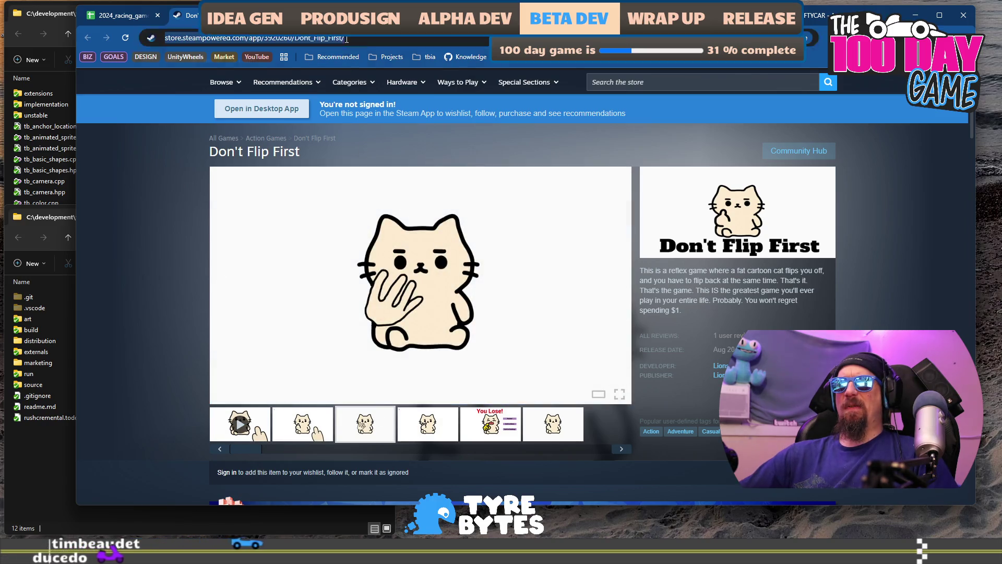
# Step: Paste Don't Flip First's URL into the collector --ignore command and run it
pyautogui.click(376, 38)
pyautogui.hotkey('alt', 'Tab')
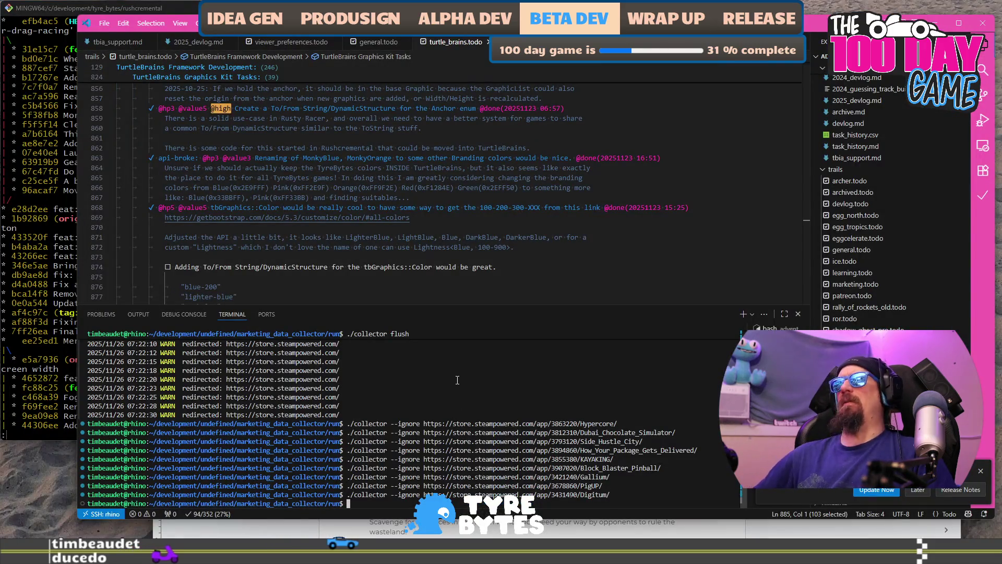
pyautogui.write('https://store.steampowered.com/app/3920260/Dont_Flip_First/')
pyautogui.press('Return')
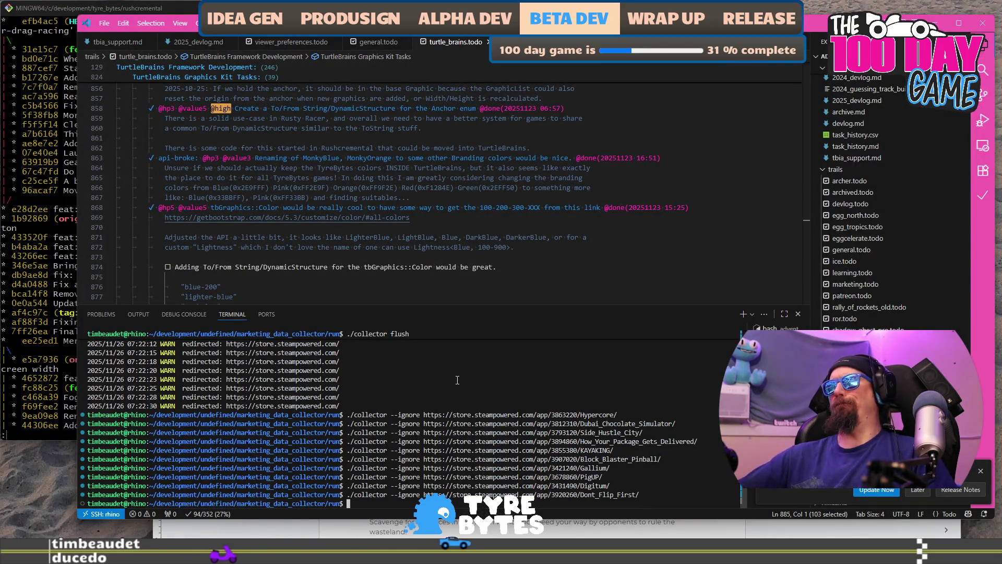
pyautogui.hotkey('alt', 'Tab')
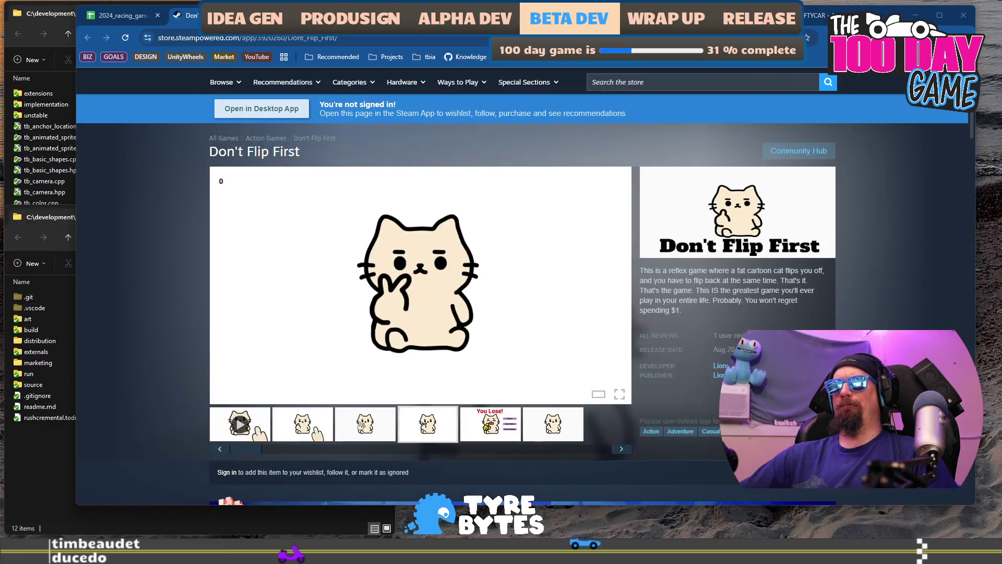
pyautogui.click(127, 15)
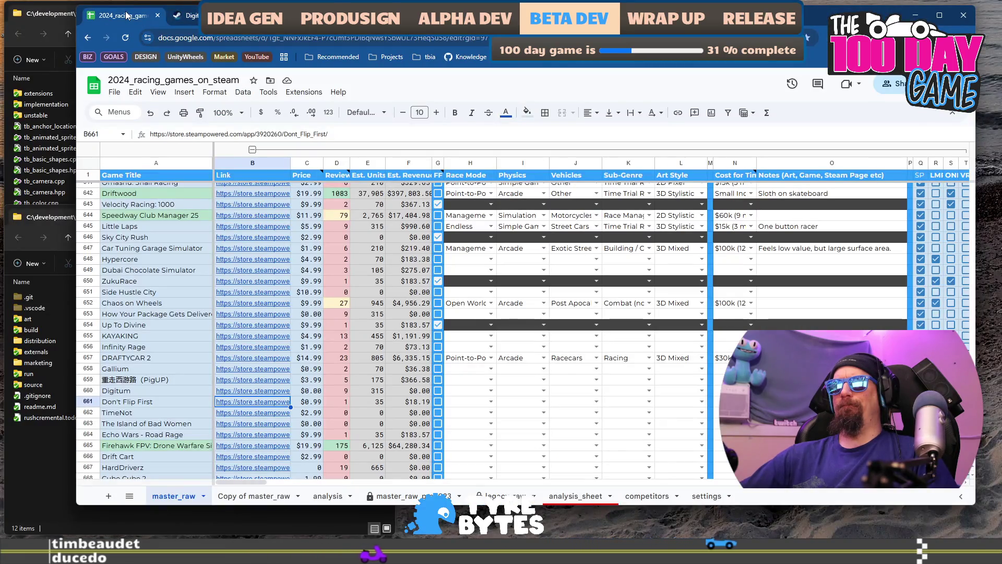
# Step: Open TimeNot's store page from row 662 and view its third and fourth screenshots
pyautogui.click(163, 417)
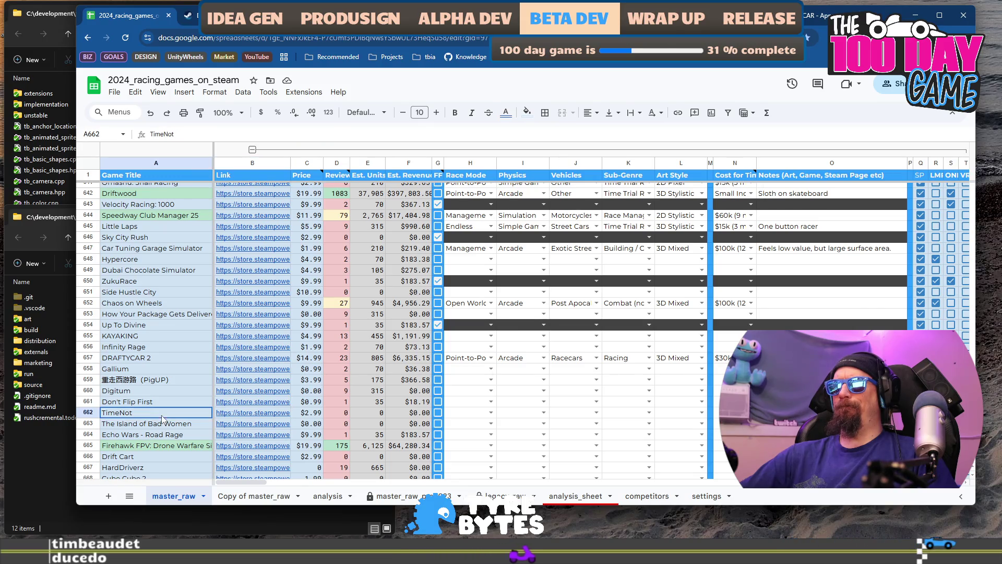
pyautogui.click(250, 416)
pyautogui.moveTo(285, 416)
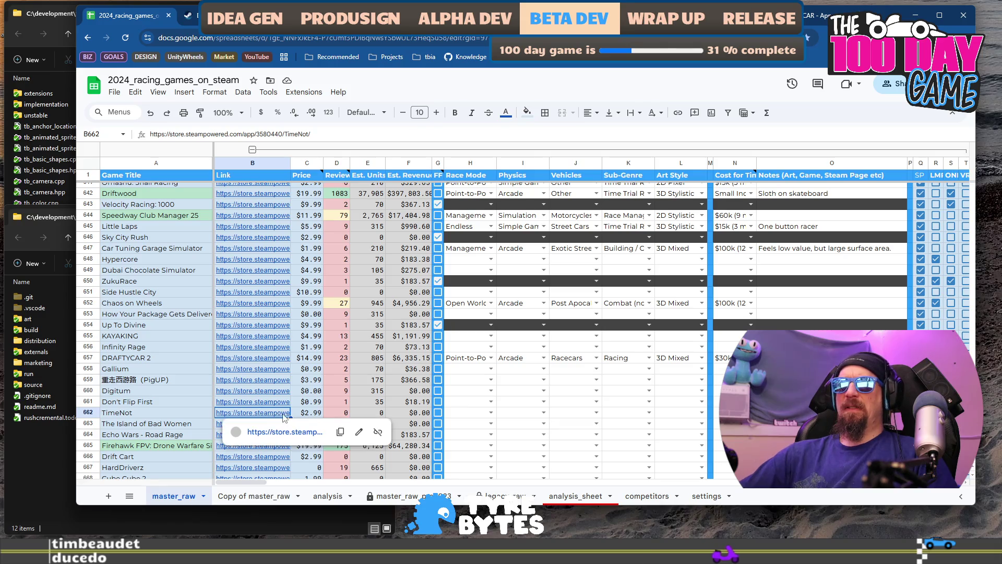
pyautogui.click(268, 433)
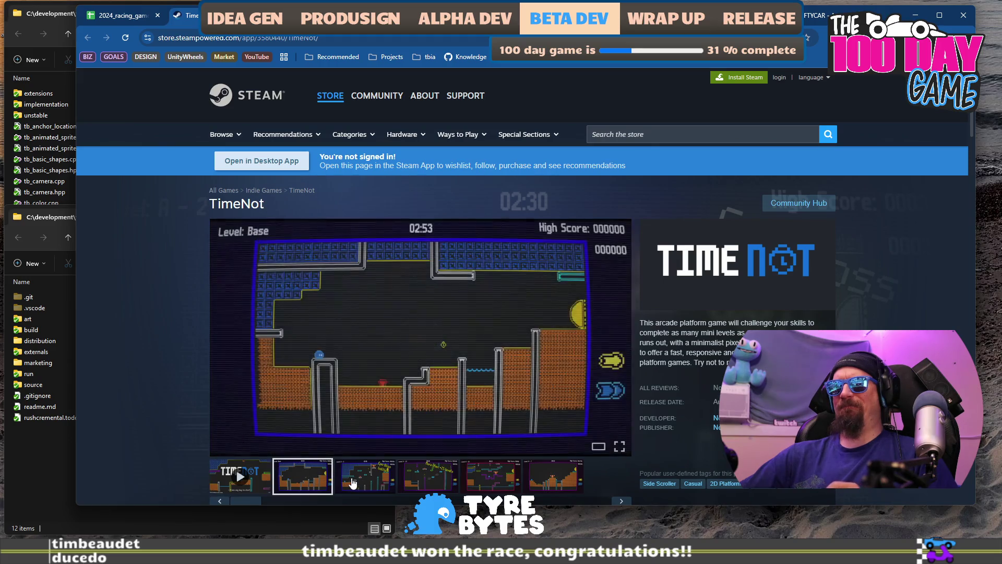
pyautogui.click(371, 483)
pyautogui.click(424, 481)
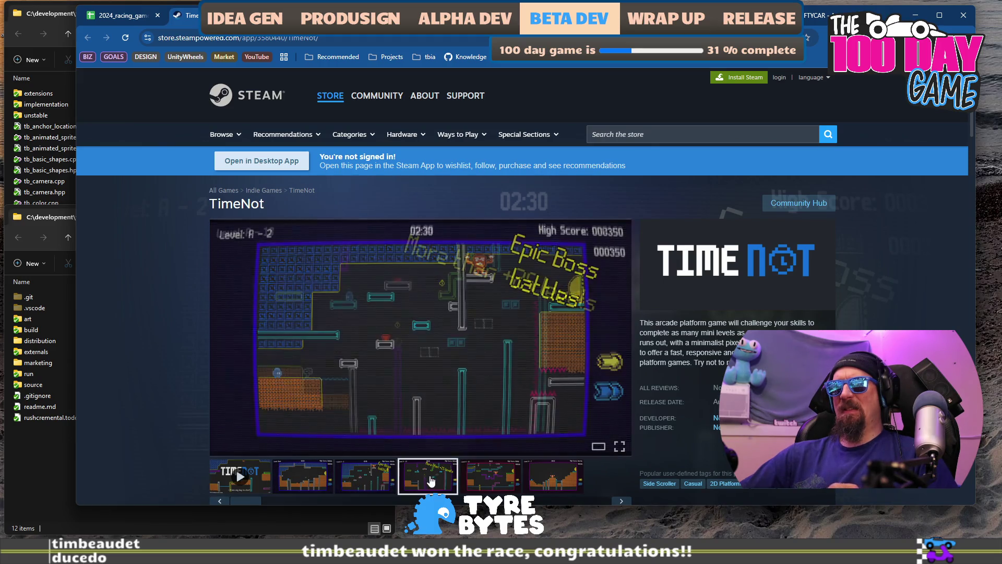
# Step: Add TimeNot's store URL to the collector ignore list
pyautogui.hotkey('ctrl', 'l')
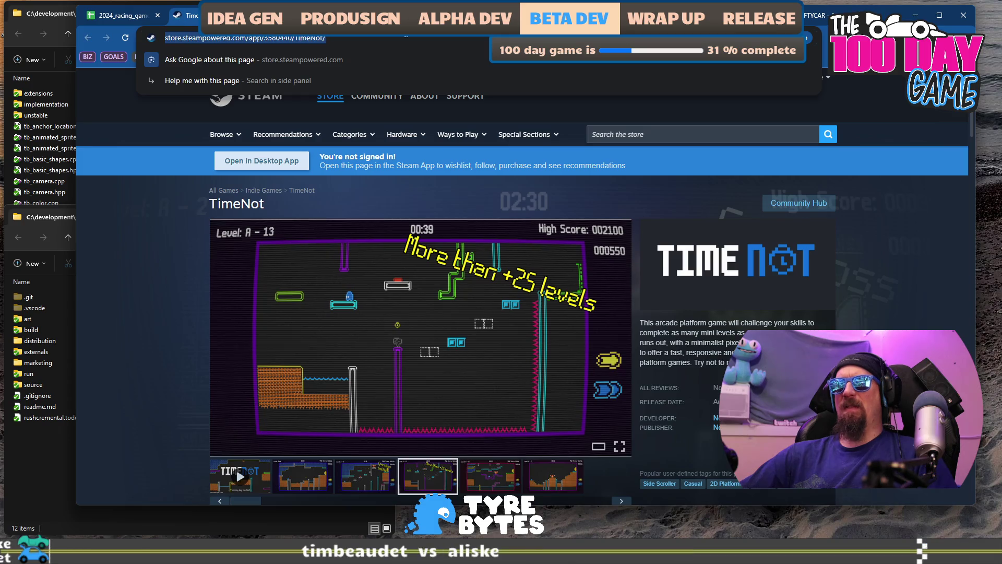
pyautogui.hotkey('alt', 'Tab')
pyautogui.press('Up')
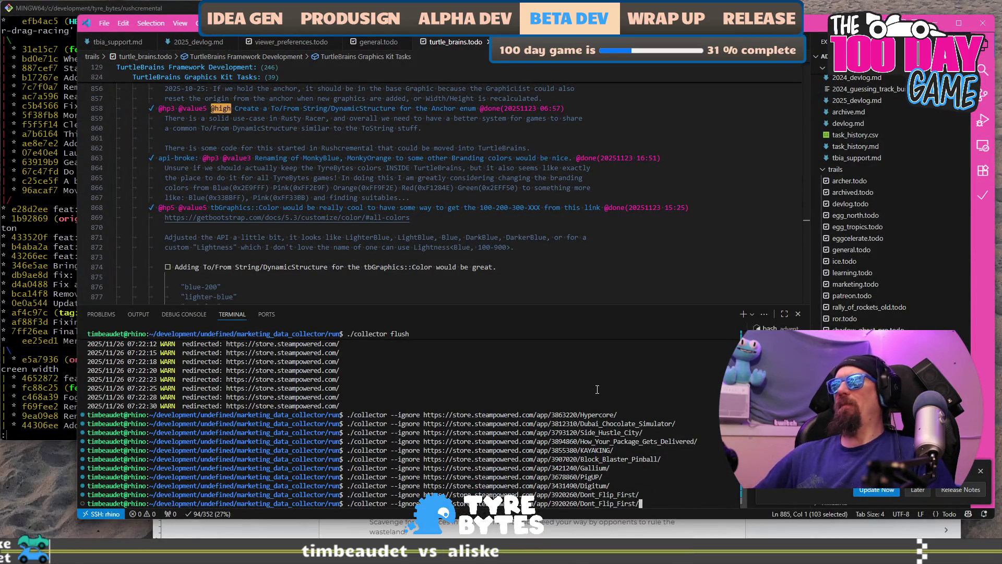
pyautogui.press('Return')
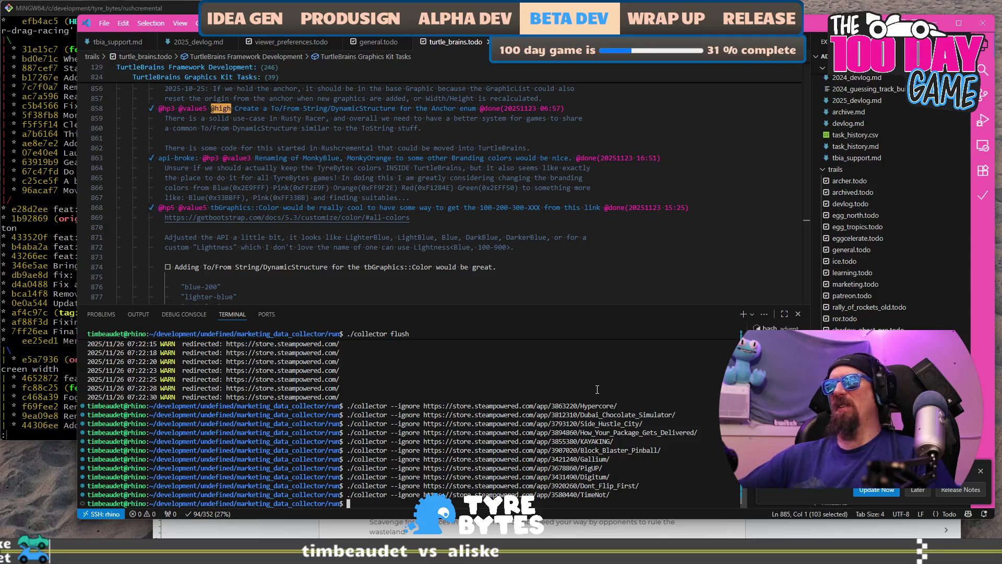
pyautogui.hotkey('alt', 'Tab')
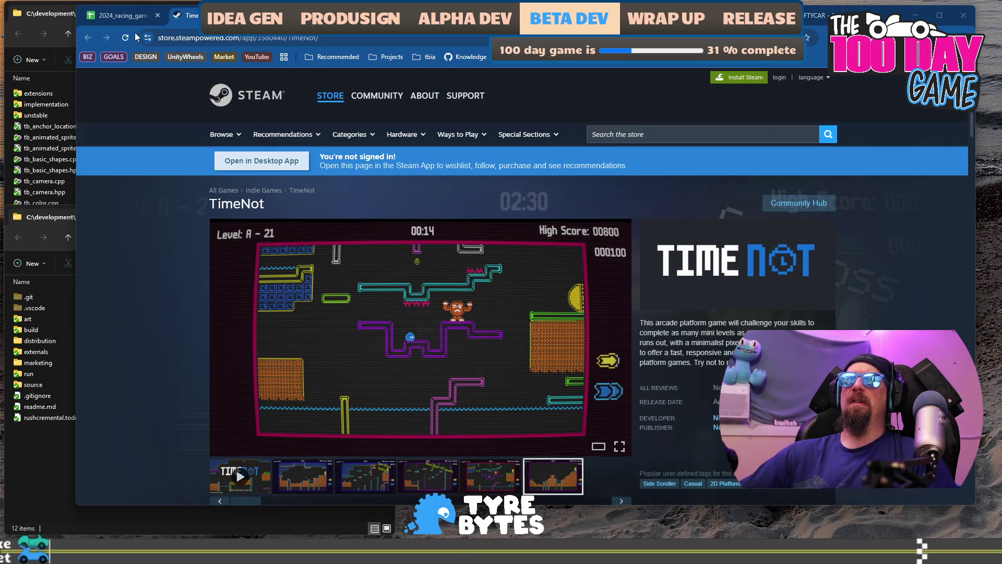
pyautogui.click(123, 19)
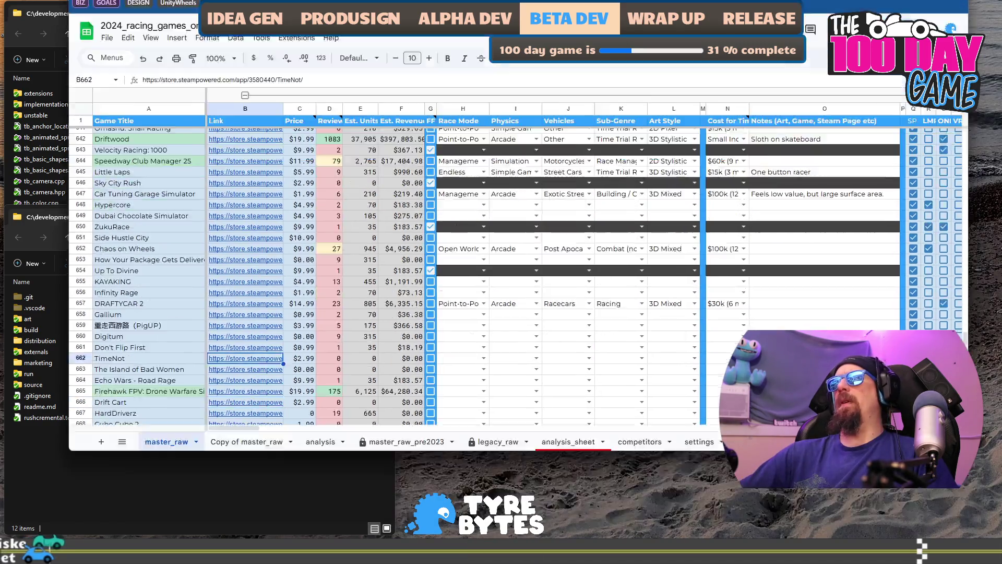
# Step: Run ./collector --ignore with The Island of Bad Women's Steam URL in the VS Code terminal
pyautogui.click(916, 15)
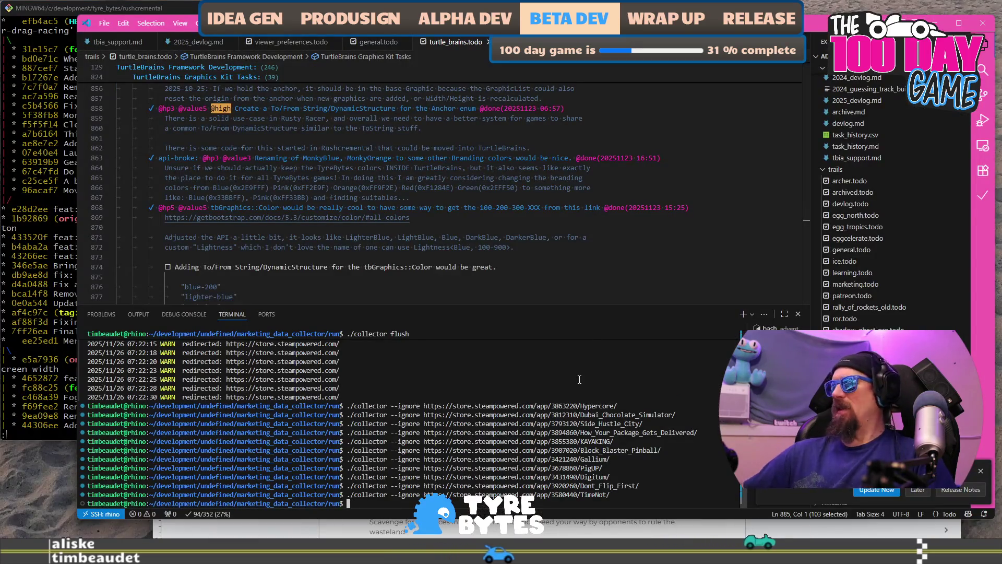
pyautogui.hotkey('ctrl', 'w')
pyautogui.write('https://store.steampowered.com/app/3798250/The_Island_of_Bad_Women/')
pyautogui.press('Return')
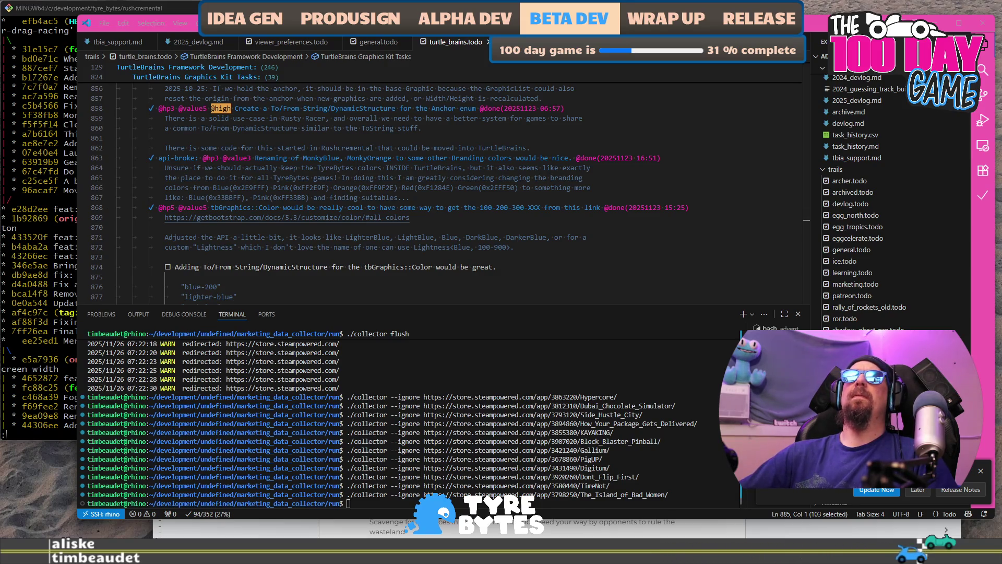
pyautogui.press('ctrl+super+Left')
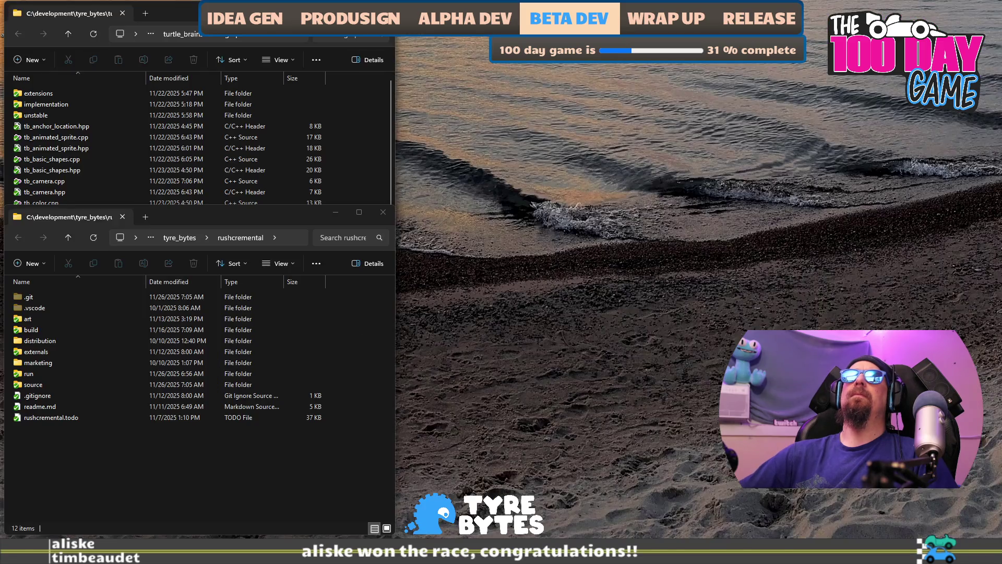
pyautogui.hotkey('alt', 'Tab')
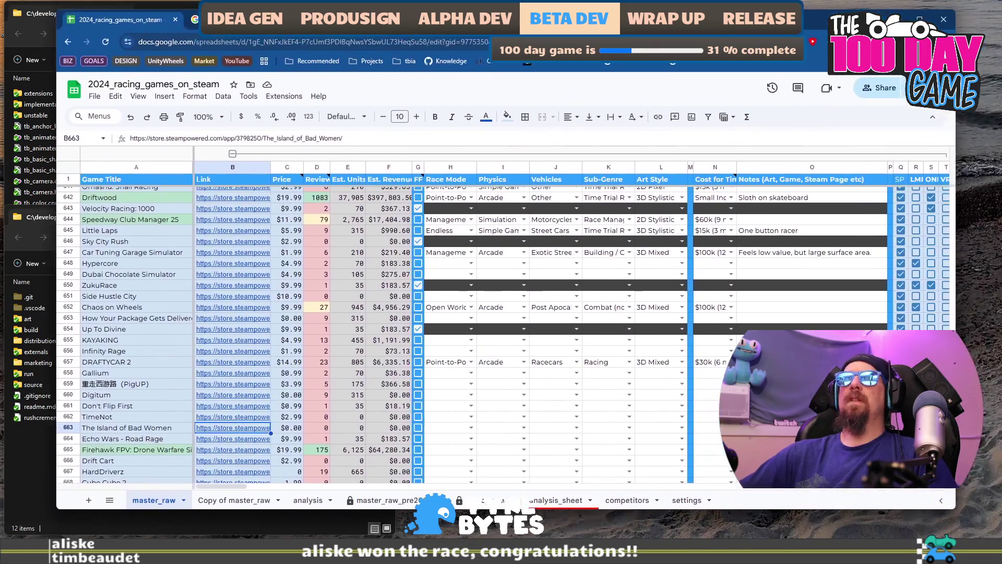
# Step: Open the Echo Wars - Road Rage store page from the link in B664
pyautogui.scroll(-3, 178, 330)
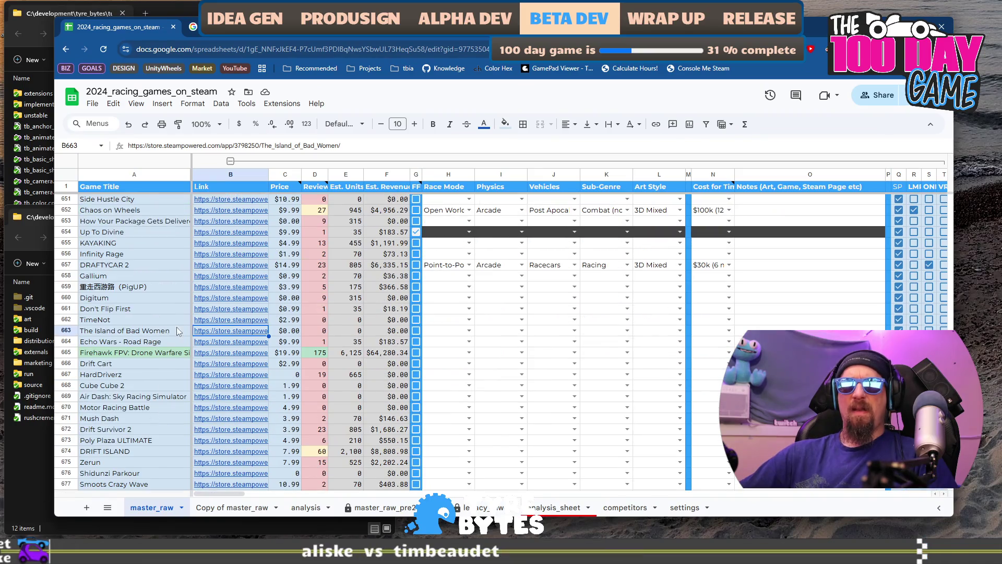
pyautogui.click(210, 346)
pyautogui.click(252, 356)
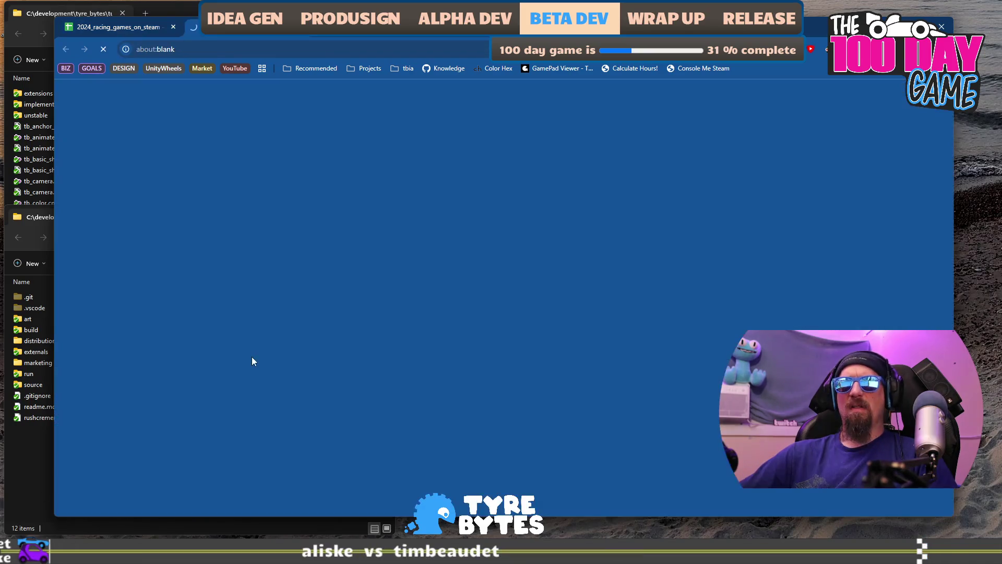
# Step: Browse Echo Wars' screenshots, play its trailer, then revisit the fourth and fifth screenshots
pyautogui.scroll(-2, 324, 322)
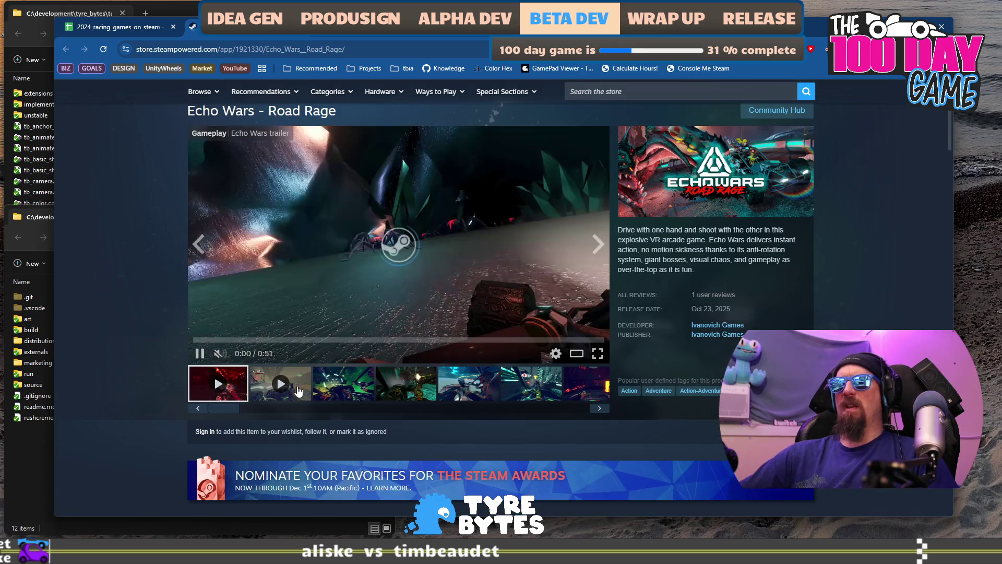
pyautogui.click(347, 397)
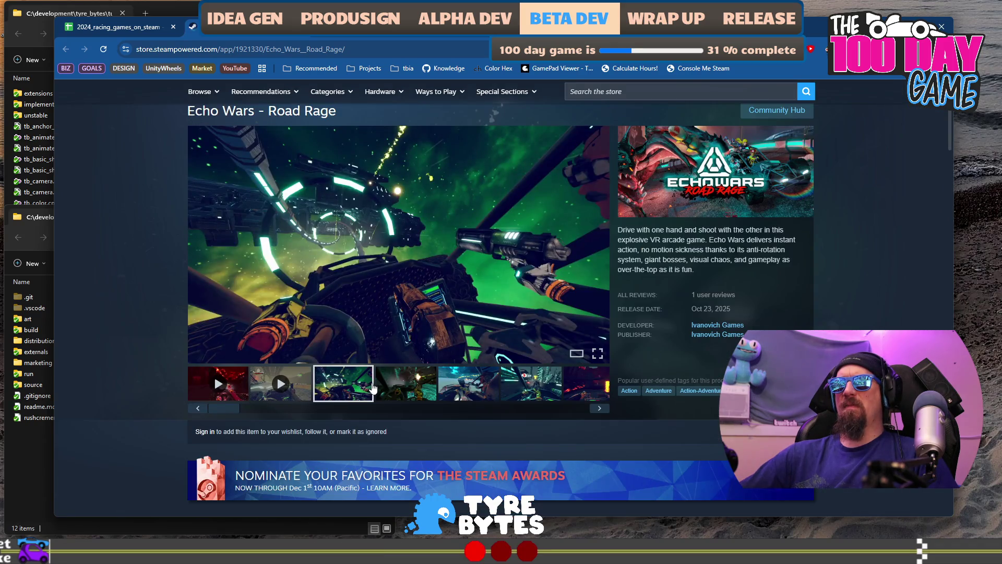
pyautogui.click(406, 386)
pyautogui.click(469, 386)
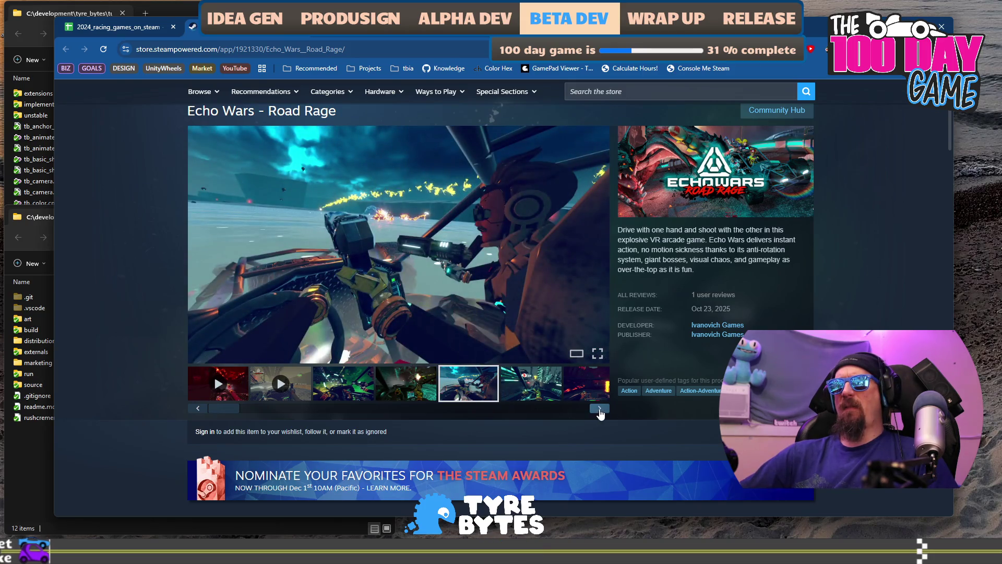
pyautogui.click(599, 410)
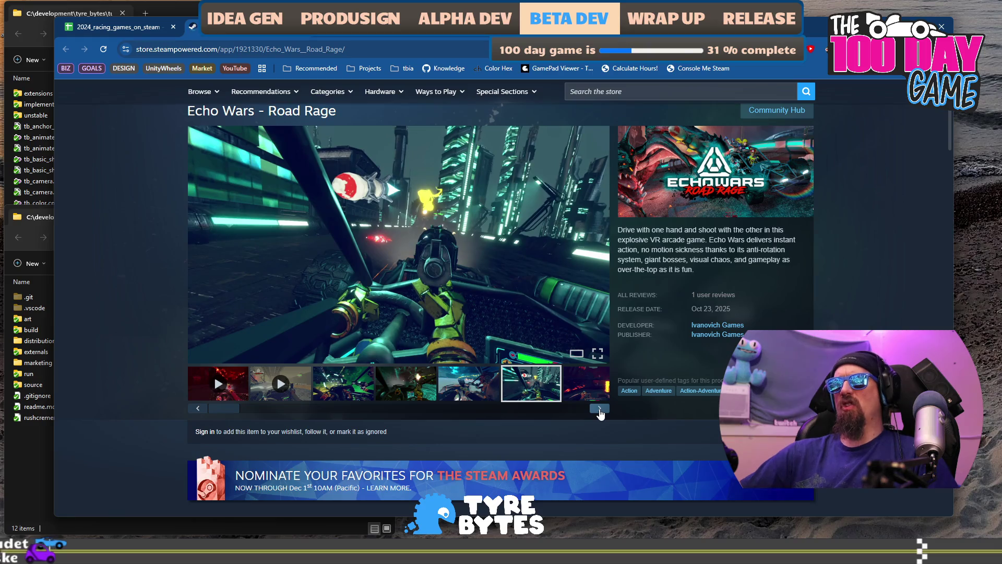
pyautogui.click(599, 409)
pyautogui.click(600, 408)
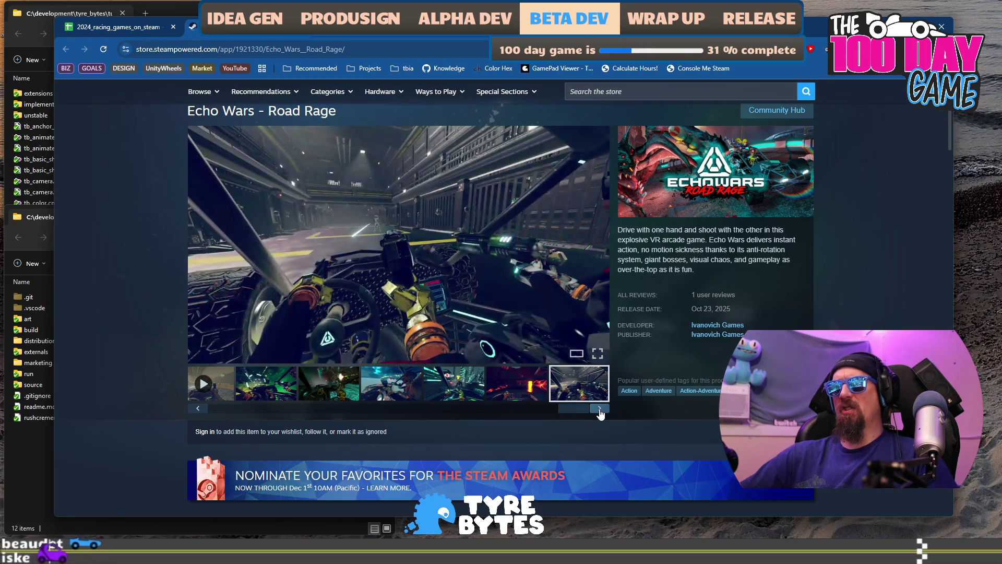
pyautogui.click(203, 384)
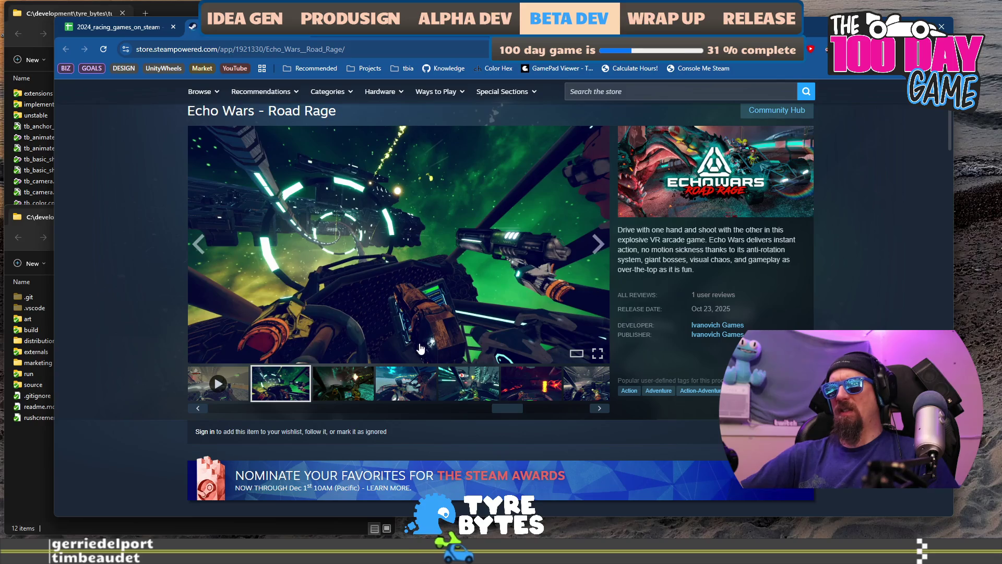
pyautogui.click(410, 386)
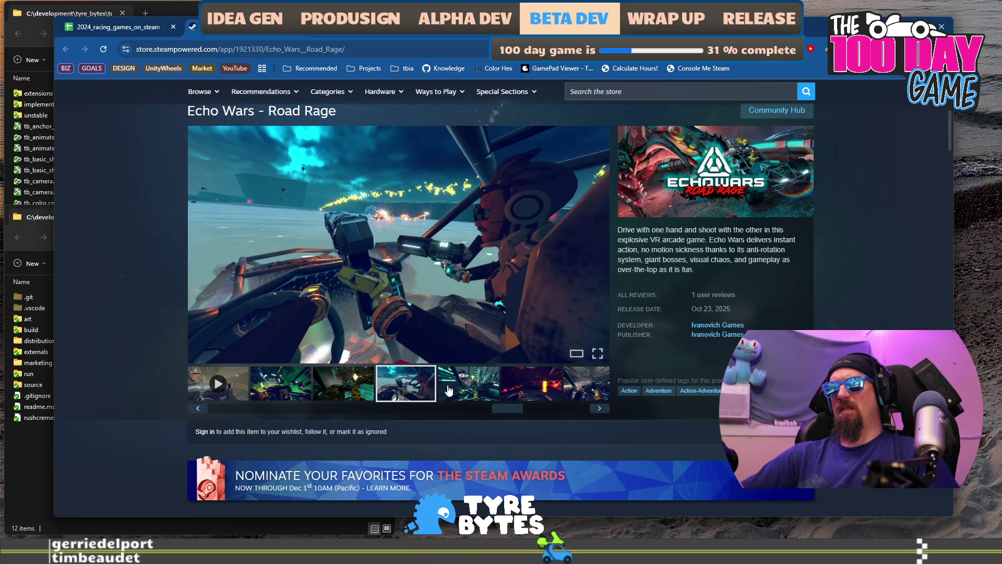
pyautogui.click(449, 389)
pyautogui.scroll(-6, 147, 249)
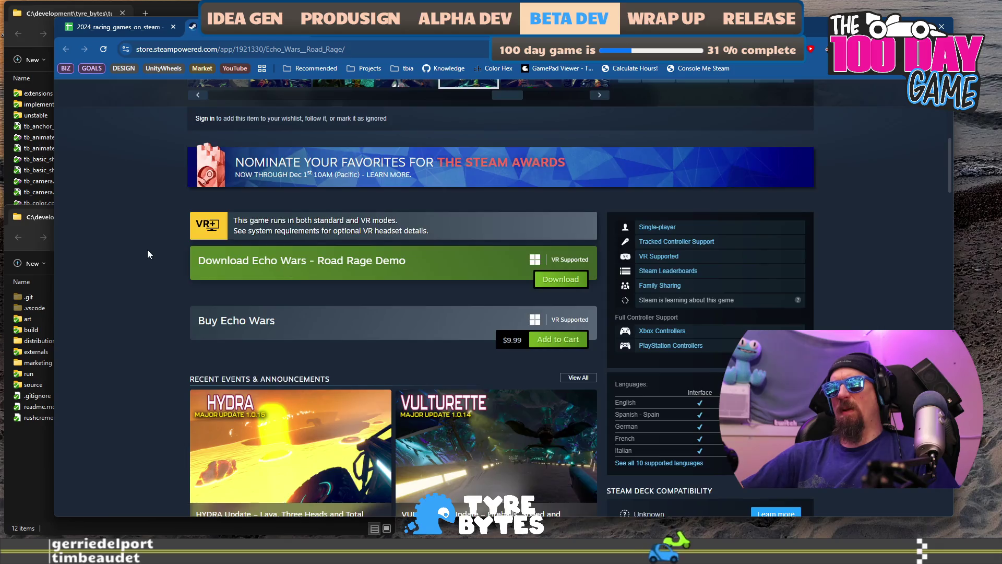
pyautogui.scroll(-8, 149, 250)
pyautogui.scroll(-5, 146, 258)
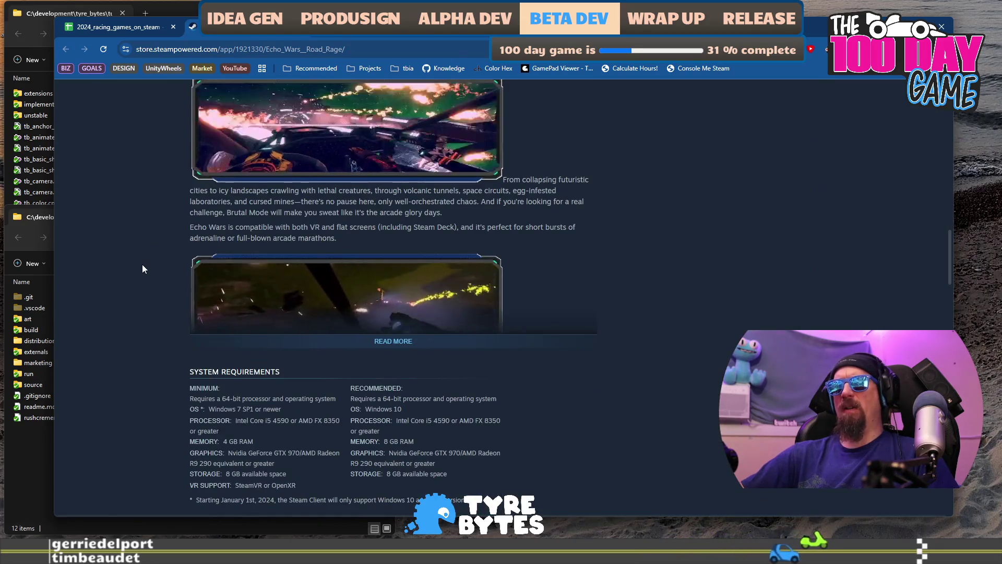
pyautogui.scroll(3, 142, 264)
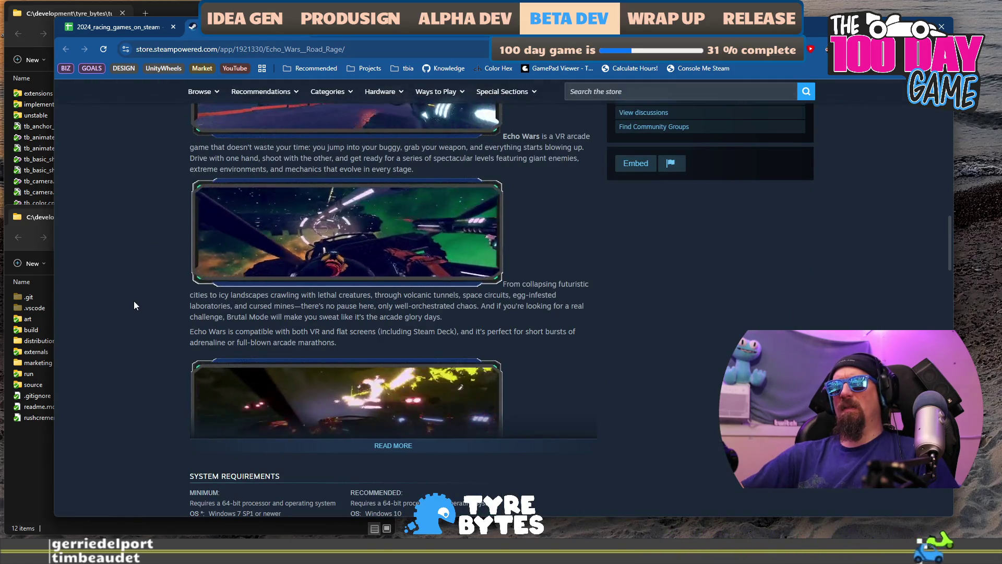
pyautogui.scroll(-10, 134, 305)
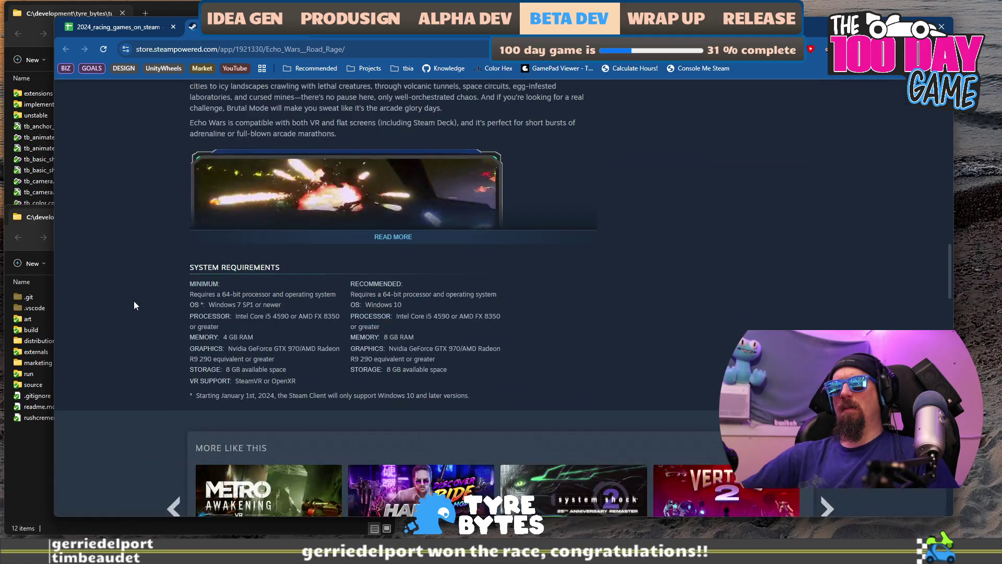
pyautogui.scroll(5, 134, 301)
pyautogui.scroll(-4, 133, 300)
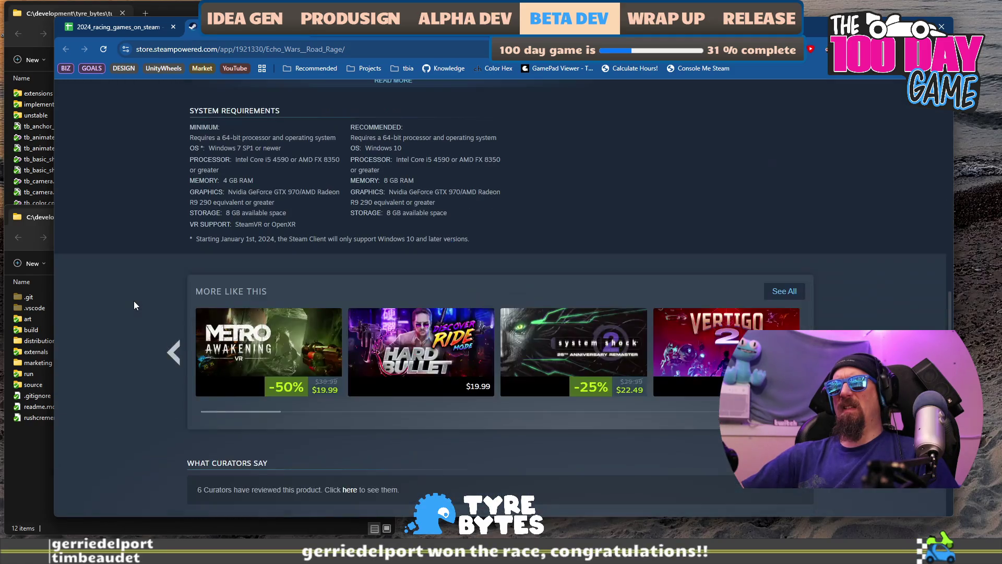
pyautogui.scroll(10, 134, 301)
pyautogui.scroll(8, 132, 299)
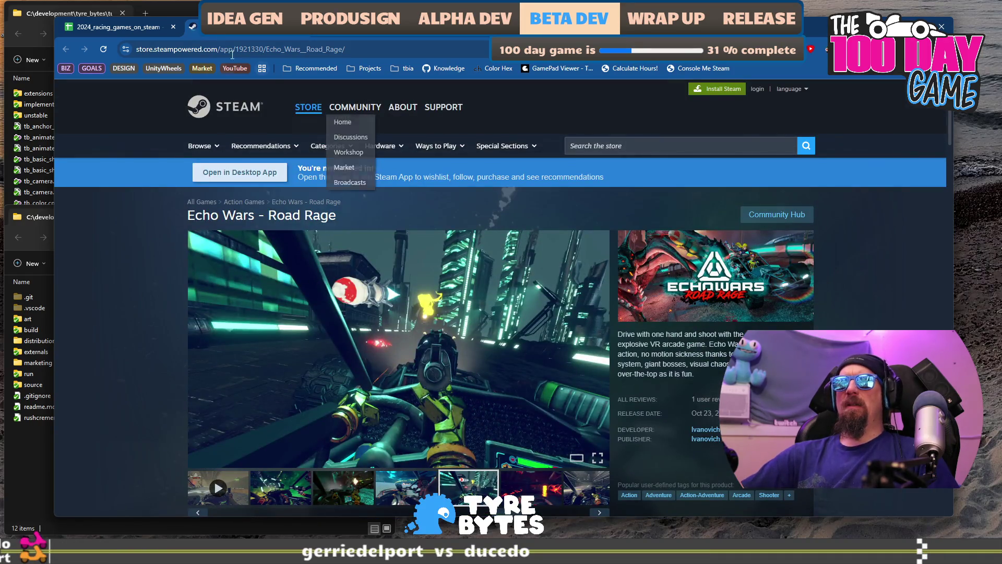
pyautogui.hotkey('ctrl', 'shift', 'Tab')
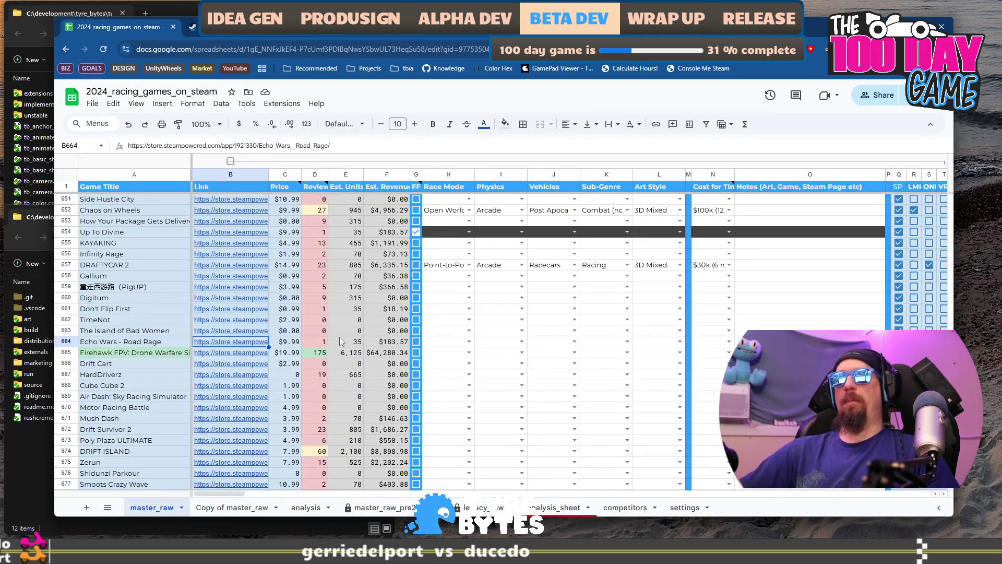
# Step: Select Echo Wars - Road Rage's Race Mode cell H664 and show its dropdown options
pyautogui.click(438, 346)
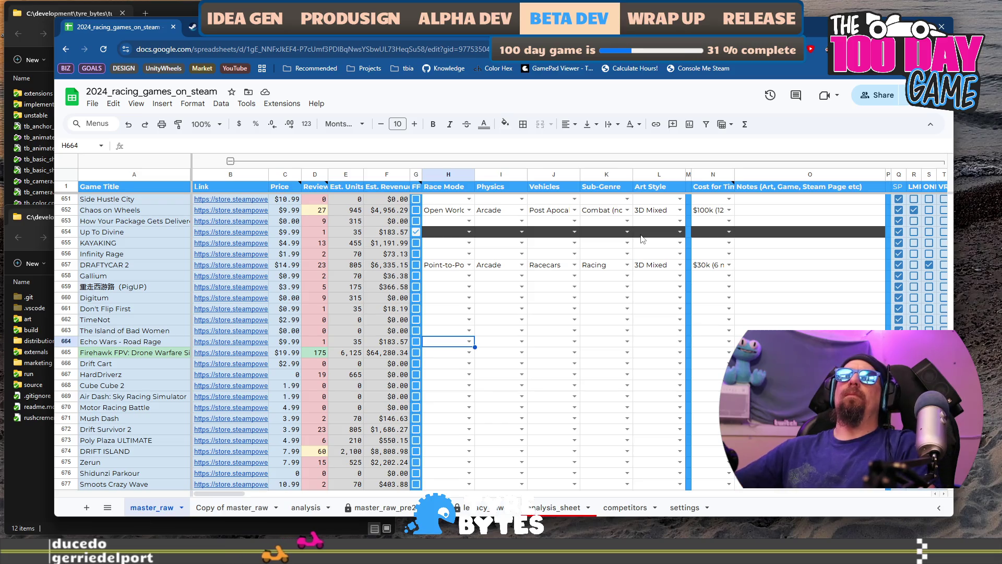
pyautogui.click(469, 343)
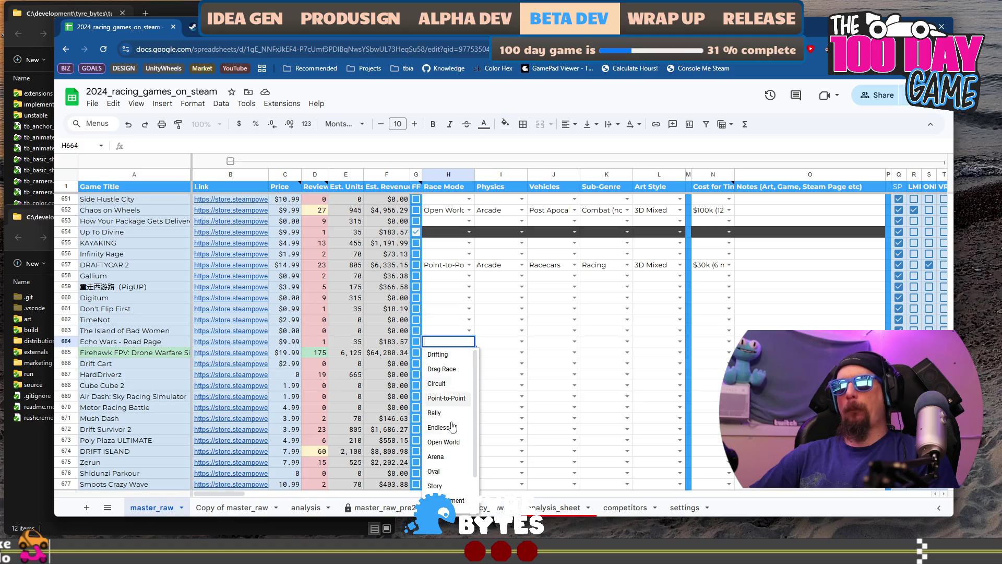
# Step: Choose Point-to-Point in H664 for Echo Wars - Road Rage, then show the Physics options in I664
pyautogui.scroll(-2, 449, 439)
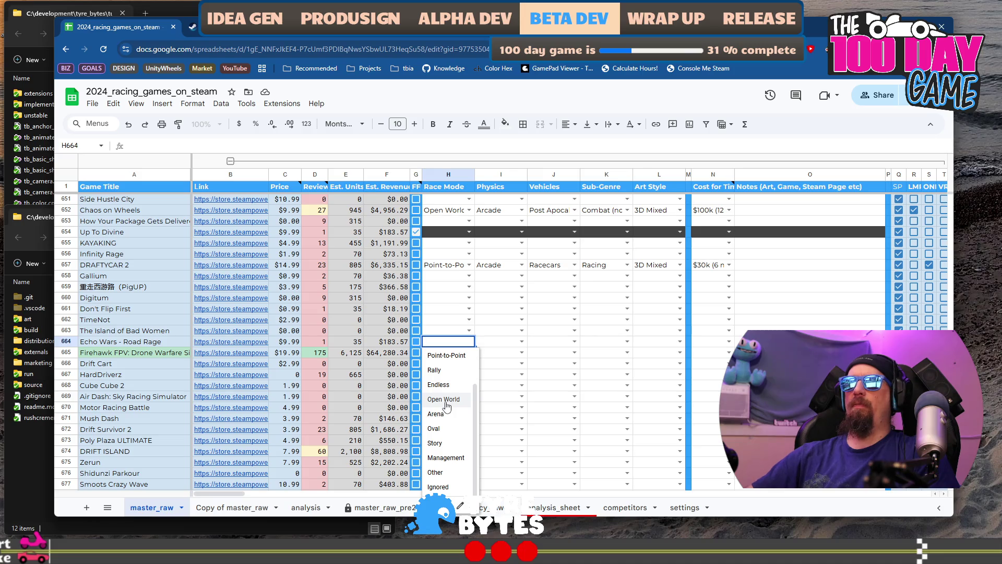
pyautogui.scroll(1, 444, 360)
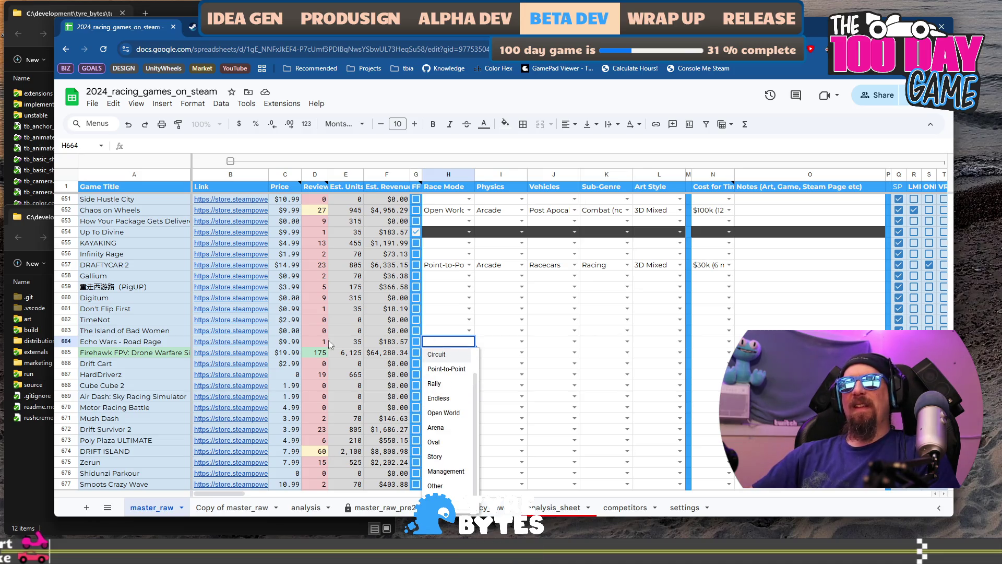
pyautogui.scroll(-1, 448, 458)
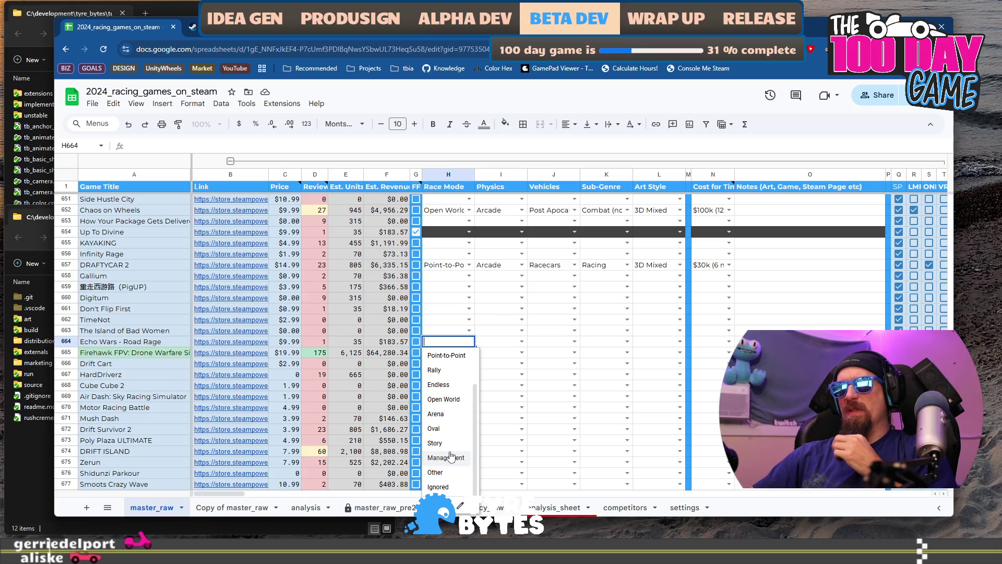
pyautogui.scroll(3, 451, 458)
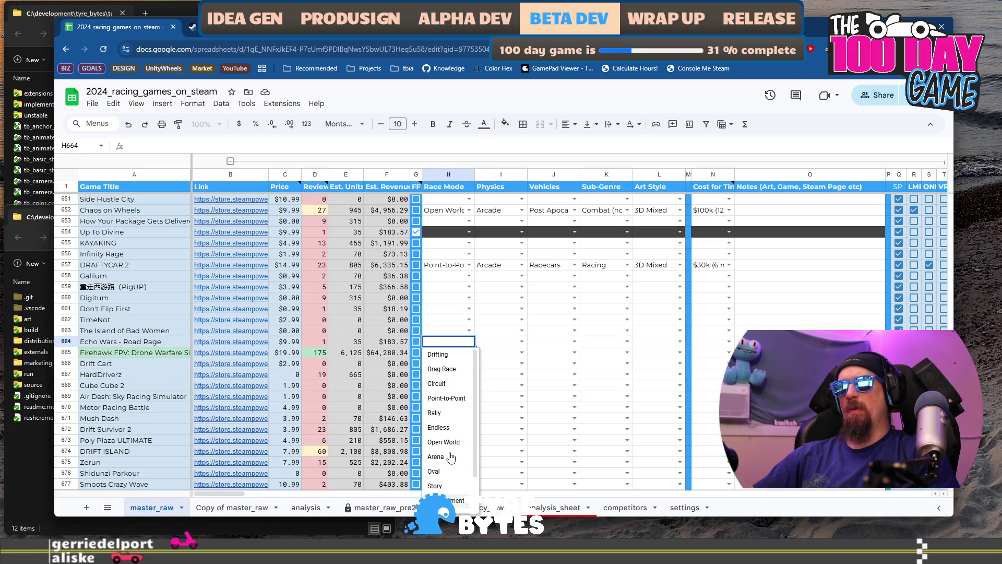
pyautogui.click(460, 404)
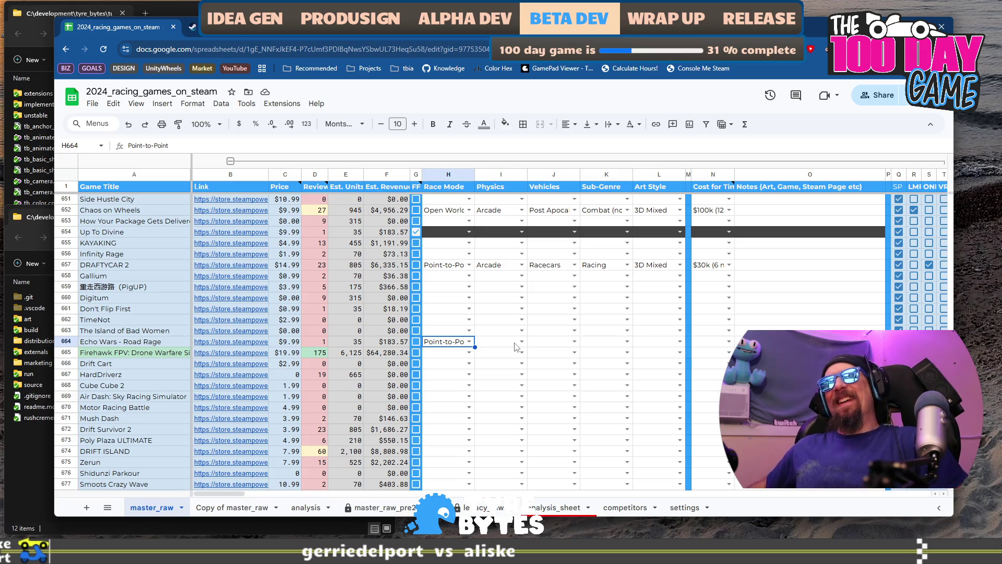
pyautogui.click(515, 344)
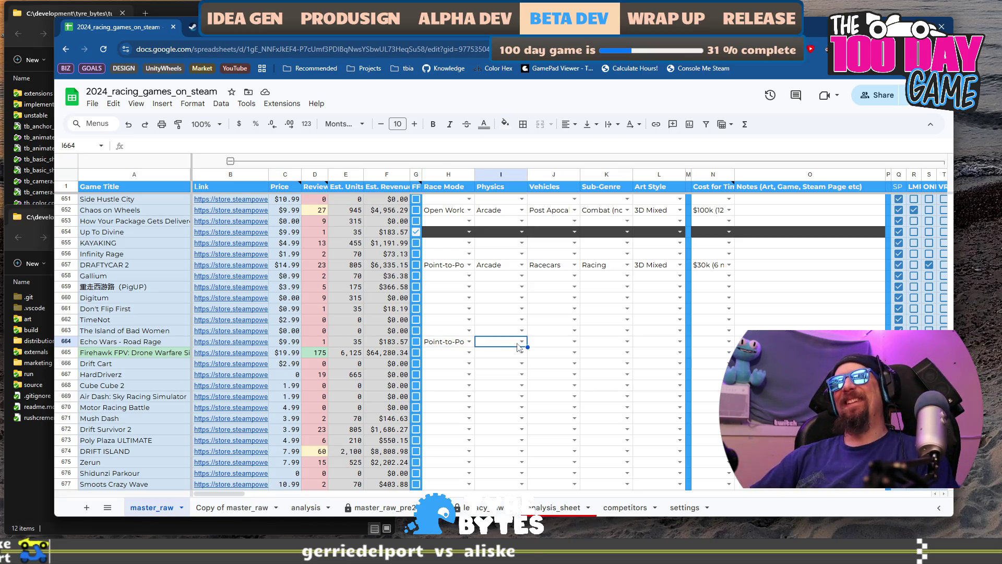
pyautogui.click(518, 343)
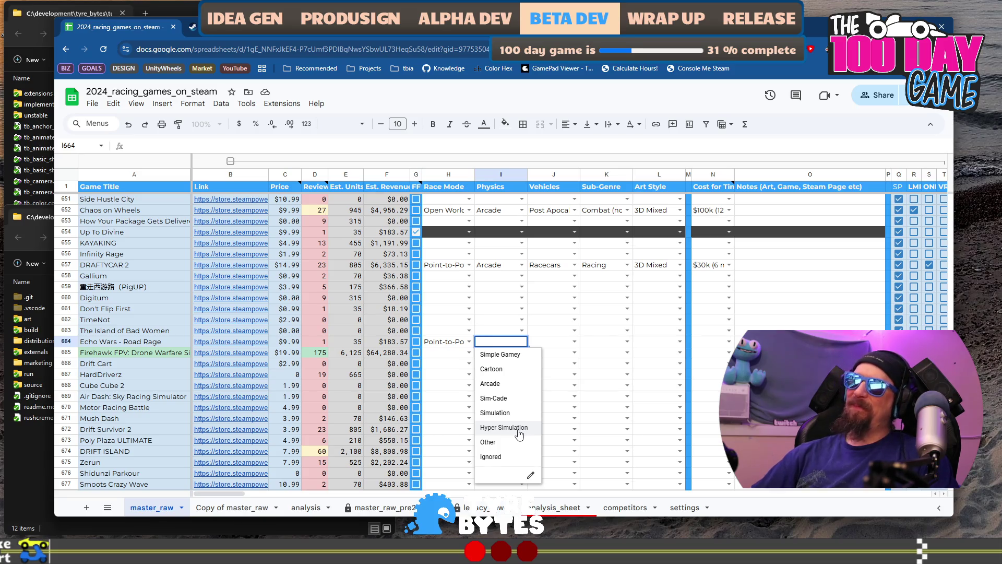
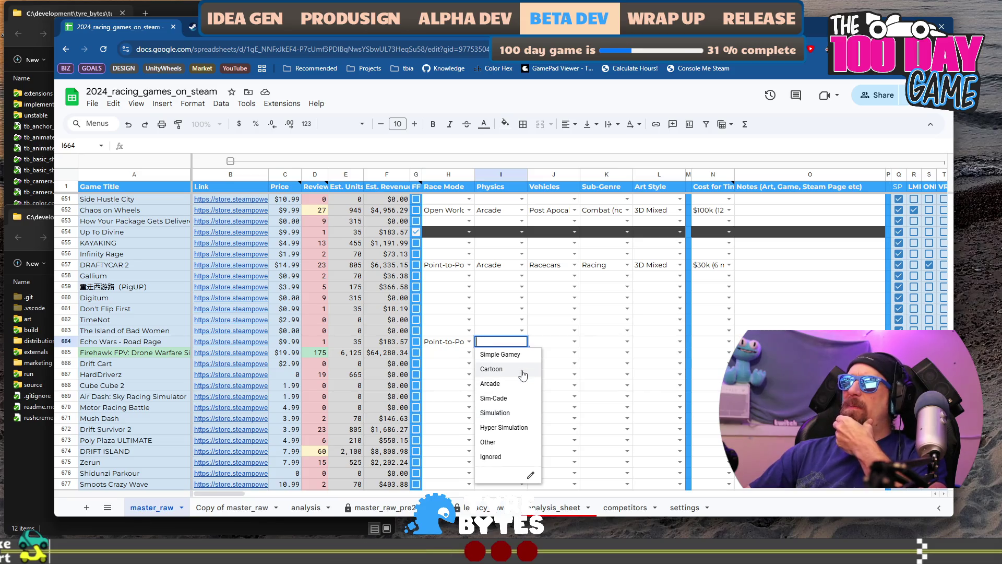
# Step: Set row 664's Physics to Arcade and Vehicles to Futuristic Cars, then switch to its Steam page
pyautogui.click(517, 386)
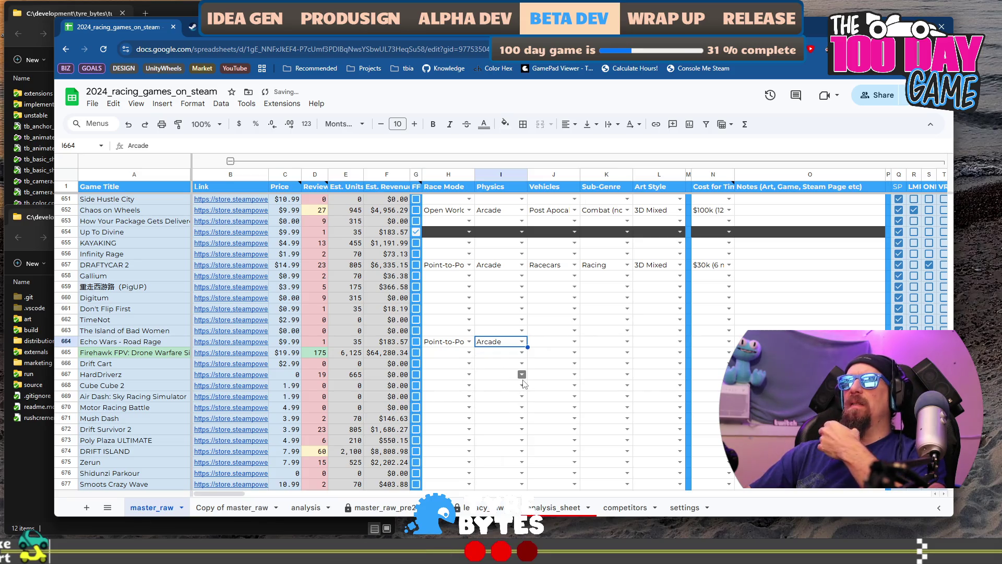
pyautogui.click(574, 341)
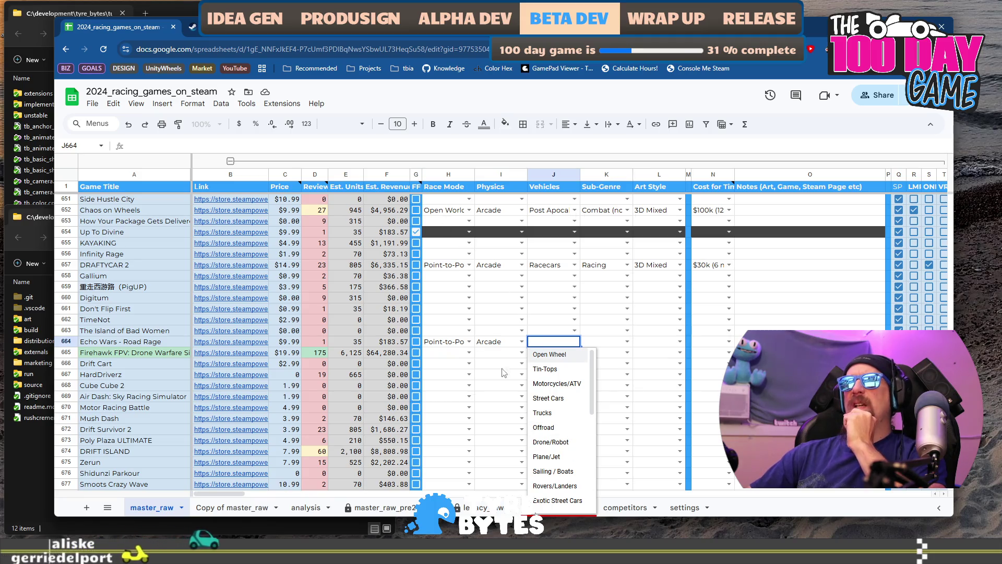
pyautogui.scroll(-2, 573, 468)
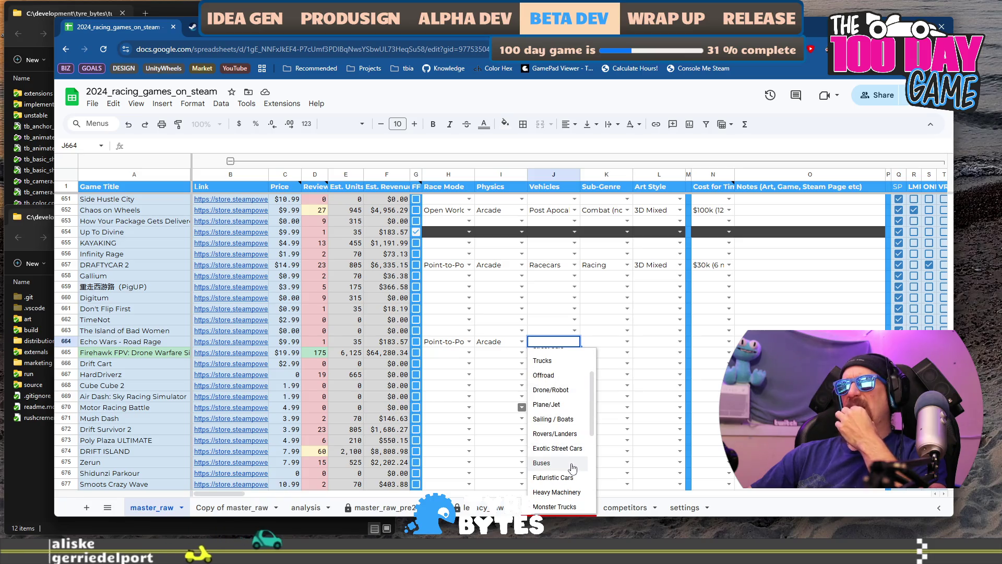
pyautogui.scroll(-3, 572, 468)
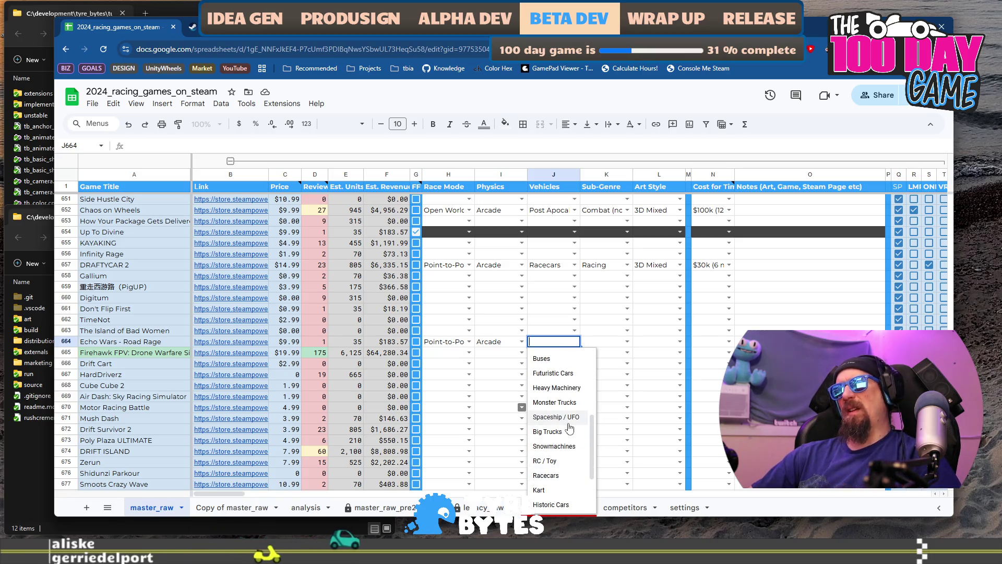
pyautogui.scroll(-1, 568, 423)
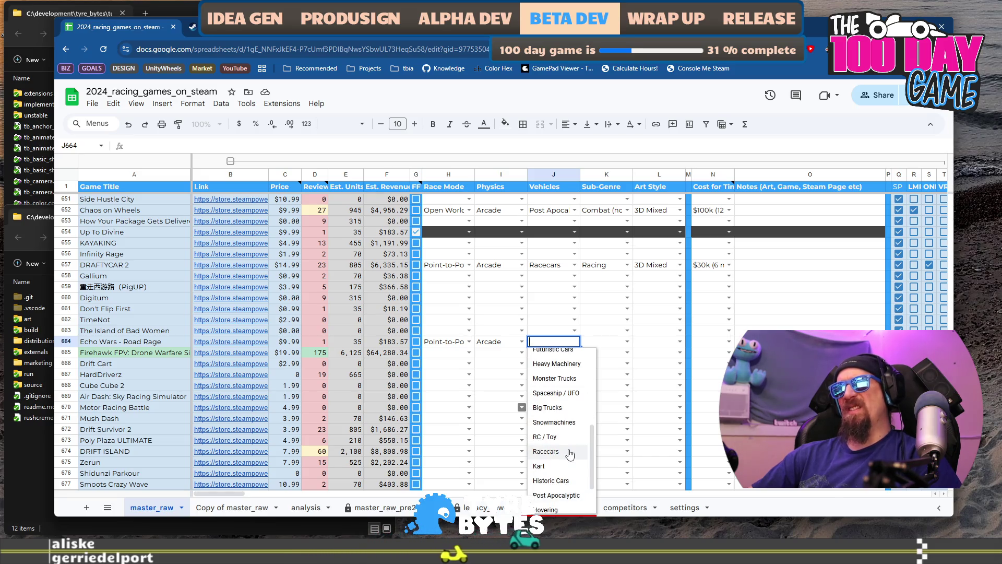
pyautogui.scroll(4, 570, 448)
pyautogui.click(570, 408)
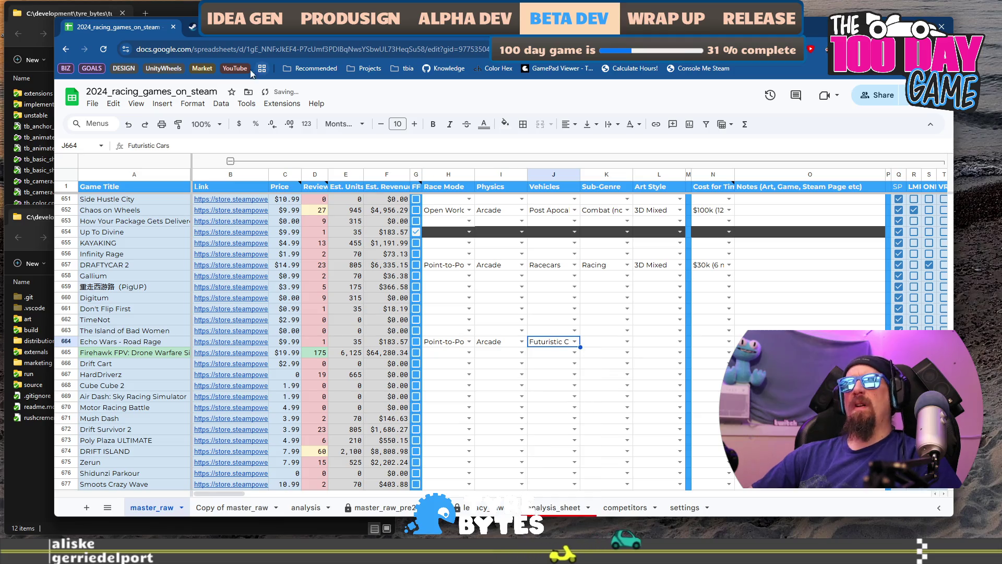
pyautogui.hotkey('ctrl', 'Tab')
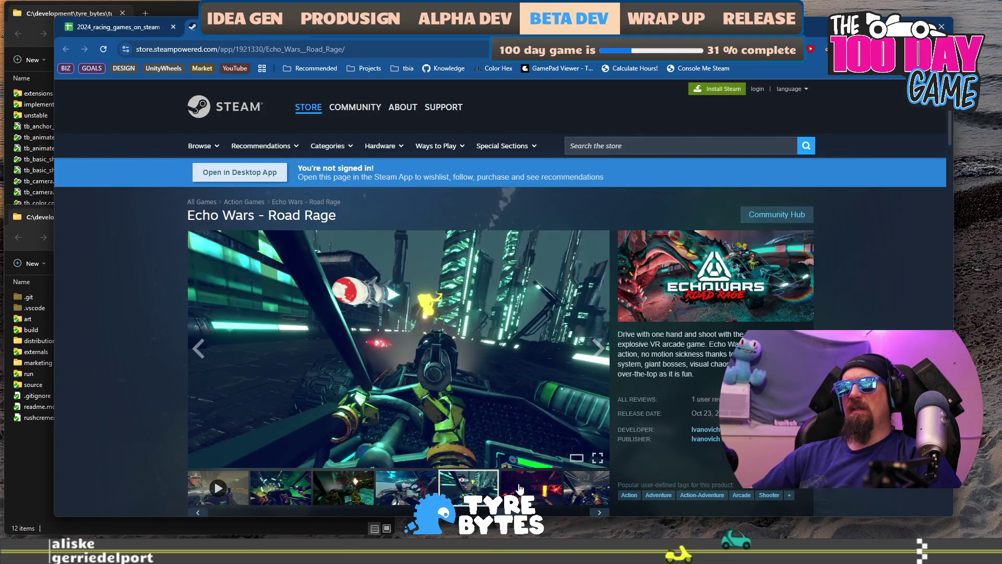
# Step: View the lava, cockpit and cave screenshots of Echo Wars, then return to the spreadsheet
pyautogui.click(520, 488)
pyautogui.click(406, 491)
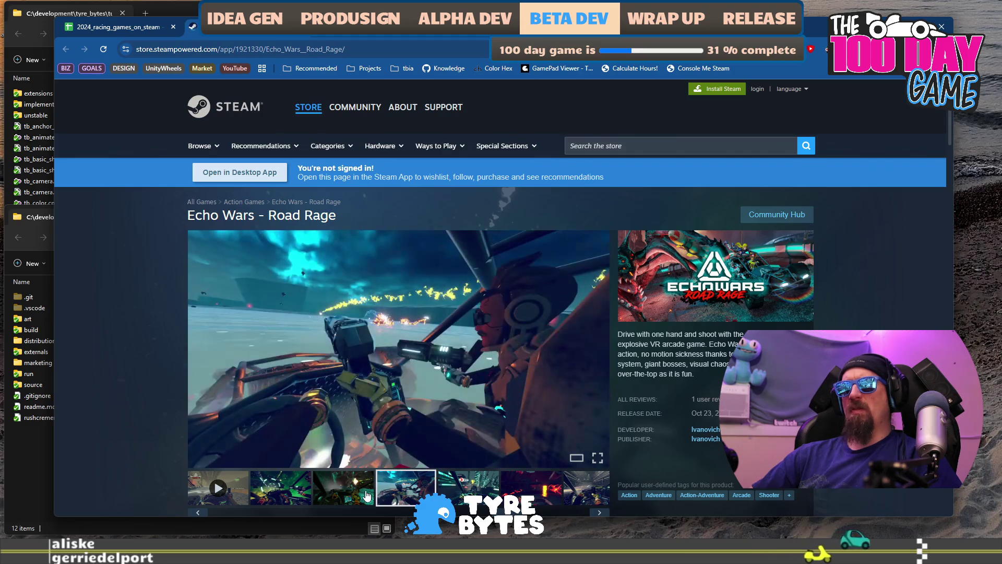
pyautogui.click(367, 494)
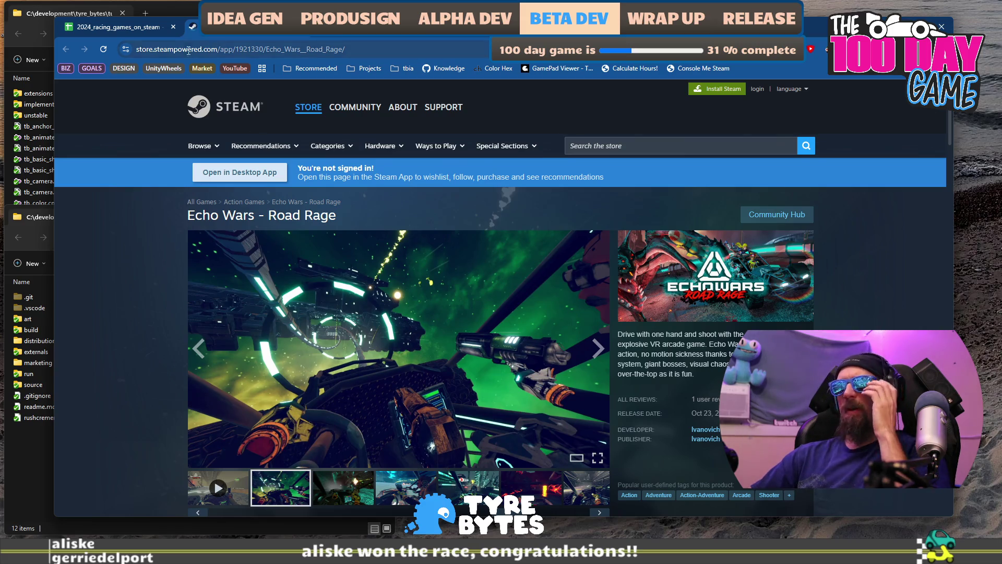
pyautogui.click(112, 27)
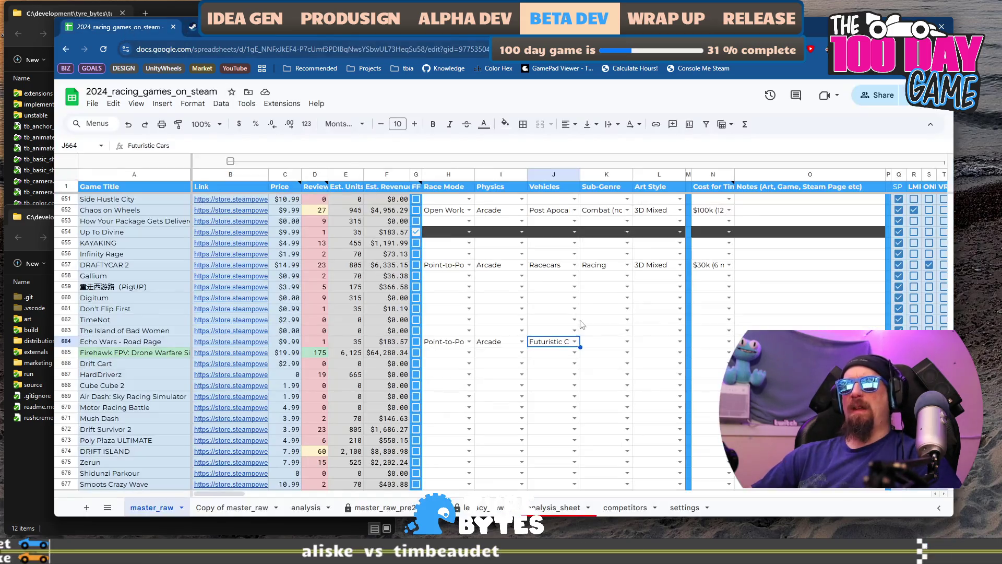
# Step: Set Echo Wars - Road Rage's Sub-Genre in K664 to Combat Racer
pyautogui.click(626, 341)
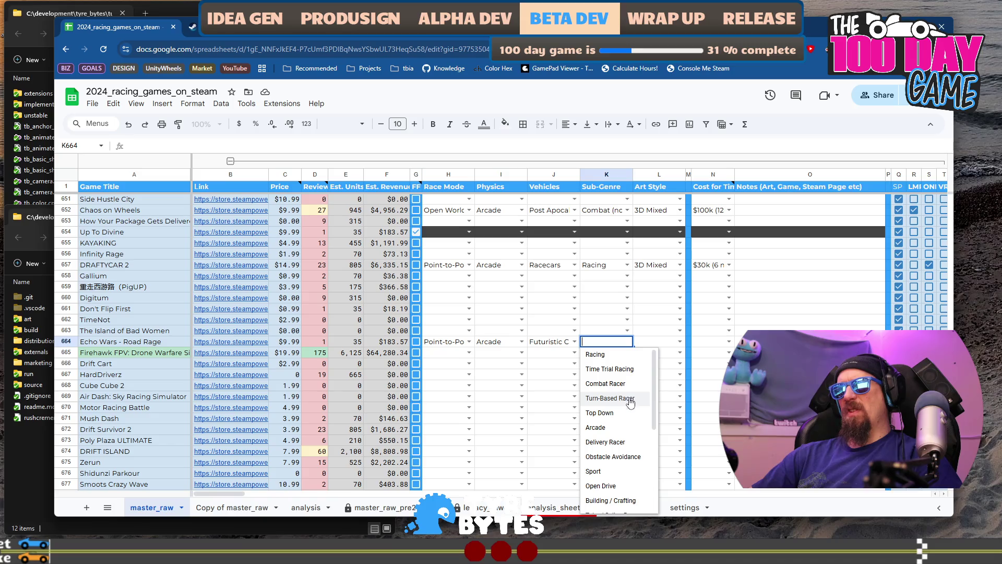
pyautogui.scroll(-2, 632, 402)
pyautogui.scroll(2, 631, 423)
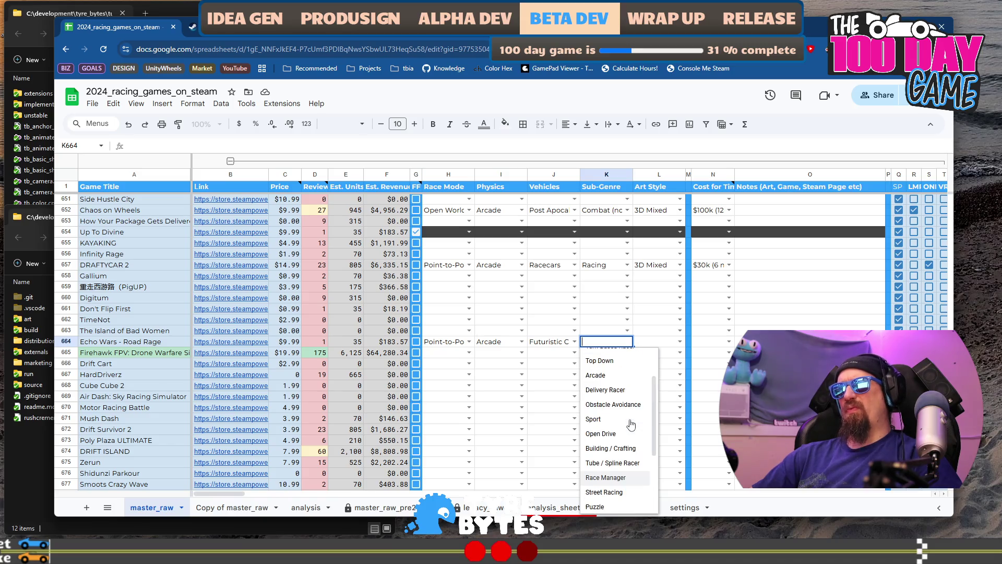
pyautogui.scroll(2, 631, 417)
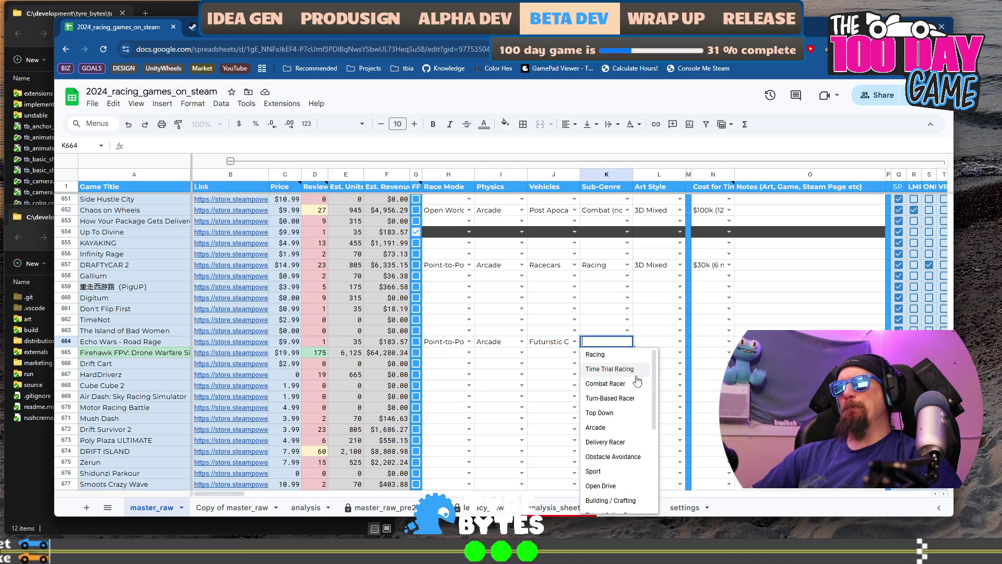
pyautogui.click(631, 391)
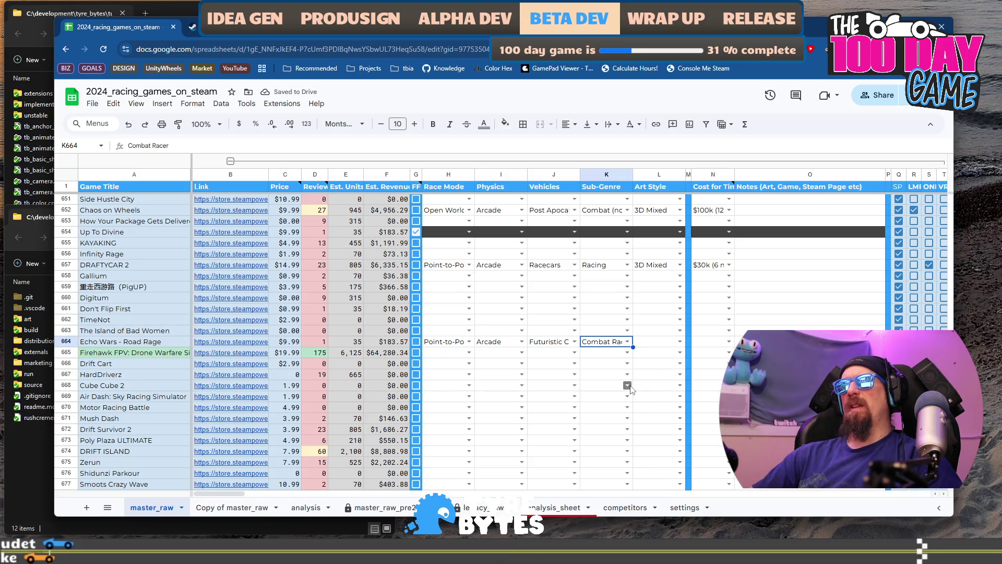
# Step: Set its Art Style in L664 to 3D Stylistic
pyautogui.click(680, 342)
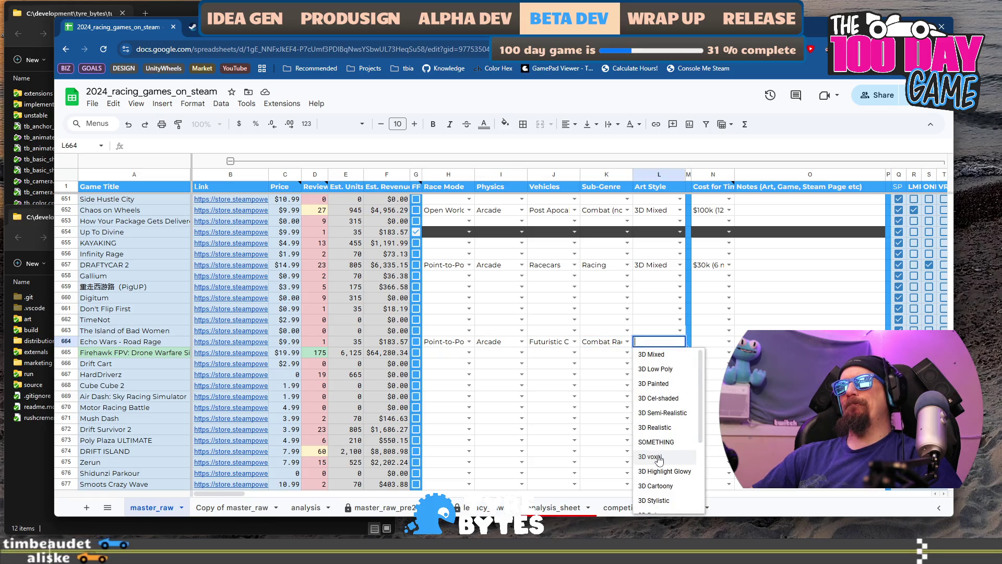
pyautogui.scroll(-3, 684, 470)
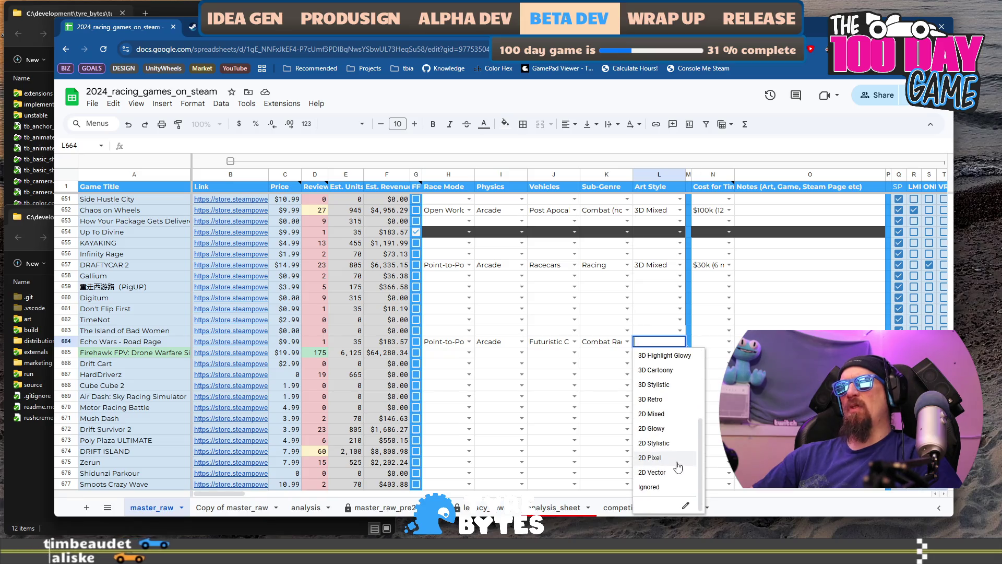
pyautogui.scroll(3, 674, 473)
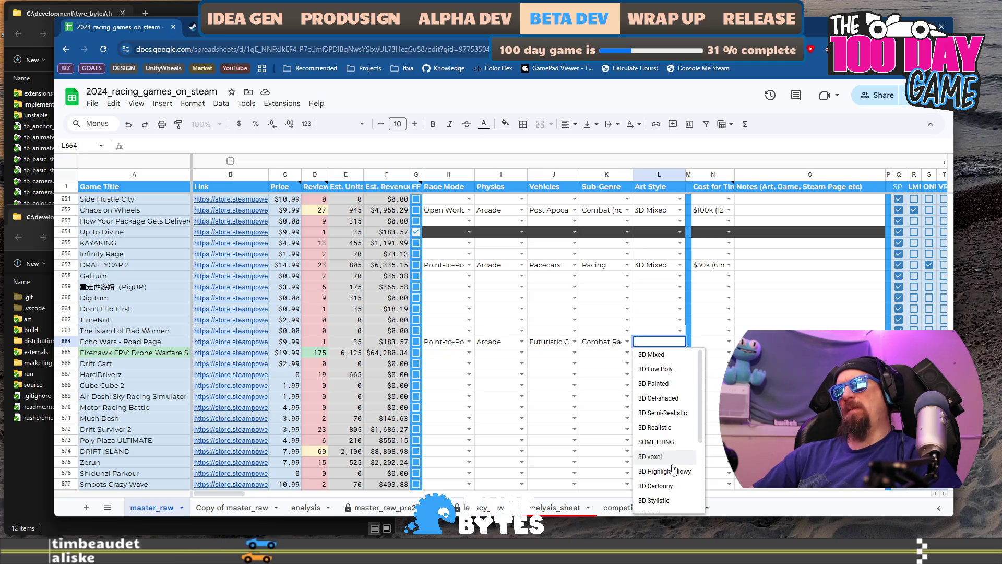
pyautogui.scroll(-3, 674, 470)
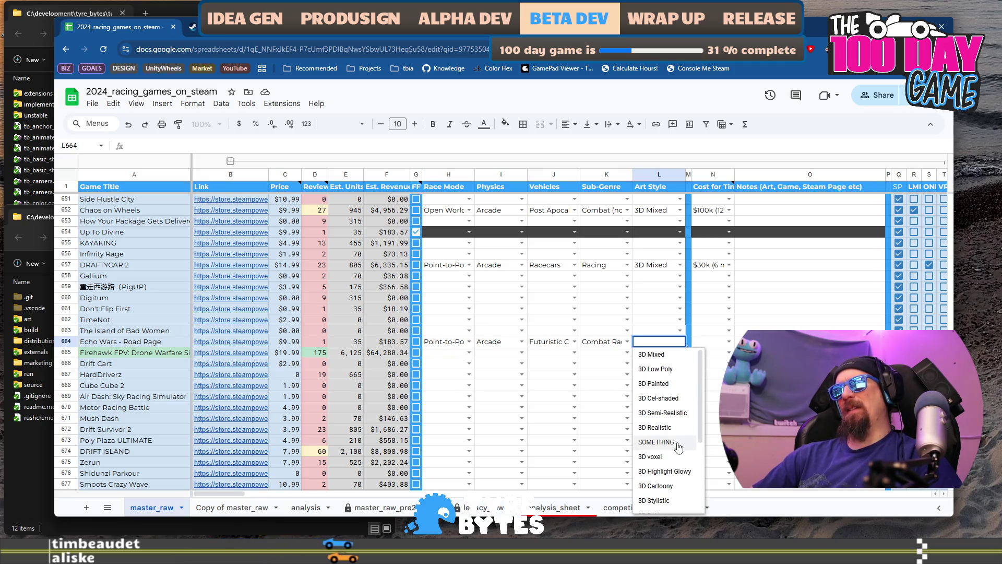
pyautogui.scroll(3, 673, 475)
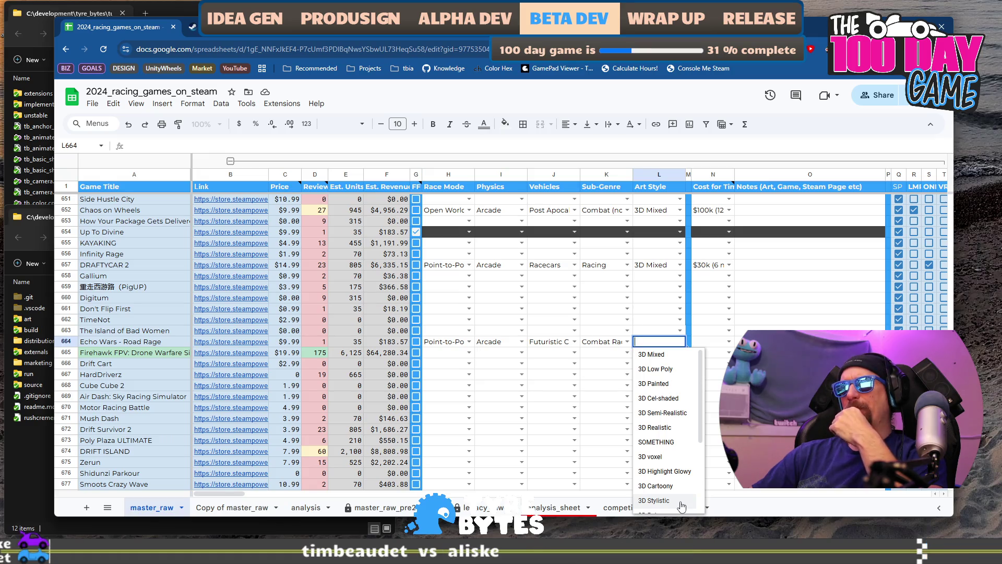
pyautogui.click(682, 502)
# Step: Review the fourth, lava and hangar screenshots and the trailer, then reopen L664's Art Style list
pyautogui.hotkey('ctrl', 'Tab')
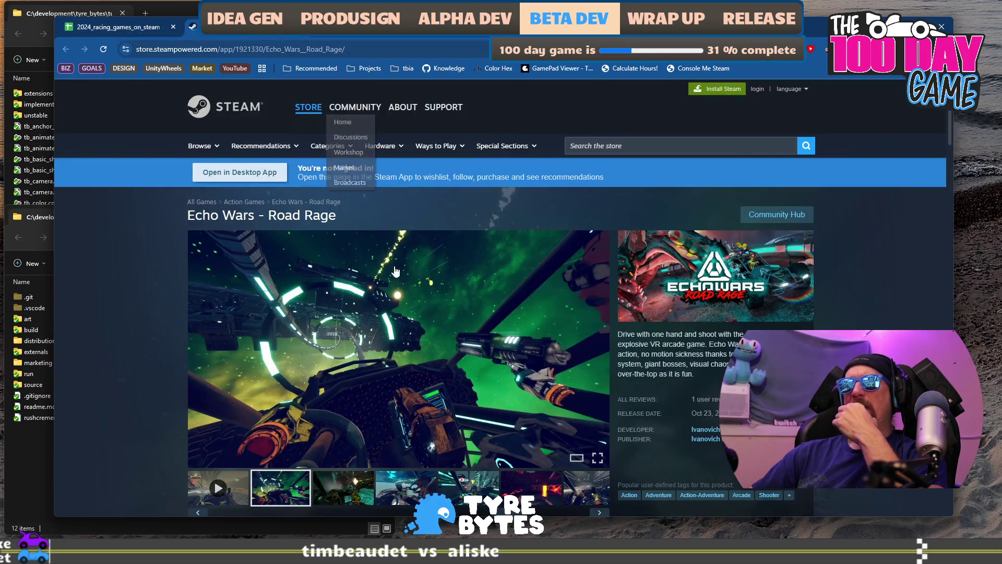
pyautogui.click(412, 499)
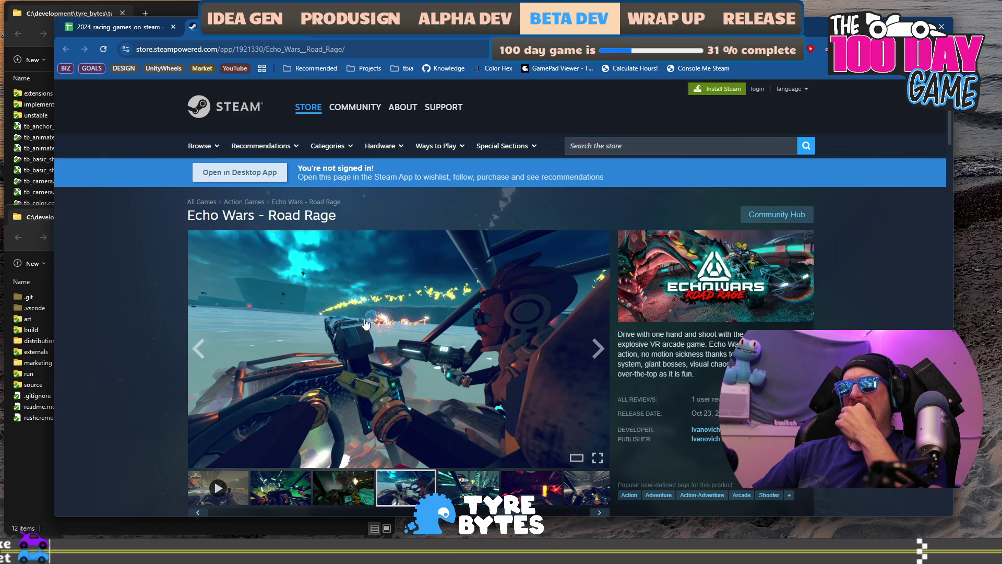
pyautogui.click(550, 491)
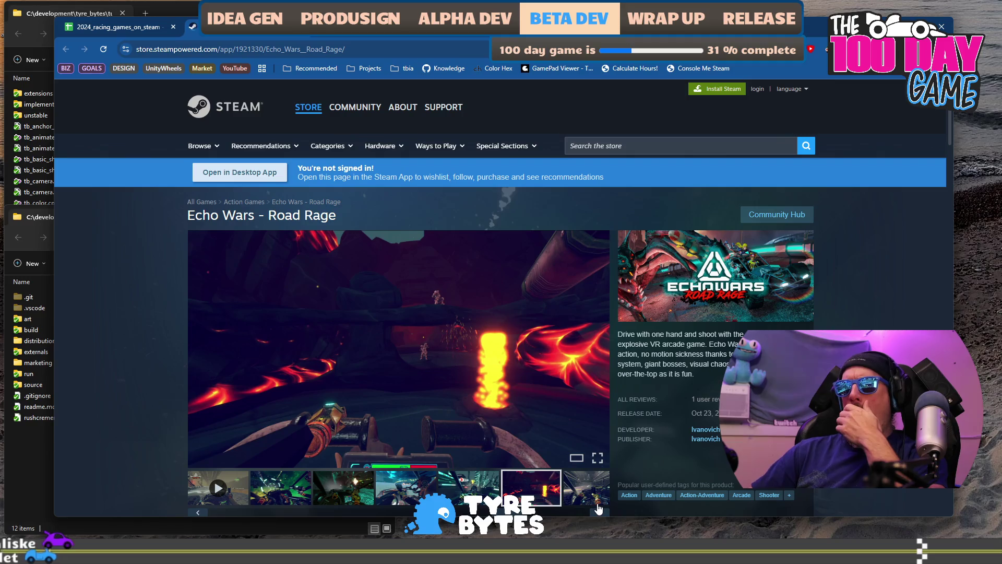
pyautogui.click(600, 513)
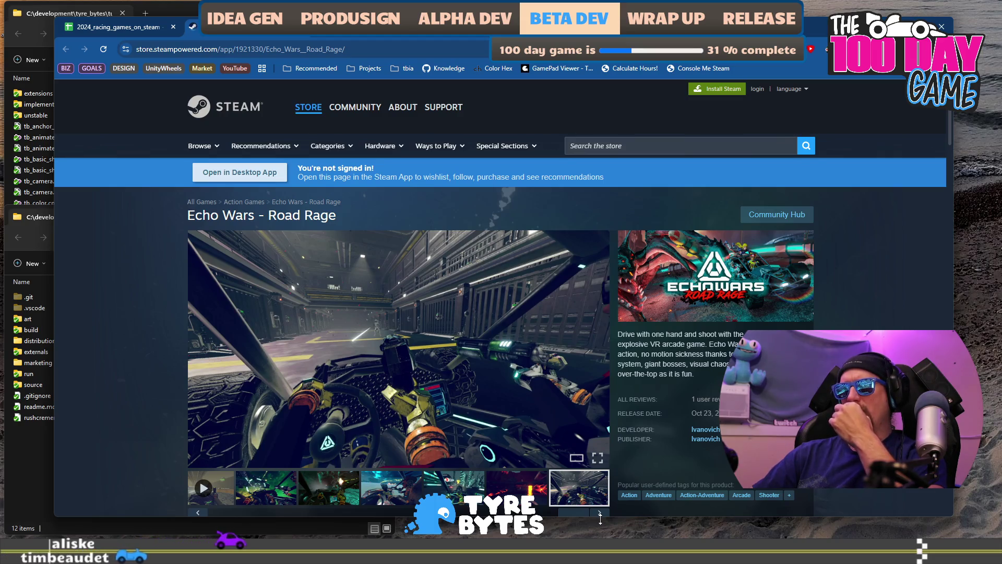
pyautogui.click(600, 513)
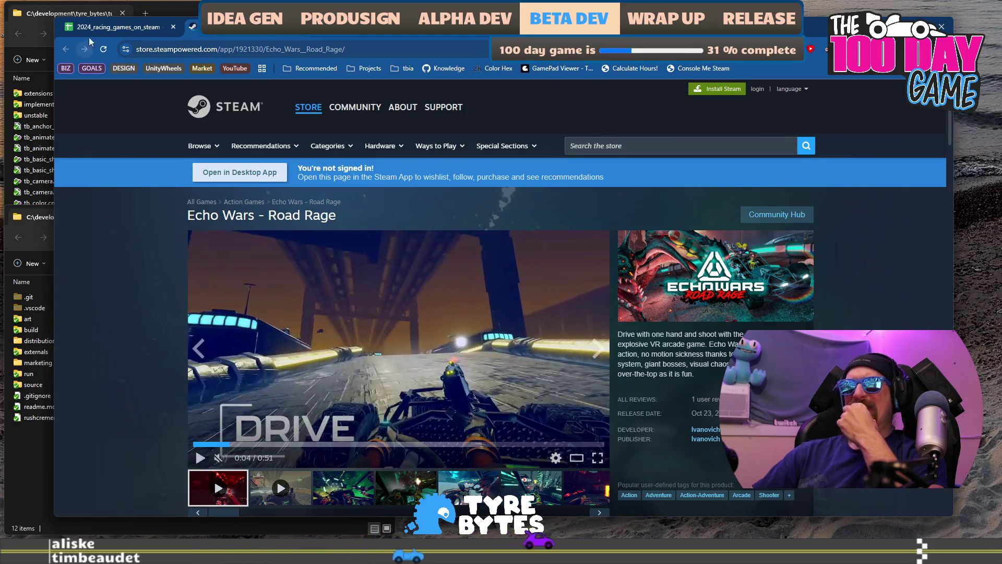
pyautogui.click(100, 27)
pyautogui.click(679, 342)
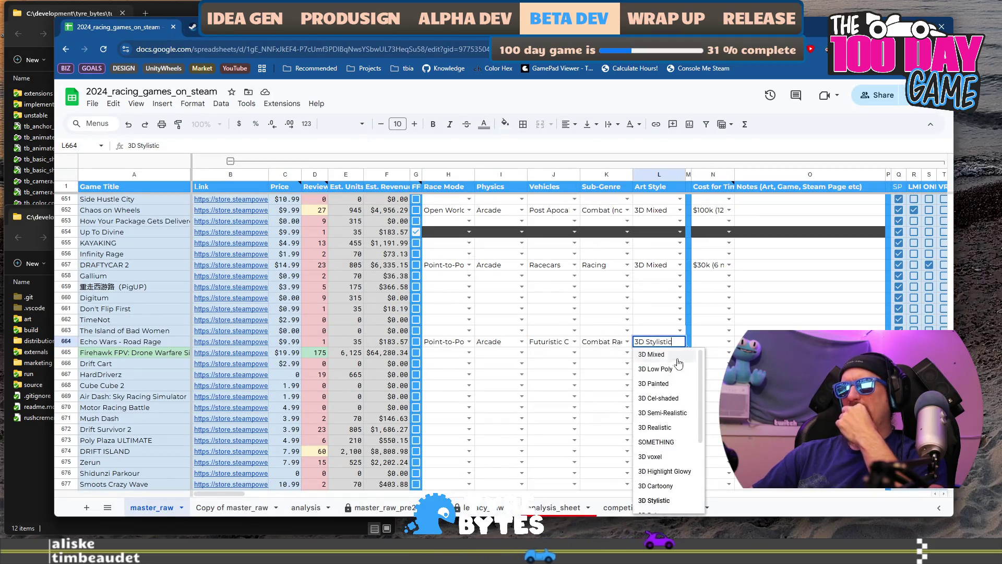
# Step: Change row 664's Art Style to 3D Mixed and set its cost to $60k (9 month)
pyautogui.click(677, 355)
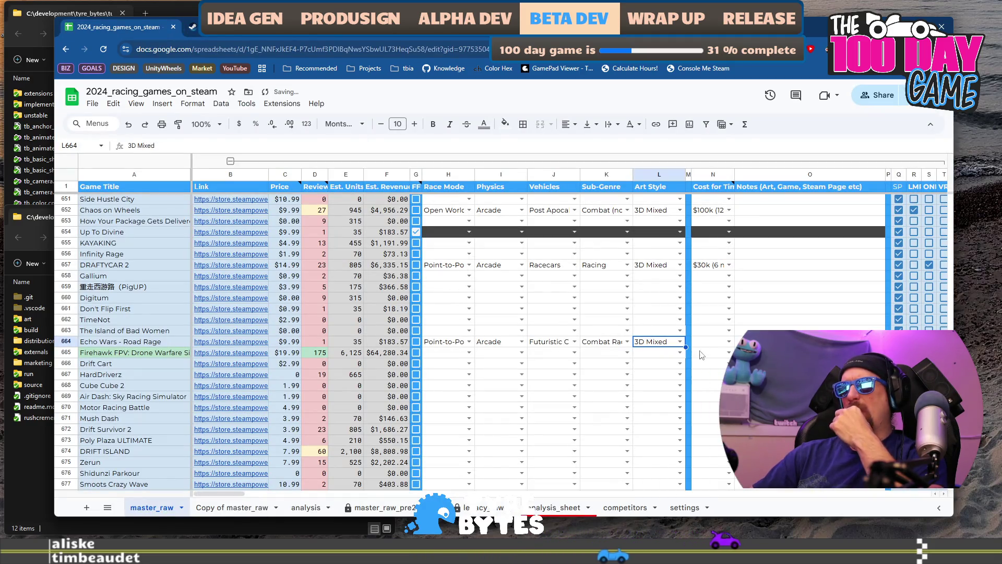
pyautogui.click(729, 341)
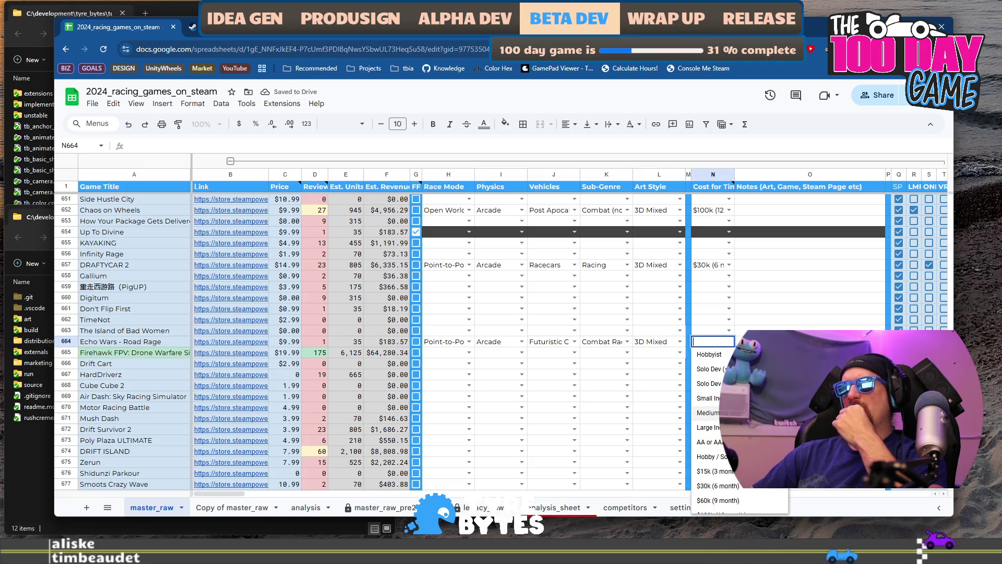
pyautogui.scroll(-1, 748, 493)
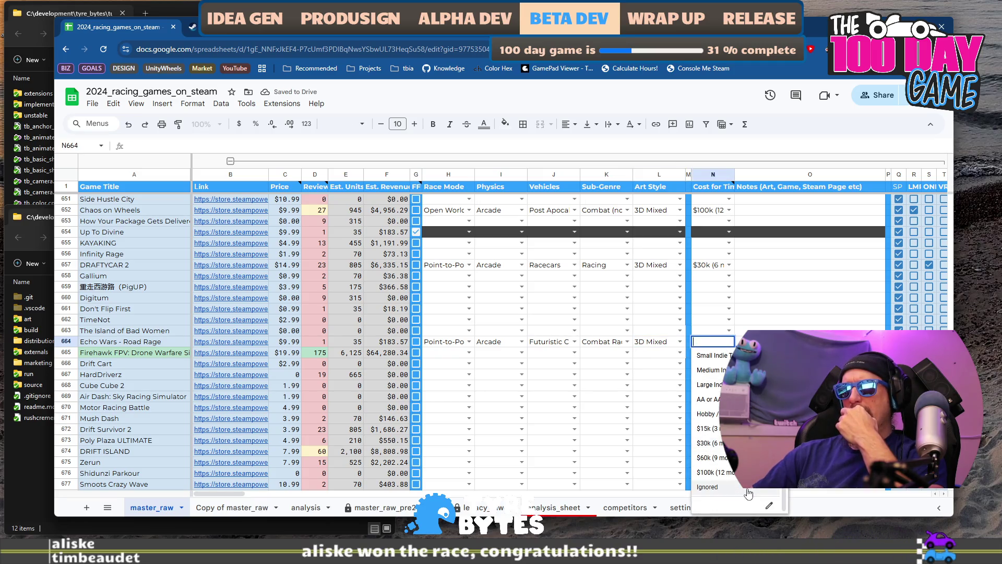
pyautogui.click(712, 457)
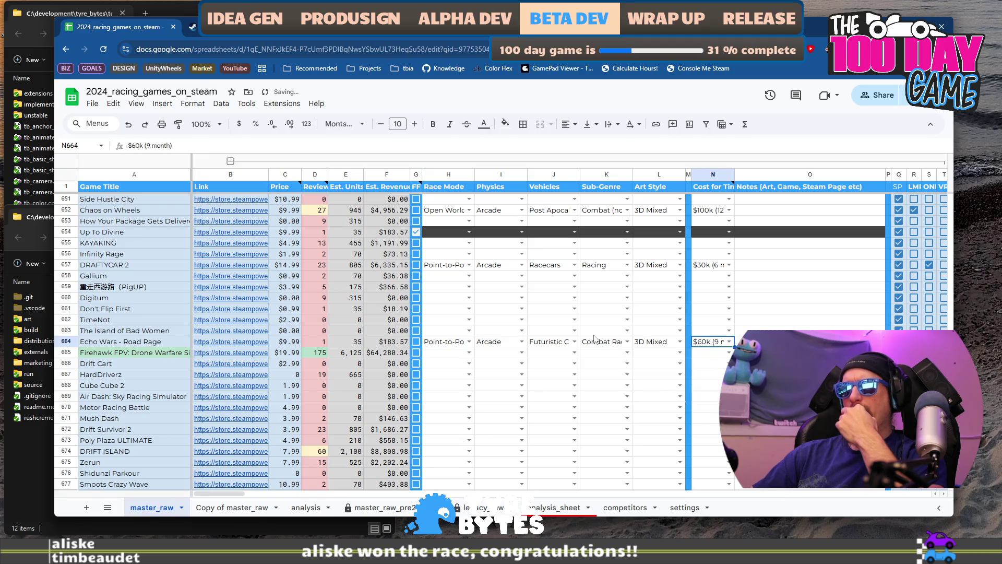
pyautogui.click(193, 26)
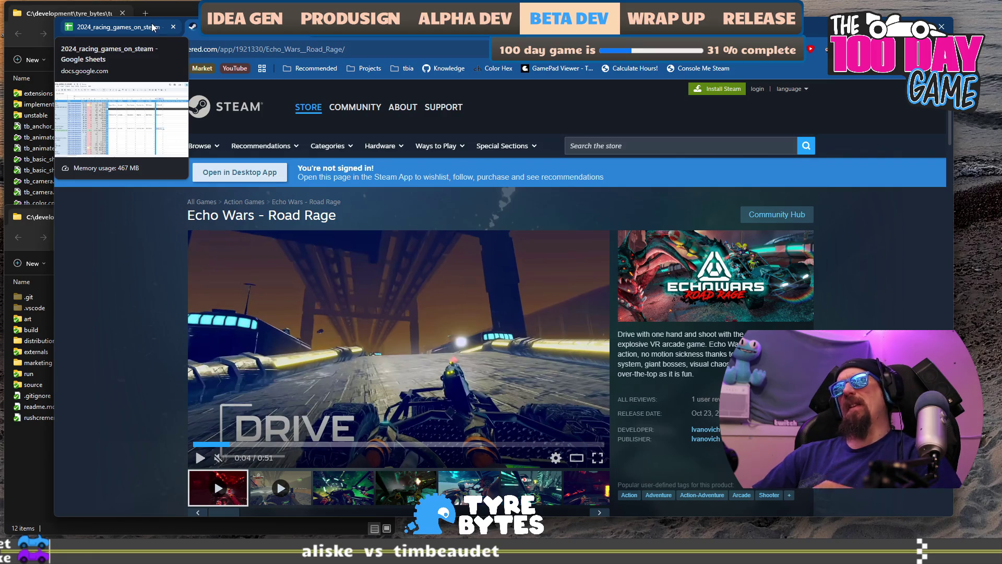
pyautogui.click(152, 26)
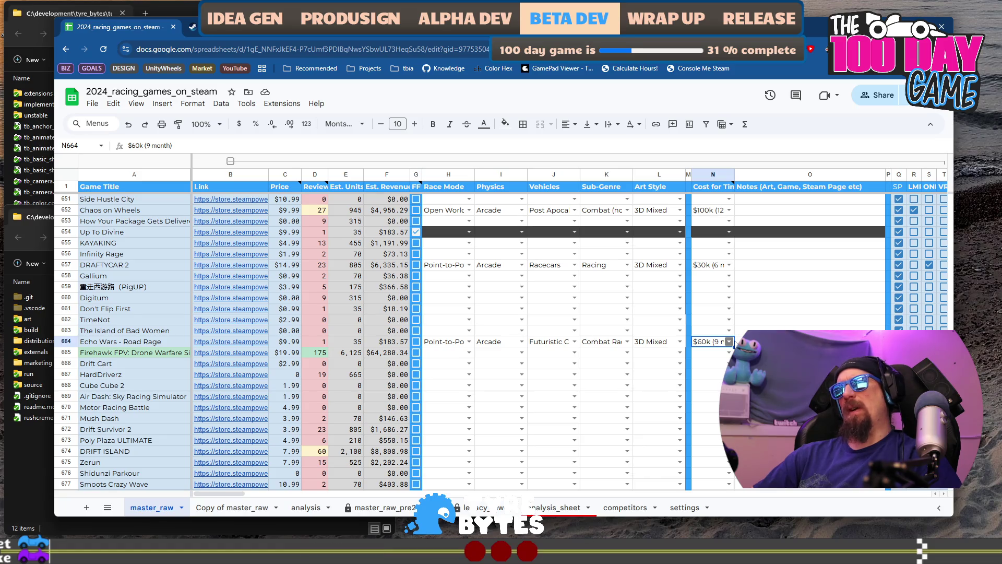
# Step: Open the Firehawk FPV: Drone Fighter store page and copy its URL
pyautogui.moveTo(212, 360)
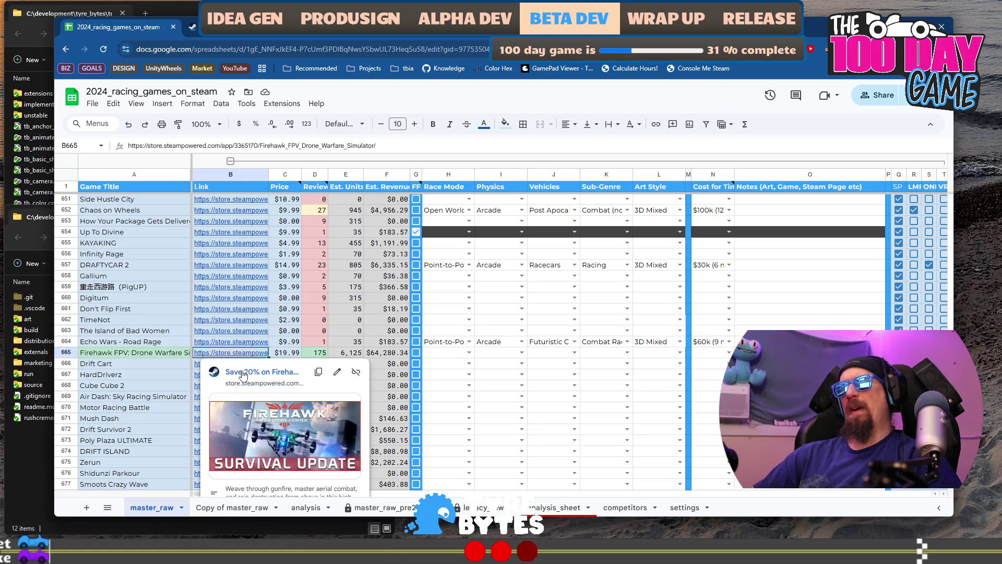
pyautogui.click(239, 372)
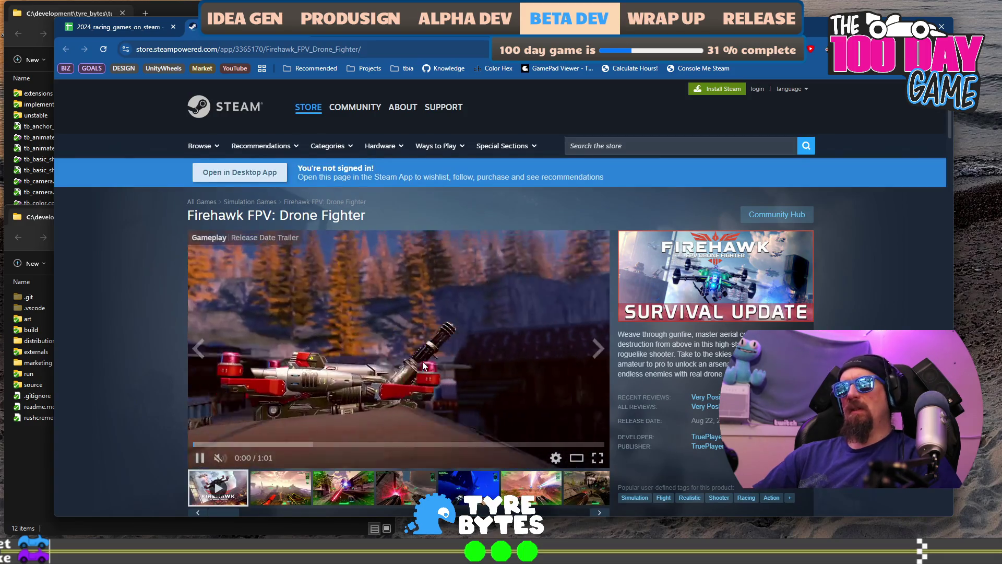
pyautogui.scroll(-2, 307, 87)
pyautogui.hotkey('ctrl', 'l')
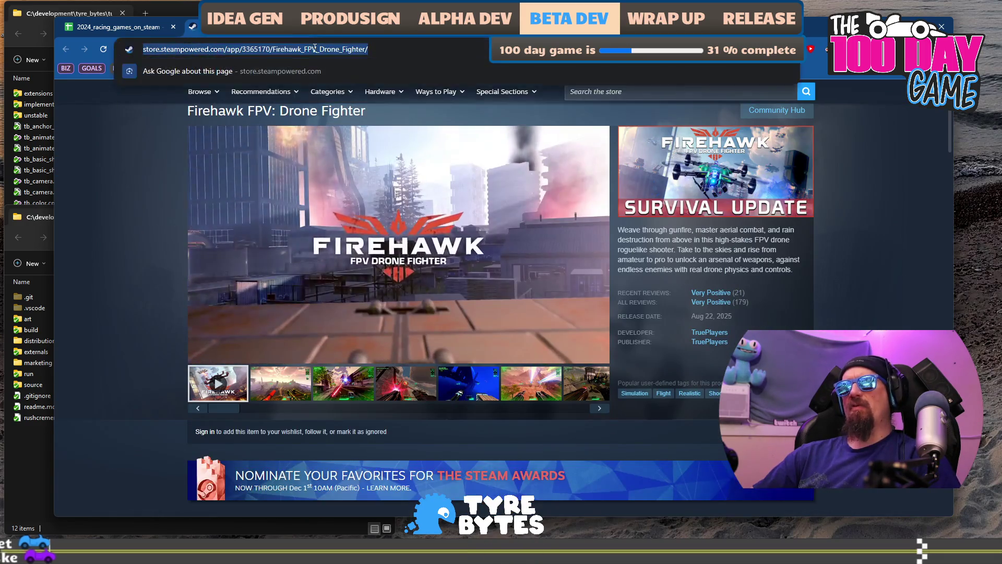
# Step: Run ./collector --ignore with the Firehawk URL in the terminal, then return to the spreadsheet
pyautogui.hotkey('alt', 'Tab')
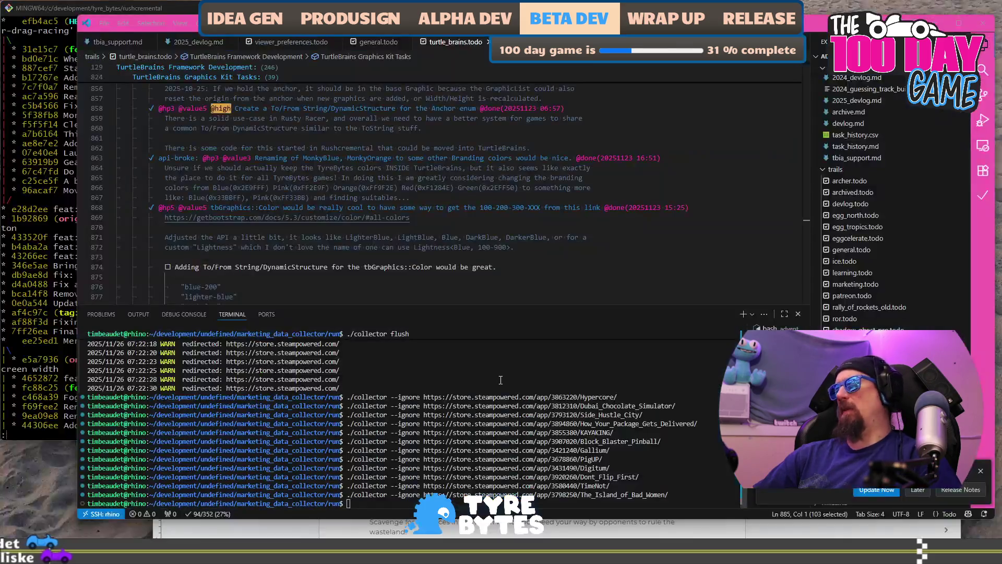
pyautogui.press('Up')
pyautogui.hotkey('ctrl', 'w')
pyautogui.write('https://store.steampowered.com/app/3365170/Firehawk_FPV_Drone_Fighter/')
pyautogui.press('Return')
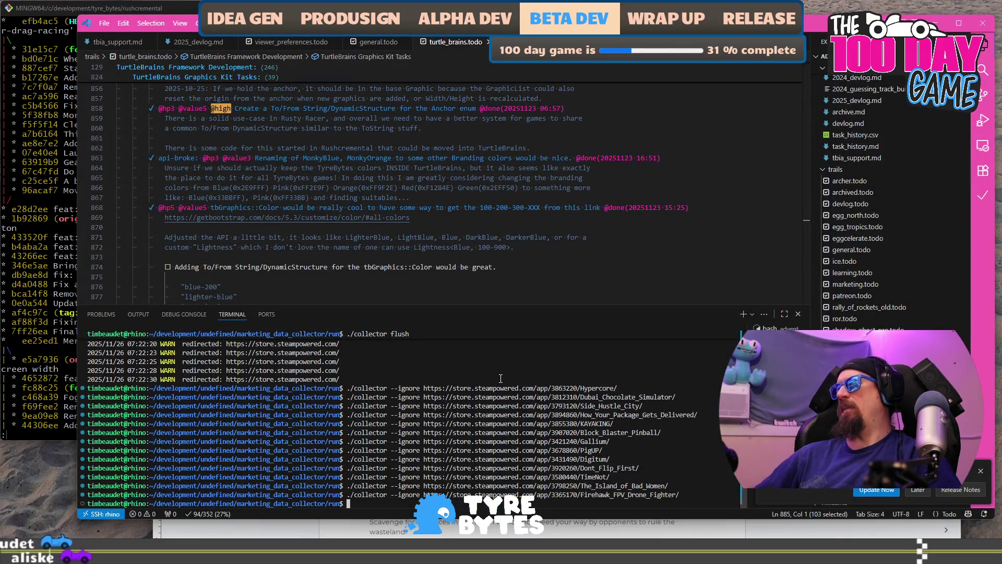
pyautogui.hotkey('alt', 'Tab')
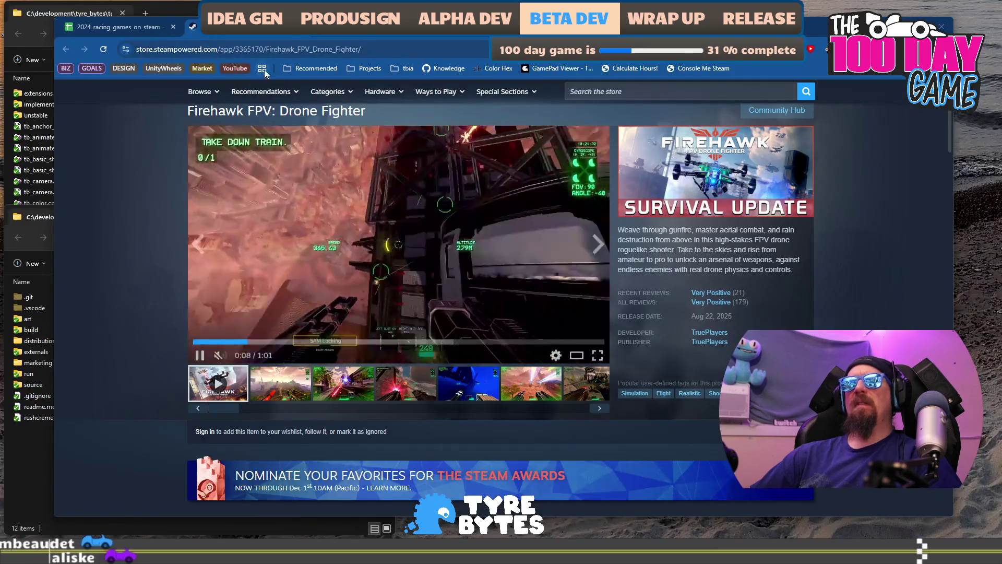
pyautogui.click(152, 27)
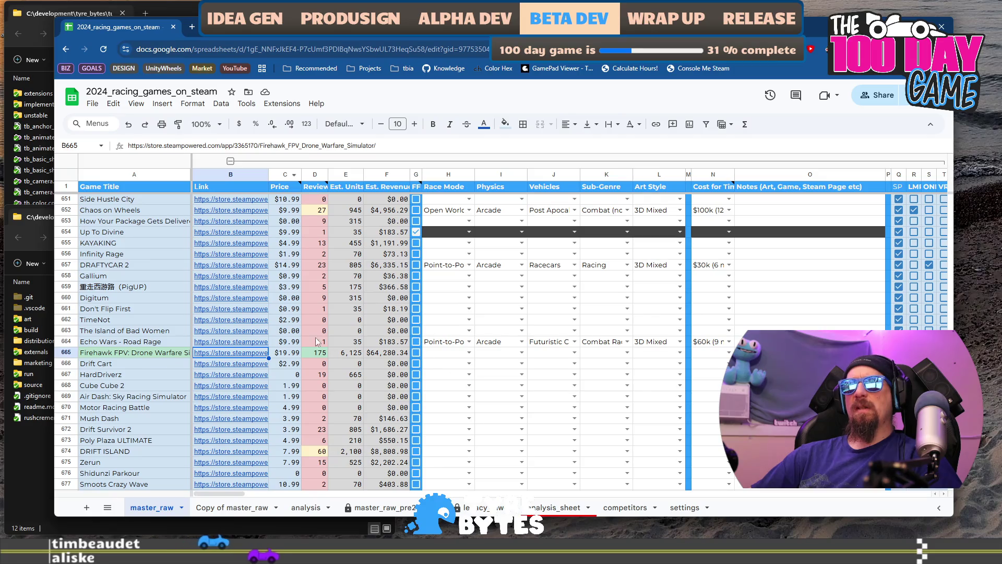
pyautogui.click(166, 370)
# Step: Open Drift Cart's store page and view its lake, snowy, aurora and sunset screenshots
pyautogui.click(231, 364)
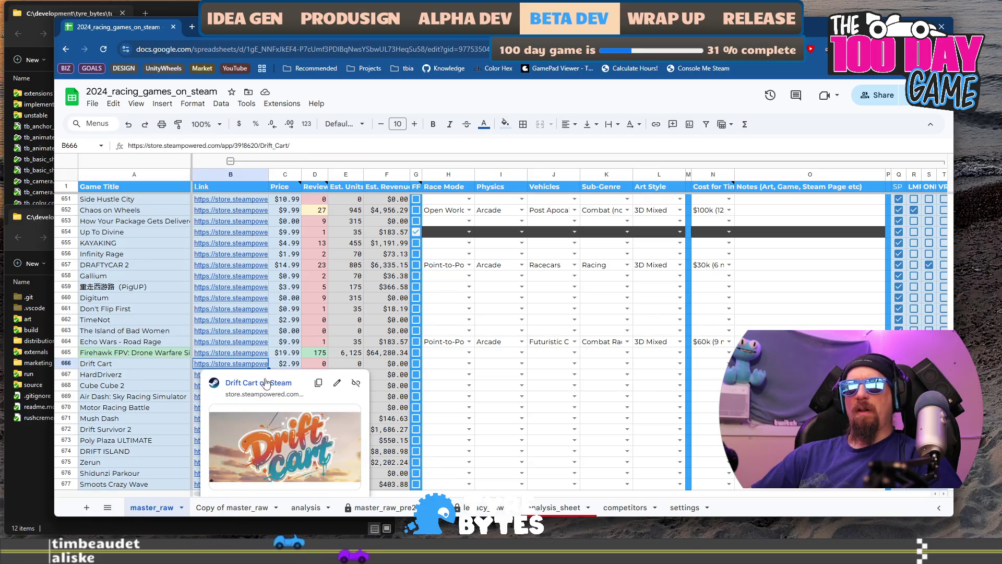
pyautogui.click(265, 383)
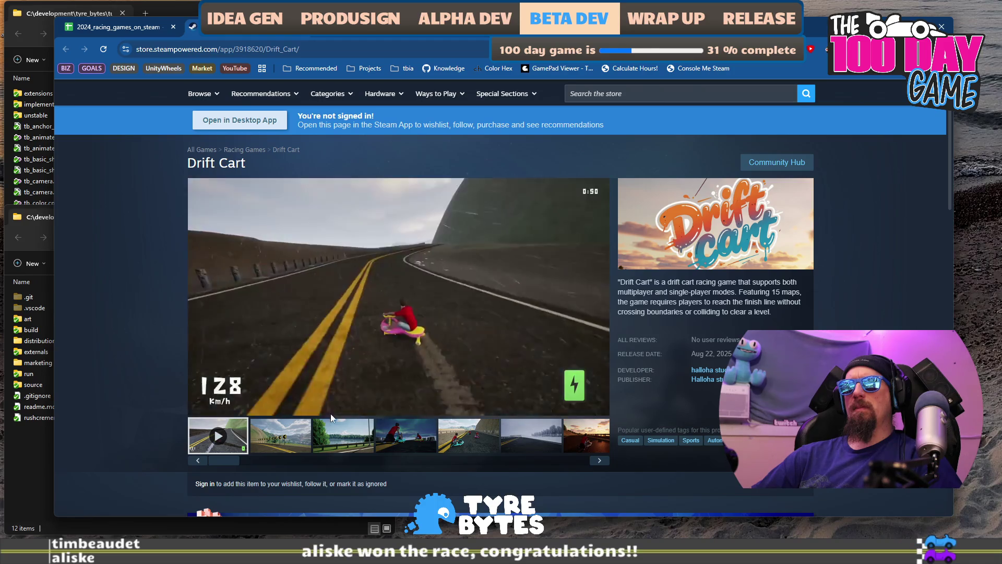
pyautogui.click(343, 435)
pyautogui.click(432, 444)
pyautogui.click(470, 446)
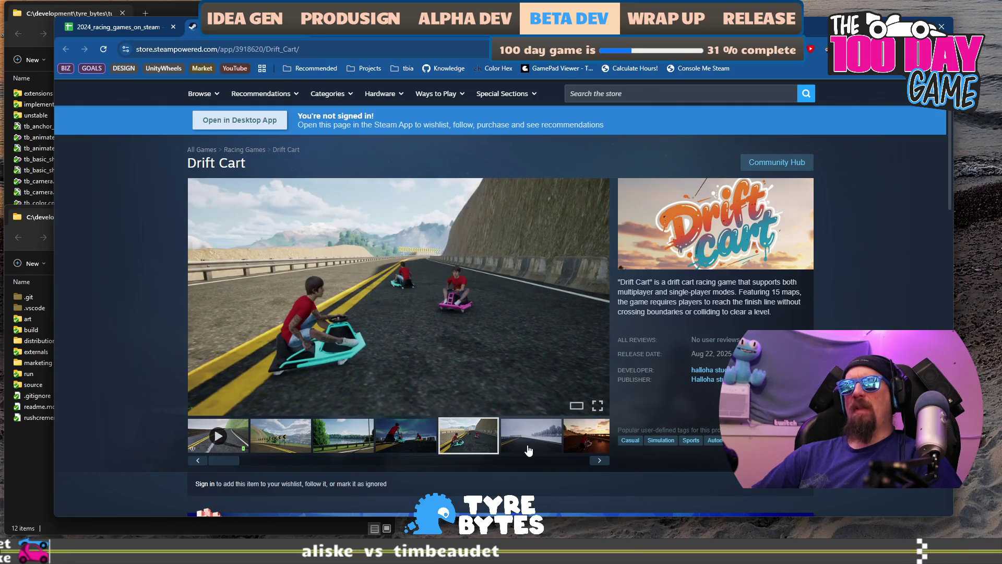
pyautogui.scroll(-4, 529, 450)
pyautogui.scroll(3, 516, 387)
pyautogui.scroll(-3, 516, 387)
pyautogui.scroll(3, 524, 378)
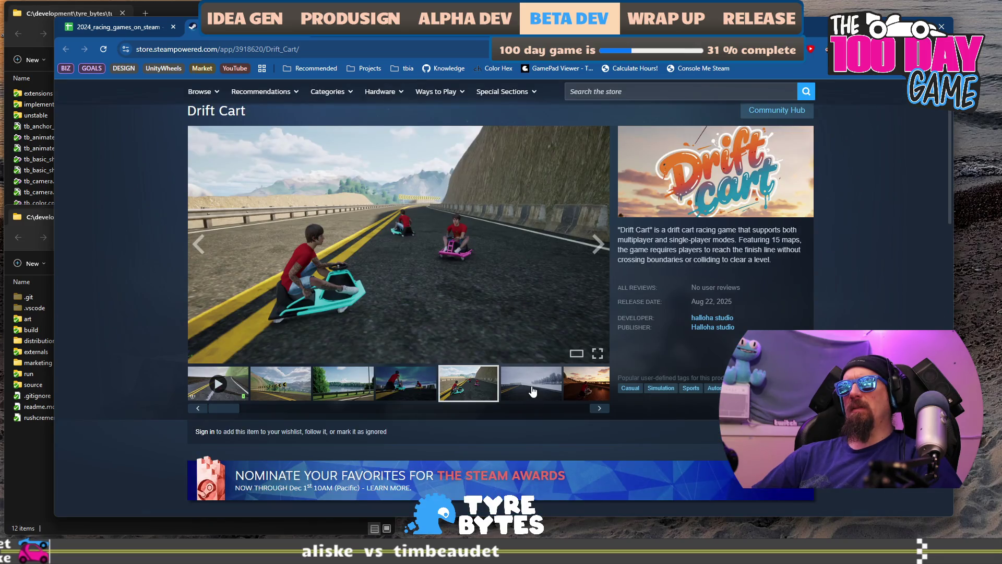
pyautogui.click(533, 391)
pyautogui.click(587, 385)
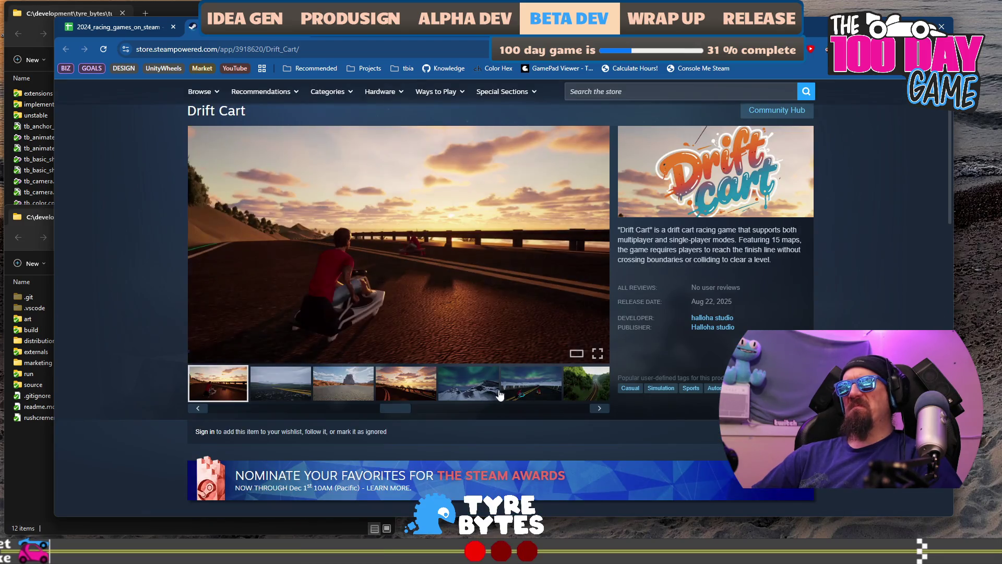
pyautogui.click(445, 386)
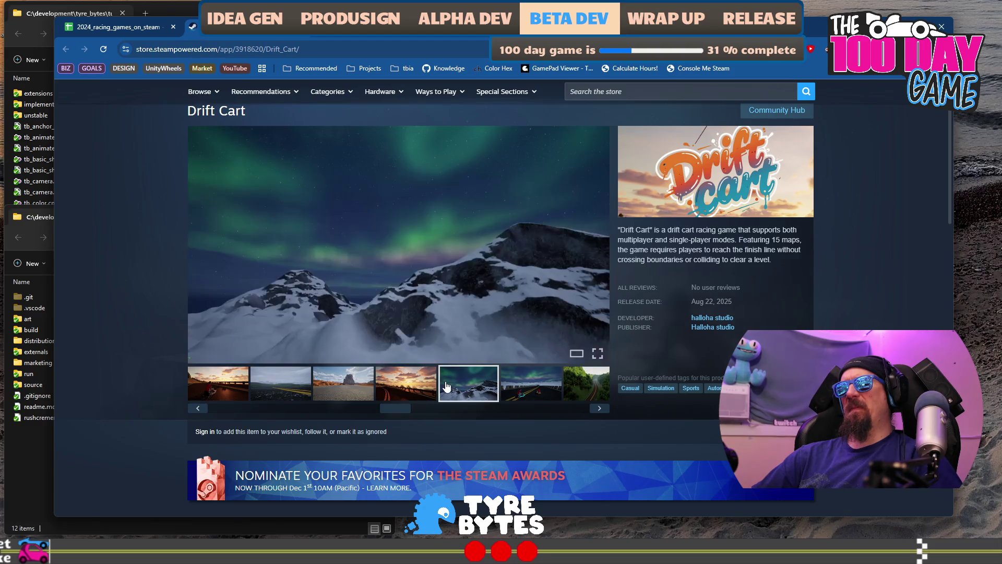
pyautogui.click(405, 387)
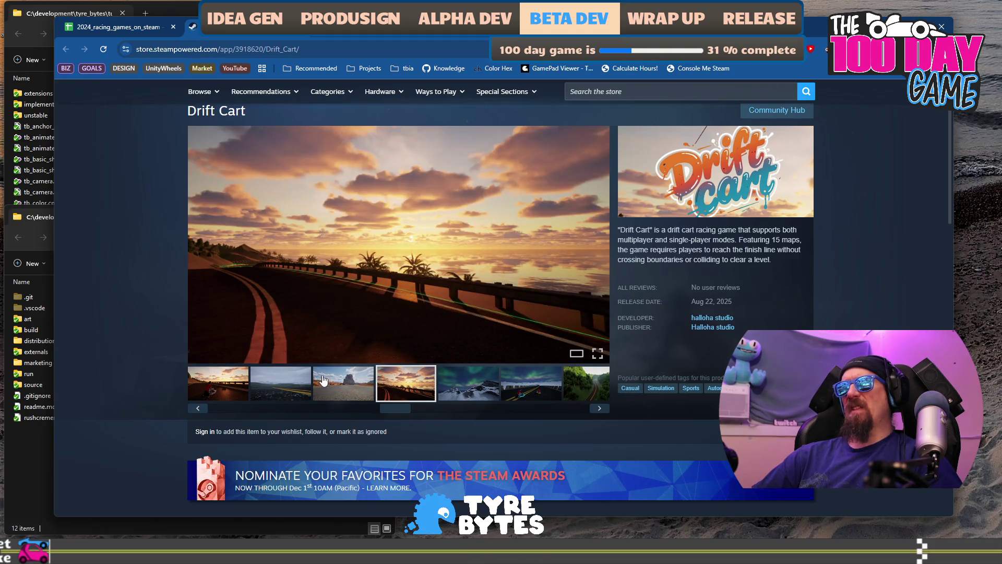
pyautogui.scroll(-2, 178, 334)
pyautogui.scroll(2, 170, 336)
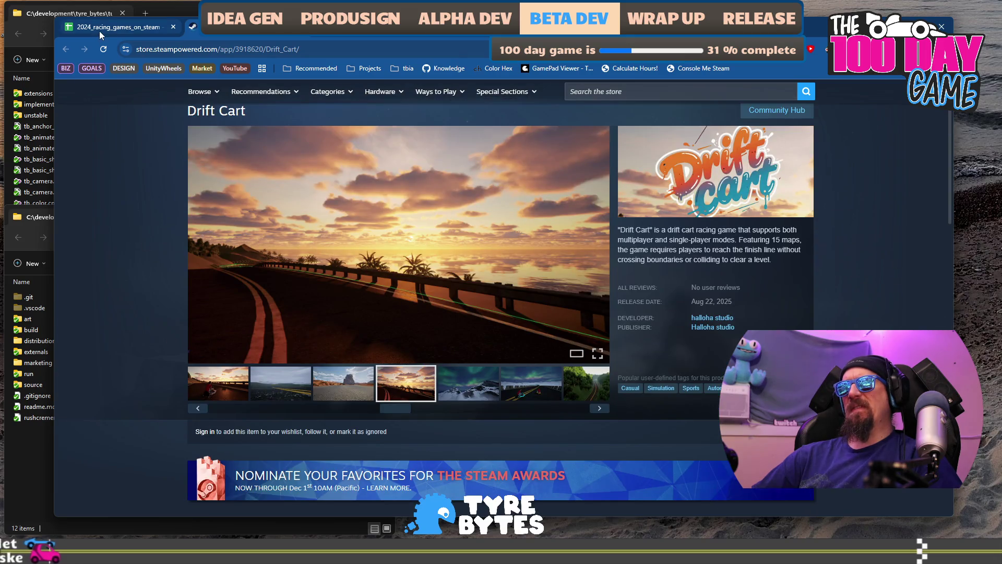
# Step: Tick Drift Cart's G666 checkbox and open HardDriverz's store page from B667
pyautogui.click(101, 29)
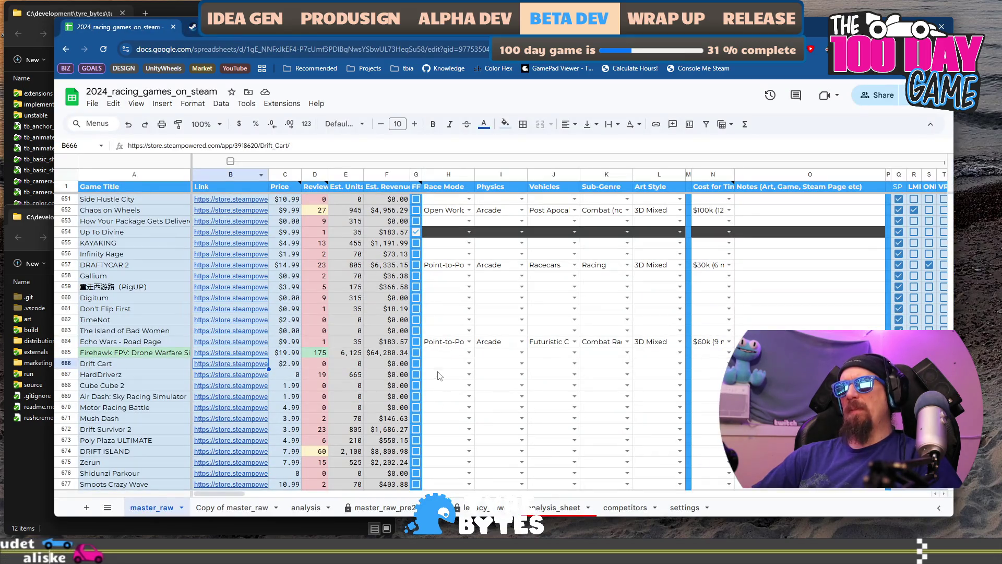
pyautogui.click(416, 364)
pyautogui.click(184, 375)
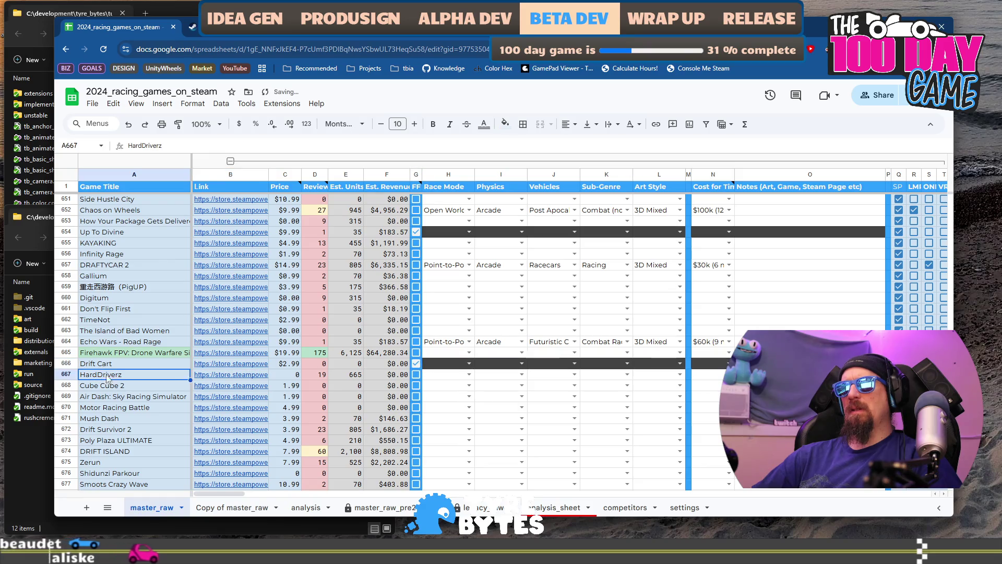
pyautogui.click(206, 374)
pyautogui.click(250, 444)
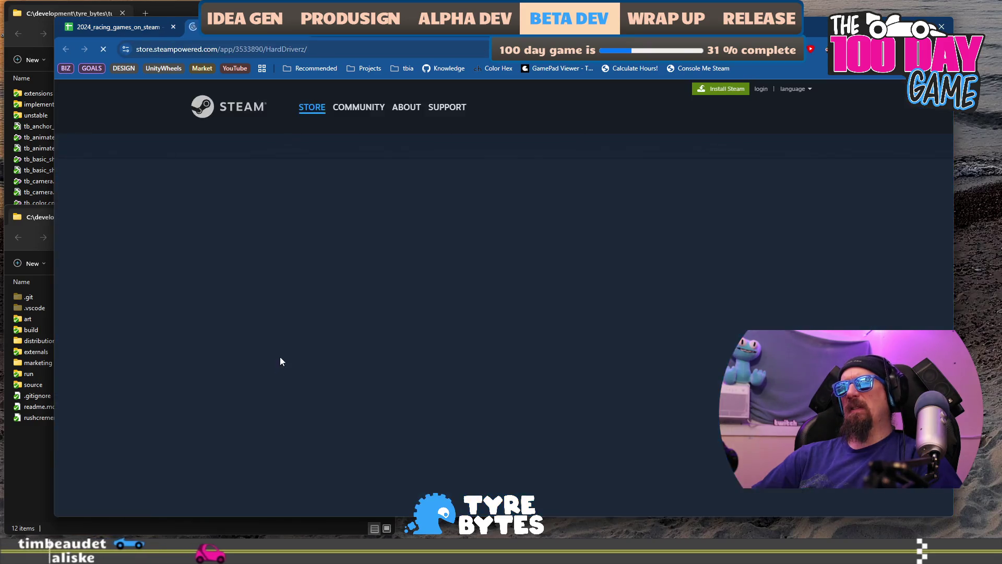
# Step: Step through the HardDriverz gameplay clips and screenshots in the carousel
pyautogui.scroll(-2, 296, 337)
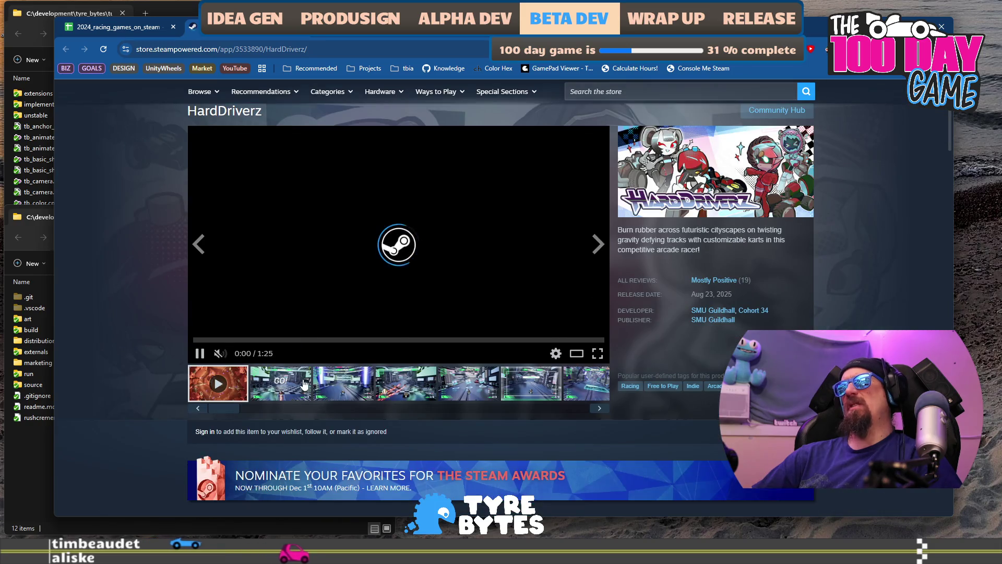
pyautogui.click(361, 383)
pyautogui.click(415, 389)
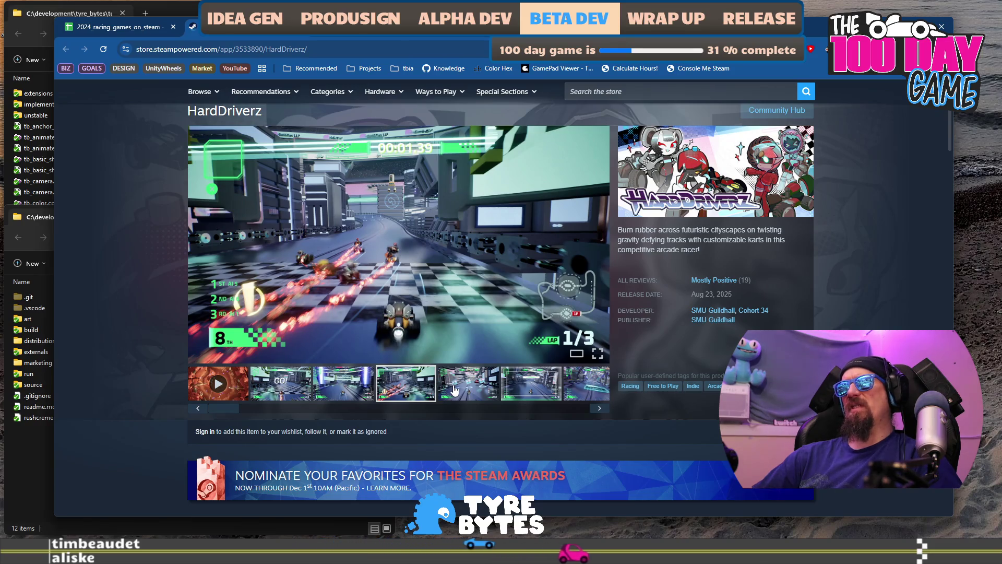
pyautogui.click(472, 387)
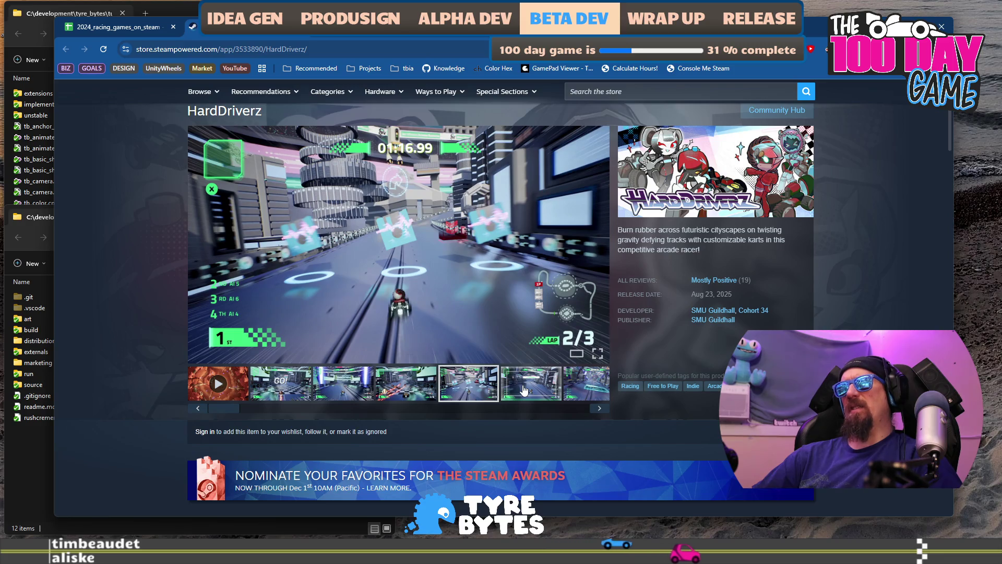
pyautogui.click(523, 389)
pyautogui.click(576, 391)
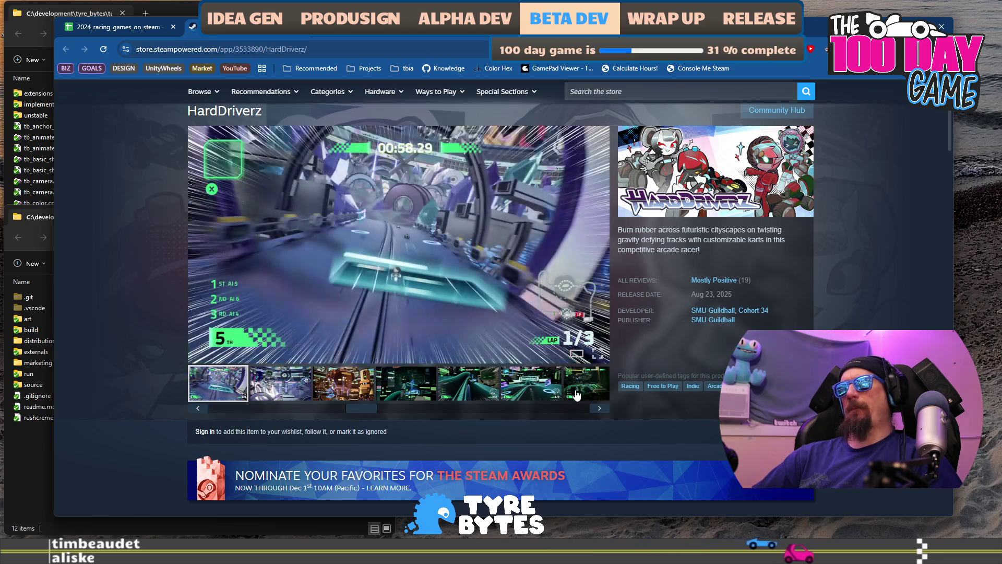
pyautogui.click(598, 408)
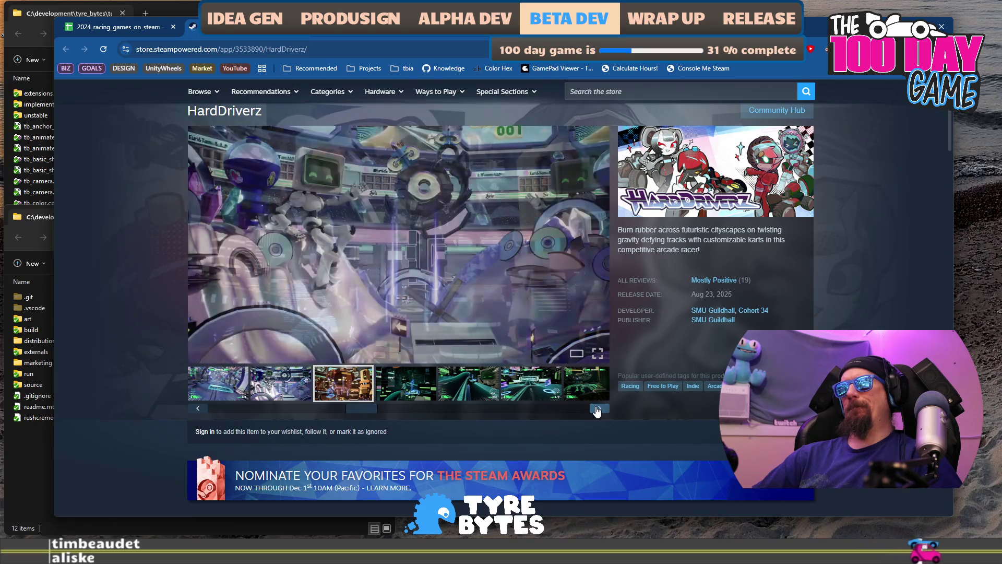
pyautogui.click(598, 408)
pyautogui.click(598, 409)
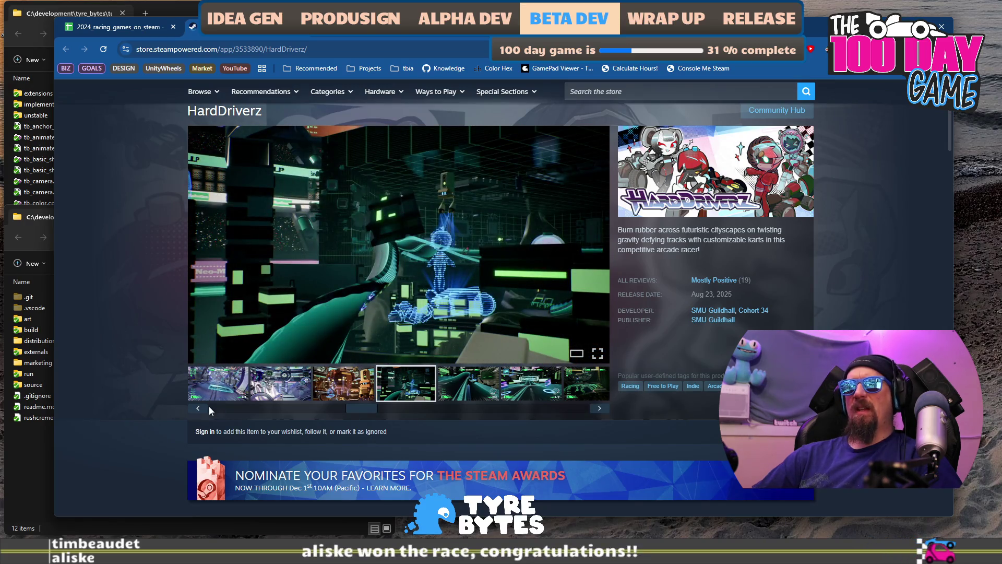
pyautogui.moveTo(365, 418); pyautogui.dragTo(215, 406)
# Step: Play the HardDriverz trailer, skip ahead past one minute and pause it
pyautogui.click(225, 384)
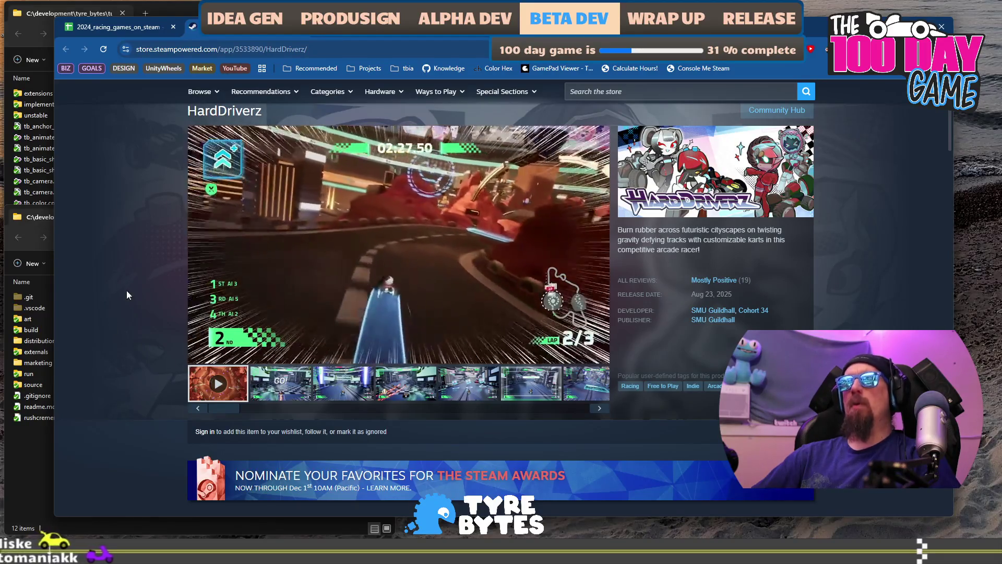
pyautogui.click(478, 340)
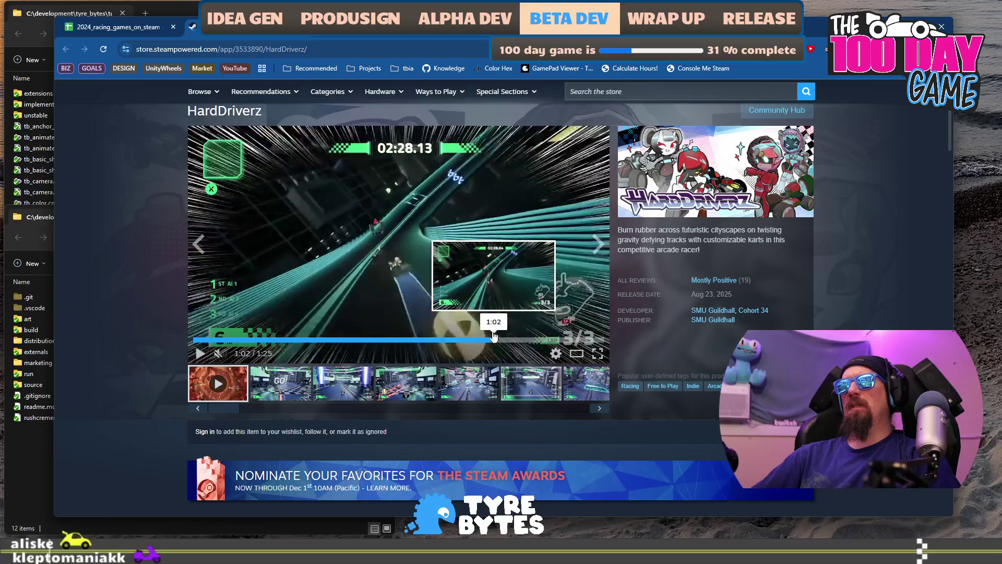
pyautogui.click(390, 236)
pyautogui.scroll(-10, 139, 304)
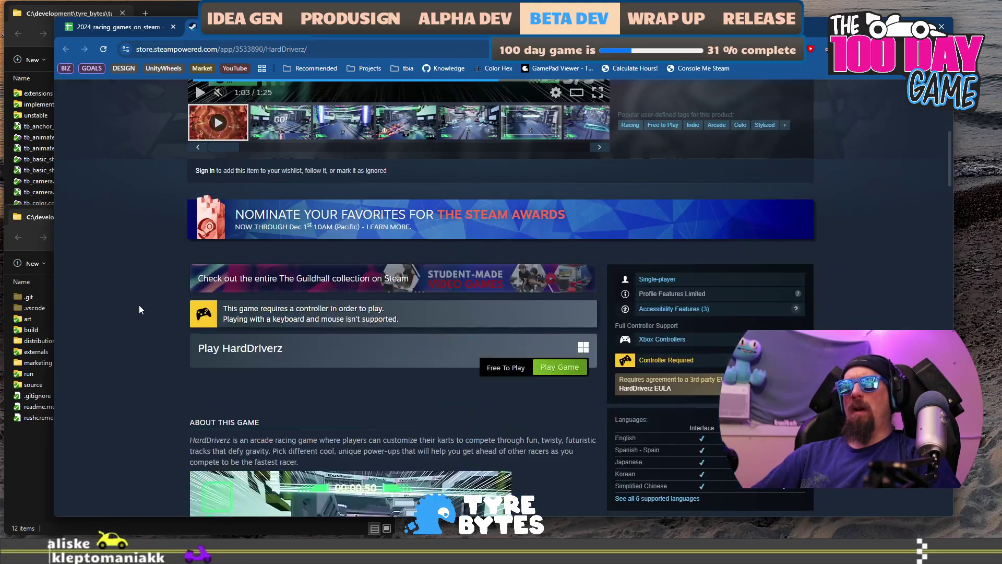
pyautogui.scroll(-15, 139, 305)
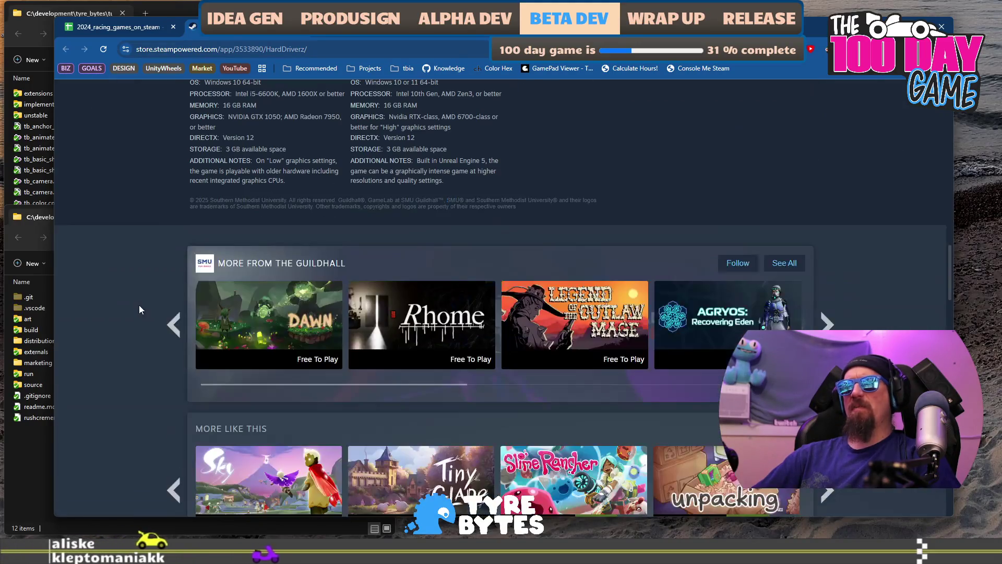
pyautogui.scroll(20, 124, 320)
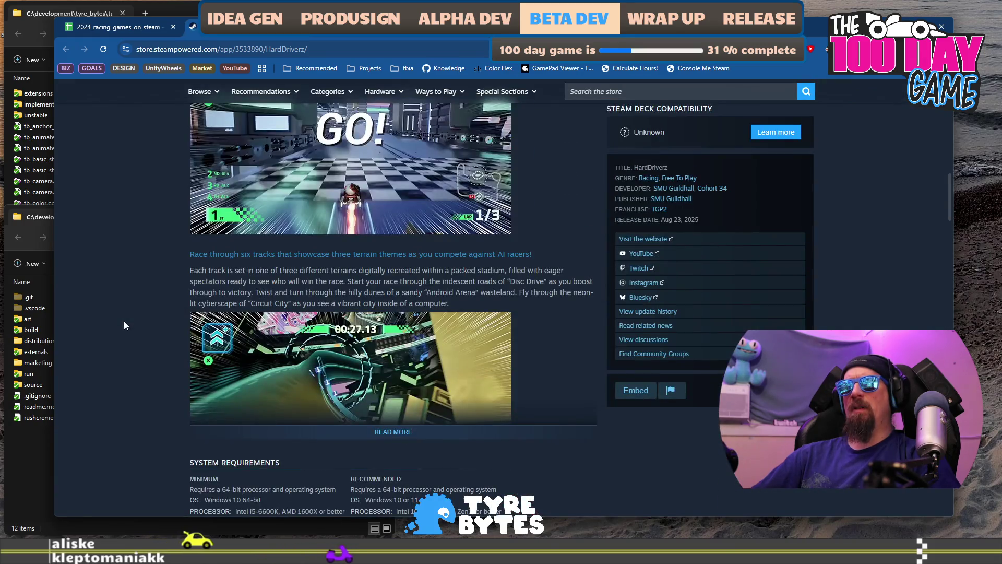
pyautogui.scroll(5, 124, 322)
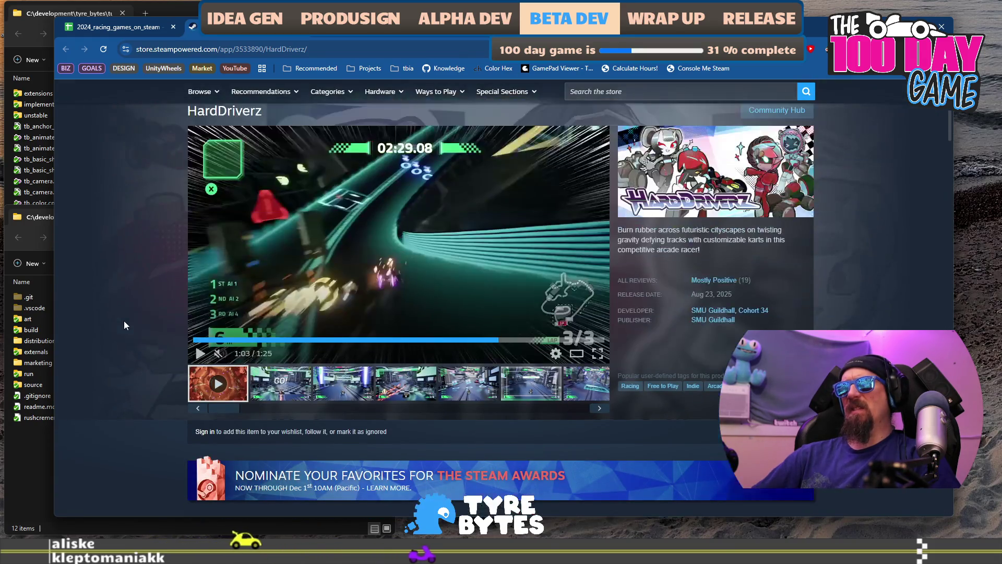
# Step: View the fourth screenshot, then scrub the trailer between 0:30, 1:03 and the race start at 0:24
pyautogui.click(378, 390)
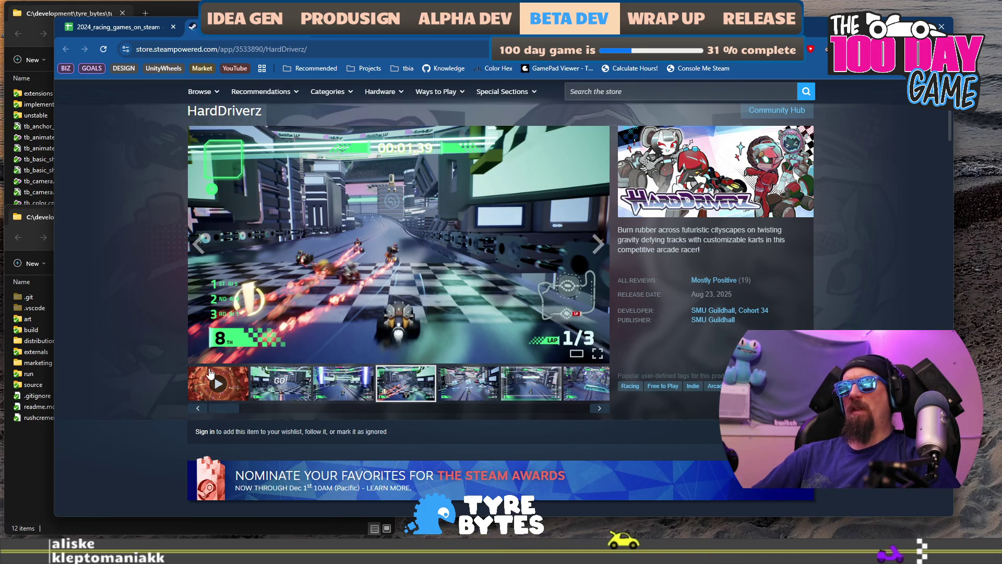
pyautogui.click(222, 389)
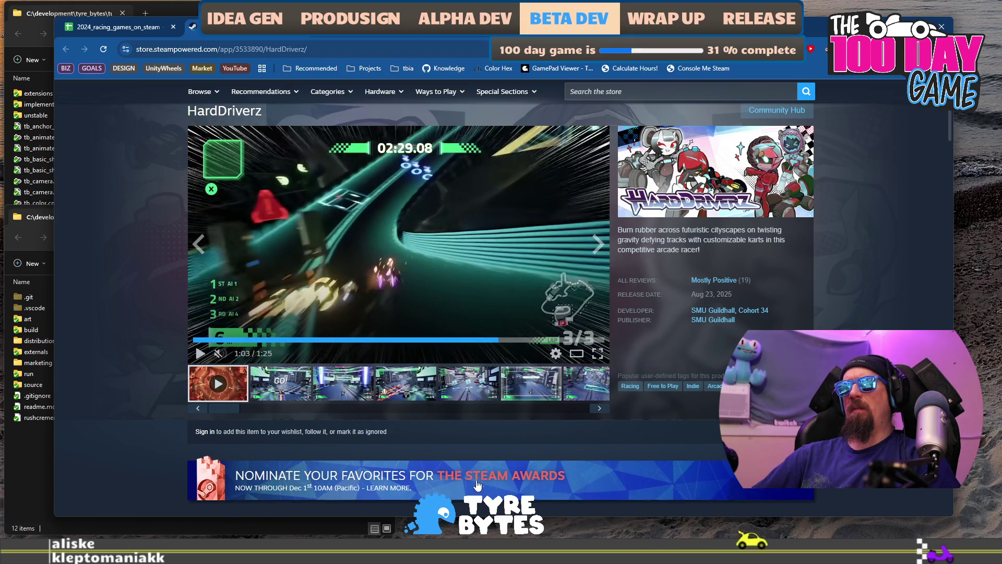
pyautogui.click(421, 340)
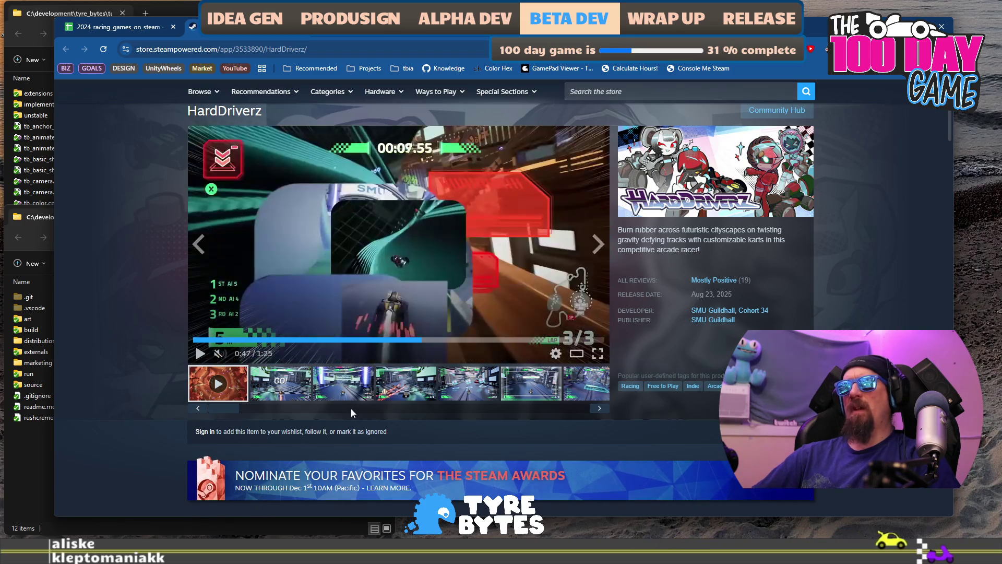
pyautogui.click(341, 340)
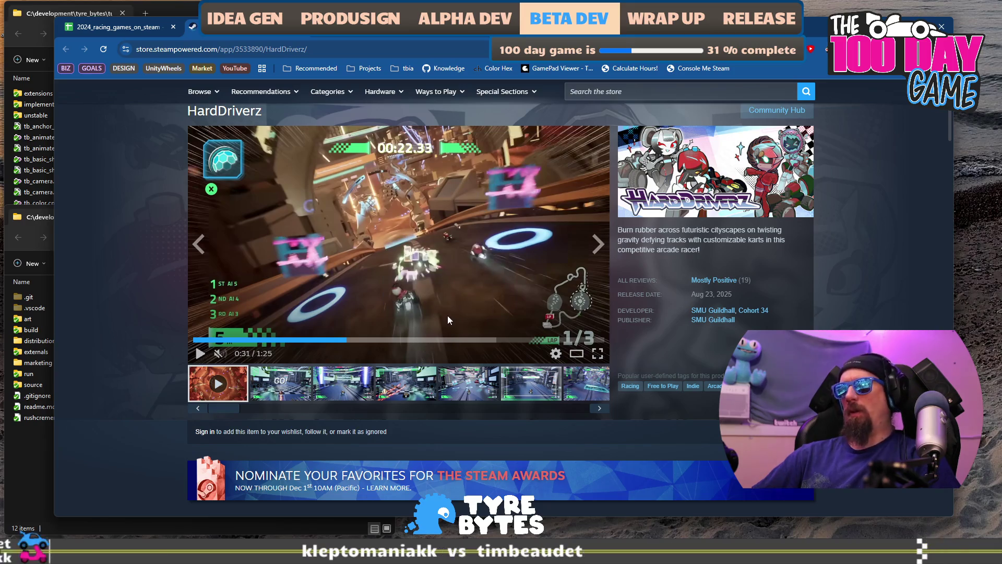
pyautogui.click(497, 339)
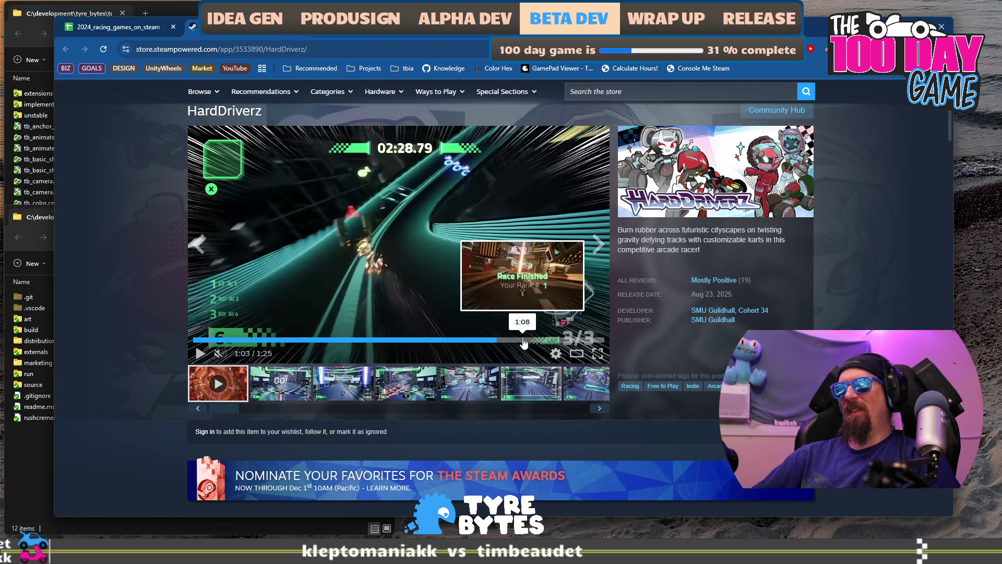
pyautogui.click(521, 341)
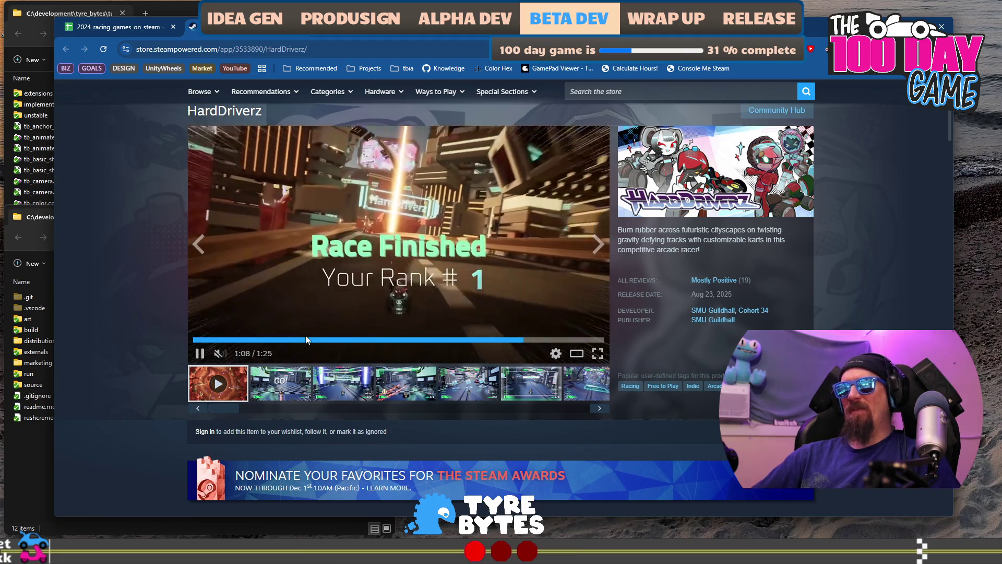
pyautogui.click(310, 340)
# Step: Play the trailer to around 0:40, pausing and resuming, then return to the spreadsheet
pyautogui.click(294, 259)
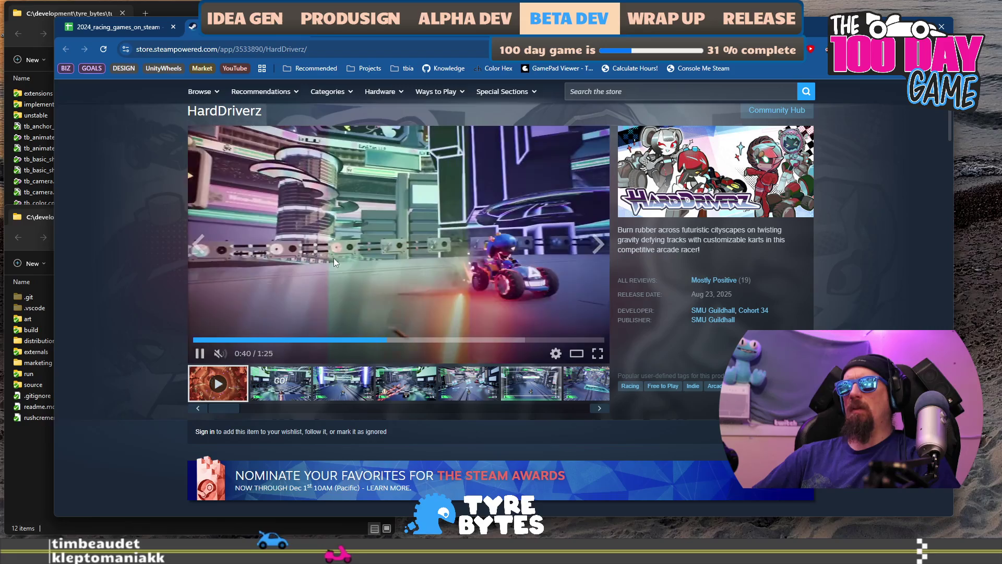
pyautogui.click(334, 257)
pyautogui.click(333, 258)
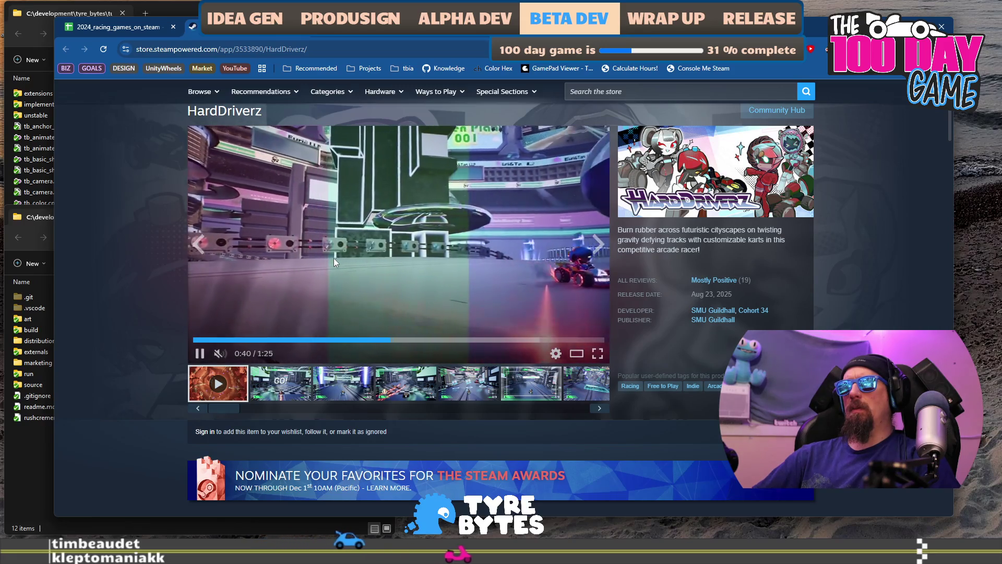
pyautogui.click(333, 258)
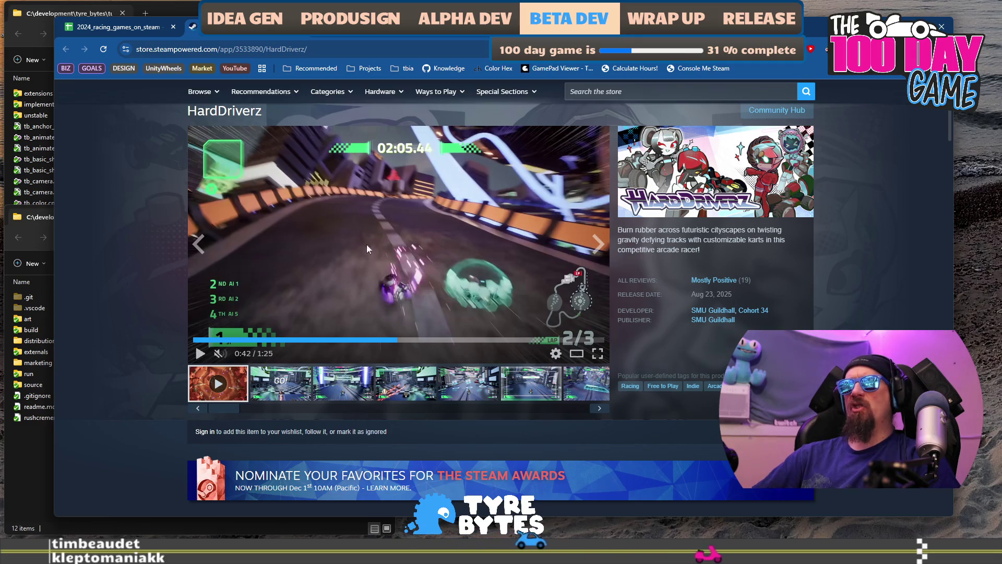
pyautogui.click(342, 249)
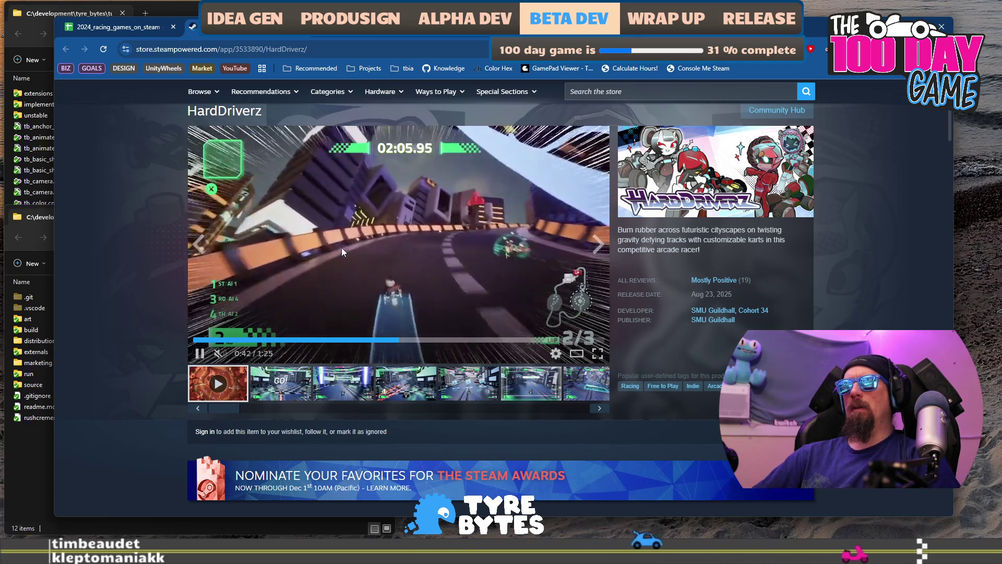
pyautogui.click(342, 249)
pyautogui.click(342, 249)
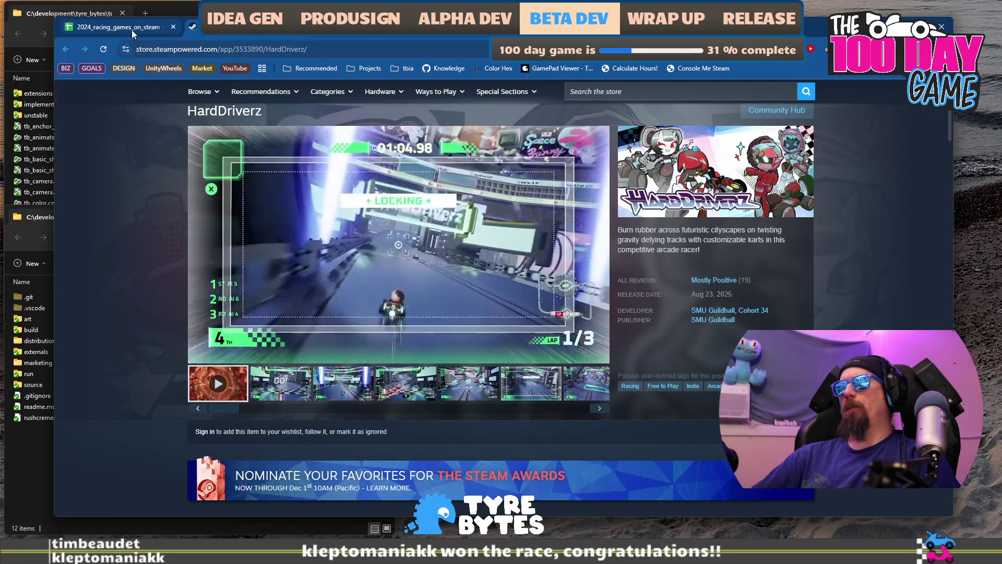
pyautogui.click(132, 31)
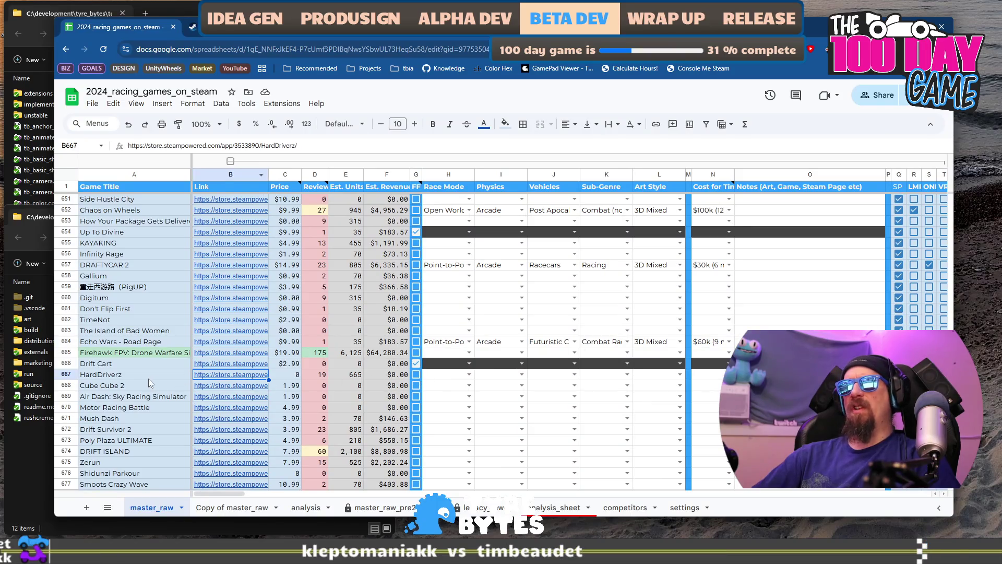
# Step: Set HardDriverz's Race Mode in H667 to Circuit
pyautogui.click(440, 376)
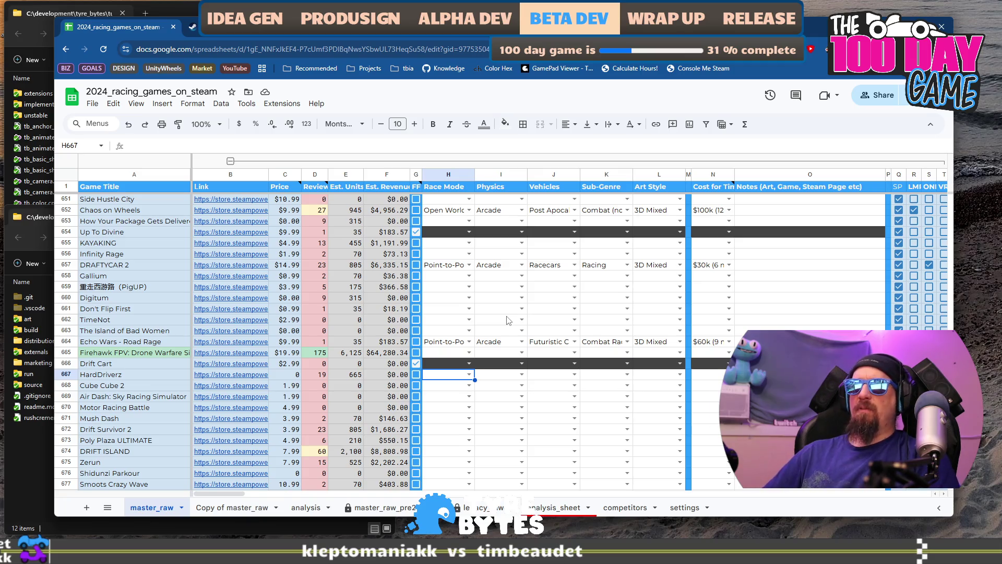
pyautogui.press('Return')
pyautogui.press('Down')
pyautogui.press('Down')
pyautogui.press('Down')
pyautogui.press('Down')
pyautogui.press('Down')
pyautogui.press('Up')
pyautogui.press('Up')
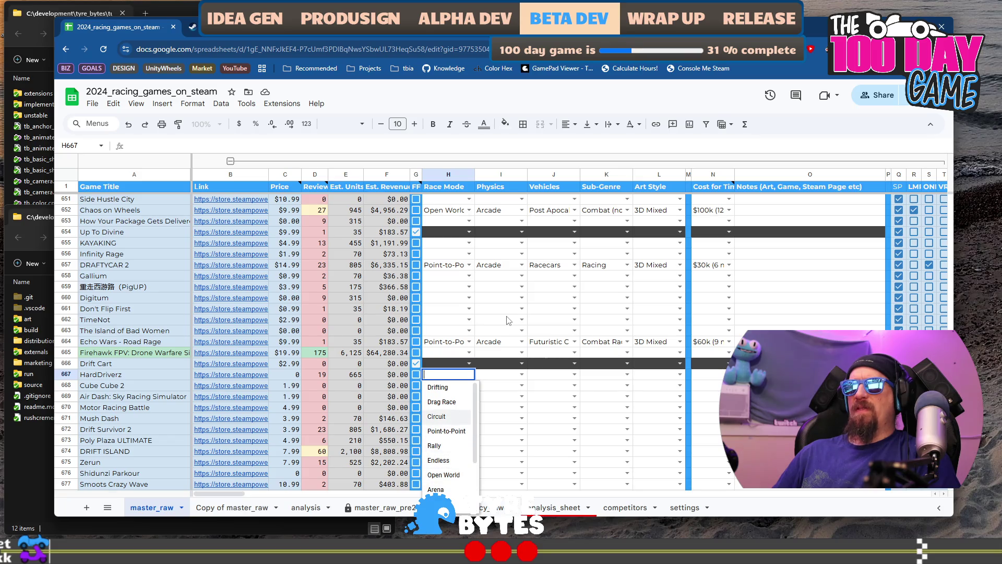
pyautogui.press('Tab')
pyautogui.press('Return')
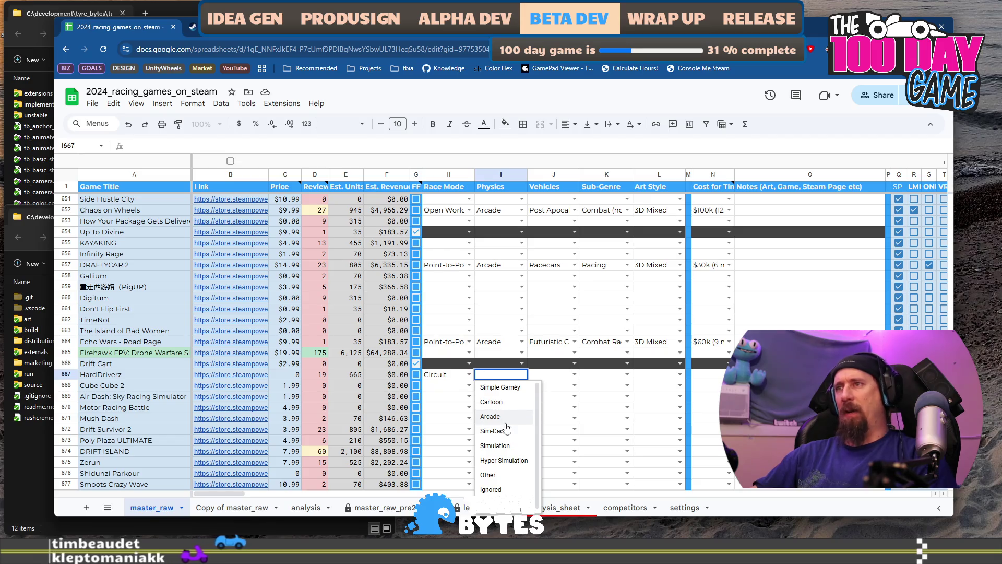
# Step: Set HardDriverz's Physics in I667 to Arcade, replacing an initial Sim-Cade pick
pyautogui.scroll(-1, 522, 422)
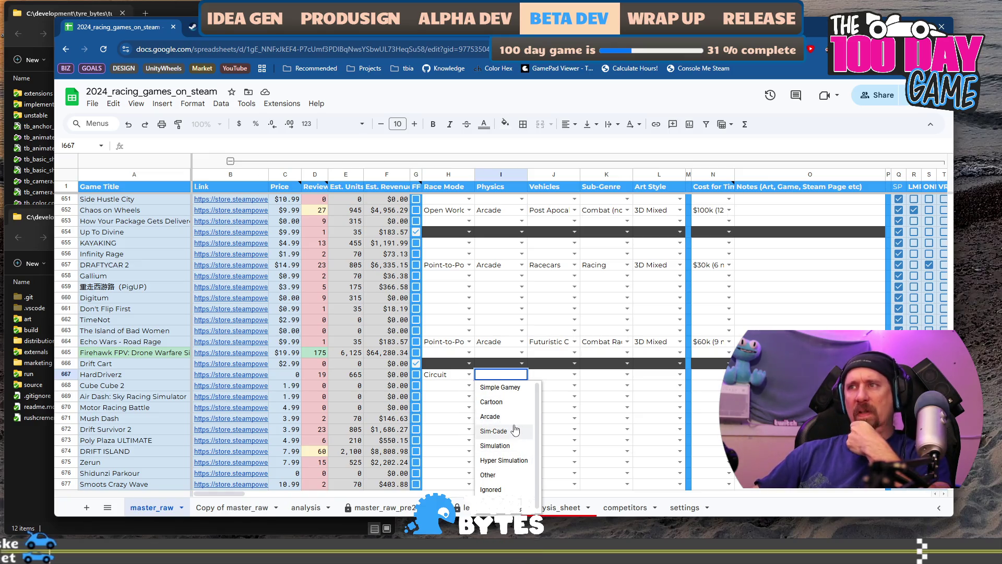
pyautogui.click(515, 430)
pyautogui.click(521, 375)
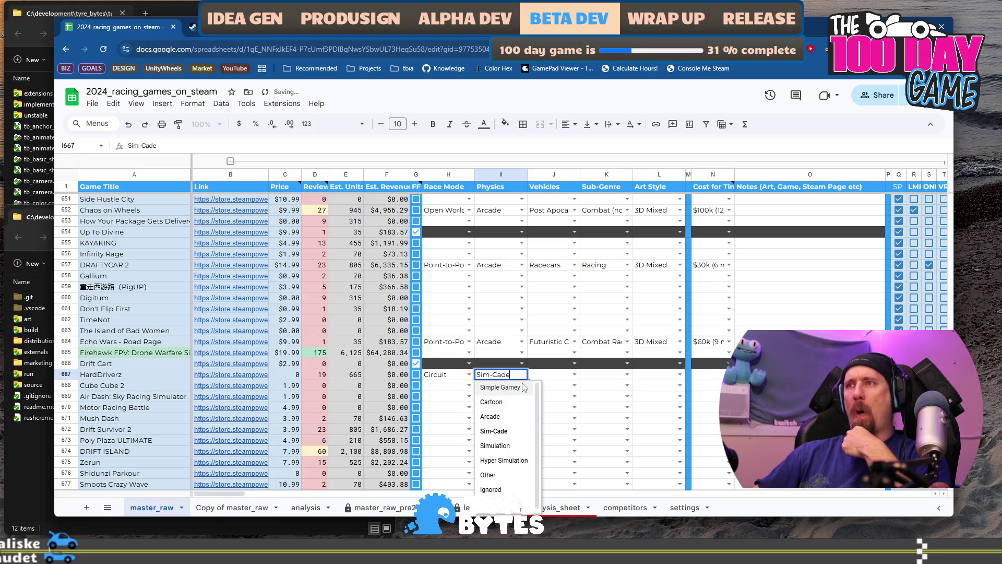
pyautogui.click(498, 419)
pyautogui.click(575, 374)
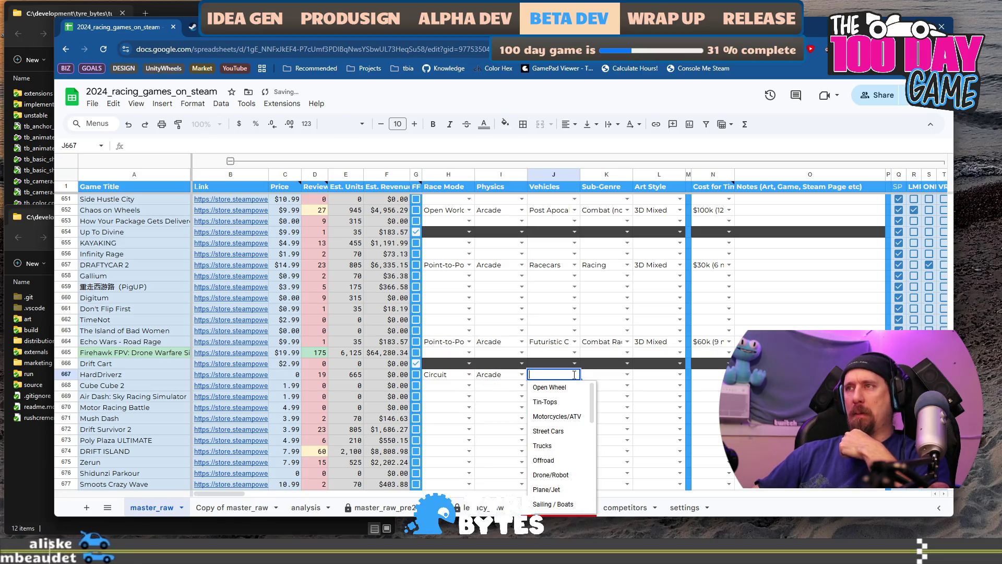
# Step: Set HardDriverz to Kart, Combat Racer, 3D Stylistic and a $60k (9 month) cost
pyautogui.scroll(-5, 572, 472)
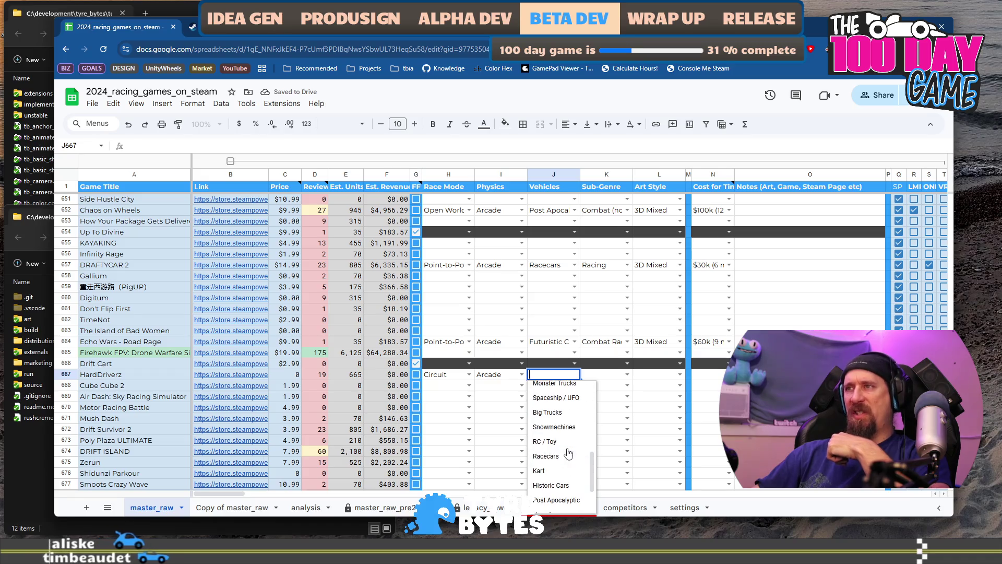
pyautogui.click(564, 472)
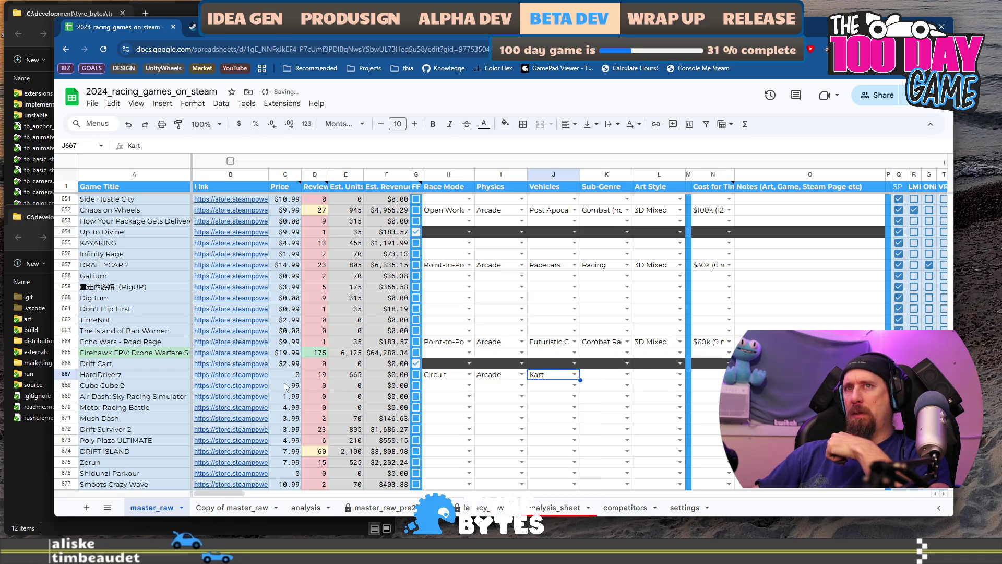
pyautogui.click(628, 377)
pyautogui.click(624, 418)
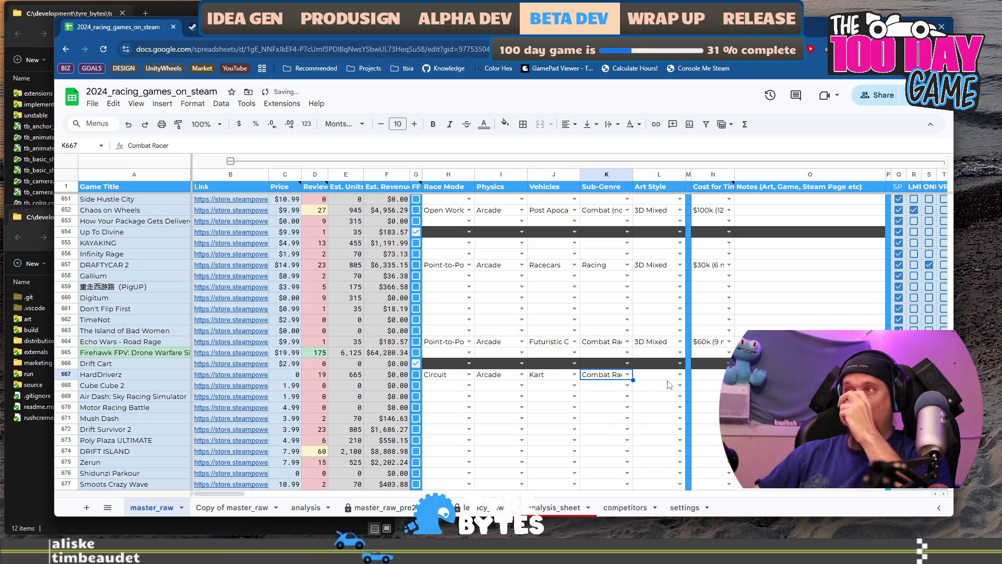
pyautogui.click(679, 375)
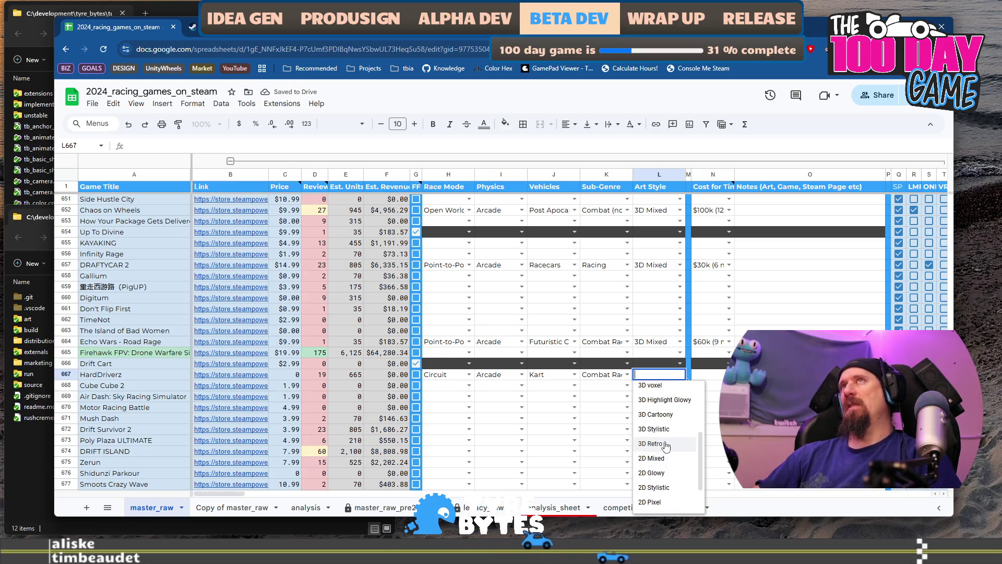
pyautogui.scroll(3, 674, 457)
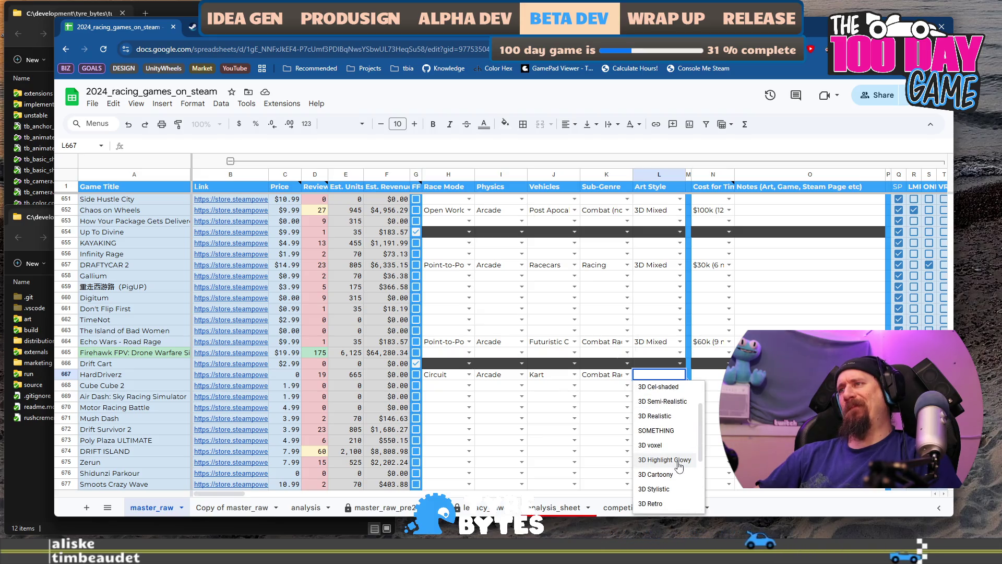
pyautogui.scroll(-1, 678, 452)
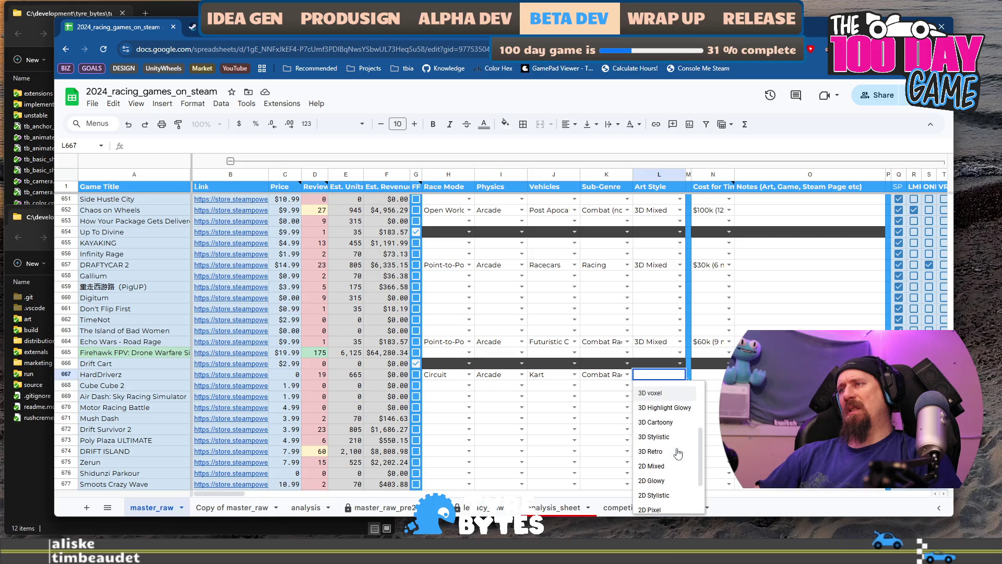
pyautogui.click(679, 441)
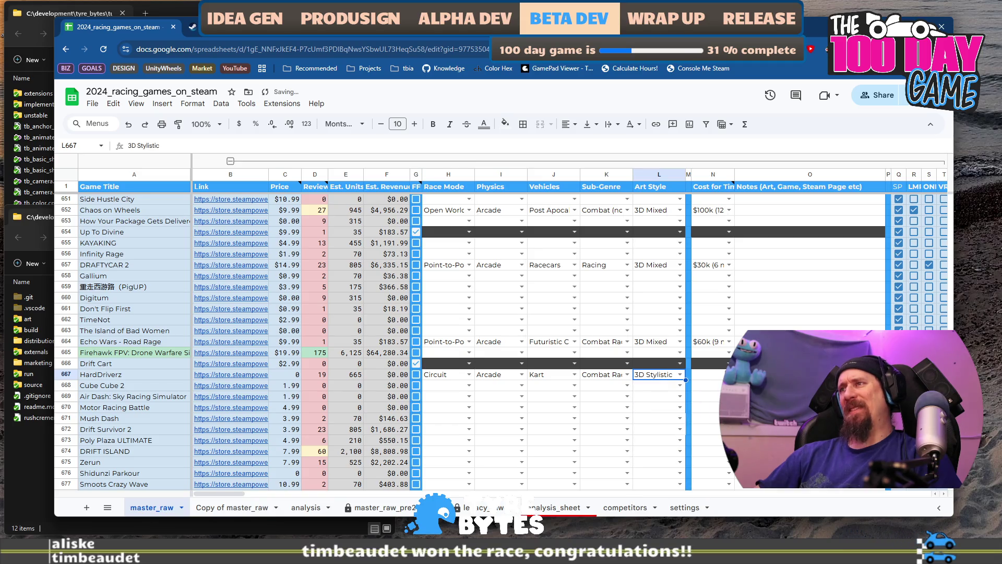
pyautogui.click(728, 375)
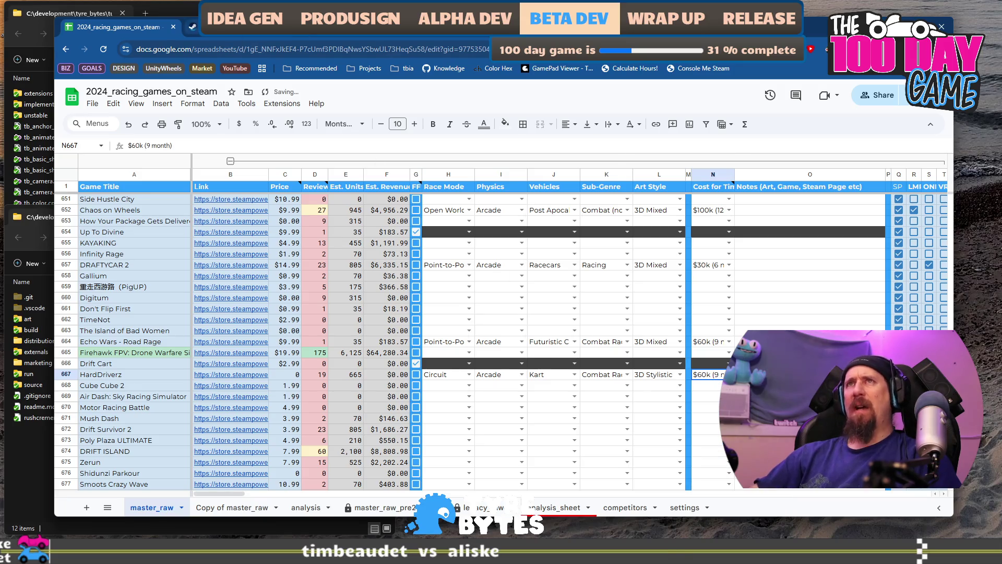
# Step: Recheck the HardDriverz store page, then open Cube Cube 2's store page from the sheet
pyautogui.hotkey('ctrl', 'Tab')
pyautogui.scroll(-5, 501, 313)
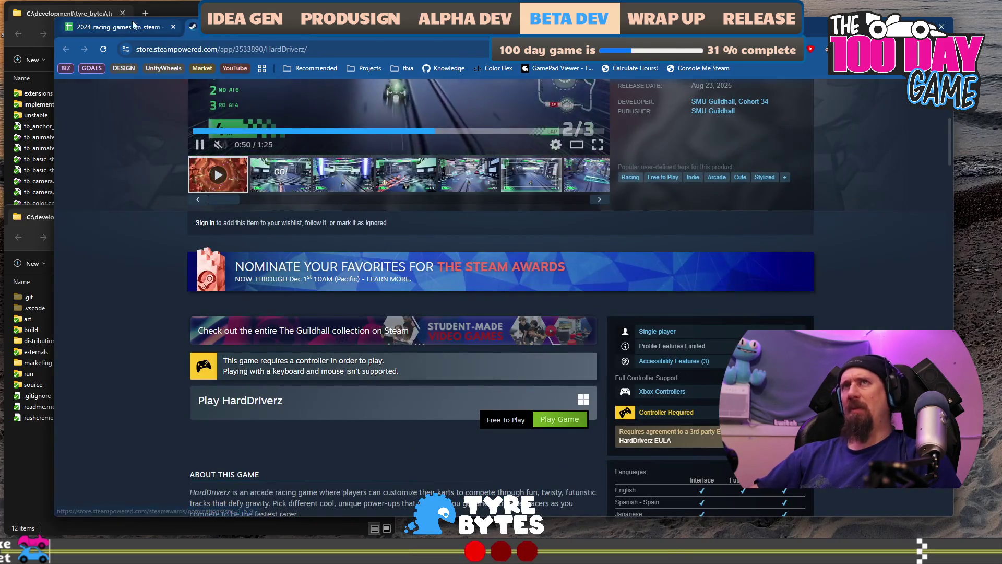
pyautogui.click(134, 26)
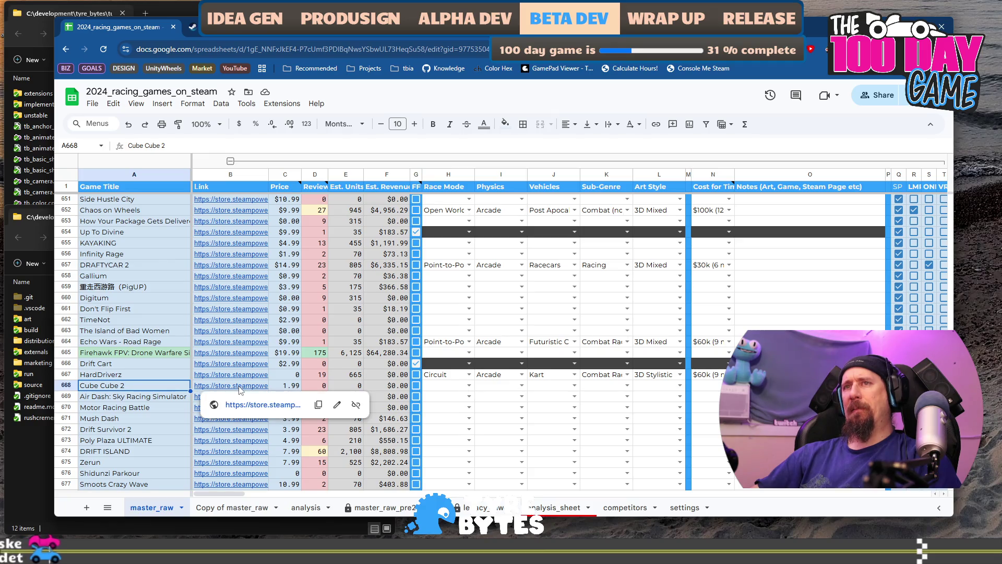
pyautogui.click(255, 405)
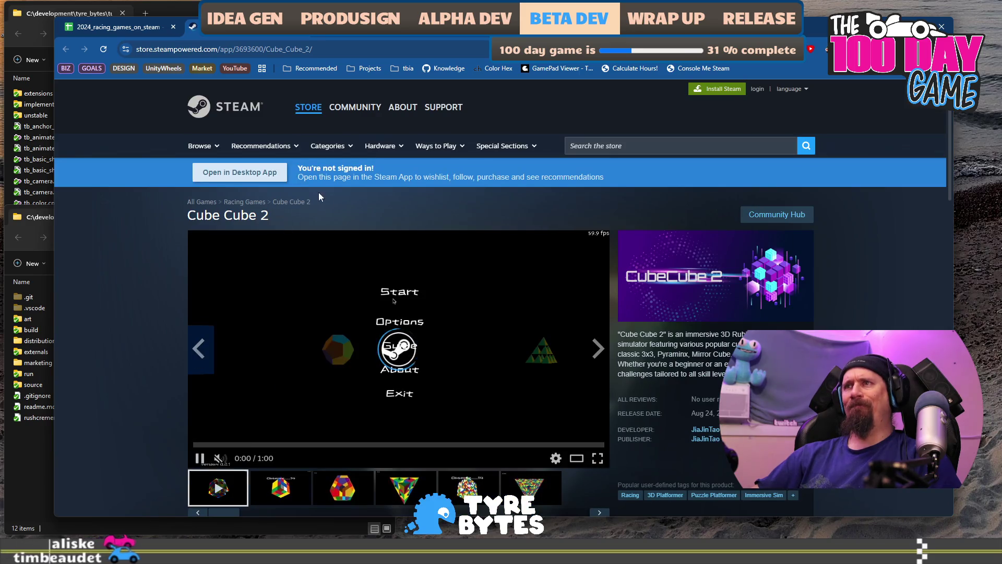
# Step: Skim Cube Cube 2's trailer and pass its store URL to ./collector --ignore
pyautogui.click(287, 445)
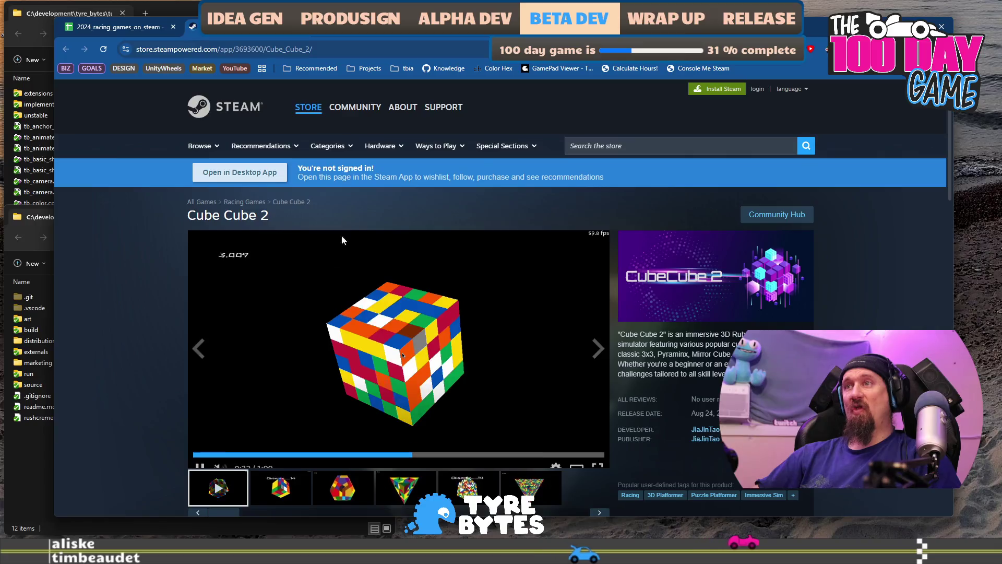
pyautogui.hotkey('ctrl', 'l')
pyautogui.hotkey('alt', 'Tab')
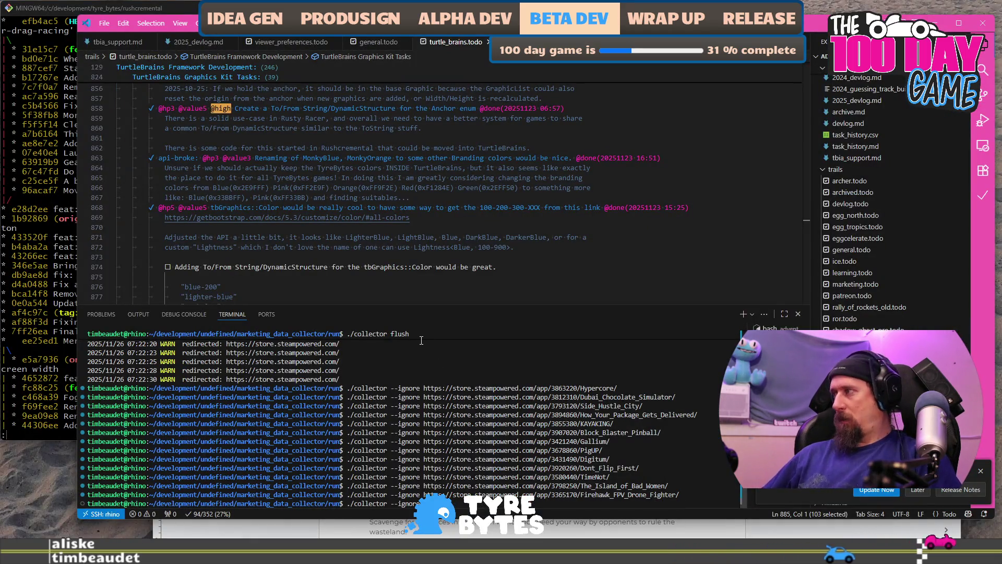
pyautogui.hotkey('alt', 'Tab')
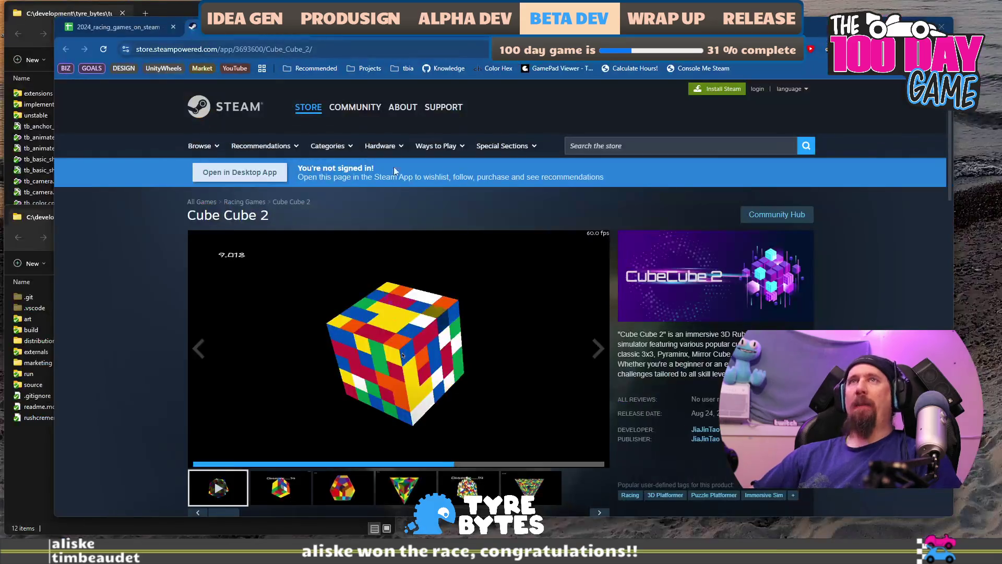
pyautogui.click(143, 30)
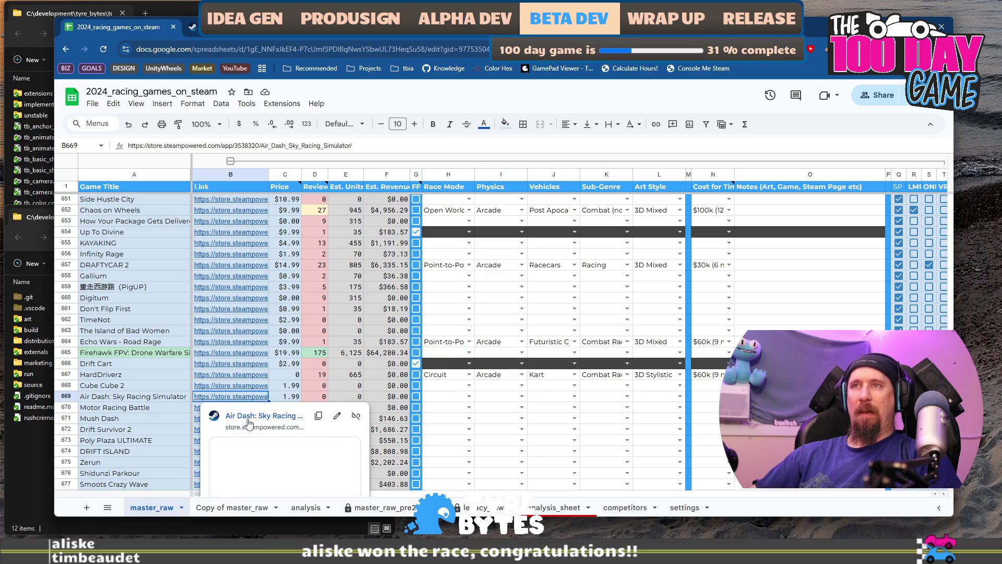
# Step: Review the Air Dash and Mush Dash pages and pass Mush Dash's URL to ./collector --ignore
pyautogui.click(250, 416)
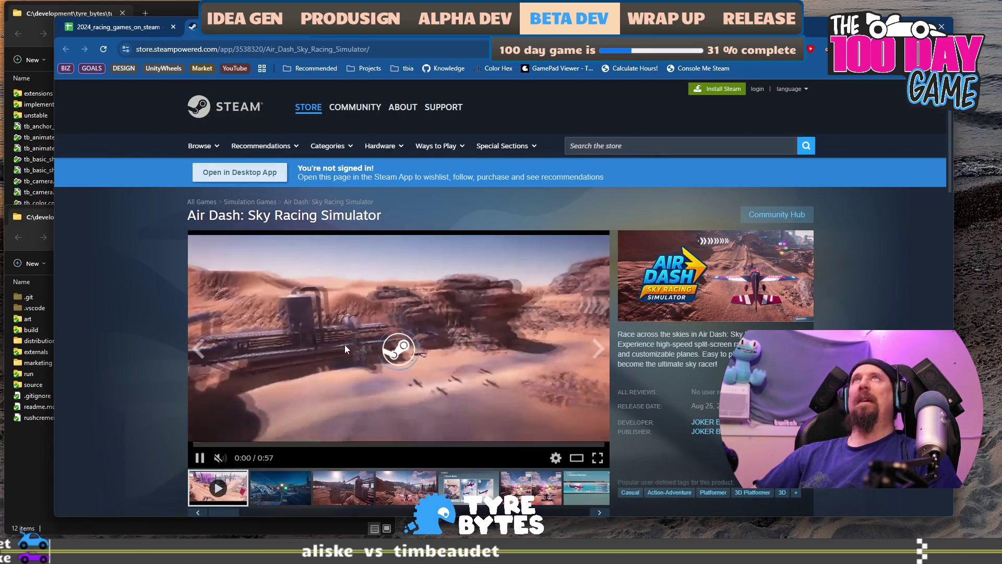
pyautogui.scroll(-1, 345, 349)
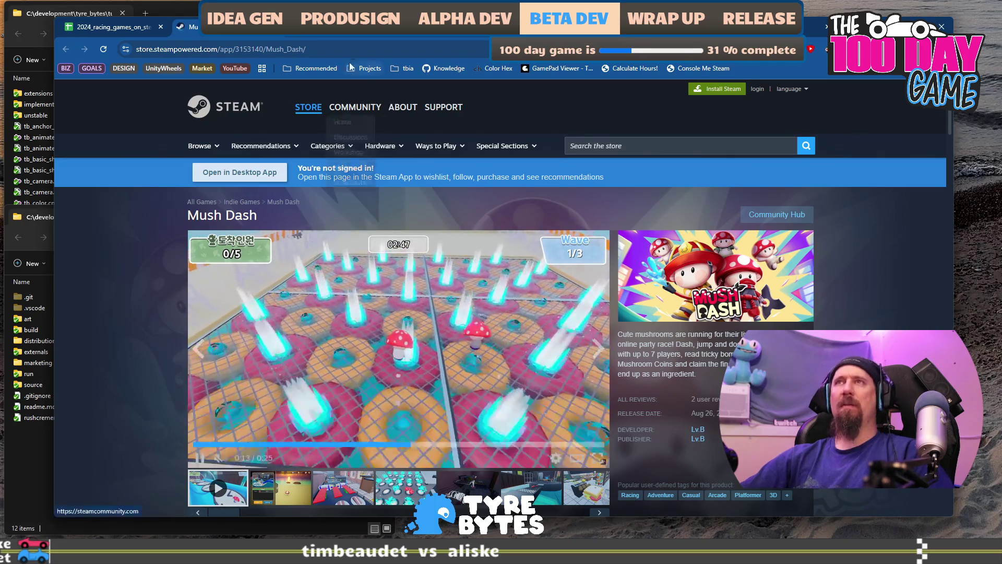
pyautogui.click(219, 49)
pyautogui.hotkey('alt', 'Tab')
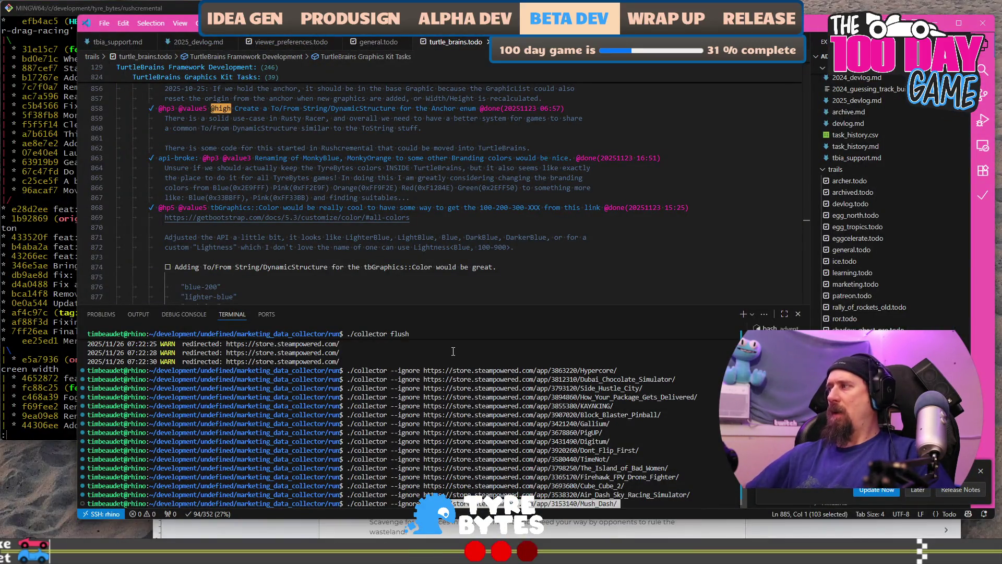
pyautogui.hotkey('alt', 'Tab')
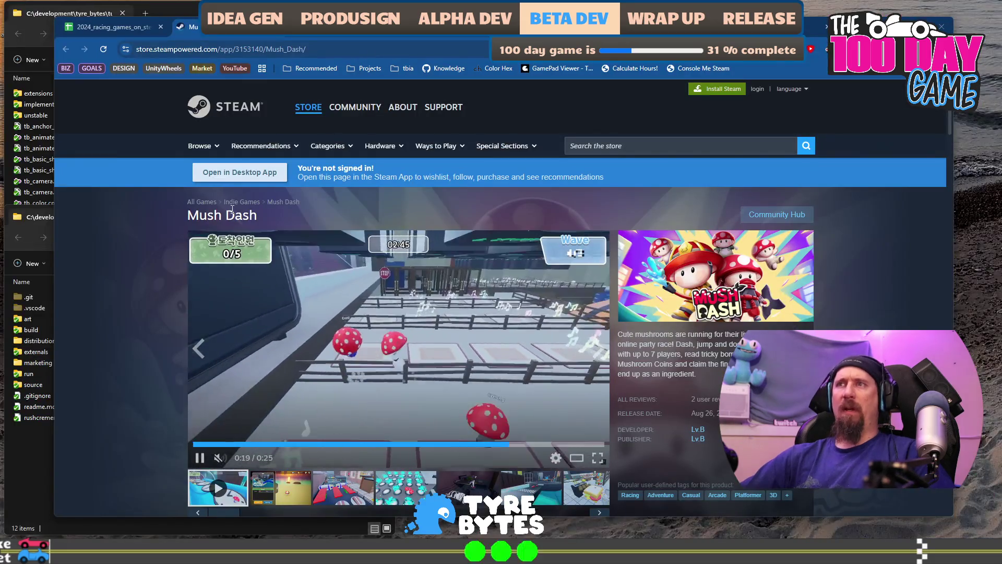
pyautogui.click(114, 27)
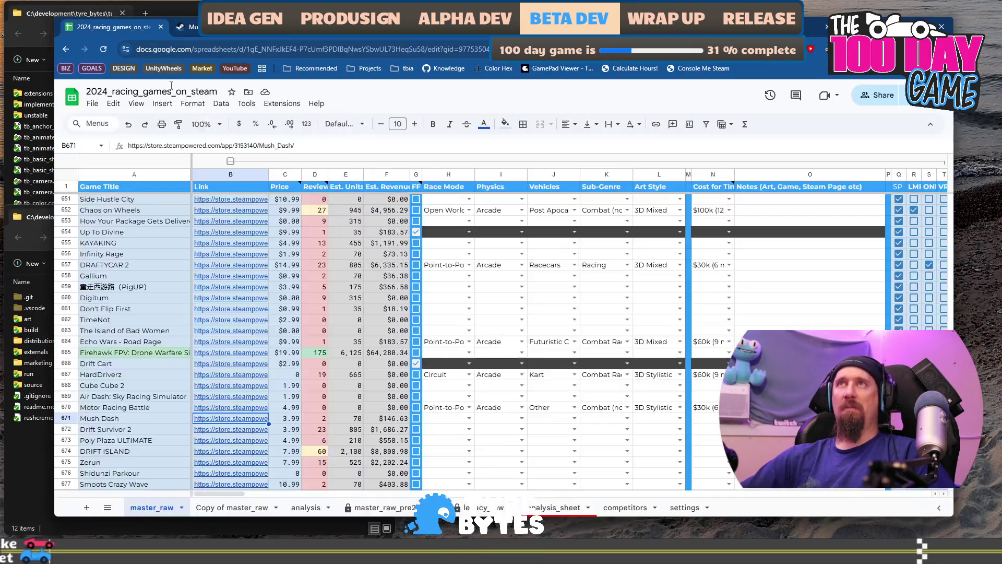
pyautogui.scroll(-2, 189, 422)
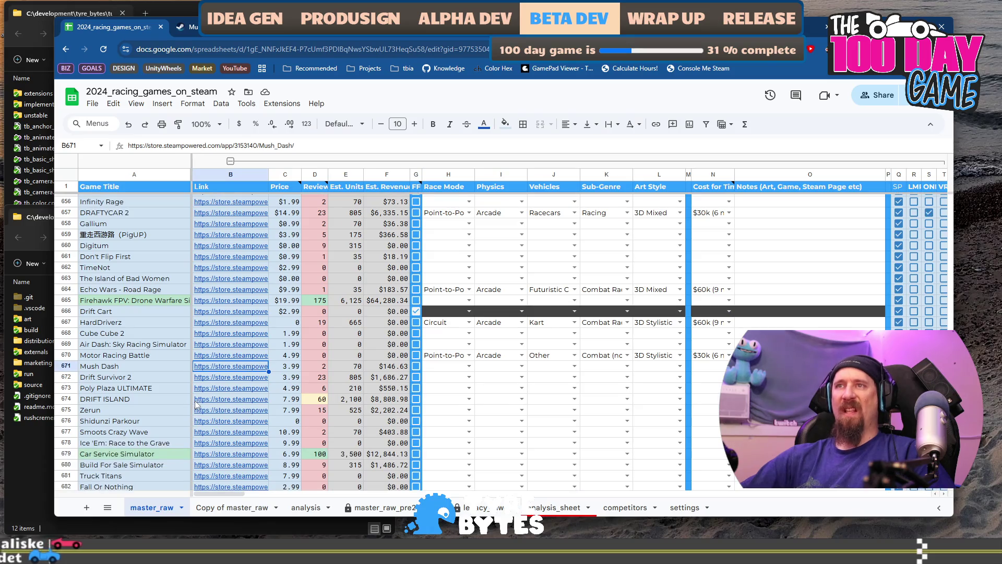
pyautogui.click(150, 379)
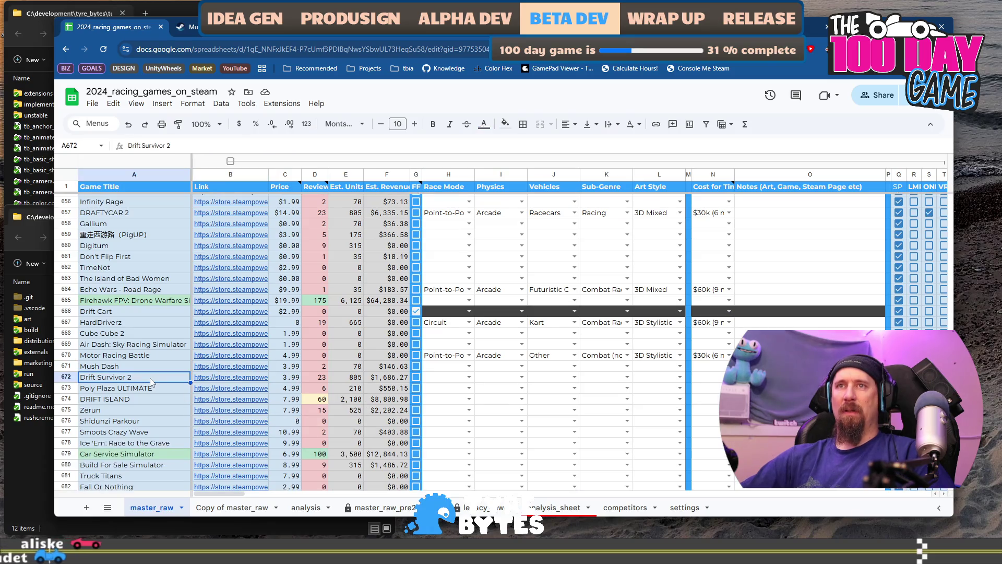
# Step: Open Drift Survivor 2's store page from B672 and browse its gameplay clips and screenshots
pyautogui.click(221, 378)
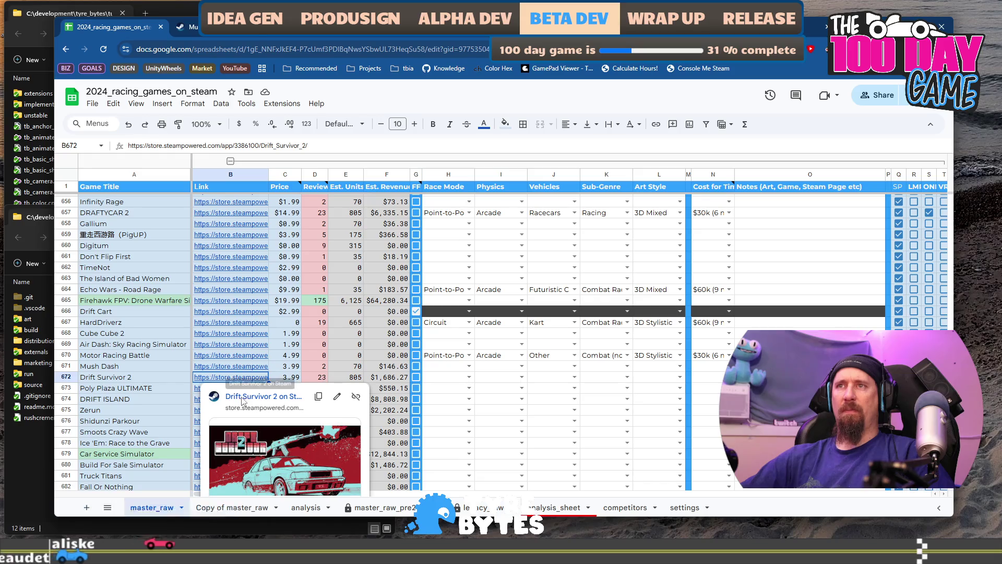
pyautogui.click(242, 398)
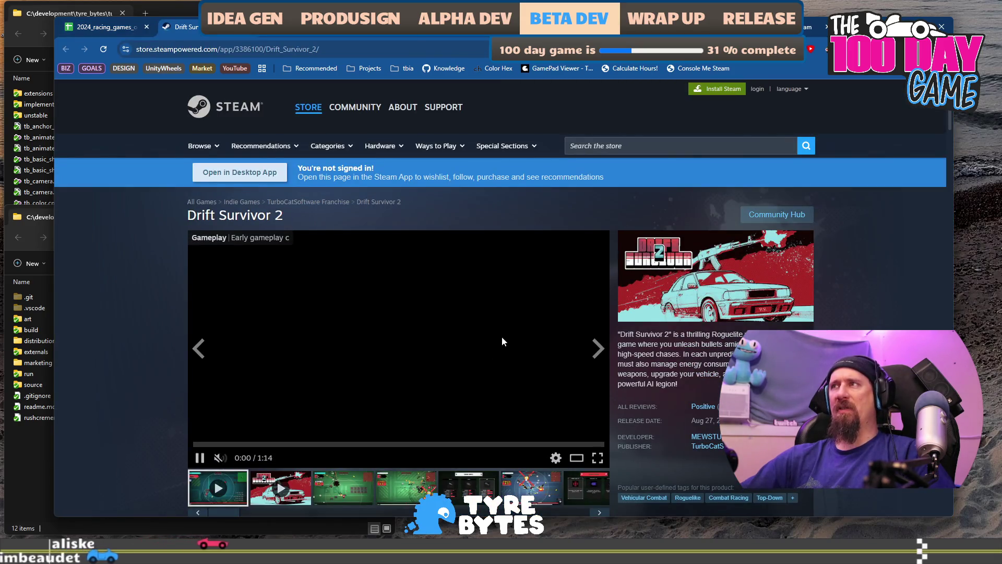
pyautogui.scroll(-1, 496, 339)
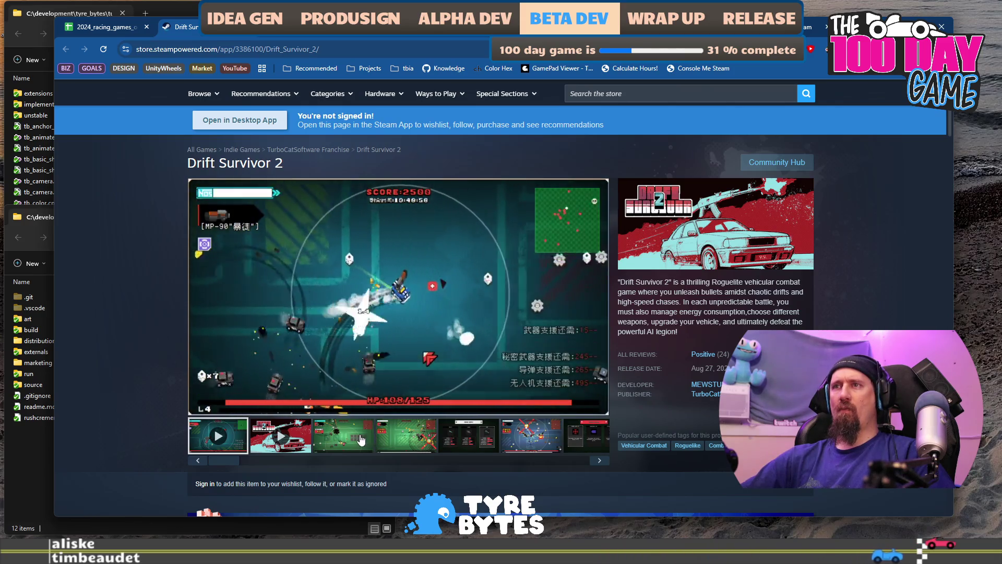
pyautogui.click(360, 440)
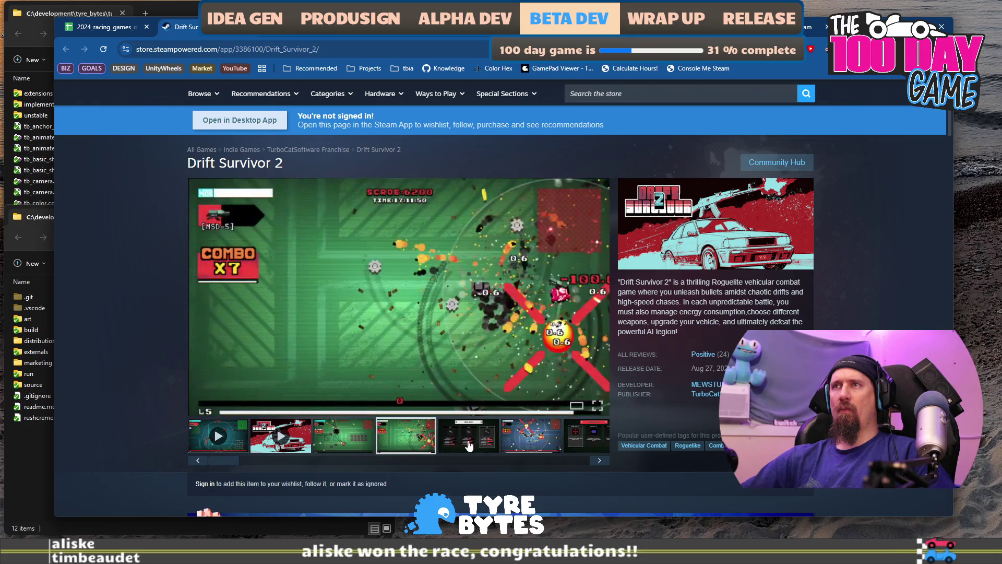
pyautogui.click(472, 444)
pyautogui.click(531, 443)
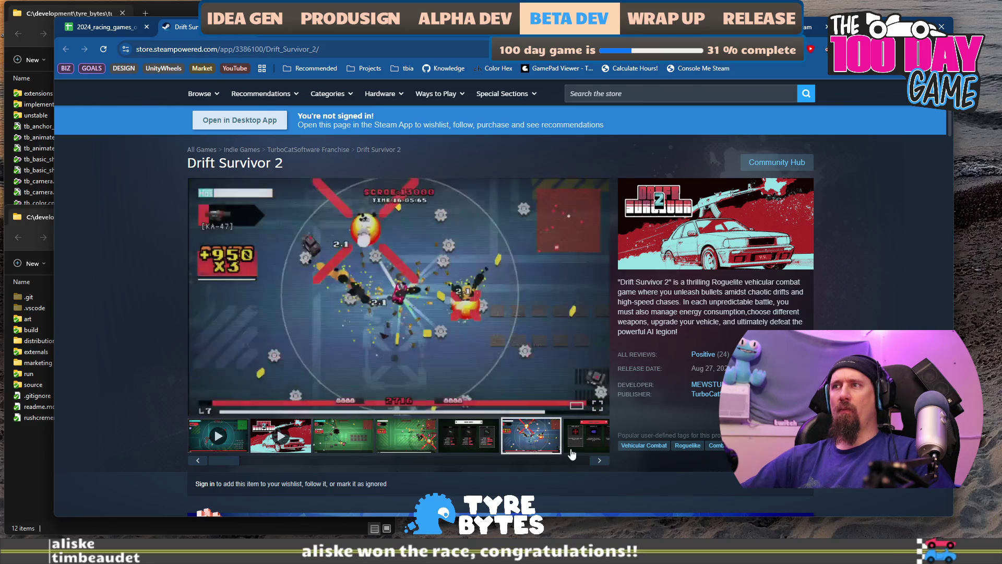
pyautogui.click(600, 461)
pyautogui.click(600, 462)
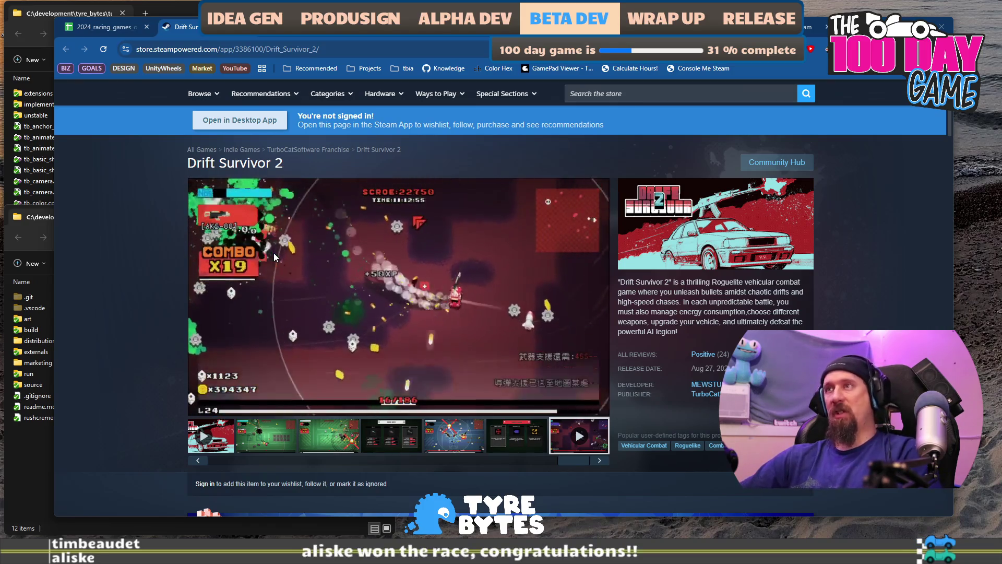
pyautogui.moveTo(573, 456); pyautogui.dragTo(227, 469)
# Step: Watch the first trailer from about 0:31 and scroll through the page details
pyautogui.click(218, 436)
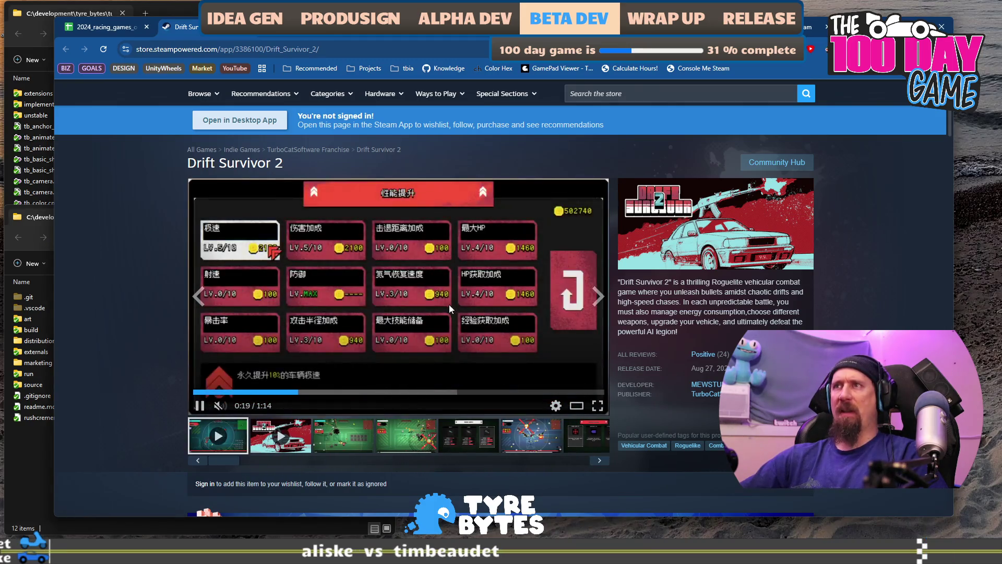
pyautogui.click(365, 392)
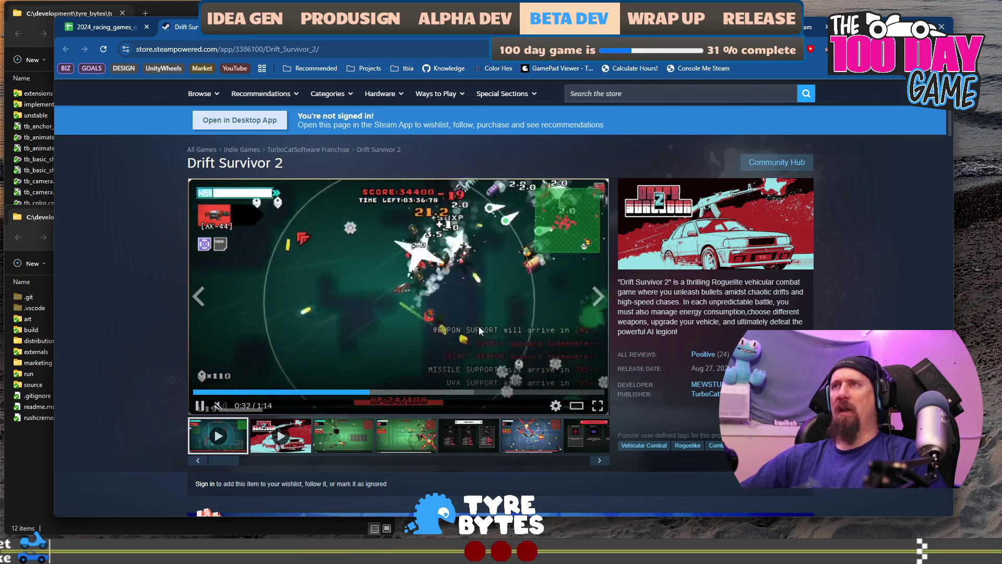
pyautogui.click(387, 280)
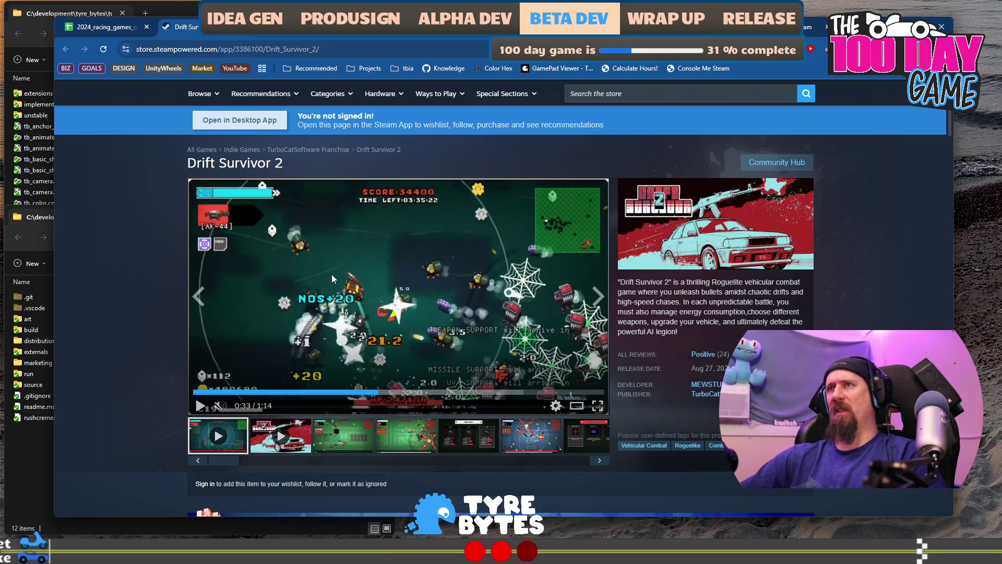
pyautogui.click(413, 258)
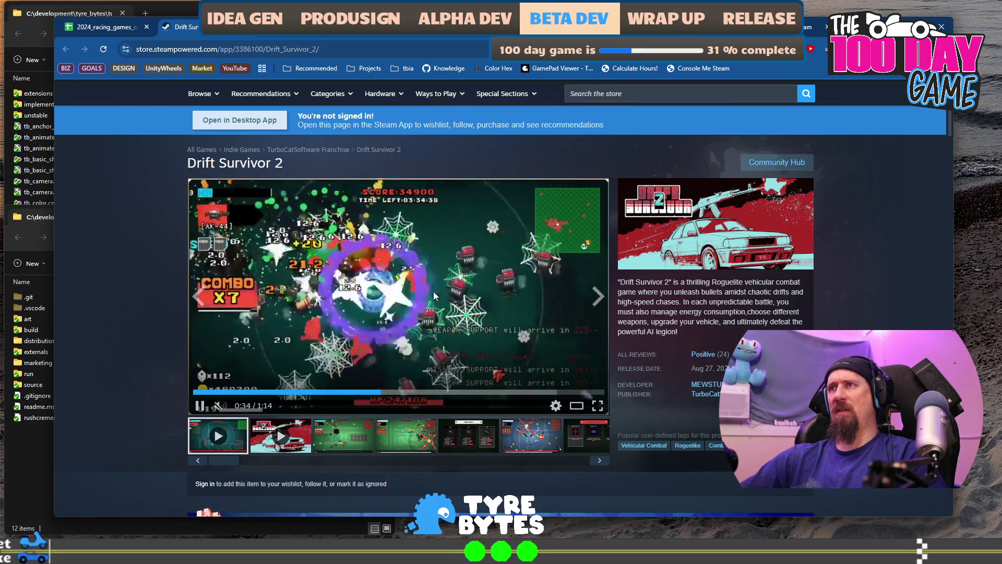
pyautogui.scroll(-7, 409, 254)
pyautogui.scroll(-1, 410, 257)
pyautogui.scroll(-8, 181, 296)
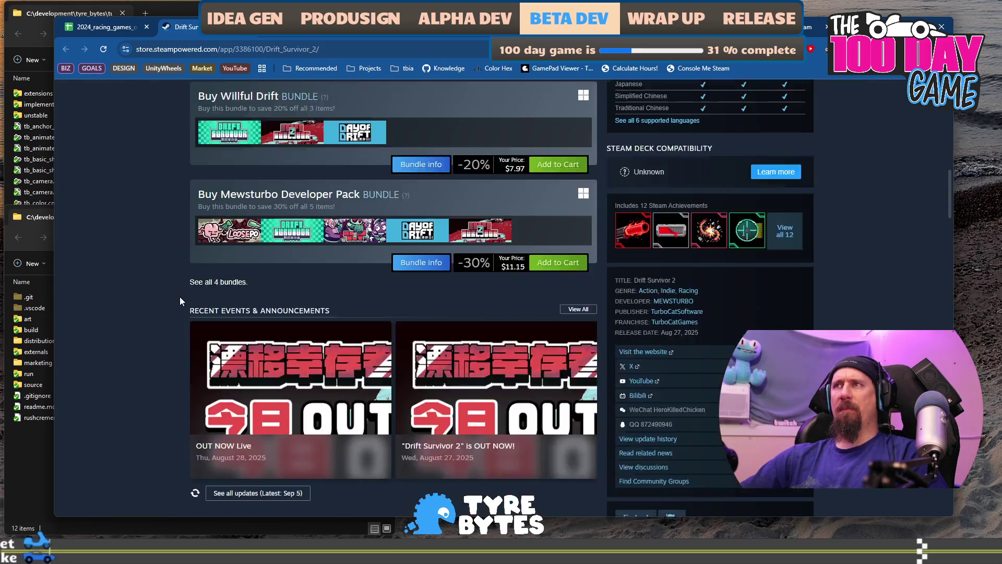
pyautogui.scroll(10, 173, 305)
pyautogui.scroll(7, 171, 306)
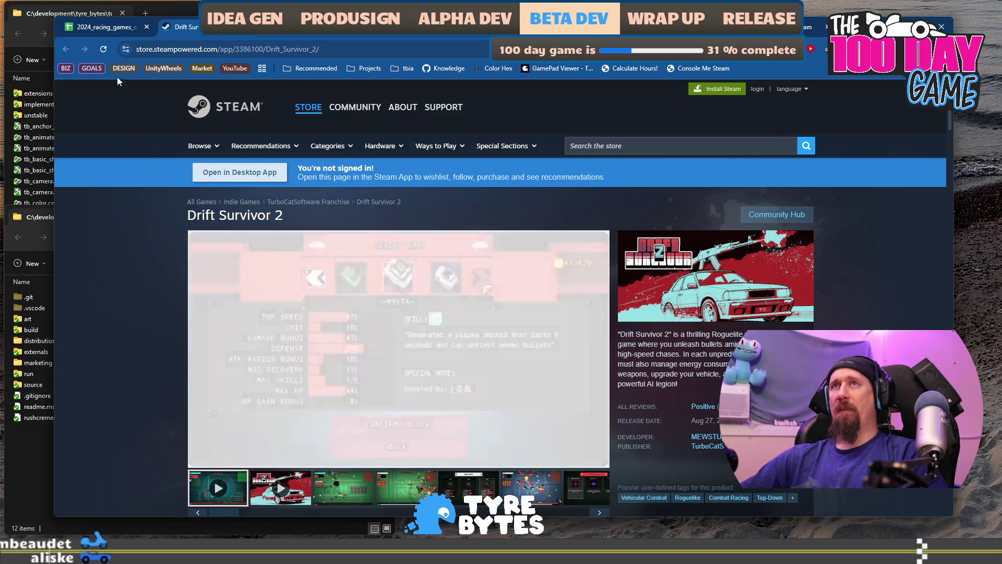
pyautogui.click(89, 30)
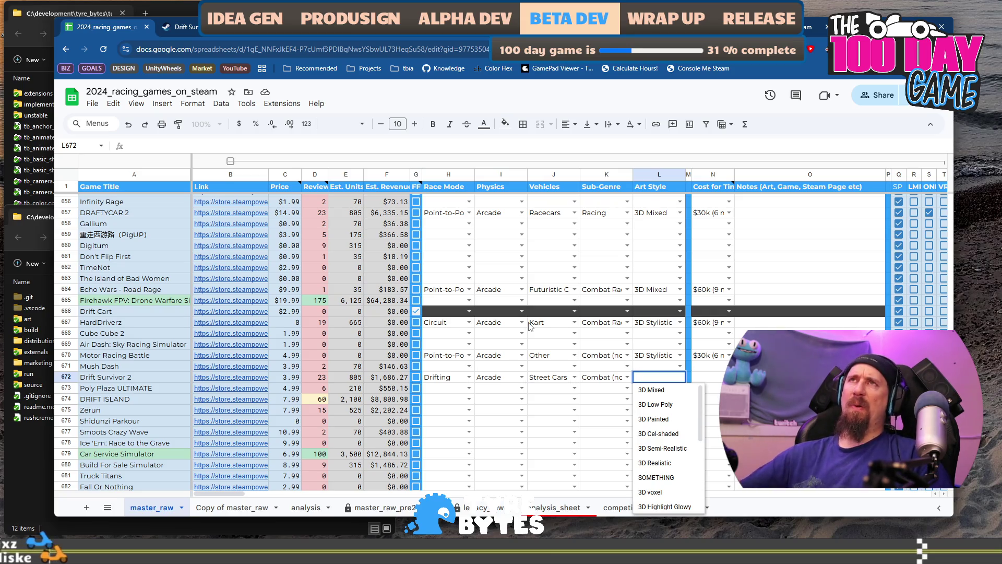
# Step: Give Drift Survivor 2 a 3D Stylistic art style and a $30k (6 month) cost
pyautogui.click(188, 27)
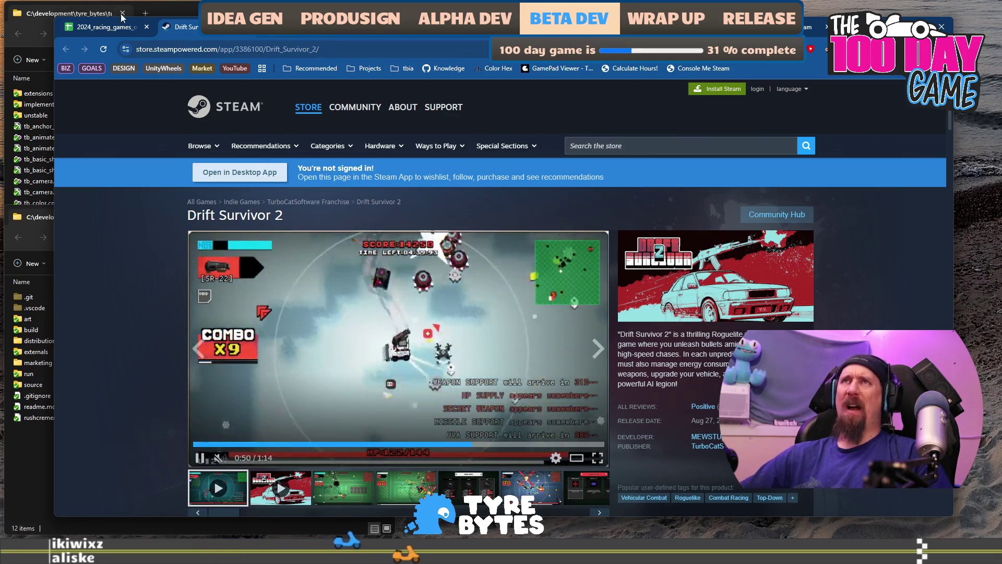
pyautogui.hotkey('ctrl', 'shift', 'Tab')
pyautogui.write('s')
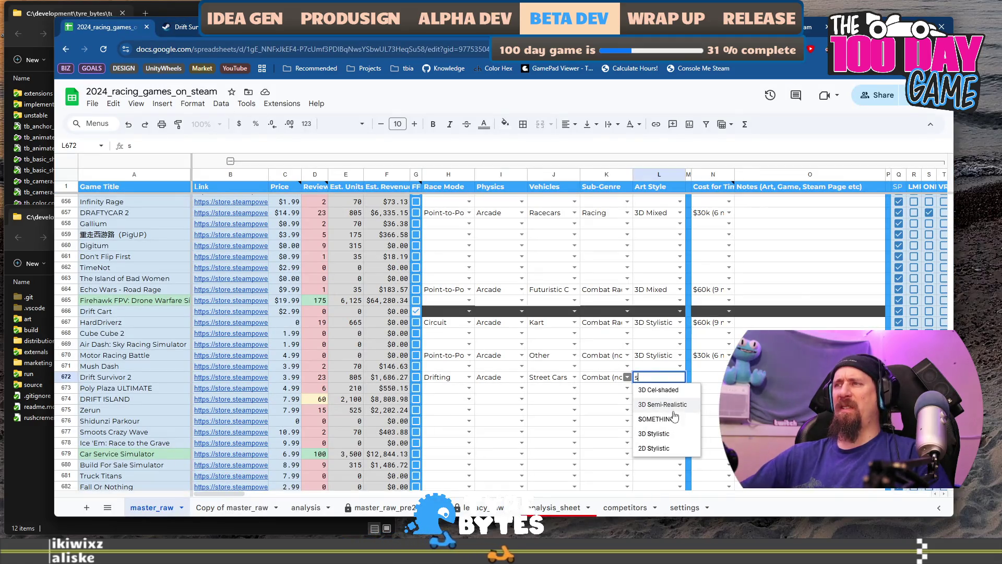
pyautogui.click(655, 434)
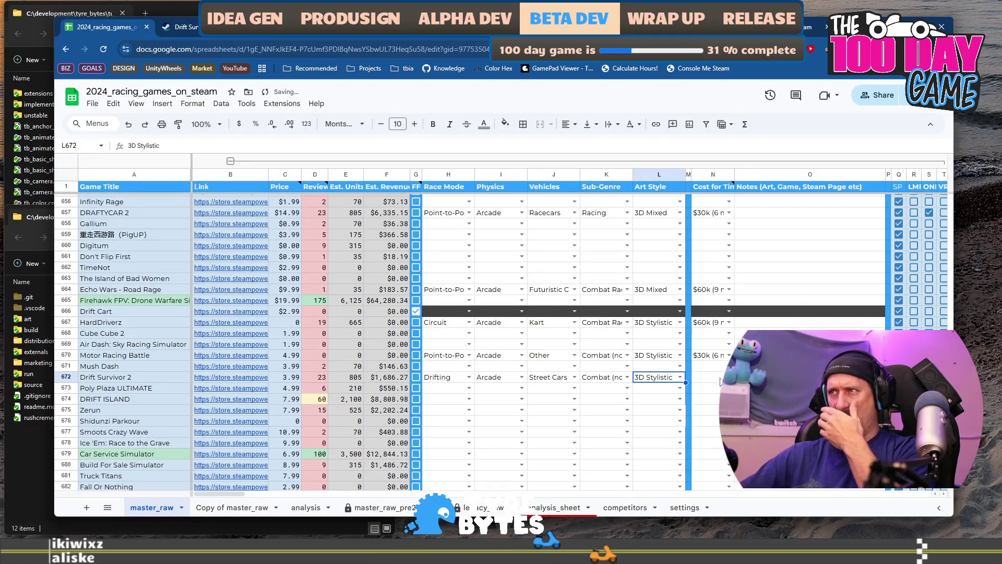
pyautogui.click(710, 377)
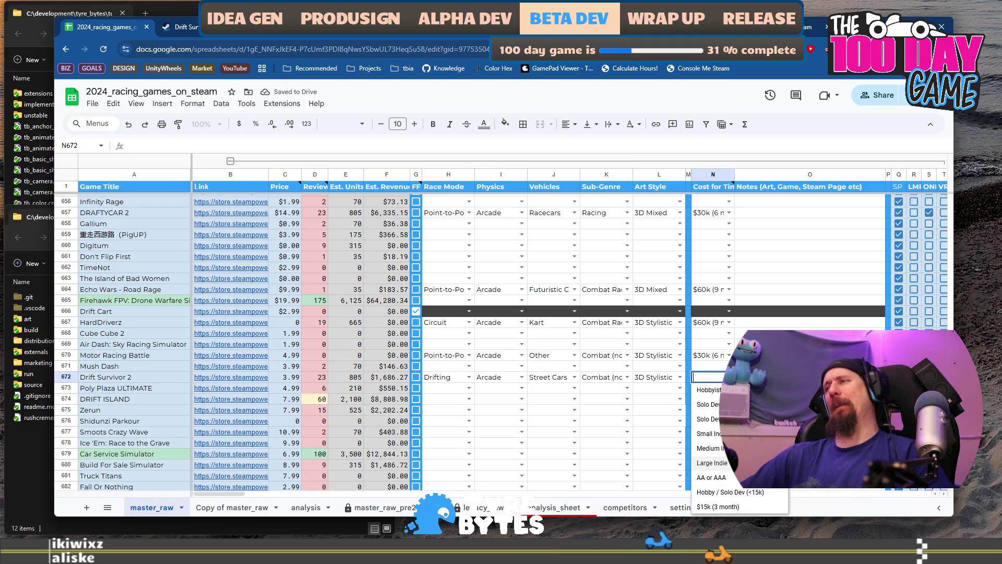
pyautogui.scroll(-1, 718, 446)
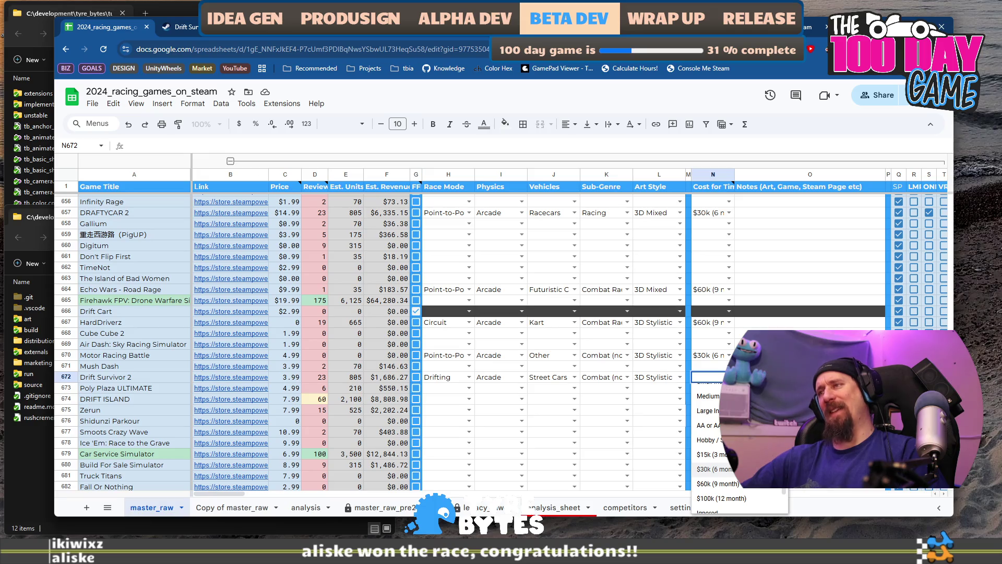
pyautogui.click(715, 469)
# Step: Recheck the Drift Survivor 2 store page, then open Poly Plaza ULTIMATE's link from row 673
pyautogui.click(180, 26)
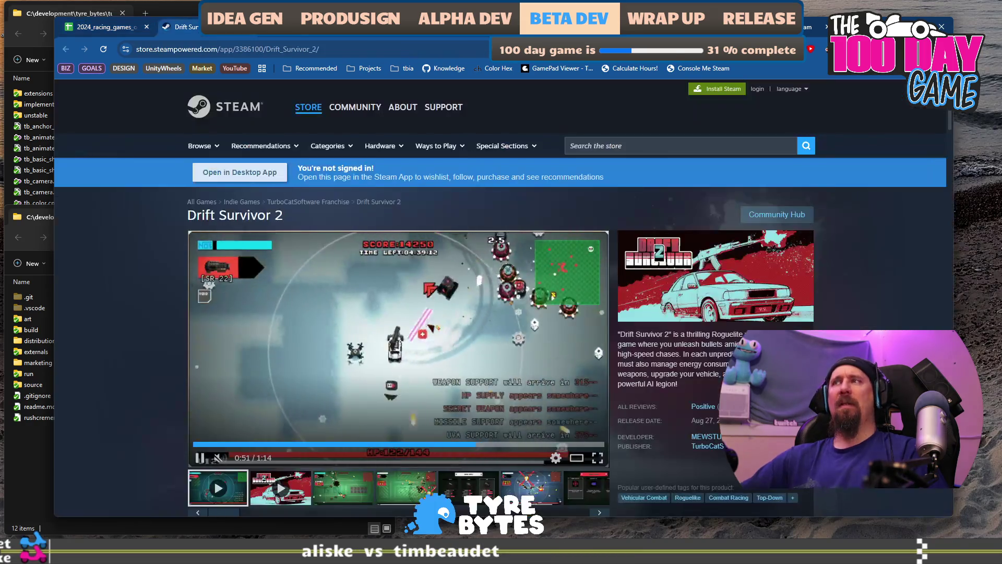
pyautogui.scroll(-3, 729, 298)
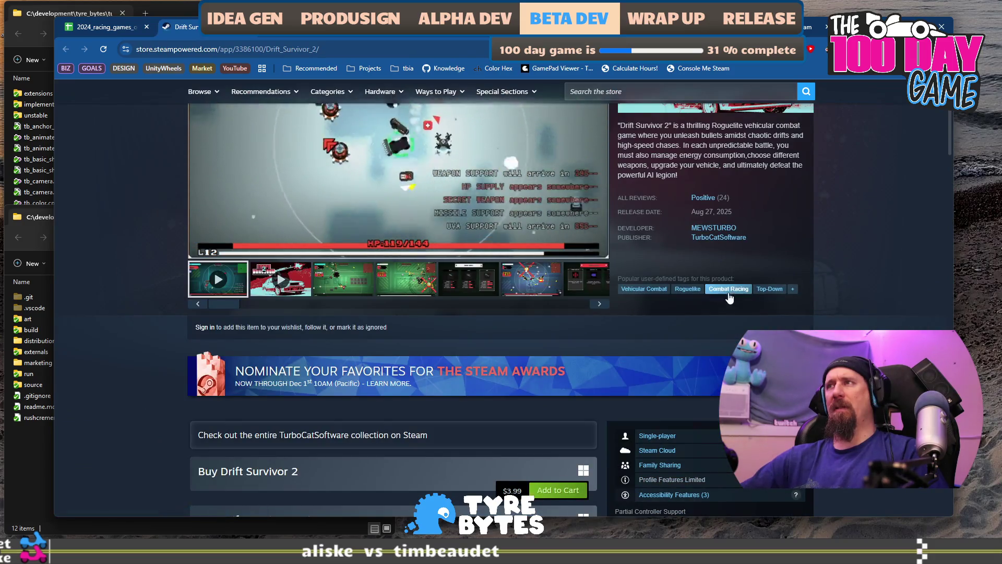
pyautogui.scroll(-7, 719, 294)
pyautogui.scroll(10, 503, 258)
pyautogui.hotkey('ctrl', 'shift', 'Tab')
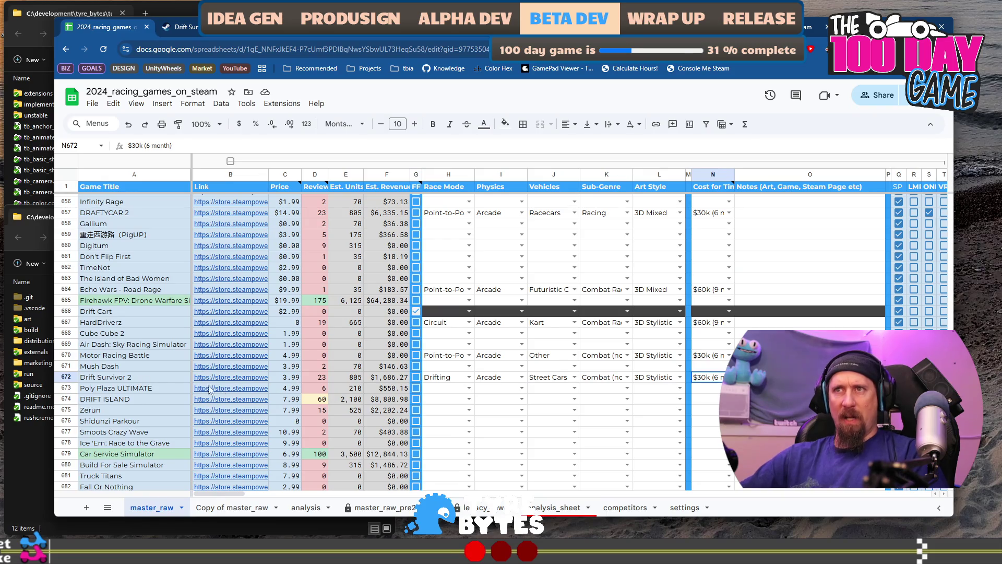
pyautogui.click(144, 389)
pyautogui.moveTo(249, 391)
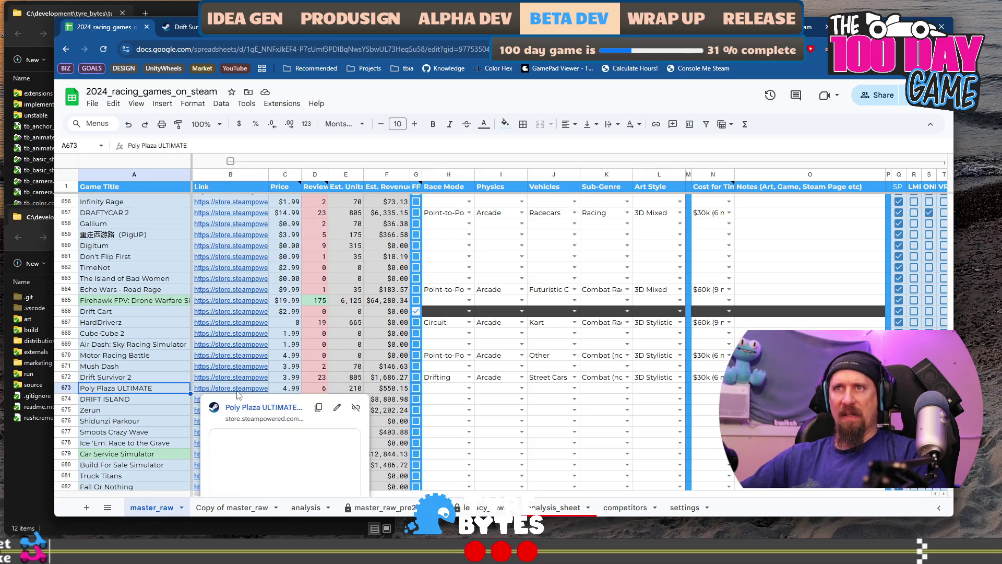
pyautogui.click(252, 411)
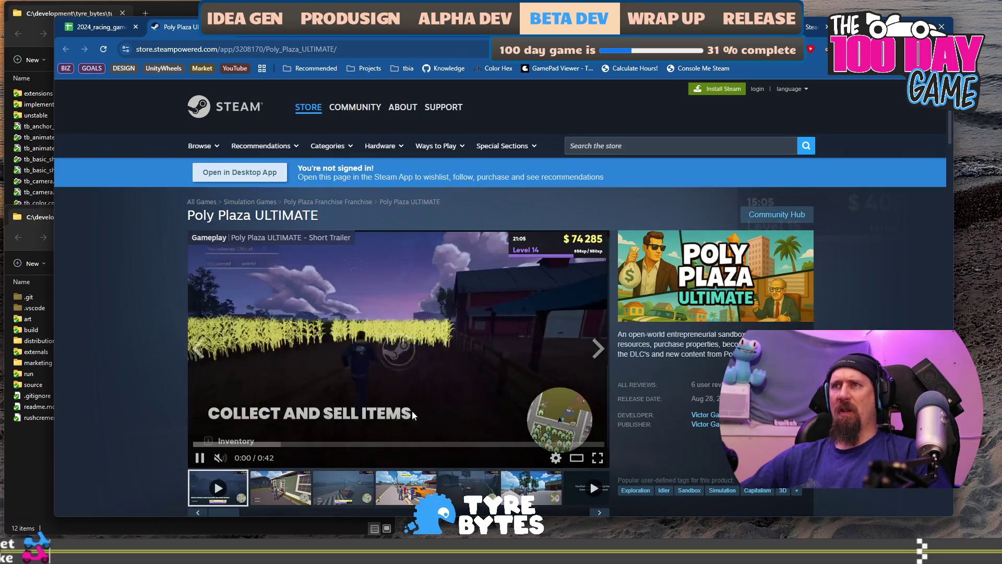
# Step: Browse Poly Plaza ULTIMATE's screenshots, including the refuel station and street-side shots, and its trailer
pyautogui.click(429, 486)
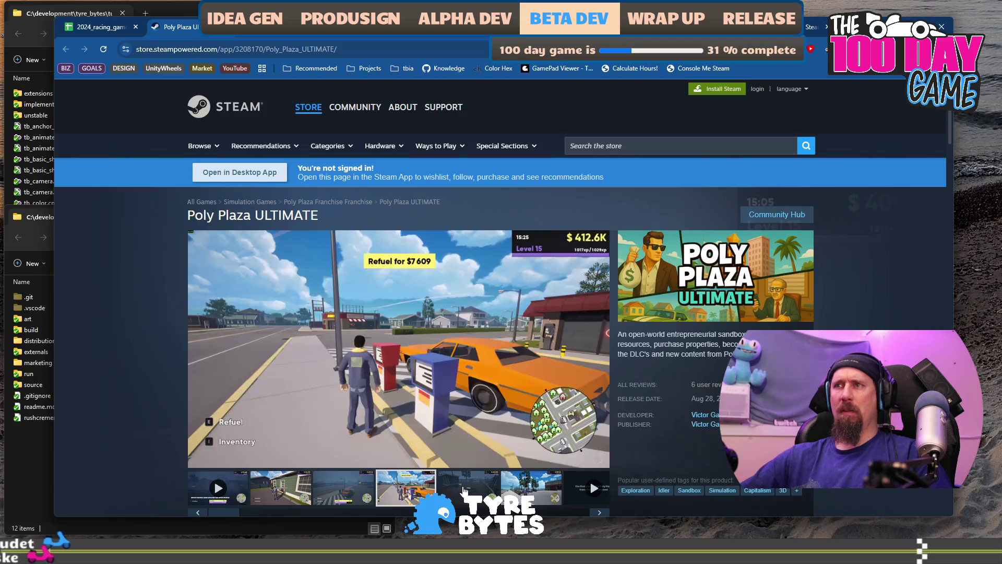
pyautogui.click(464, 490)
pyautogui.click(533, 489)
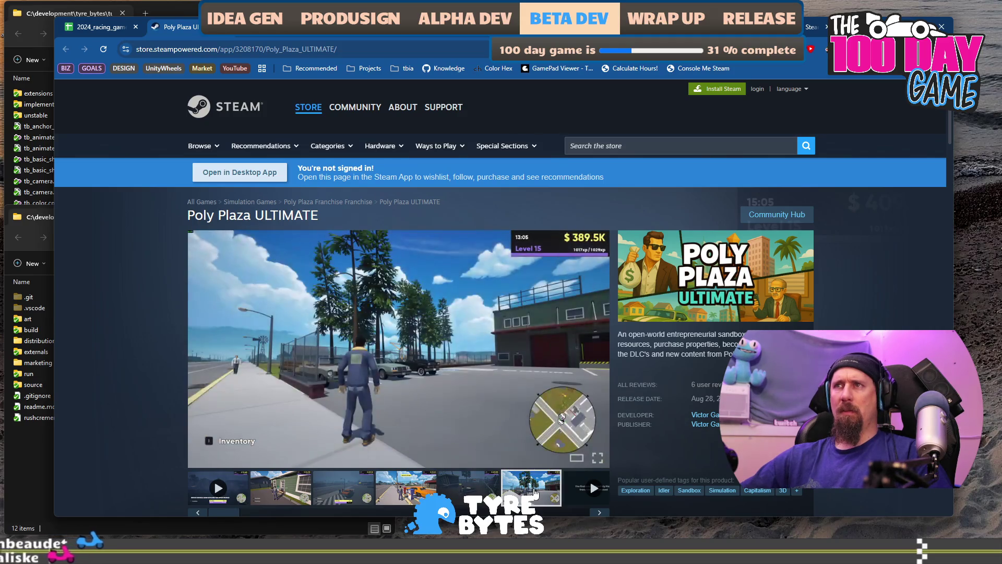
pyautogui.click(423, 491)
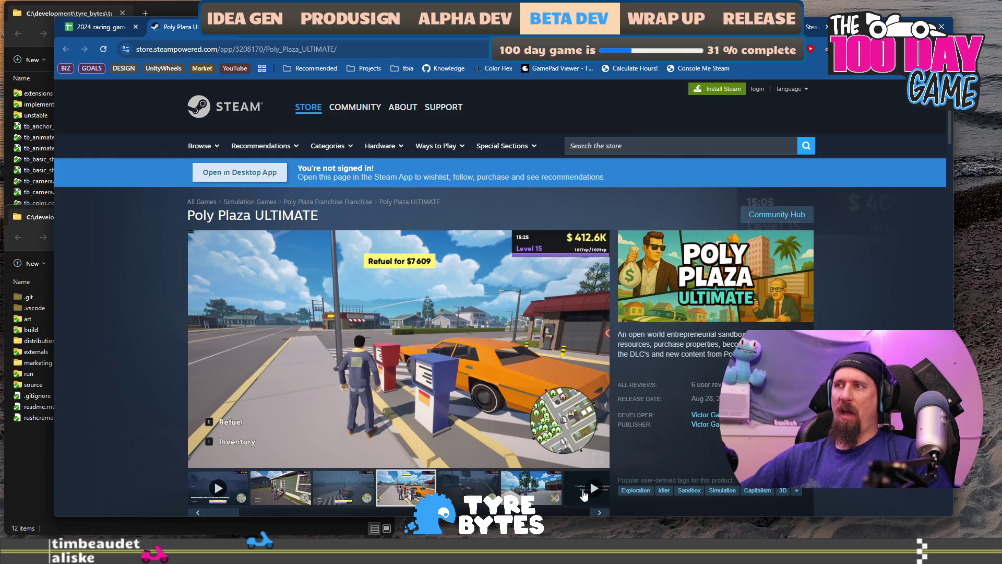
pyautogui.scroll(-2, 584, 494)
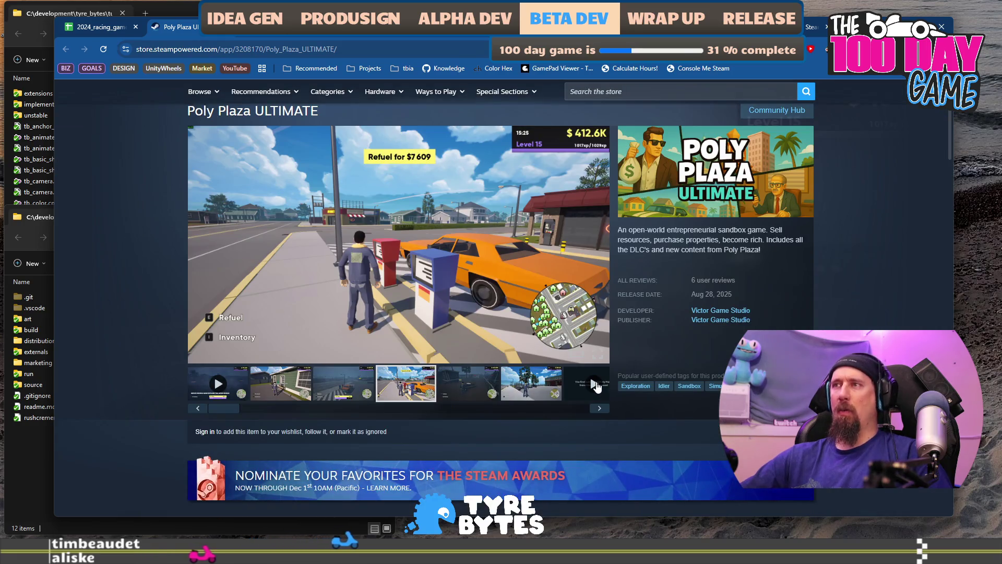
pyautogui.click(596, 385)
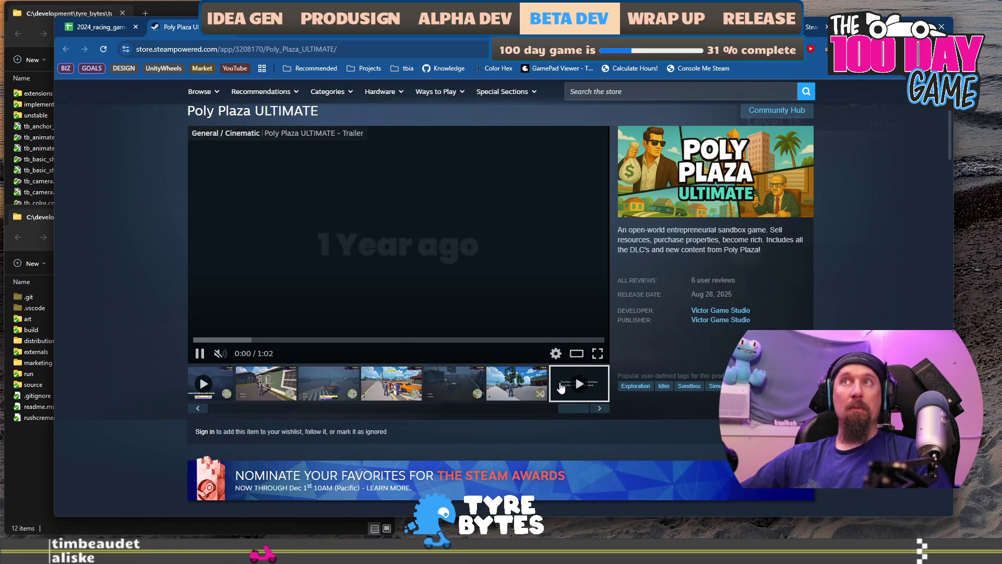
pyautogui.click(512, 392)
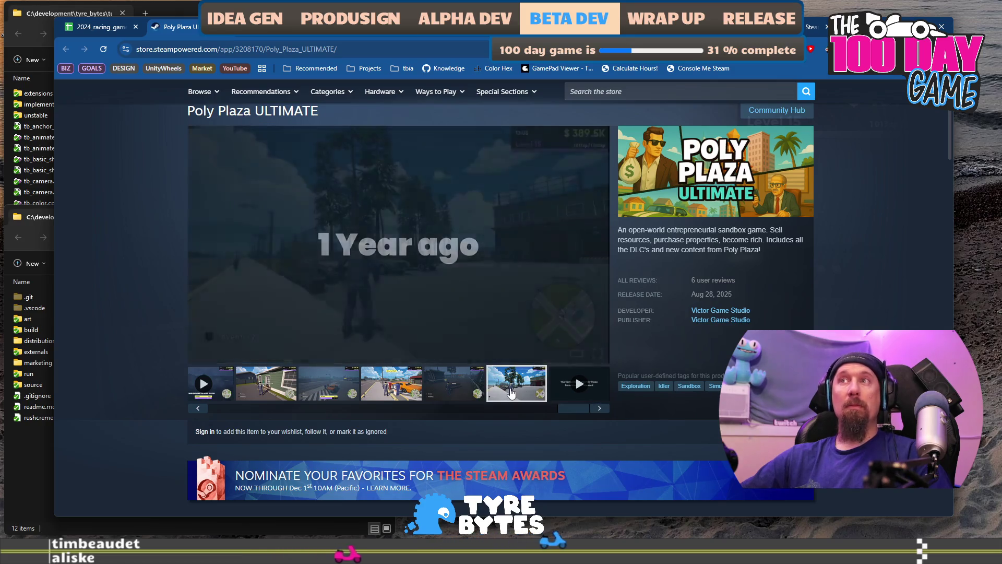
# Step: Run ./collector --ignore with the Poly Plaza ULTIMATE store URL
pyautogui.click(235, 49)
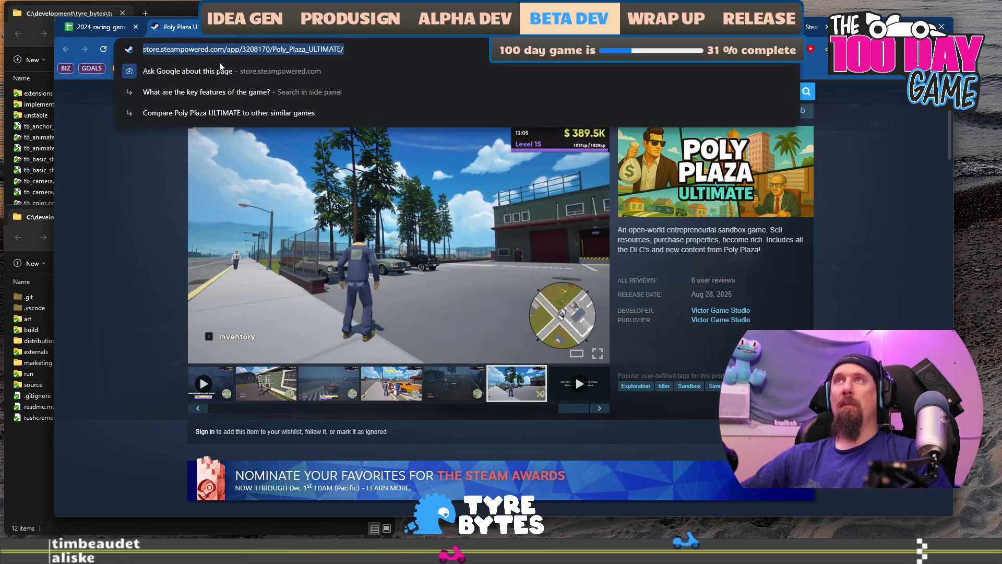
pyautogui.hotkey('alt', 'Tab')
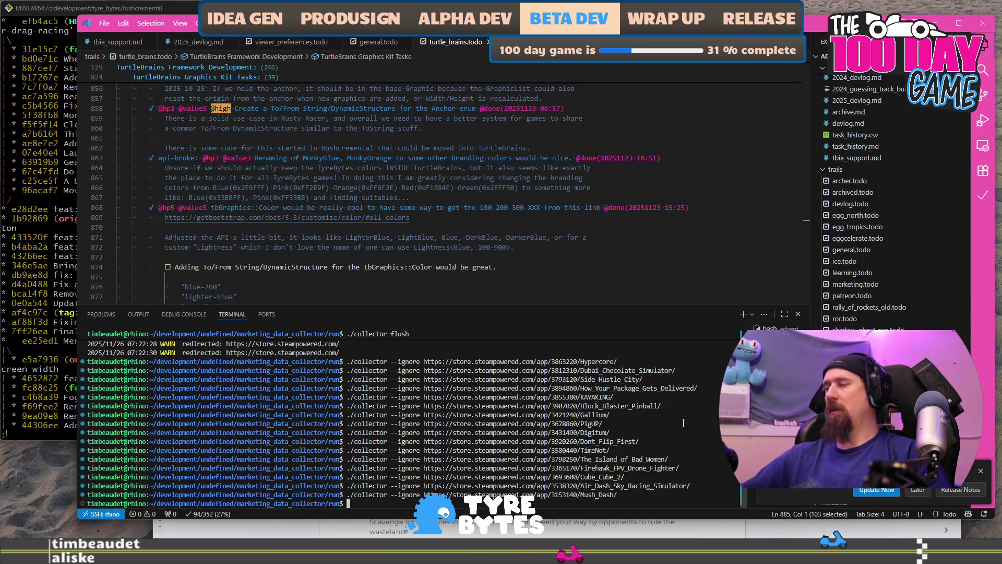
pyautogui.write('https://store.steampowered.com/app/3208170/Poly_Plaza_ULTIMATE/')
pyautogui.press('Return')
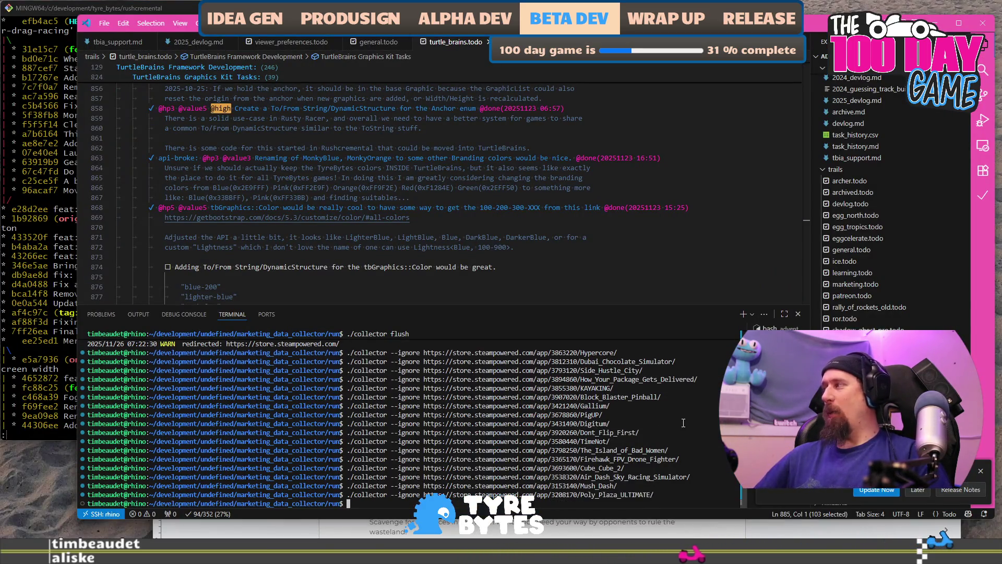
pyautogui.hotkey('alt', 'Tab')
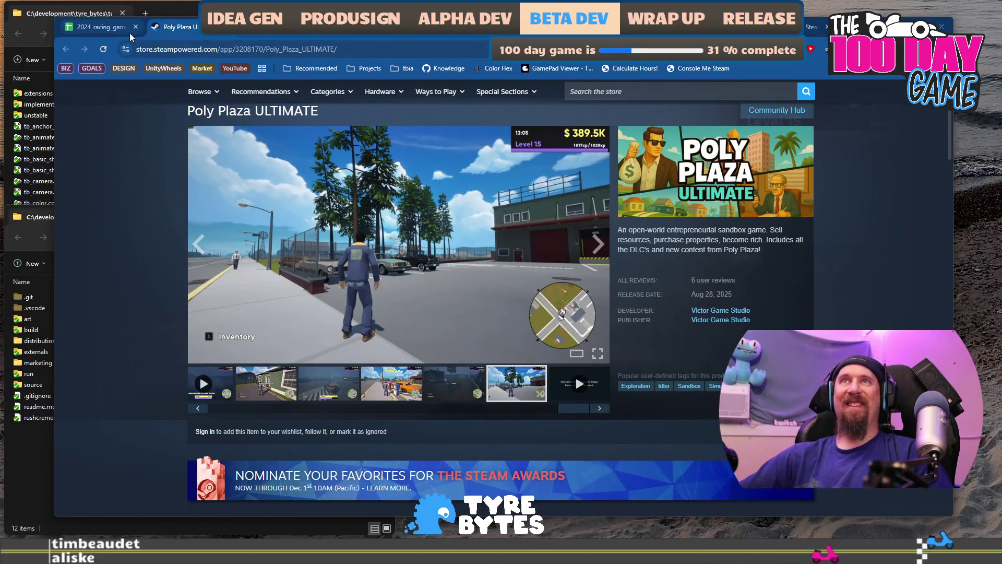
pyautogui.click(112, 27)
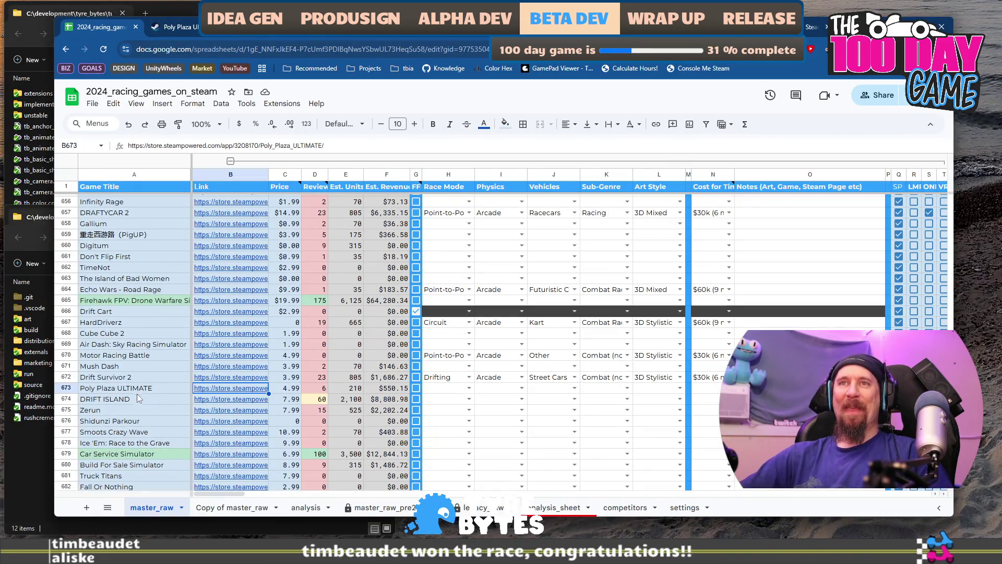
# Step: Select the DRIFT ISLAND row and open its Steam link from the B674 preview
pyautogui.click(133, 402)
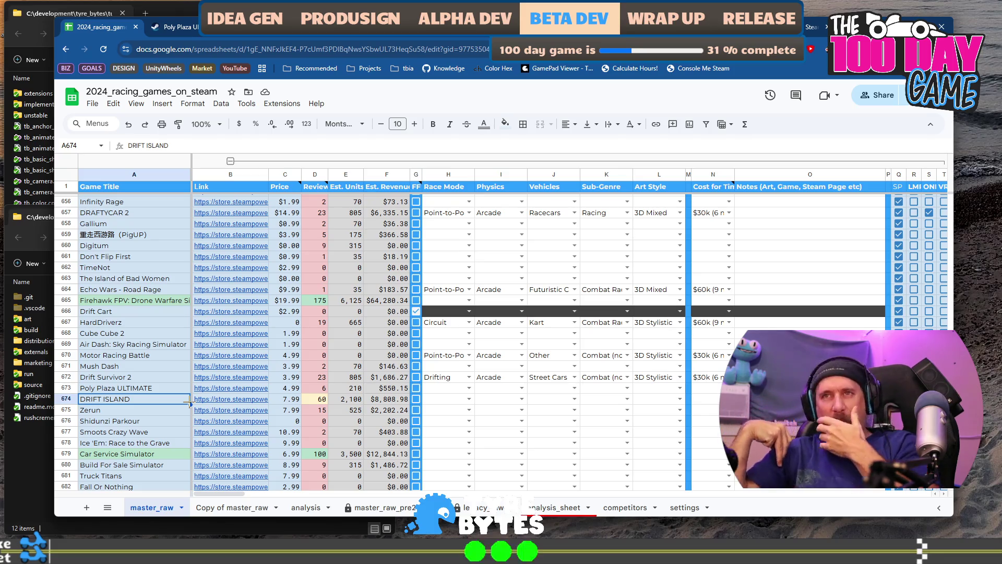
pyautogui.click(244, 398)
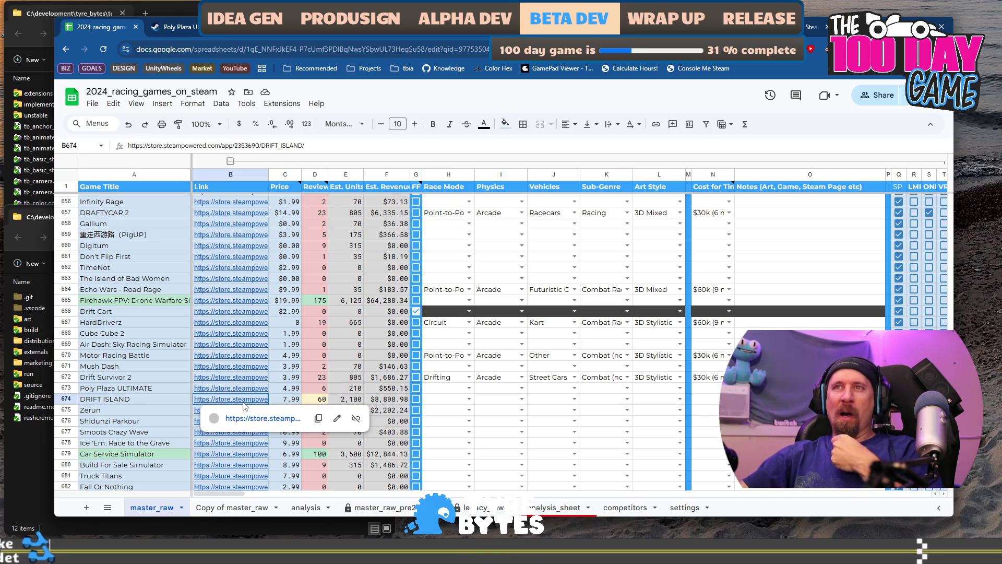
pyautogui.click(261, 418)
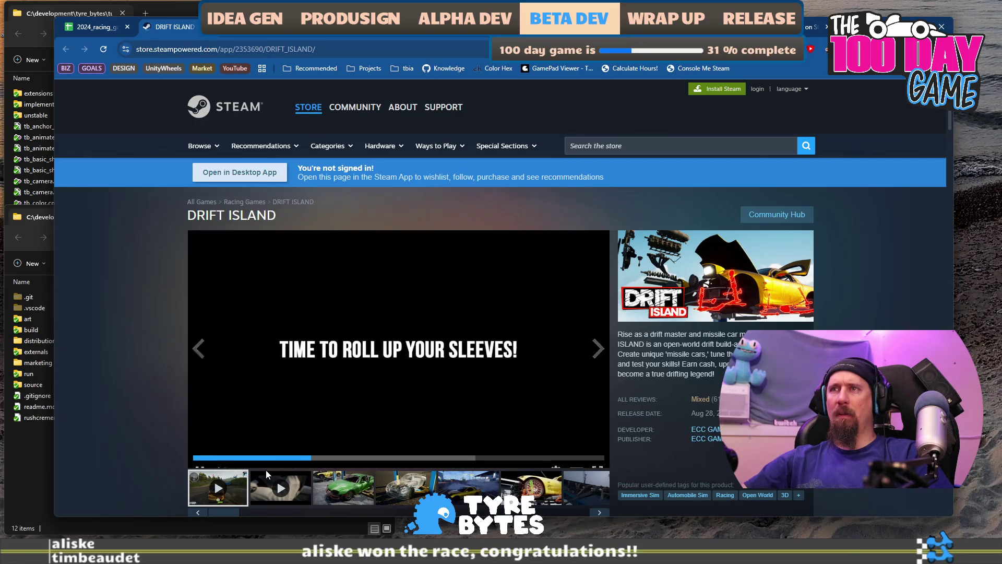
pyautogui.click(345, 445)
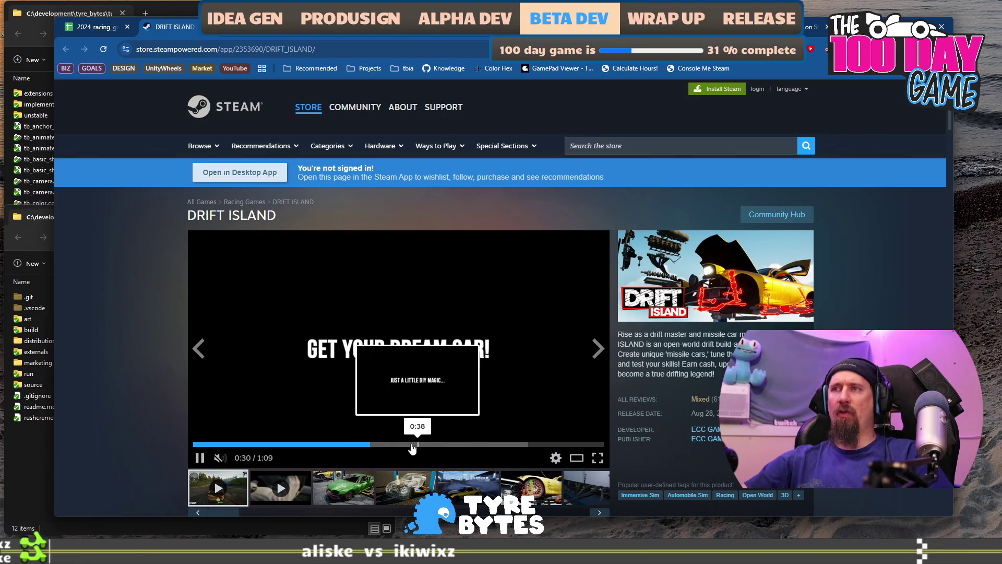
pyautogui.click(406, 443)
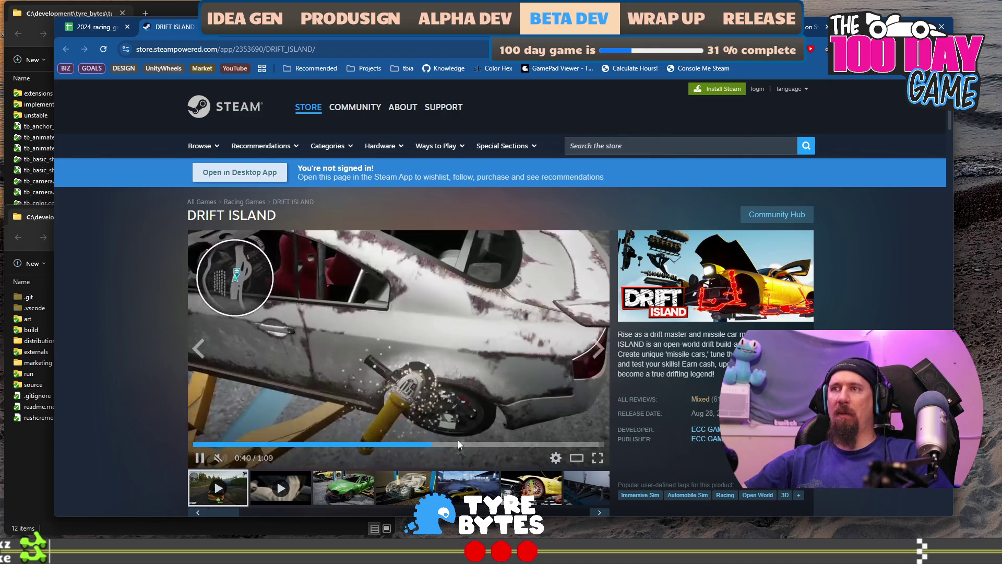
pyautogui.click(458, 441)
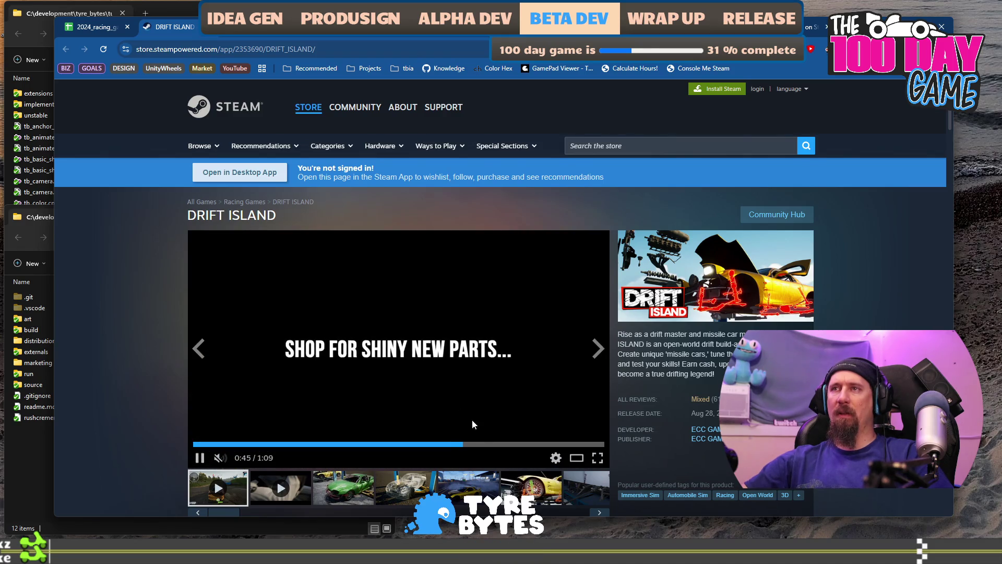
pyautogui.click(496, 443)
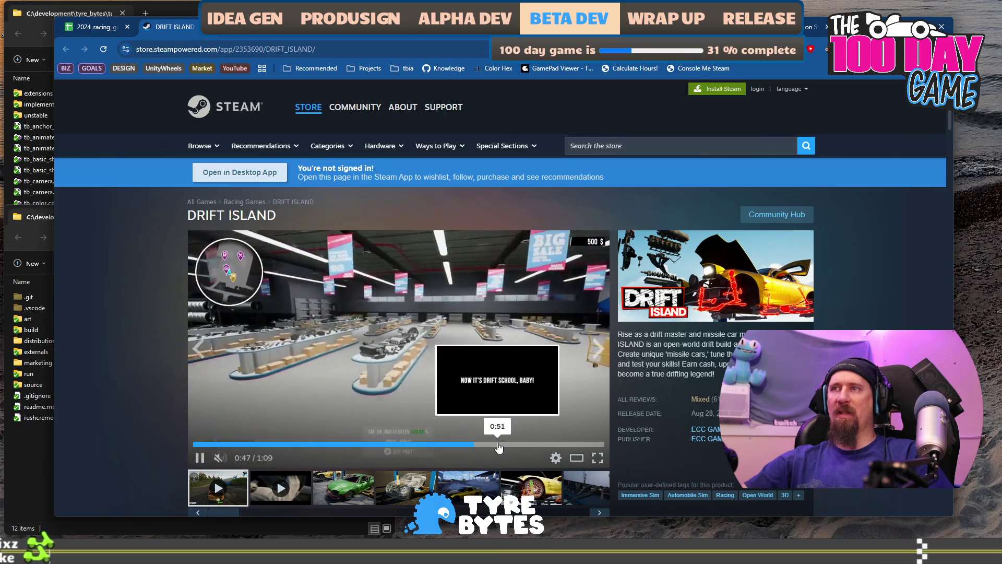
pyautogui.click(540, 444)
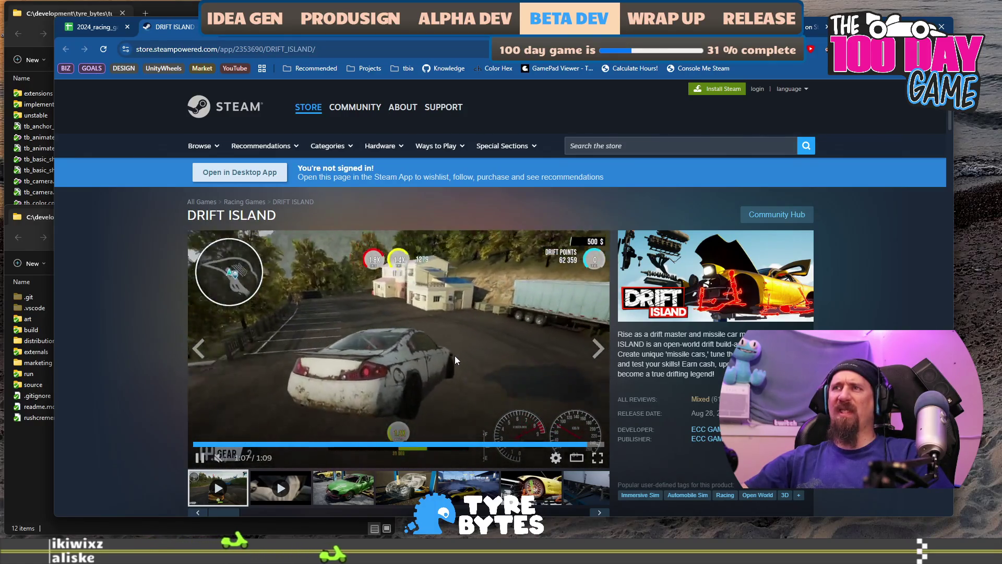
pyautogui.scroll(-7, 368, 324)
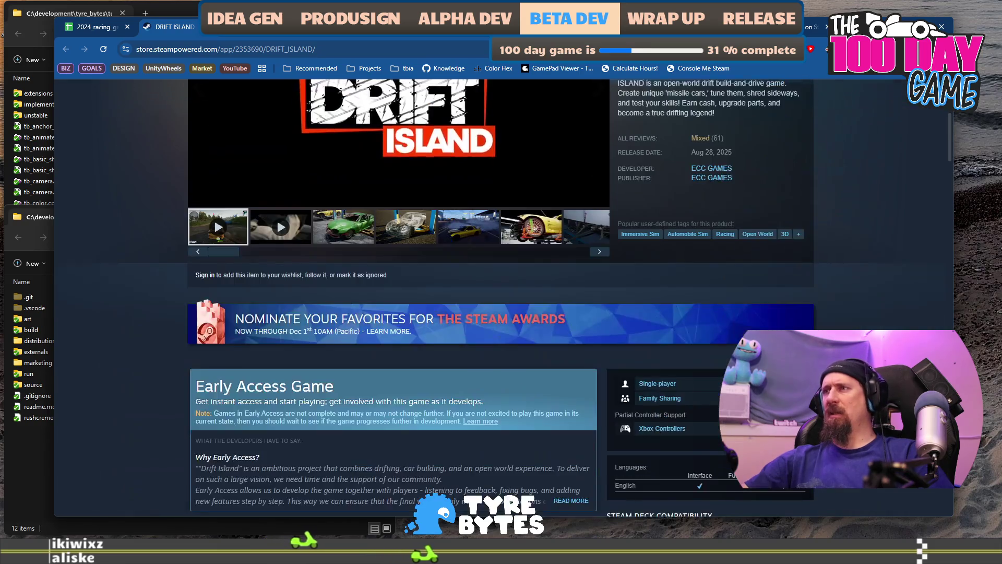
# Step: Scroll to Drift Island's Mixed rating (61 reviews) and highlight the top review's key sentence
pyautogui.scroll(-7, 368, 323)
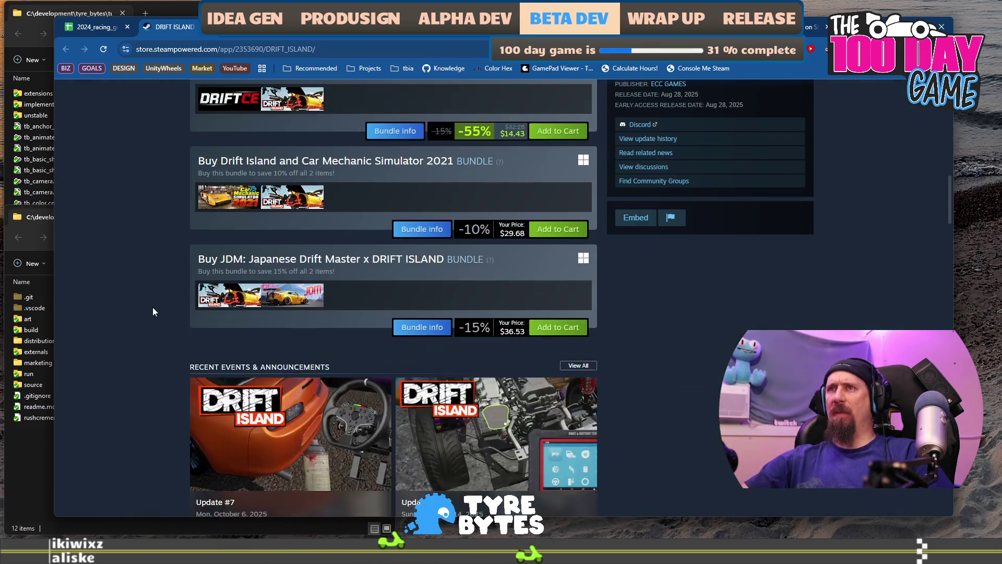
pyautogui.scroll(-9, 152, 312)
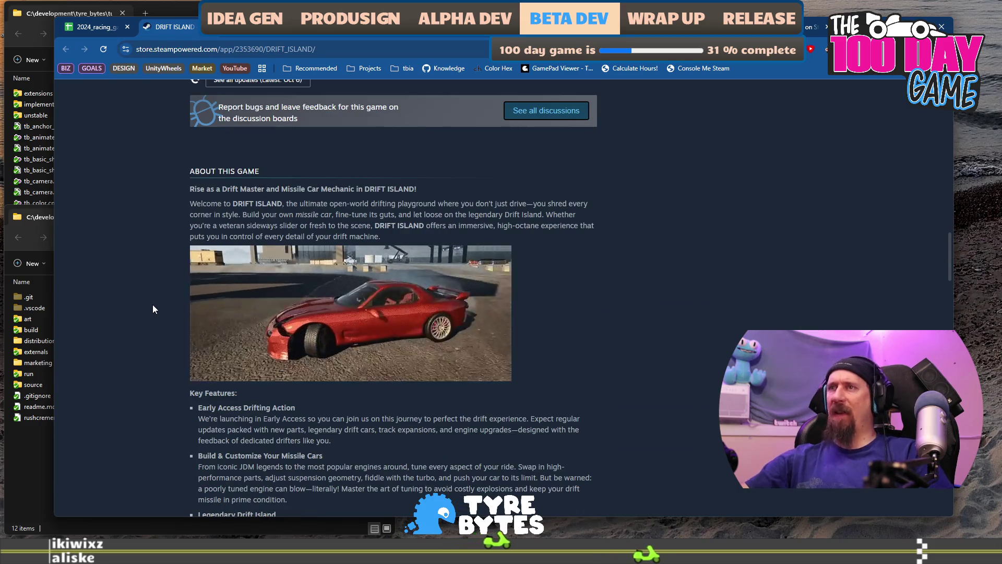
pyautogui.scroll(-7, 153, 308)
pyautogui.scroll(7, 153, 308)
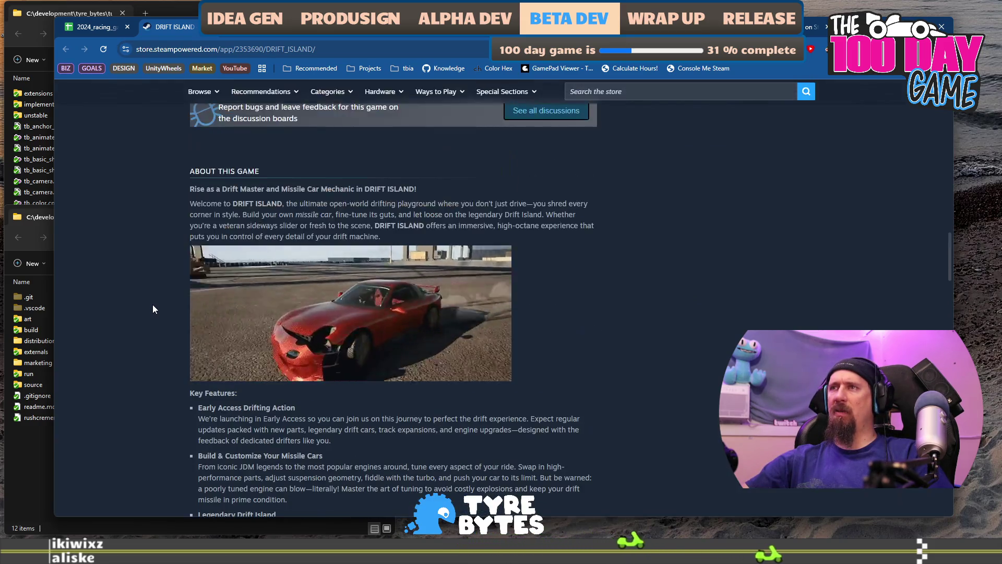
pyautogui.scroll(15, 152, 305)
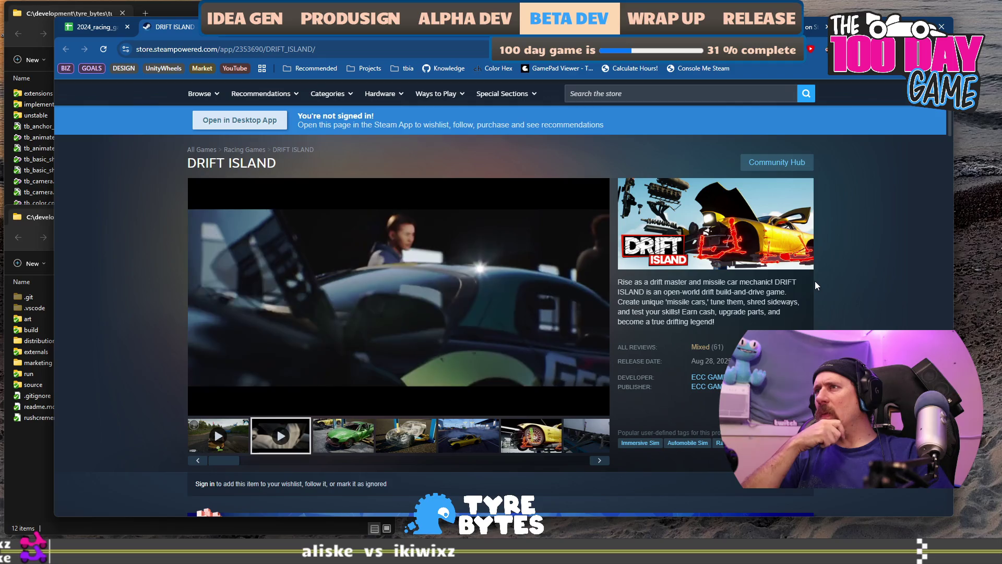
pyautogui.scroll(-12, 809, 287)
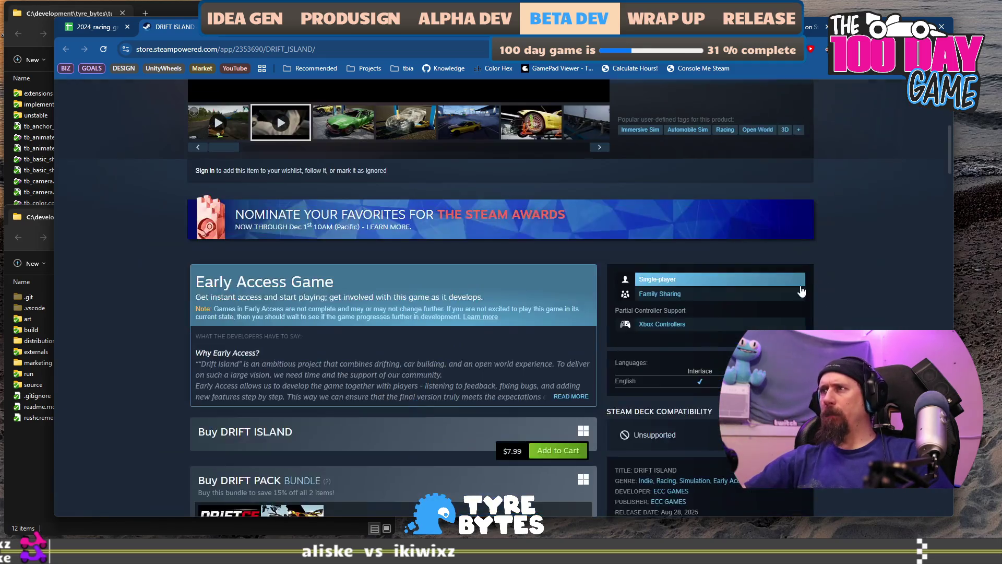
pyautogui.scroll(-20, 450, 330)
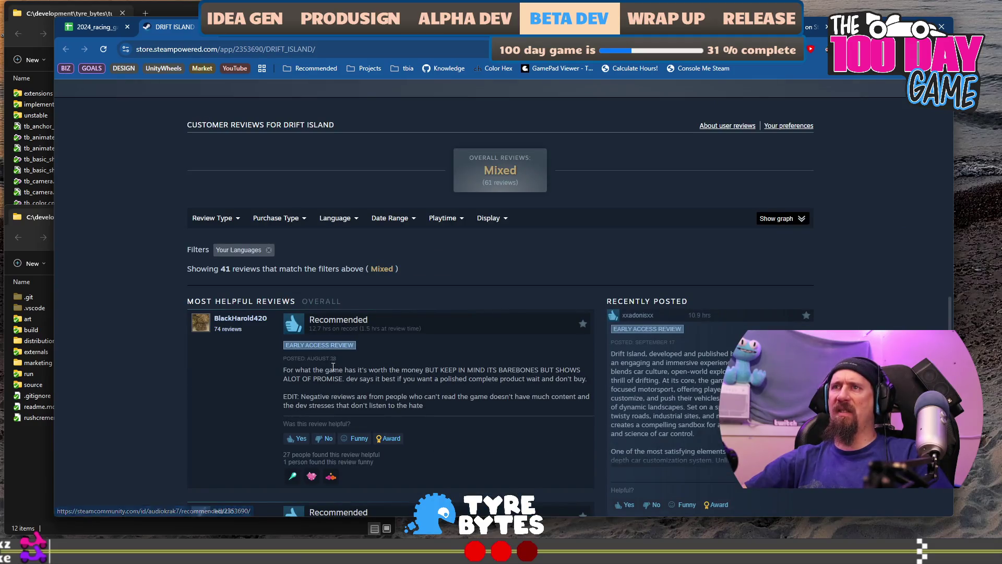
pyautogui.moveTo(325, 369); pyautogui.dragTo(452, 378)
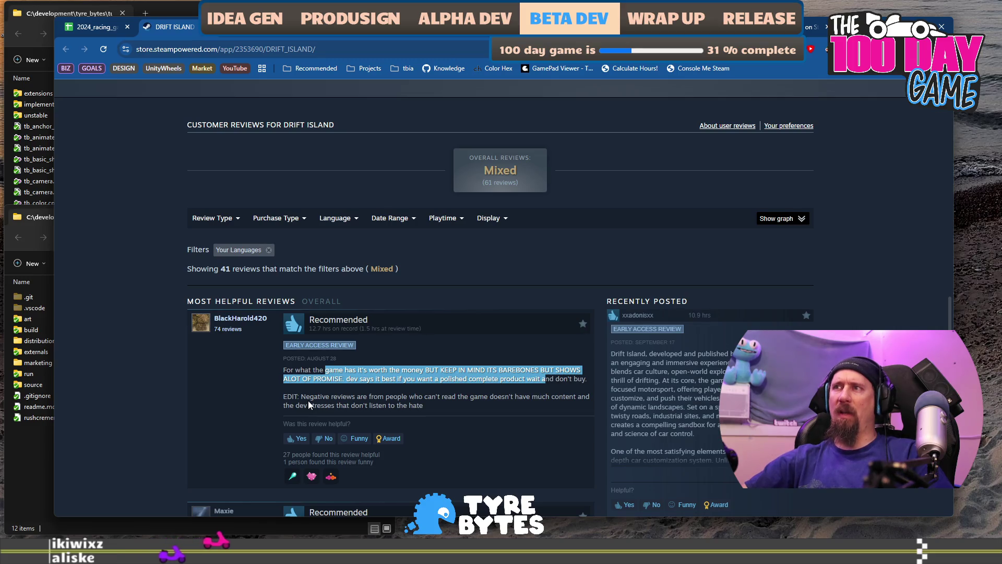
pyautogui.click(305, 398)
pyautogui.moveTo(433, 400); pyautogui.dragTo(440, 407)
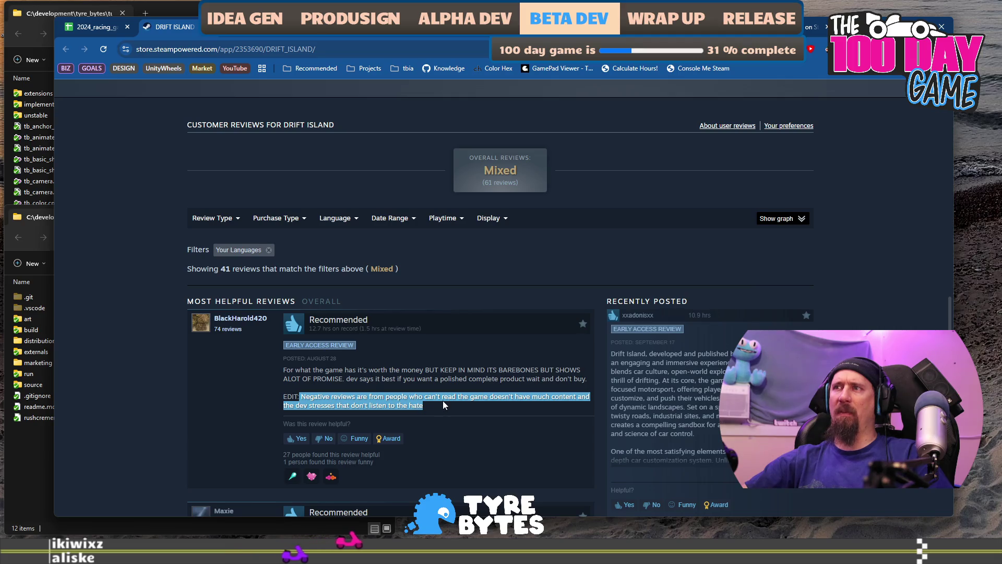
pyautogui.scroll(-2, 443, 401)
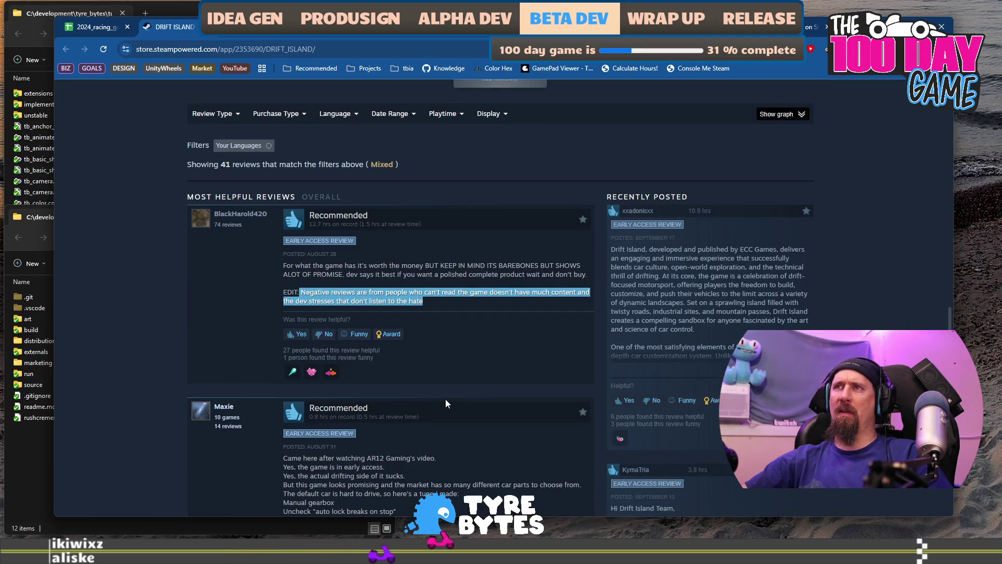
pyautogui.scroll(-1, 446, 399)
pyautogui.scroll(-2, 446, 399)
pyautogui.scroll(-3, 446, 400)
pyautogui.scroll(-6, 446, 400)
pyautogui.scroll(-2, 446, 400)
pyautogui.scroll(-6, 449, 399)
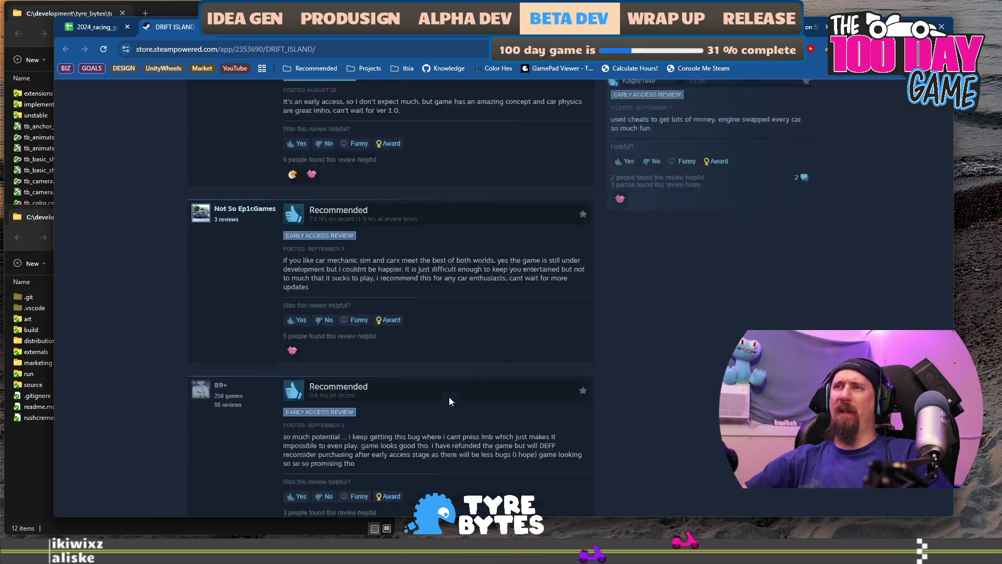
pyautogui.scroll(-2, 450, 397)
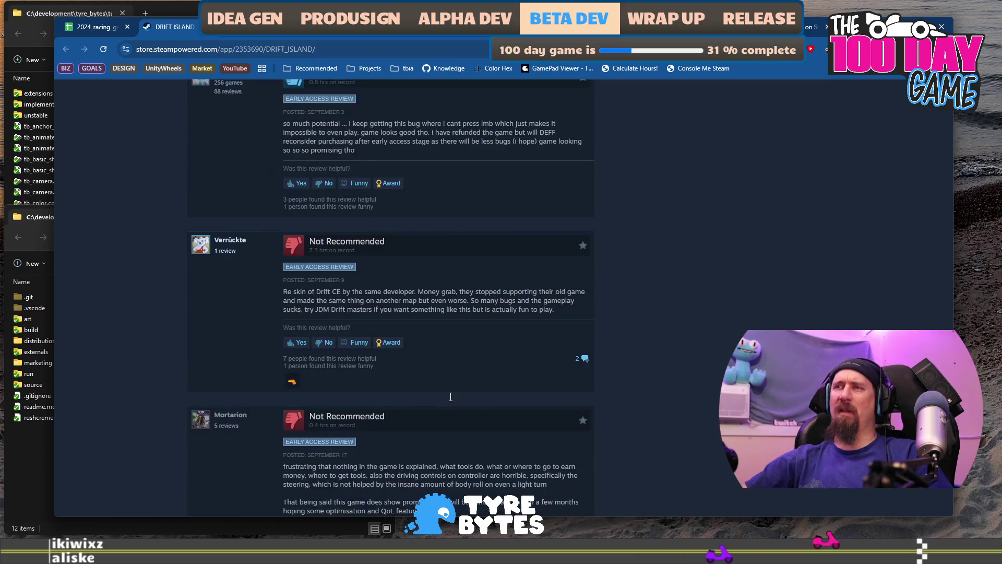
pyautogui.moveTo(288, 293)
pyautogui.mouseDown()
pyautogui.moveTo(548, 301)
pyautogui.moveTo(516, 309)
pyautogui.mouseUp()
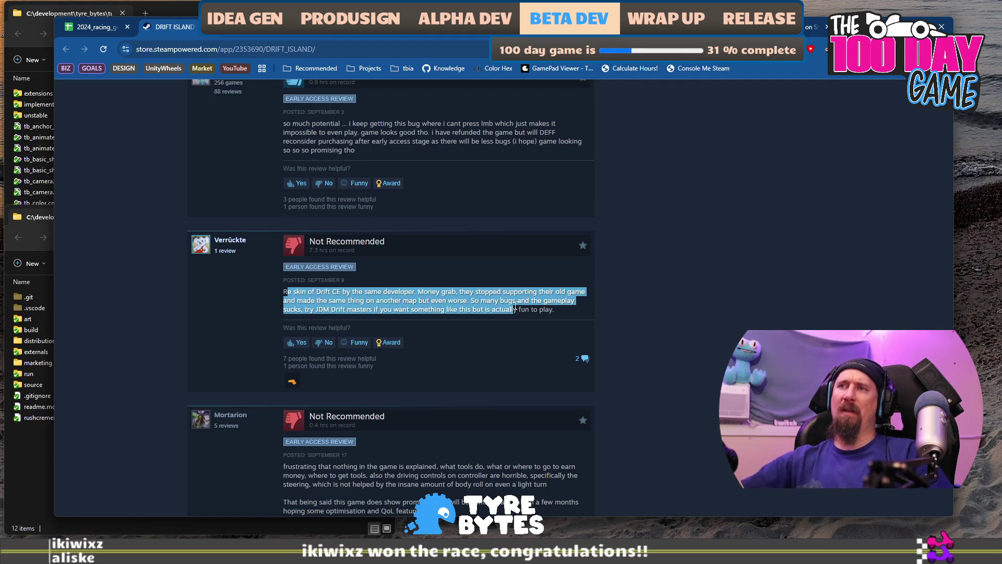
pyautogui.scroll(-1, 552, 311)
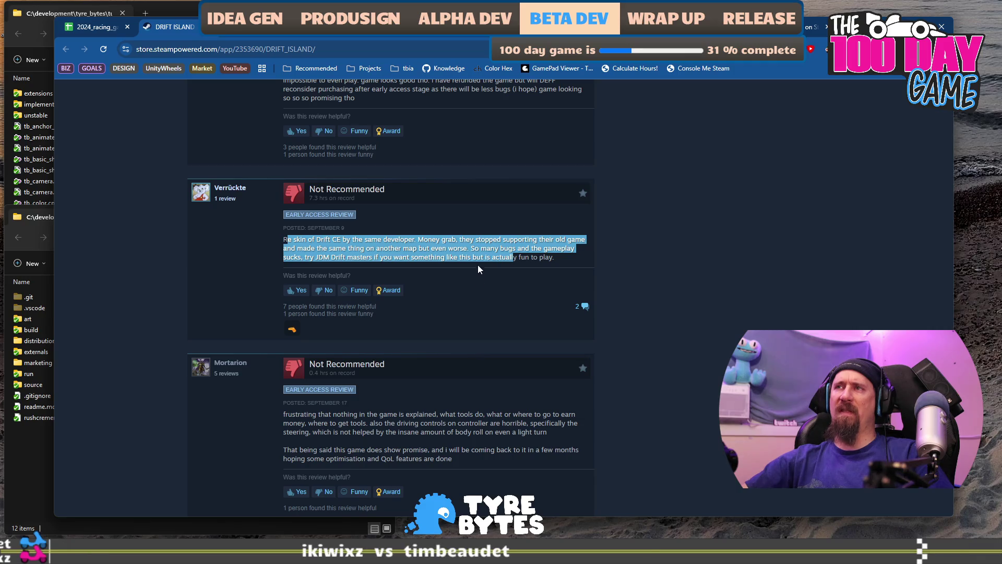
pyautogui.moveTo(546, 258)
pyautogui.mouseDown()
pyautogui.moveTo(370, 240)
pyautogui.moveTo(296, 249)
pyautogui.mouseUp()
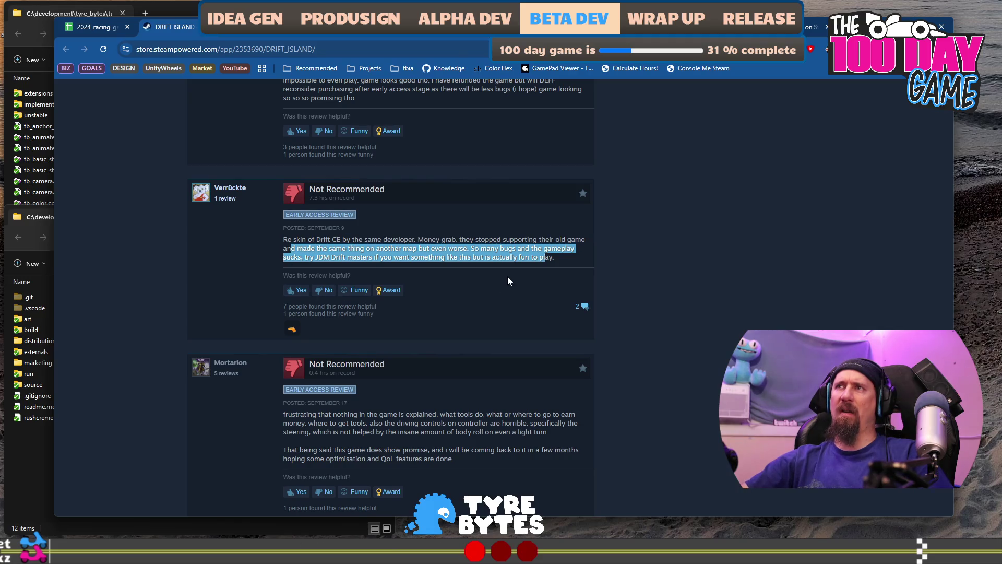
pyautogui.scroll(-3, 509, 274)
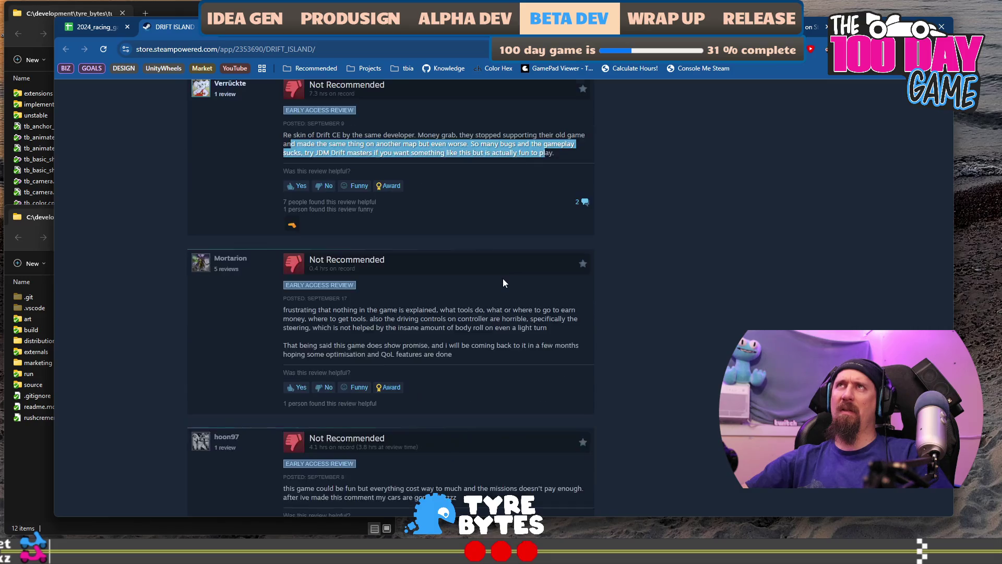
pyautogui.moveTo(298, 258)
pyautogui.mouseDown()
pyautogui.moveTo(463, 301)
pyautogui.moveTo(466, 279)
pyautogui.moveTo(482, 275)
pyautogui.mouseUp()
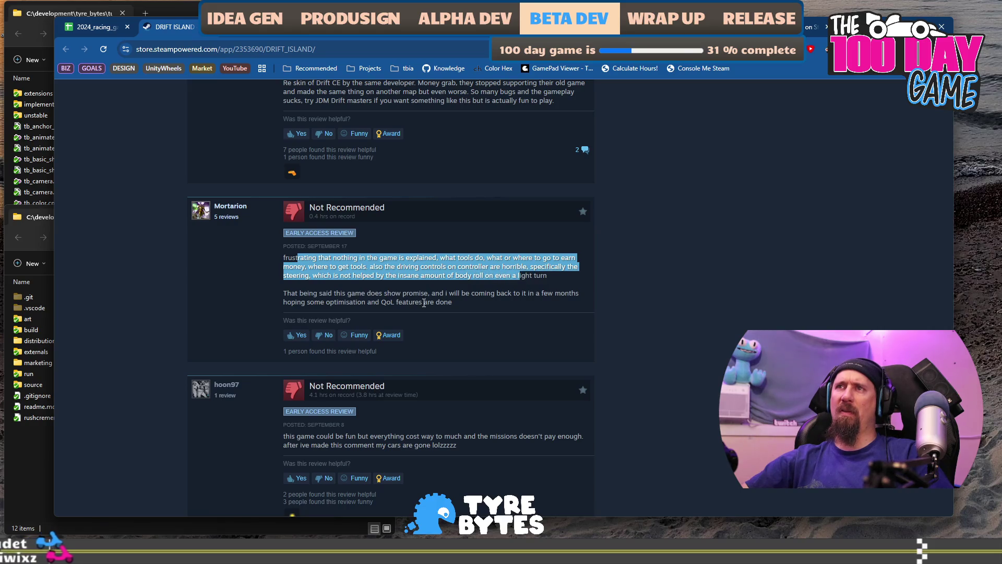
pyautogui.moveTo(423, 303); pyautogui.dragTo(308, 299)
pyautogui.scroll(-2, 308, 298)
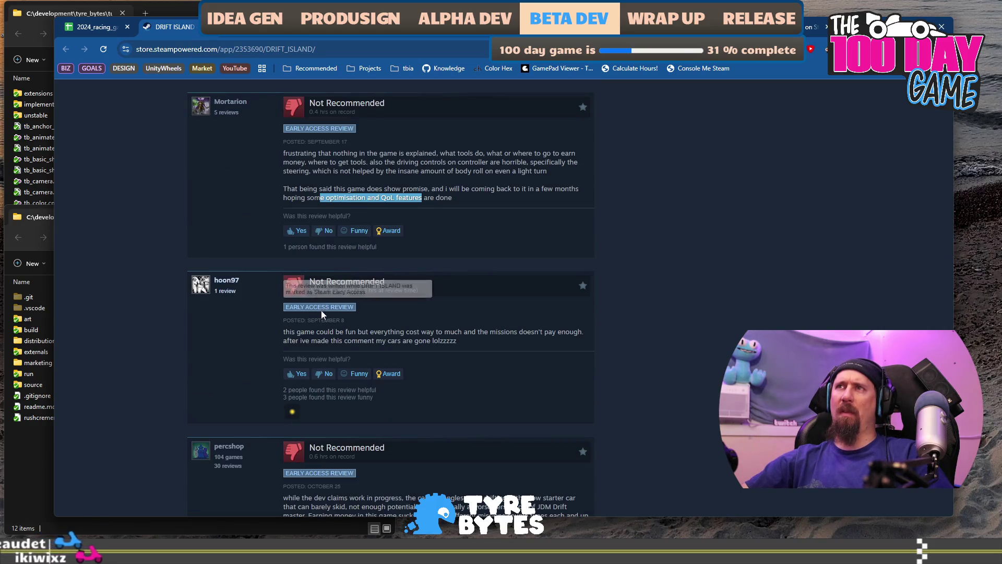
pyautogui.moveTo(289, 333); pyautogui.dragTo(427, 333)
pyautogui.scroll(-3, 468, 336)
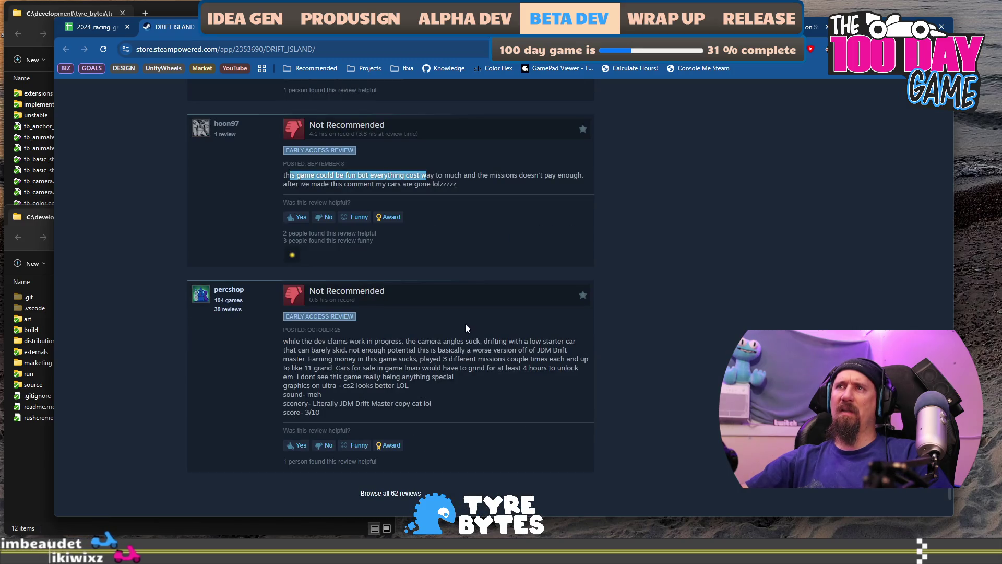
pyautogui.moveTo(375, 341)
pyautogui.mouseDown()
pyautogui.moveTo(375, 359)
pyautogui.moveTo(447, 377)
pyautogui.mouseUp()
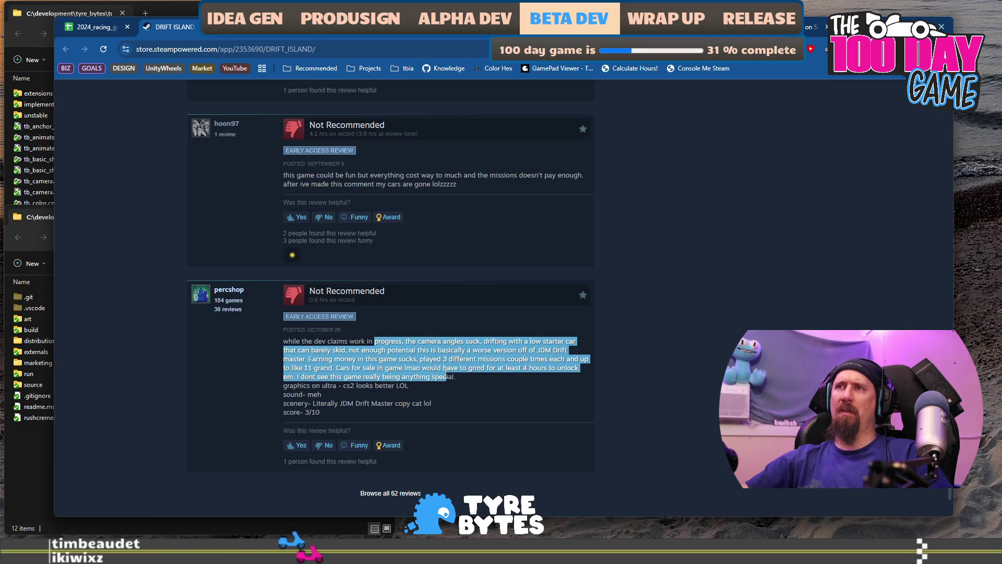
pyautogui.moveTo(445, 376)
pyautogui.mouseDown()
pyautogui.moveTo(444, 360)
pyautogui.moveTo(457, 374)
pyautogui.moveTo(437, 407)
pyautogui.mouseUp()
pyautogui.scroll(7, 441, 406)
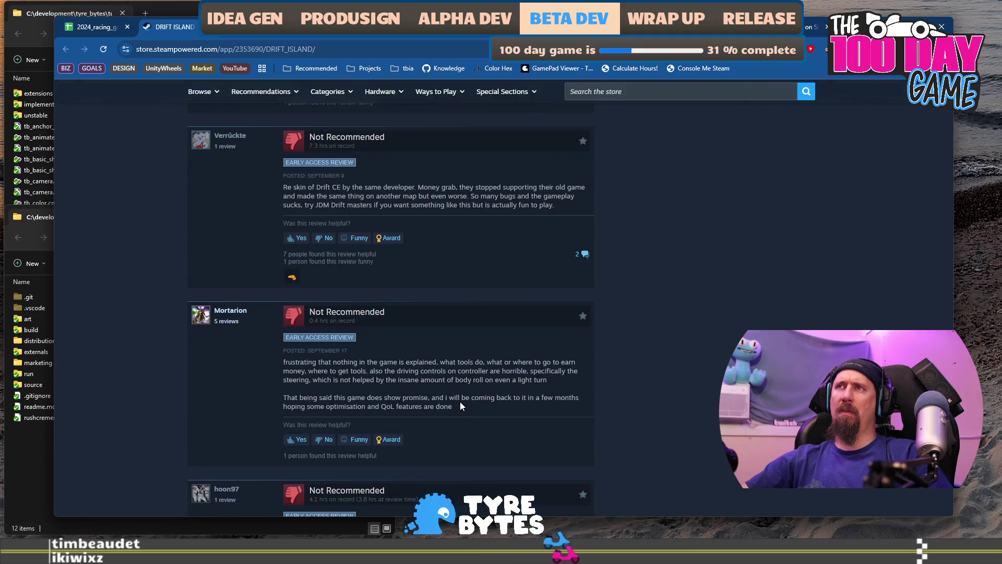
pyautogui.scroll(15, 593, 329)
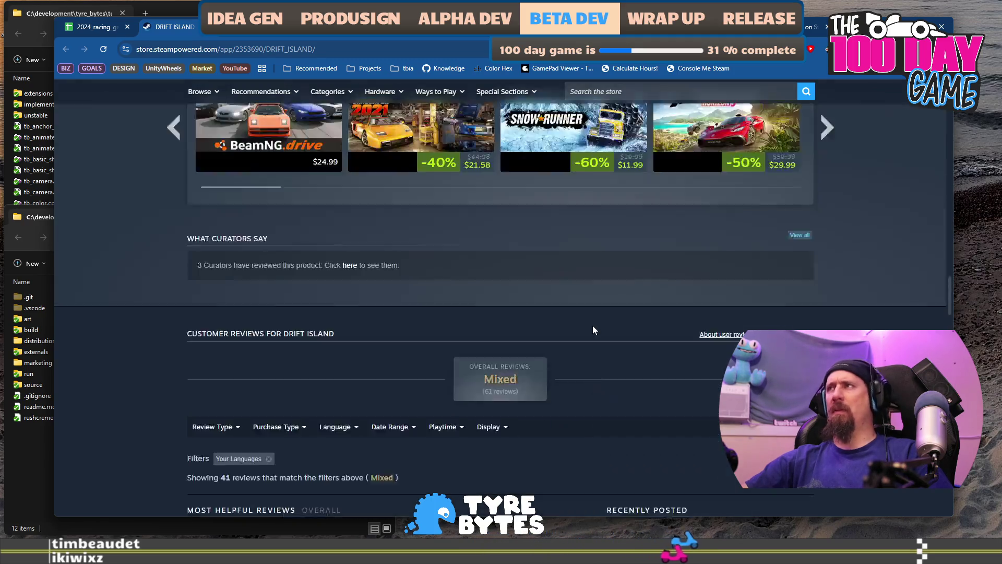
# Step: View the ECC GAMES publisher's game list, then go back to DRIFT ISLAND
pyautogui.scroll(15, 593, 324)
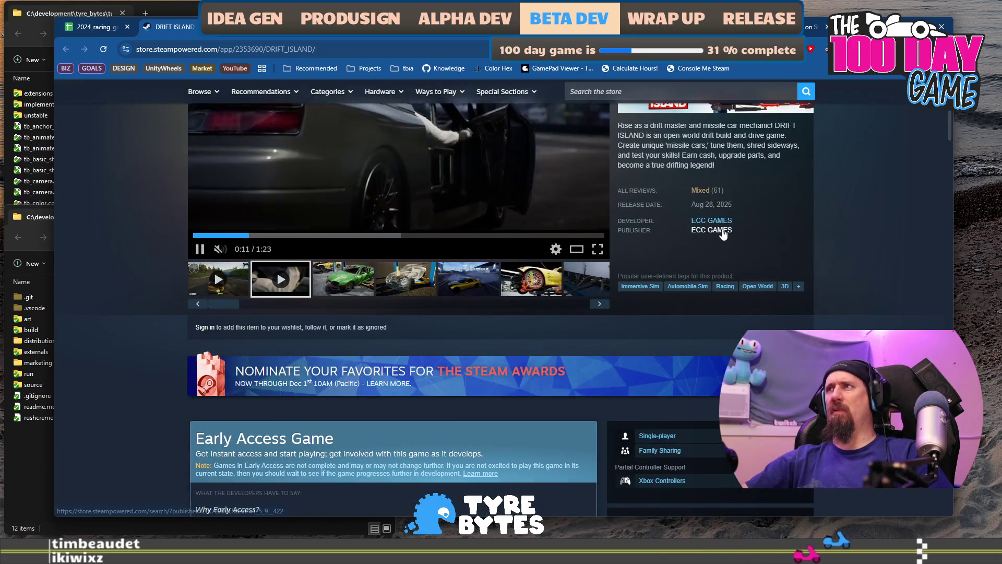
pyautogui.click(724, 237)
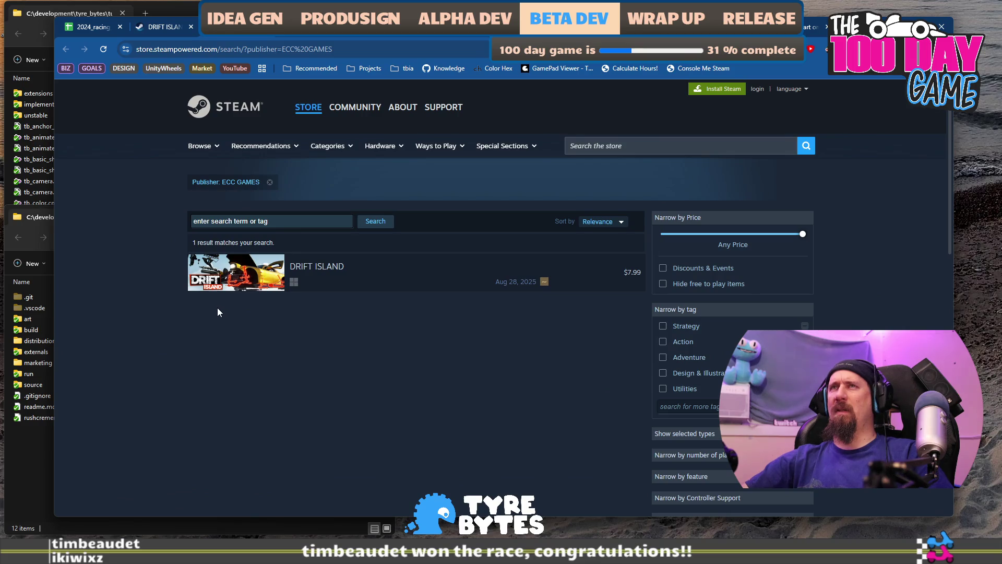
pyautogui.hotkey('alt', 'Left')
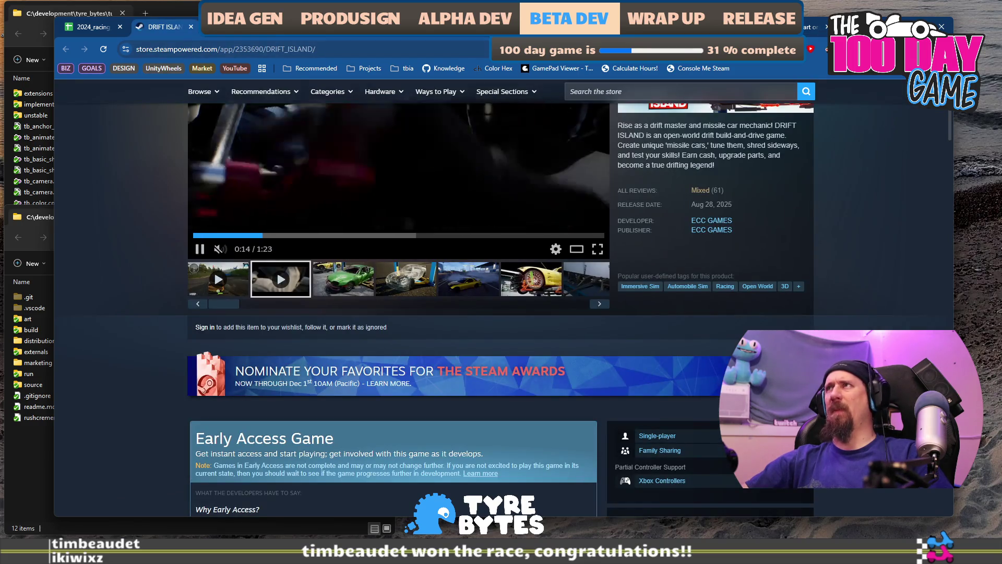
# Step: Search Google for 'drift ce steam' and open the DRIFT CE Steam store result
pyautogui.hotkey('ctrl', 't')
pyautogui.write('dri')
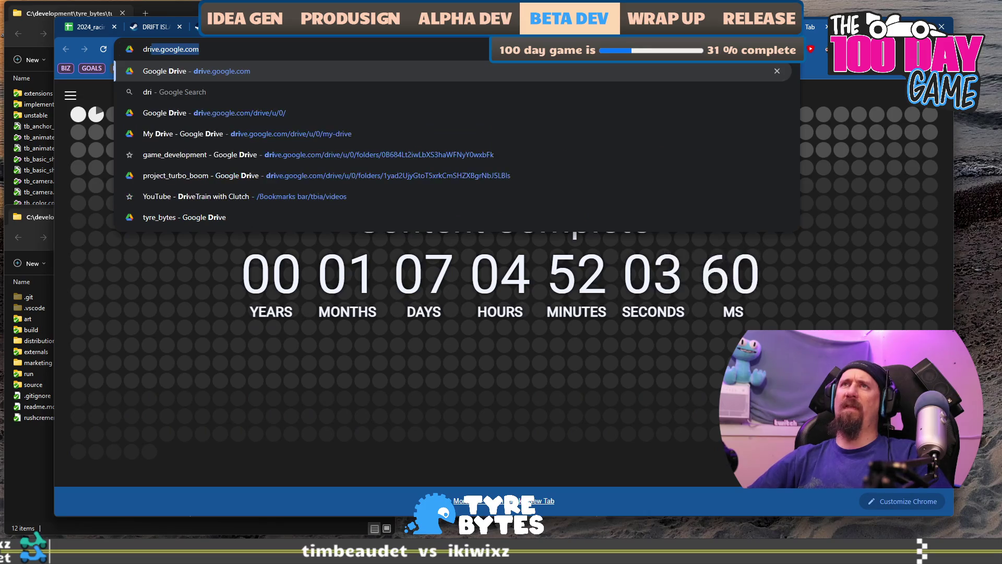
pyautogui.write('ft ct')
pyautogui.press('BackSpace')
pyautogui.write('e steam')
pyautogui.press('Return')
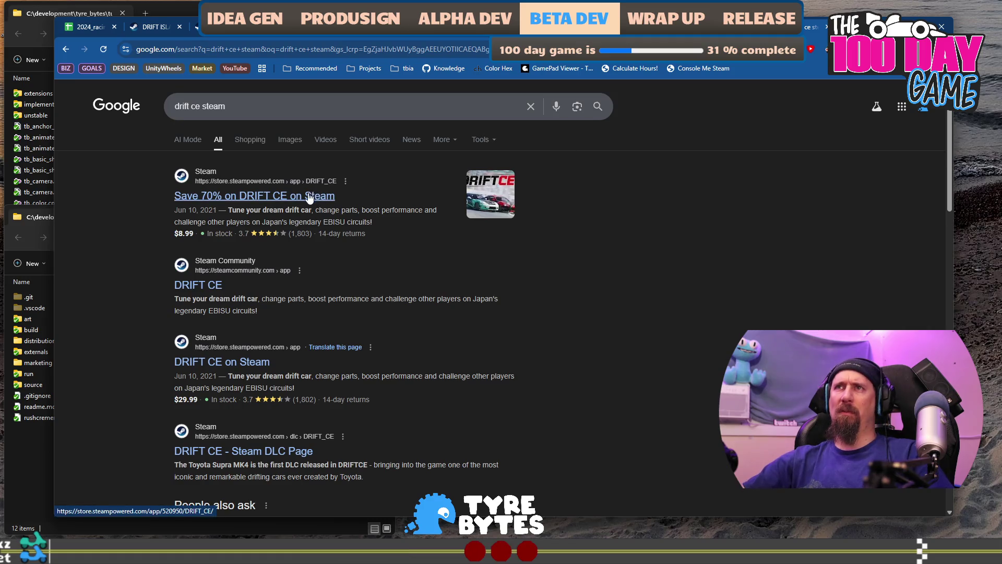
pyautogui.click(308, 196)
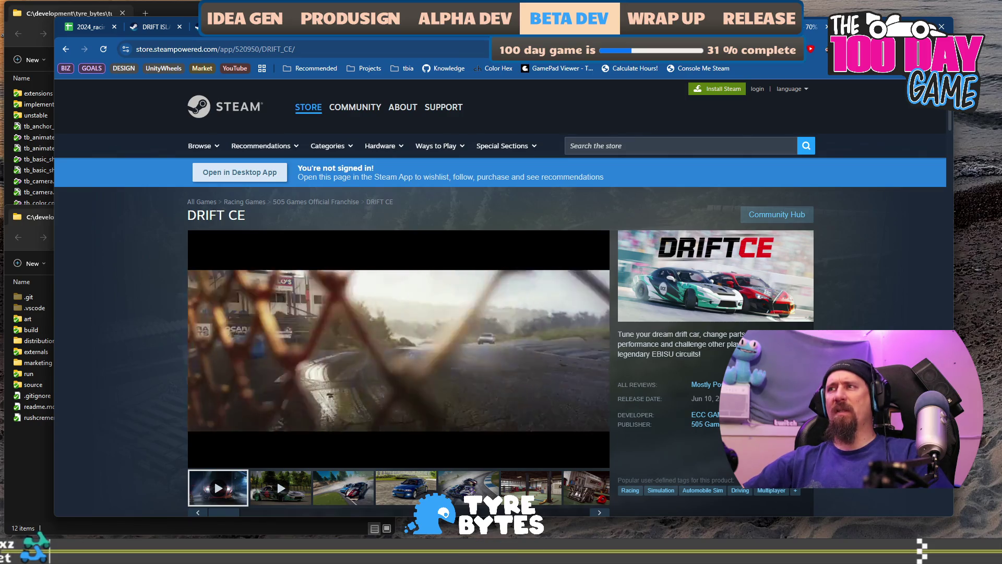
# Step: Revisit earlier pages, then view DRIFT CE's blue BMW screenshot and Mostly Positive (1,804) reviews
pyautogui.hotkey('alt', 'Left')
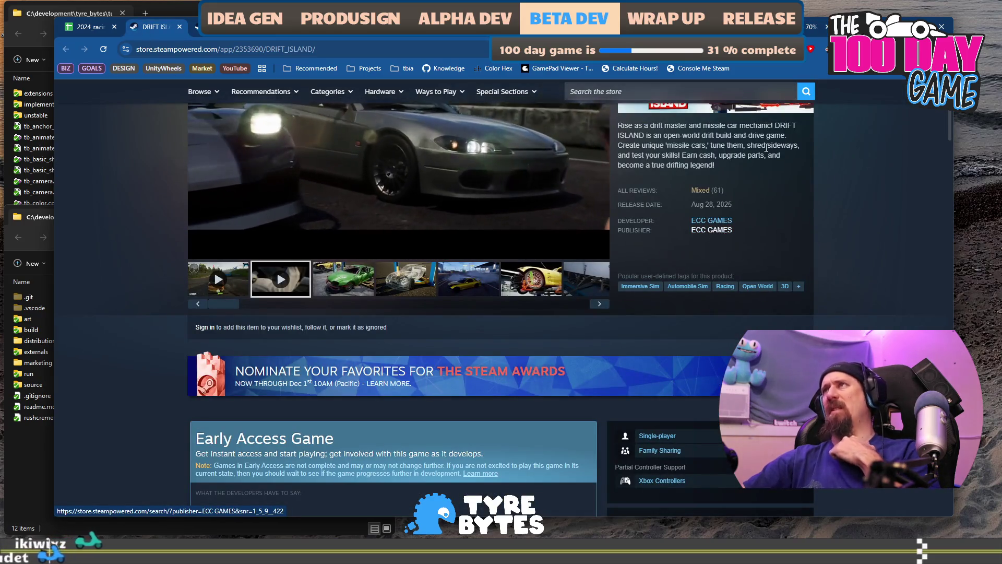
pyautogui.hotkey('alt', 'Left')
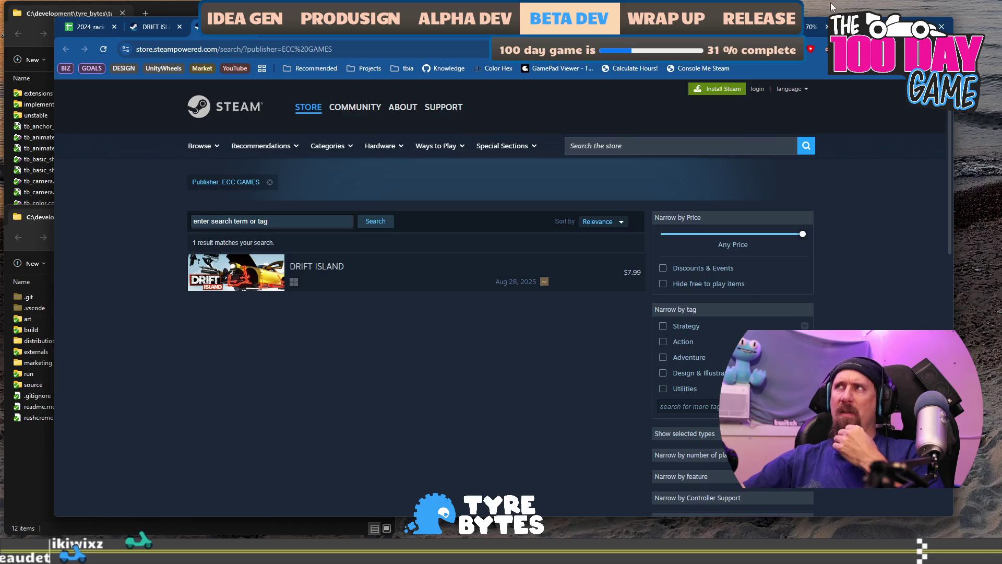
pyautogui.hotkey('alt', 'Right')
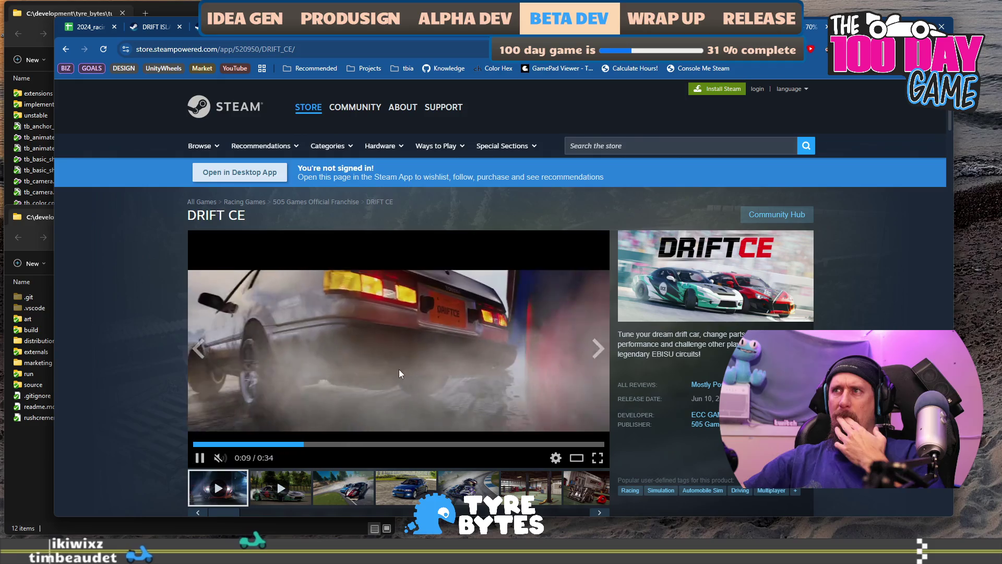
pyautogui.scroll(-3, 306, 461)
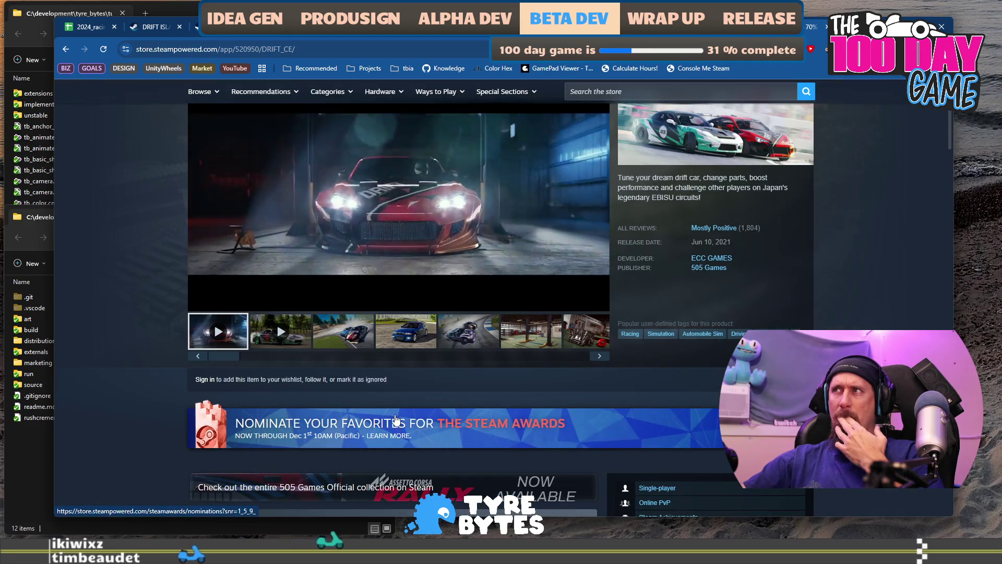
pyautogui.click(406, 342)
pyautogui.scroll(-12, 161, 385)
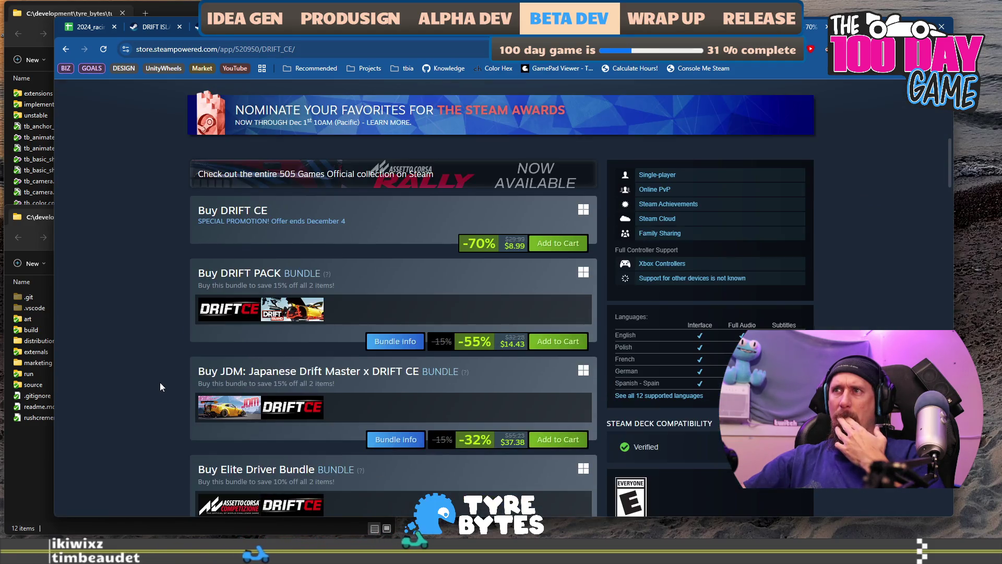
pyautogui.scroll(-15, 161, 384)
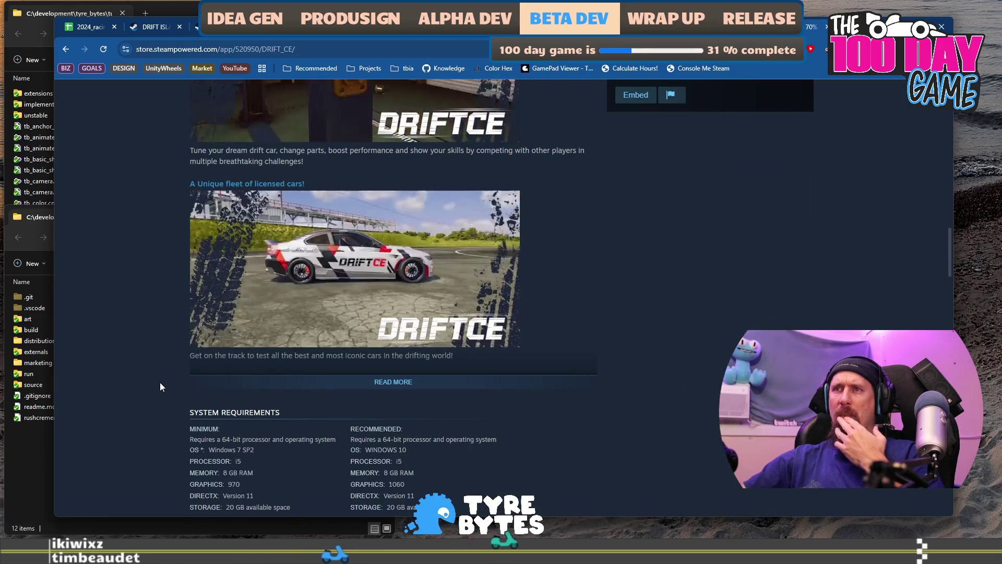
pyautogui.scroll(-15, 160, 382)
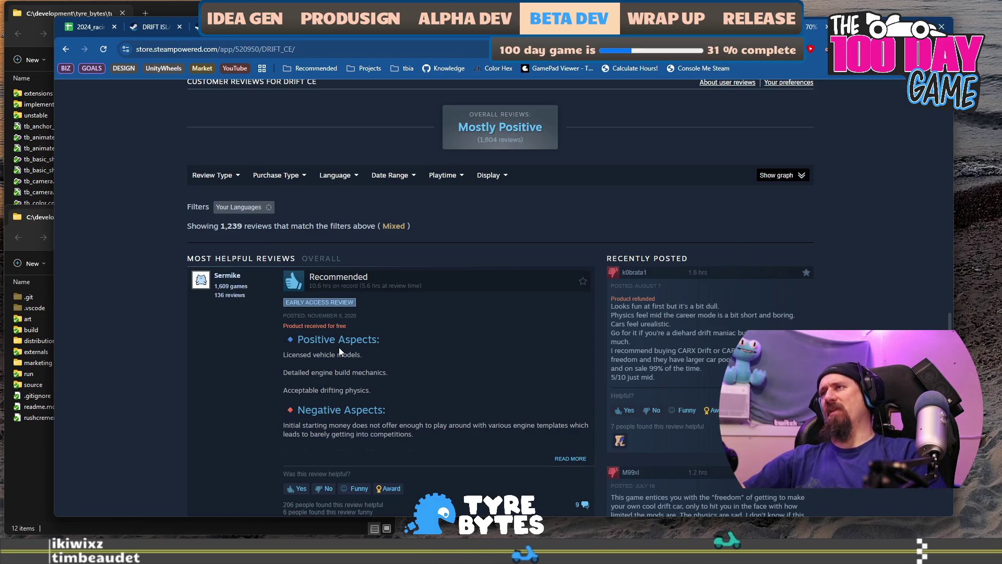
pyautogui.scroll(-7, 339, 348)
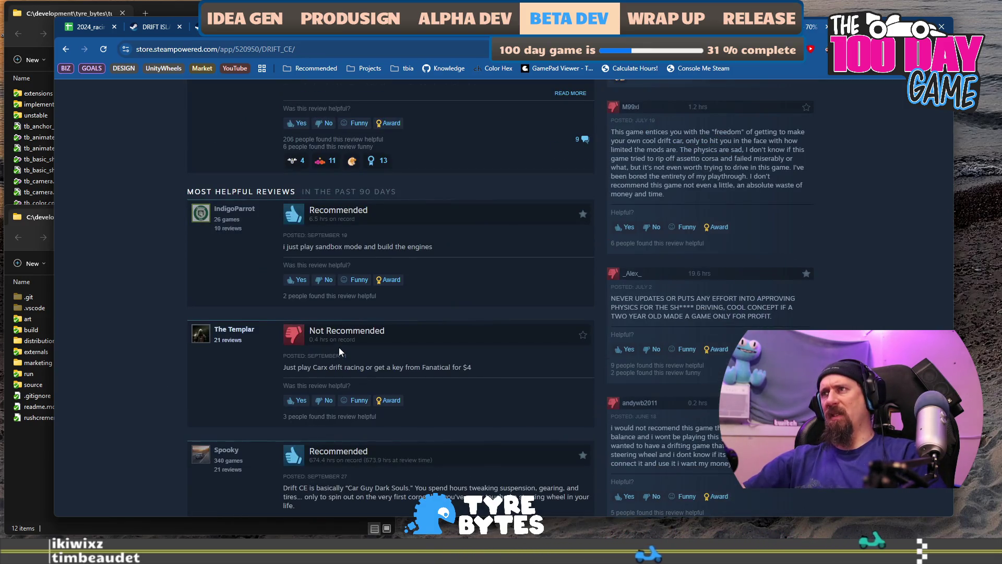
pyautogui.scroll(20, 339, 351)
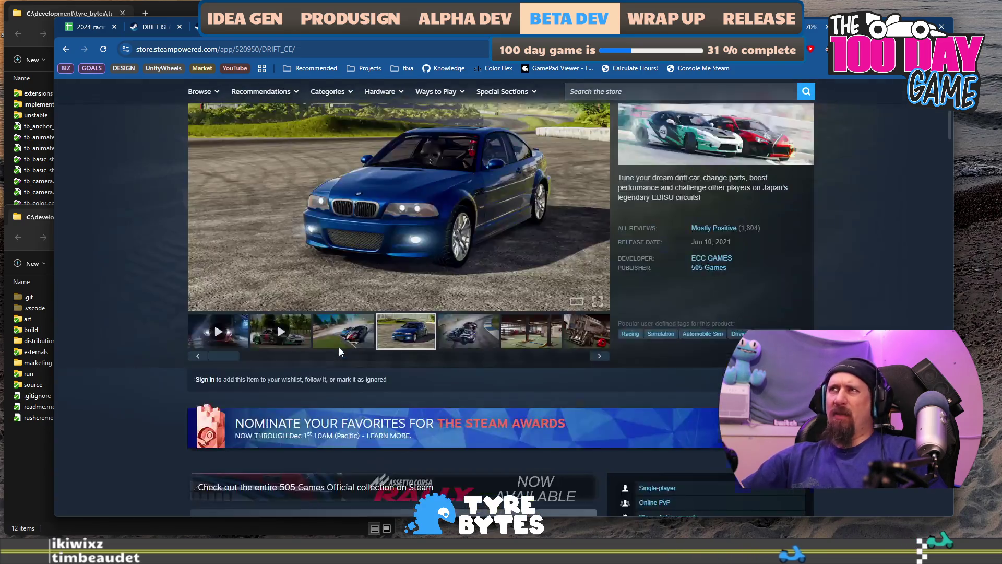
# Step: Launch Steam, filter the game library by 'drif', and return to the DRIFT CE store page
pyautogui.scroll(-6, 339, 347)
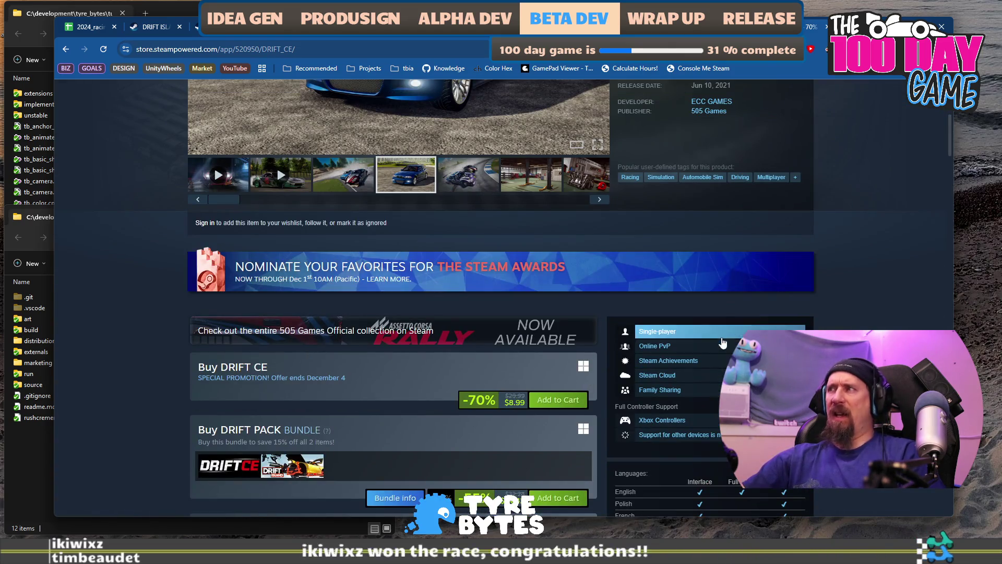
pyautogui.press('super')
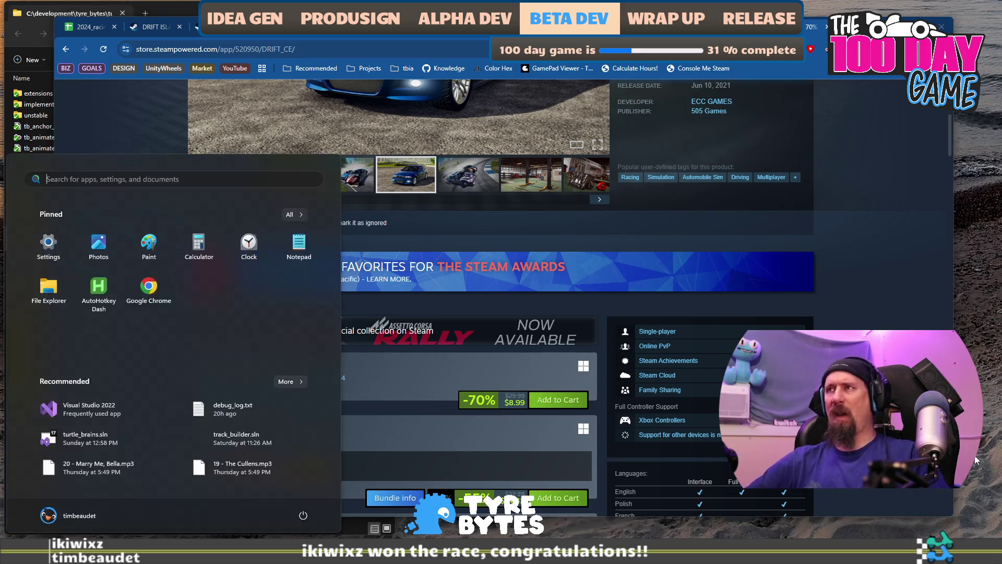
pyautogui.write('steam')
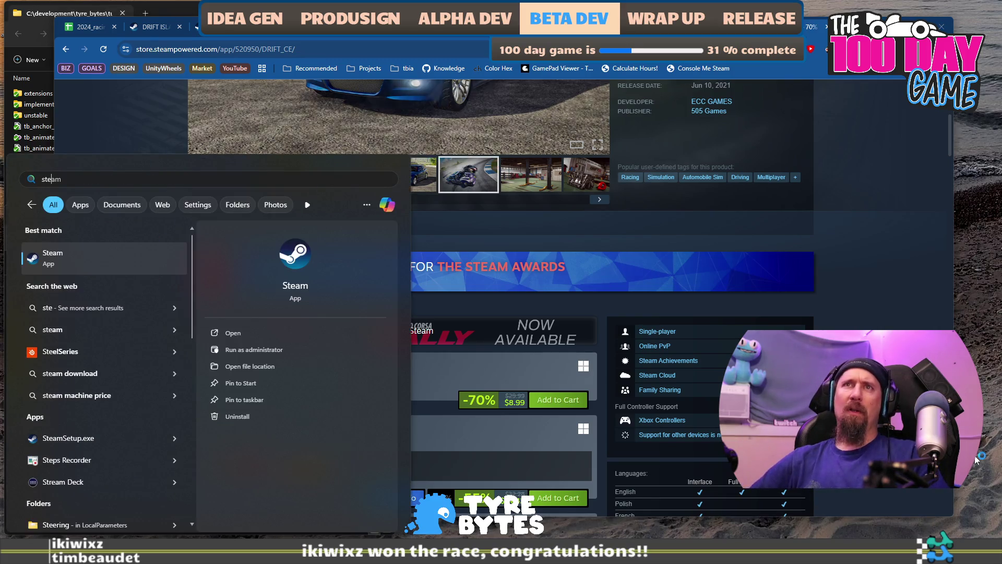
pyautogui.press('Return')
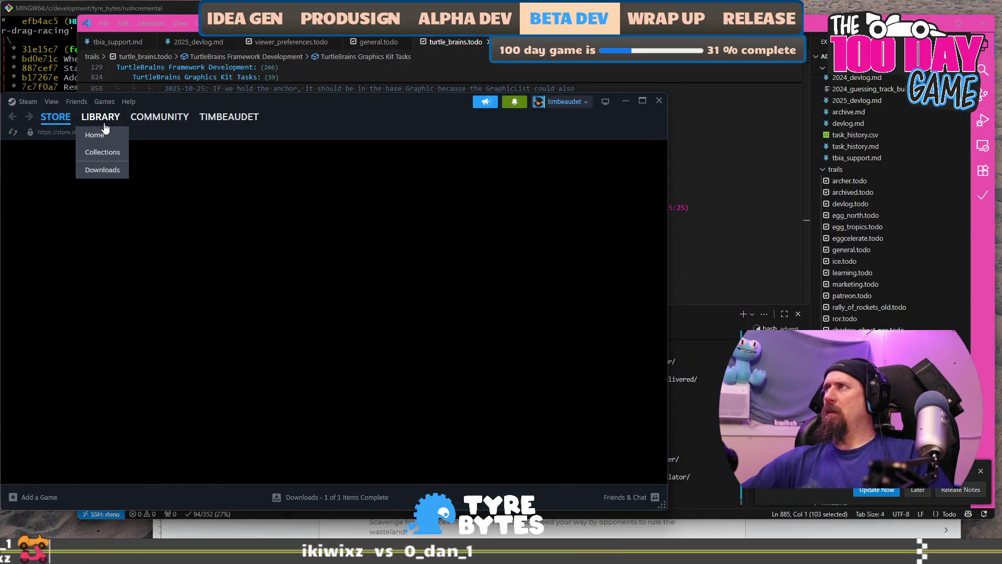
pyautogui.click(103, 132)
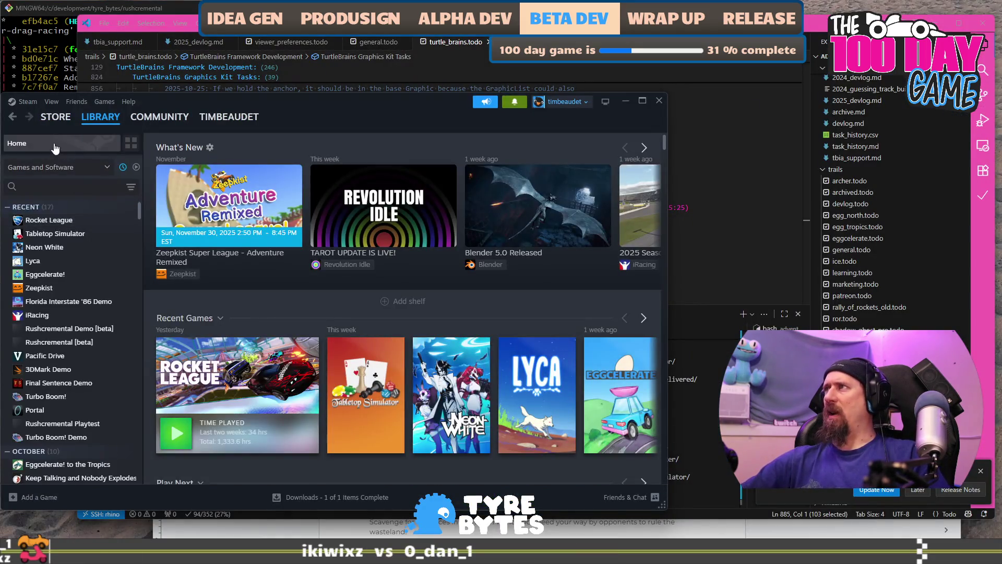
pyautogui.write('drif')
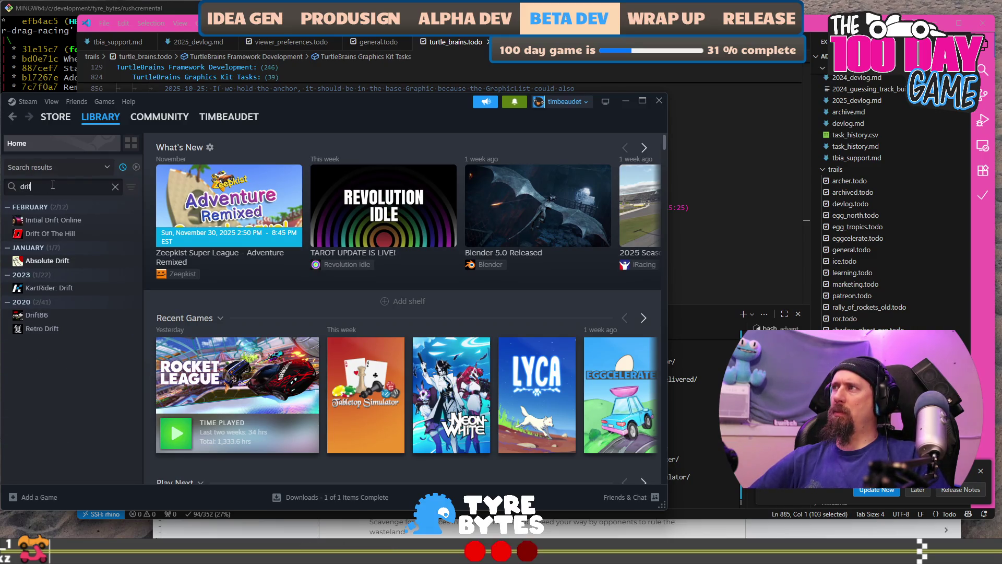
pyautogui.hotkey('alt', 'Tab')
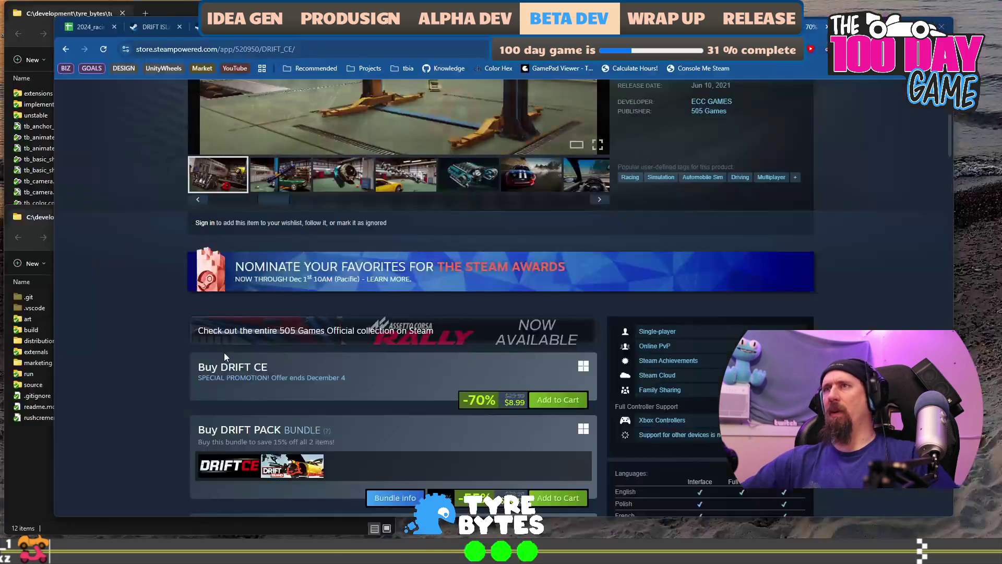
# Step: View DRIFT CE's turbo screenshot and the DRIFT ISLAND page, then go back to 2024_racing_games_on_steam
pyautogui.scroll(10, 223, 352)
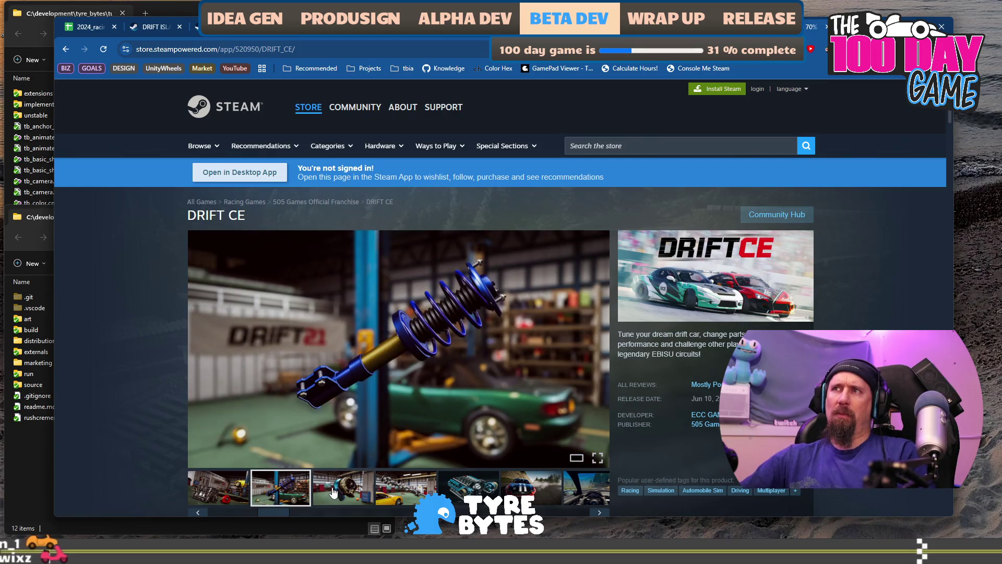
pyautogui.click(332, 492)
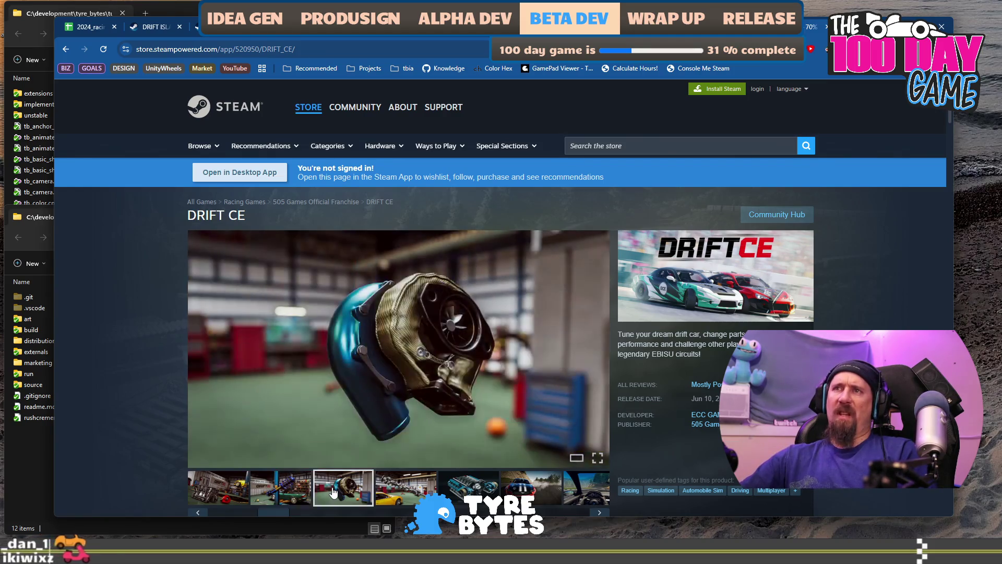
pyautogui.click(147, 32)
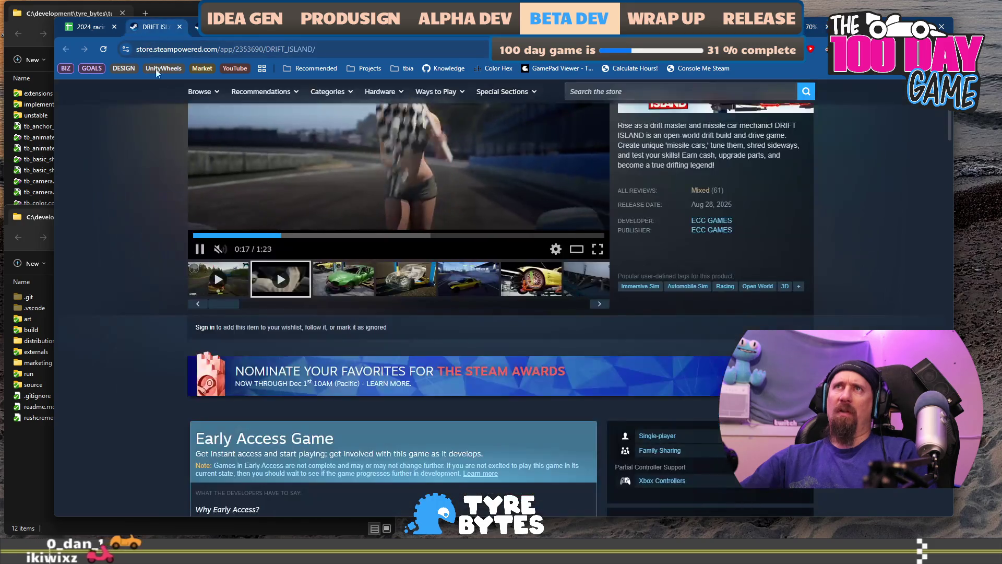
pyautogui.scroll(10, 143, 271)
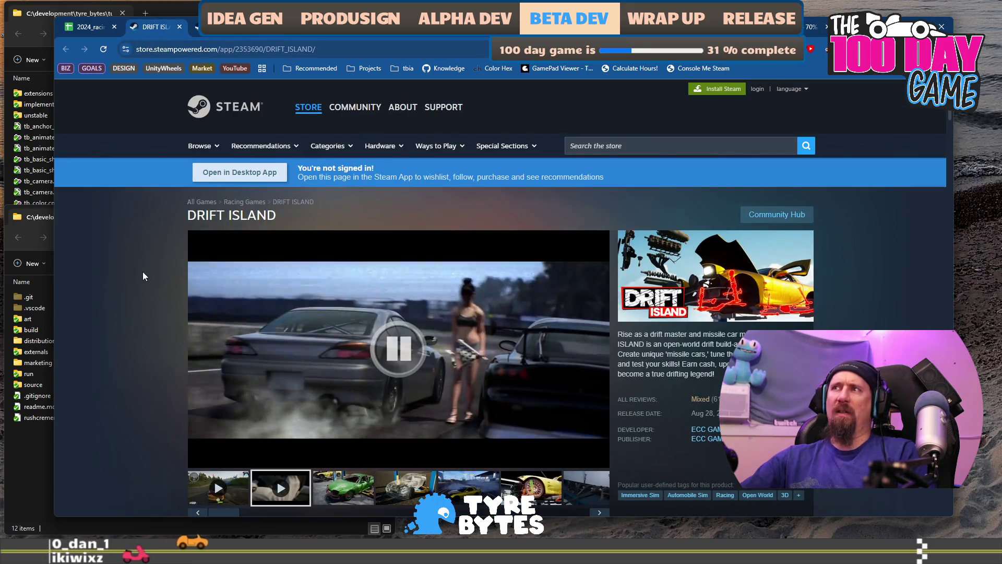
pyautogui.click(84, 29)
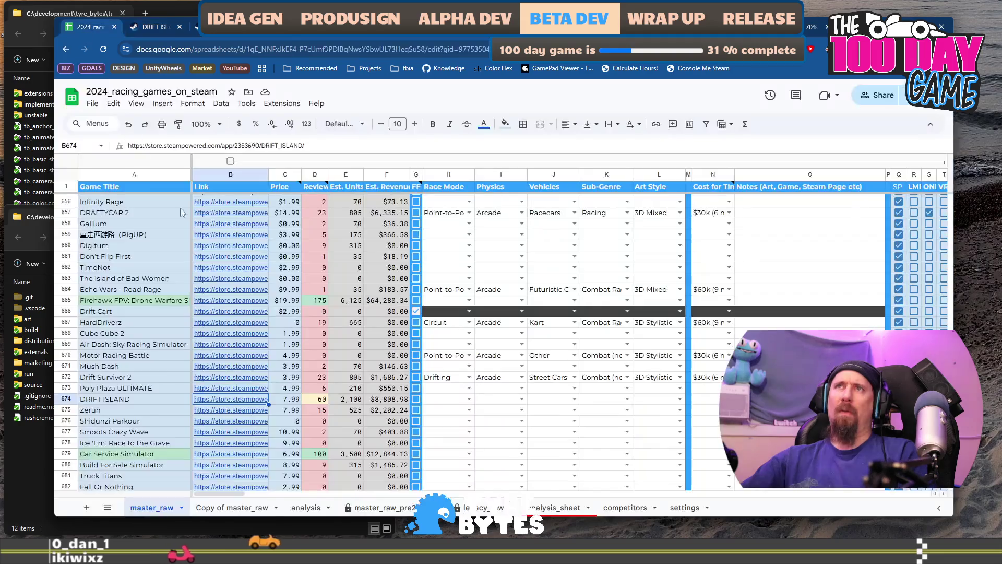
# Step: Set DRIFT ISLAND's row 674 to Drifting race mode, Sim-Cade physics and Street Cars vehicles
pyautogui.click(454, 399)
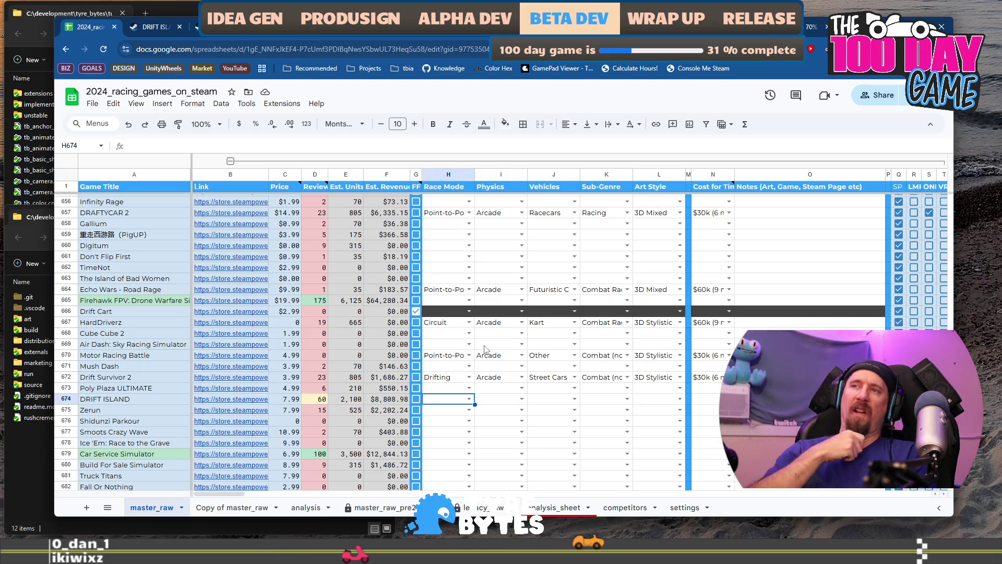
pyautogui.press('Return')
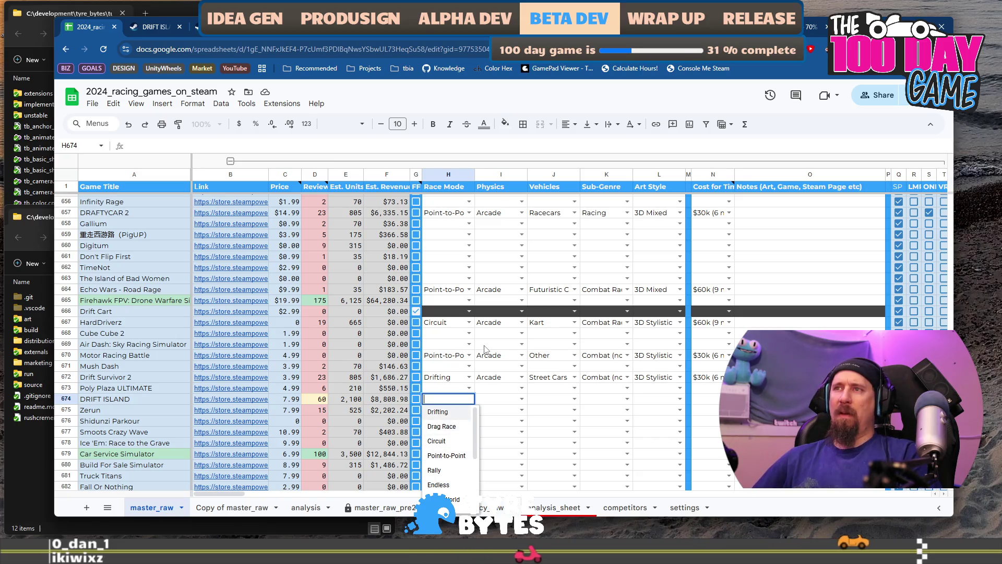
pyautogui.press('Return')
pyautogui.press('Right')
pyautogui.press('Return')
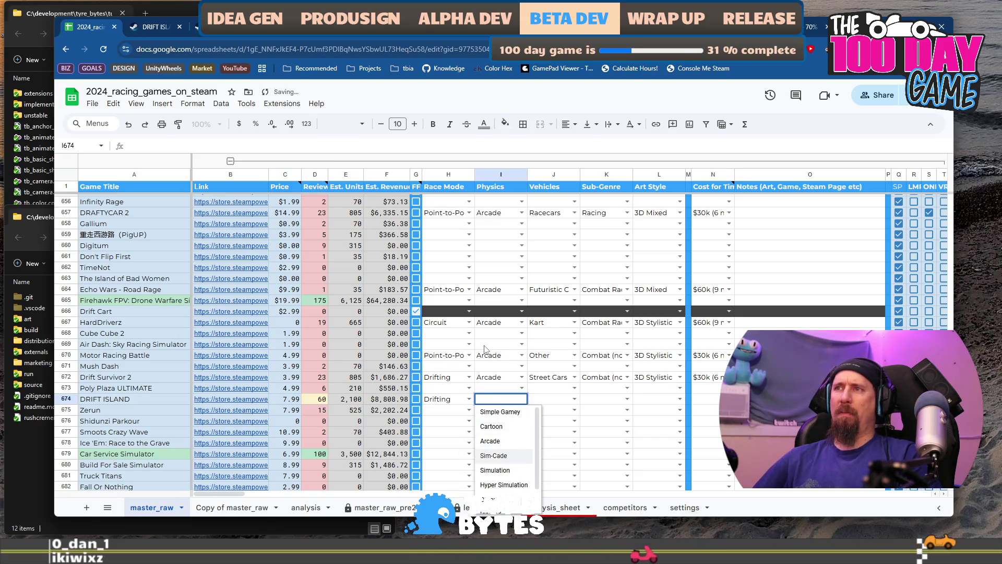
pyautogui.press('Return')
pyautogui.press('Up')
pyautogui.press('Right')
pyautogui.press('Return')
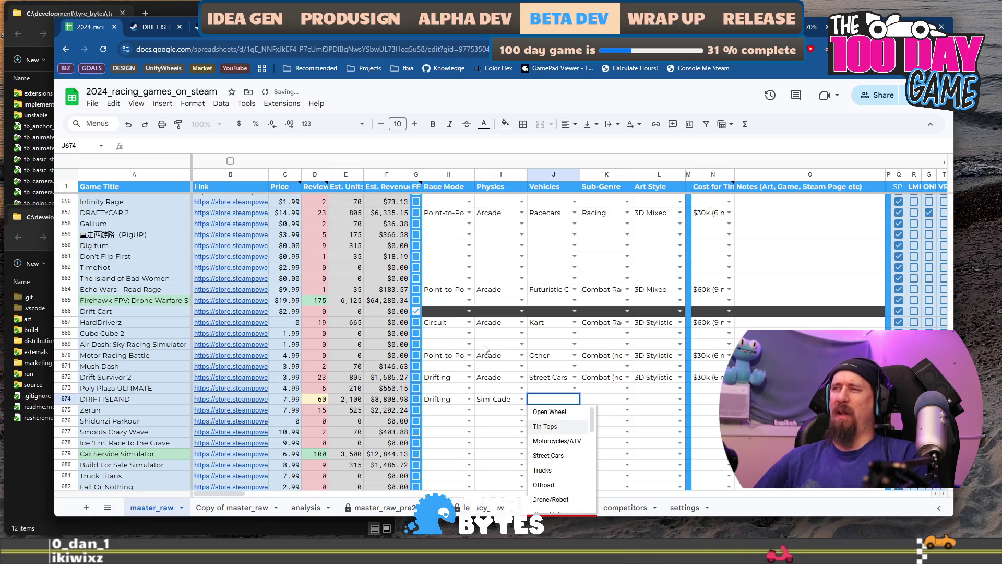
pyautogui.press('Up')
pyautogui.press('Up')
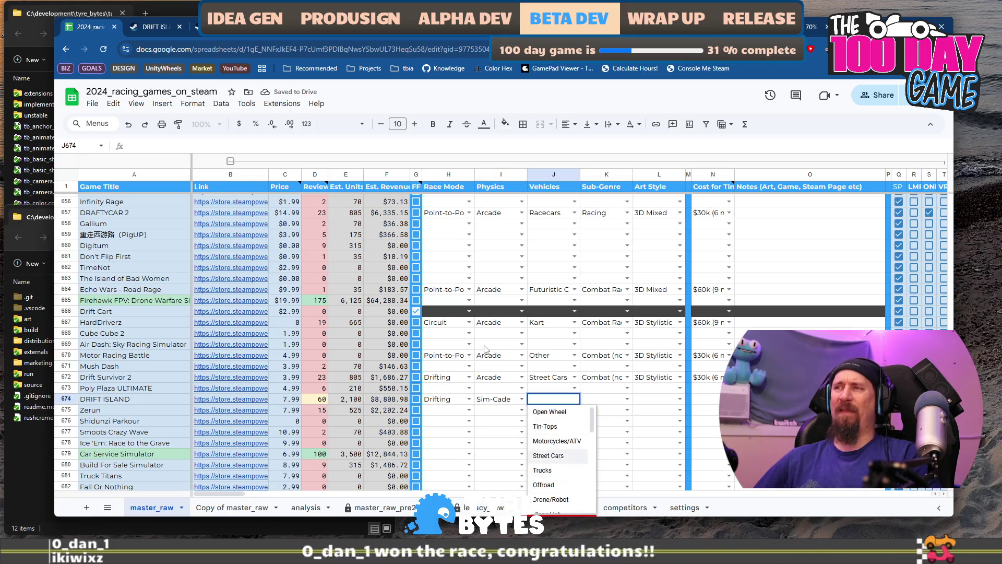
pyautogui.press('Return')
# Step: Set DRIFT ISLAND's Sub-Genre to Drifting and Art Style to 3D Realistic, then browse cost options
pyautogui.press('Right')
pyautogui.press('Return')
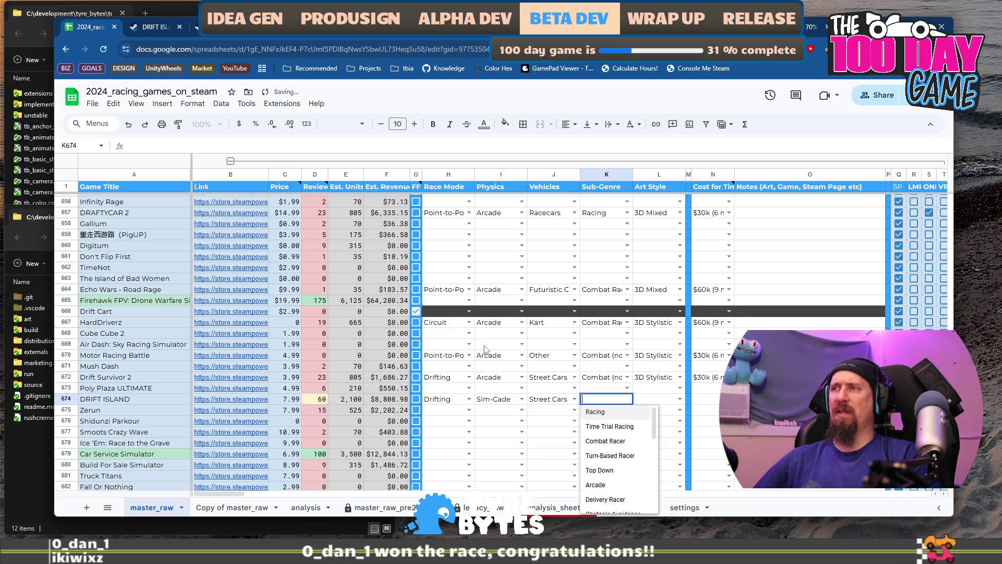
pyautogui.press('Down')
pyautogui.press('Down')
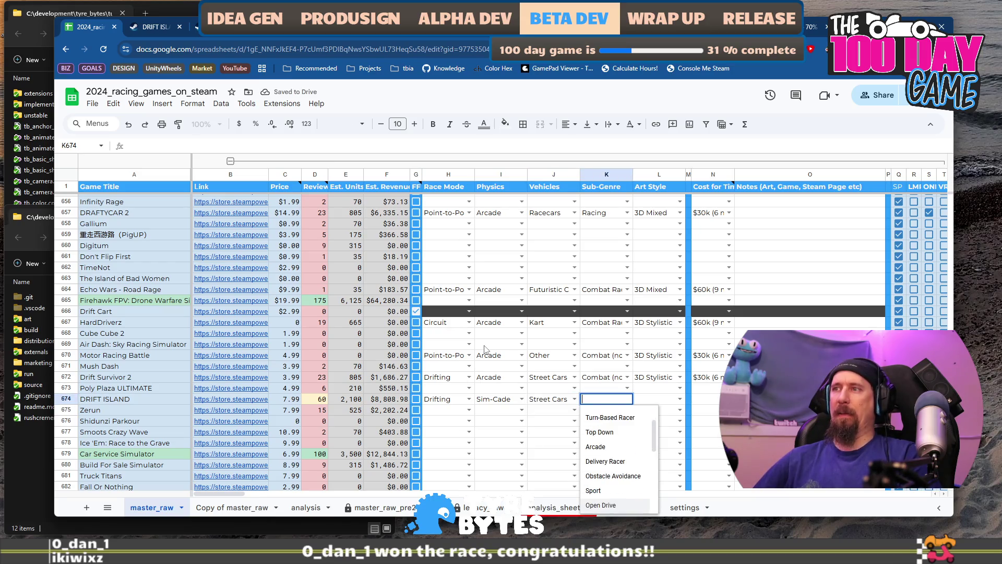
pyautogui.press('Down')
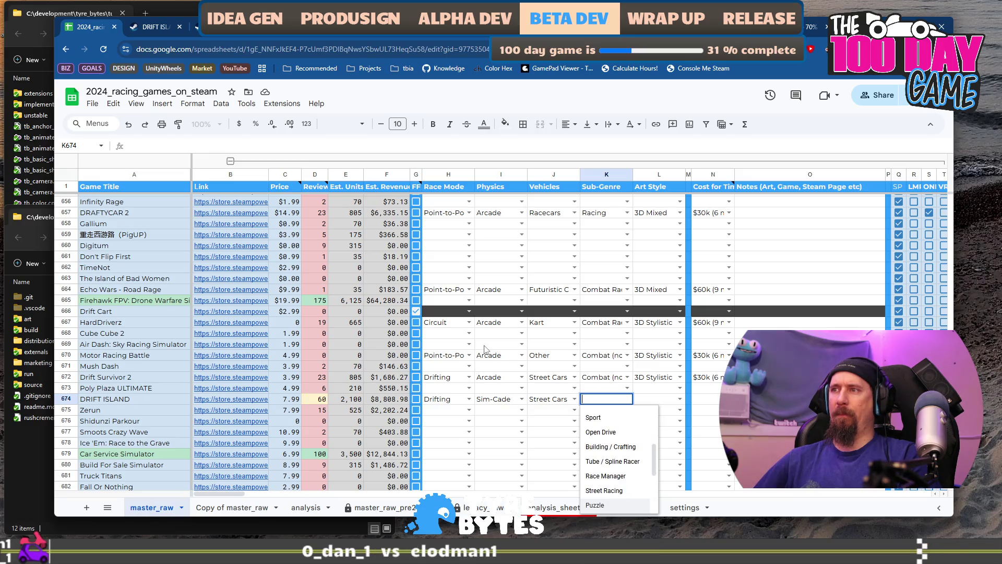
pyautogui.press('Return')
pyautogui.press('Tab')
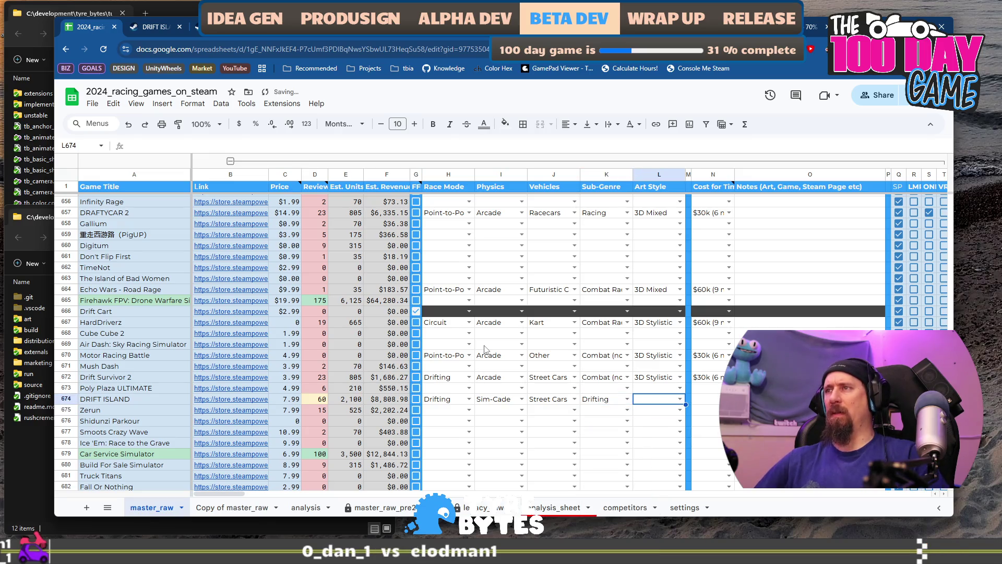
pyautogui.press('Return')
pyautogui.press('Down')
pyautogui.press('Down')
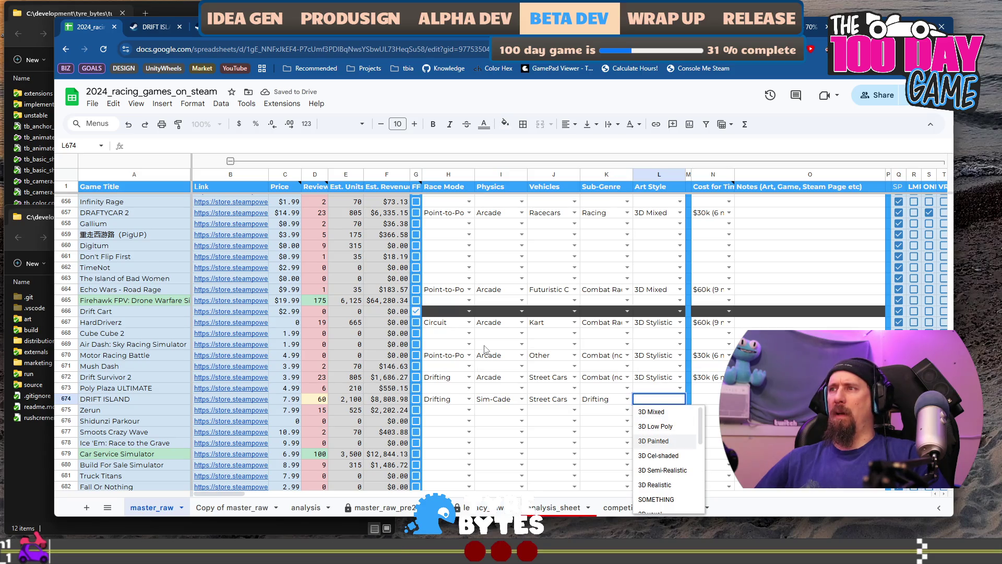
pyautogui.press('Return')
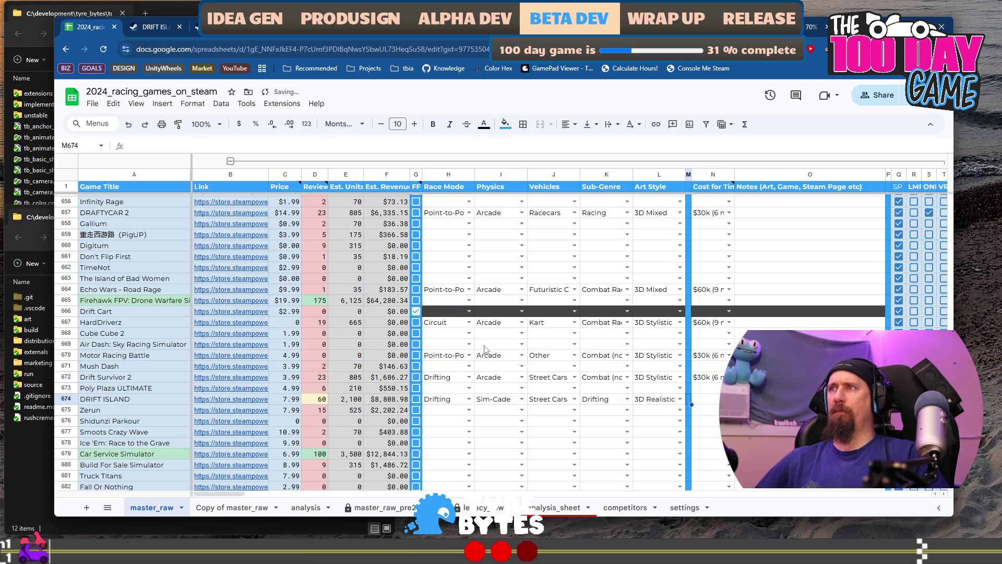
pyautogui.press('Tab')
pyautogui.press('Tab')
pyautogui.press('Return')
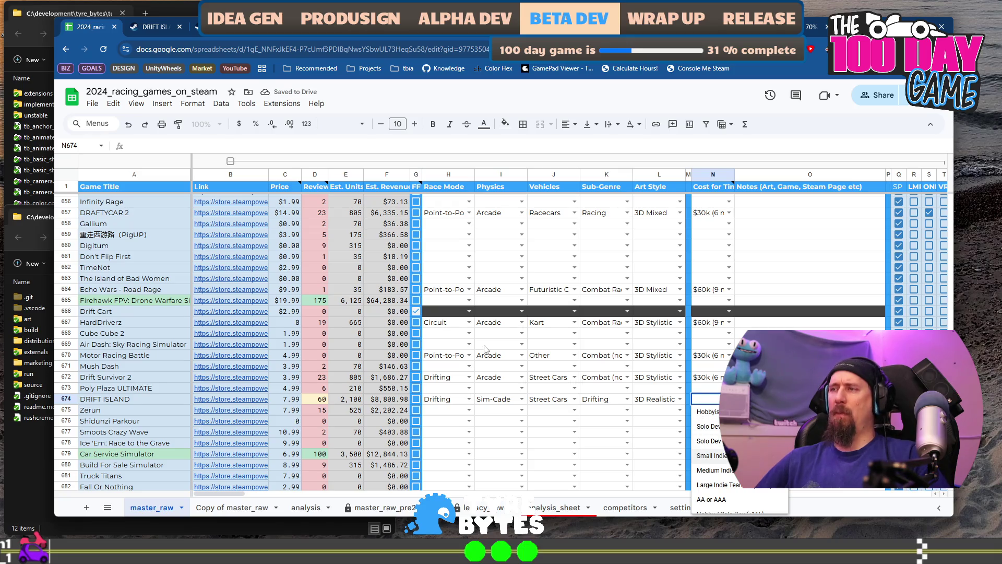
pyautogui.press('Down')
pyautogui.press('Down')
pyautogui.press('Down')
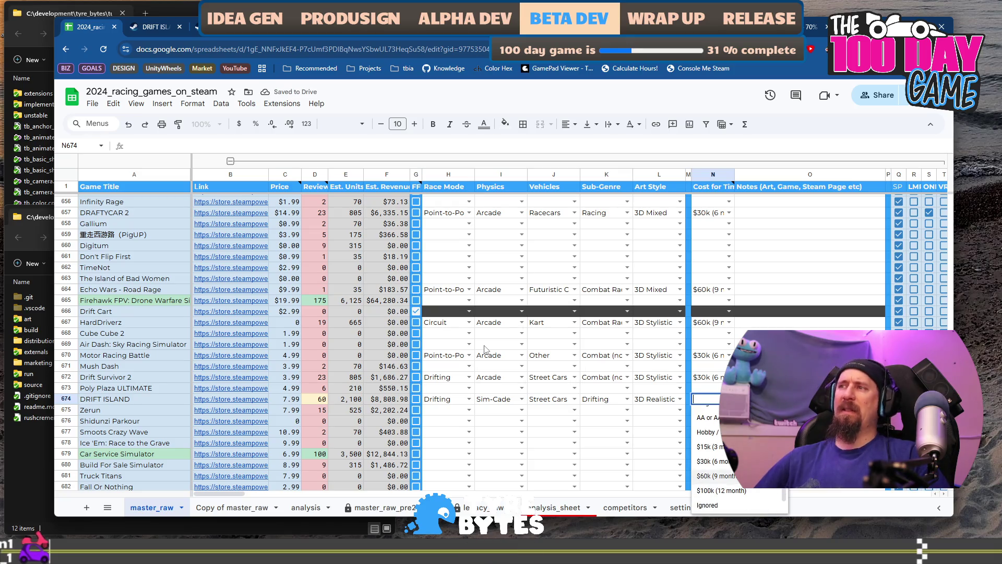
pyautogui.click(155, 27)
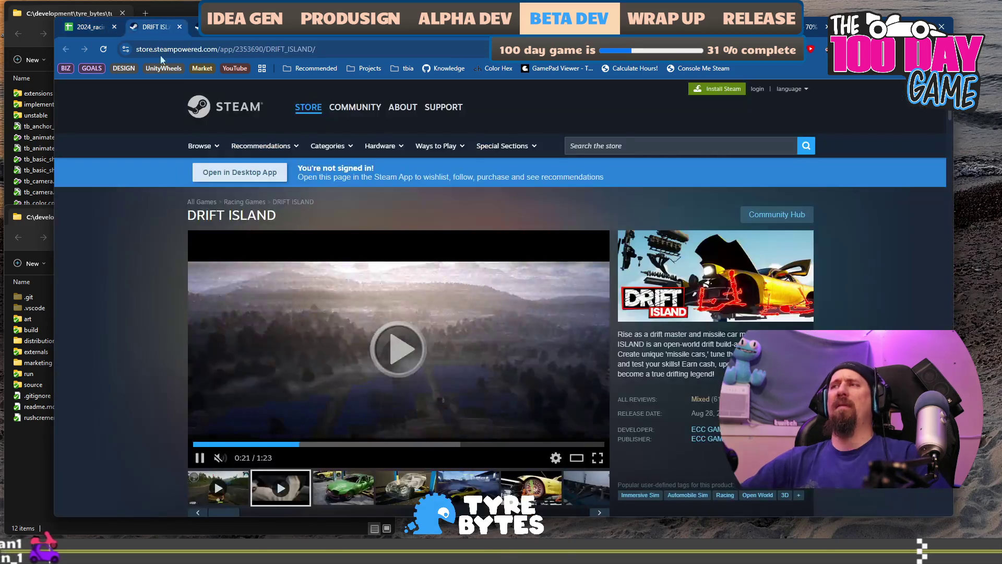
# Step: Set DRIFT ISLAND's Cost for Time to $100k (12 month) and select Zerun's link cell B675
pyautogui.scroll(-5, 704, 376)
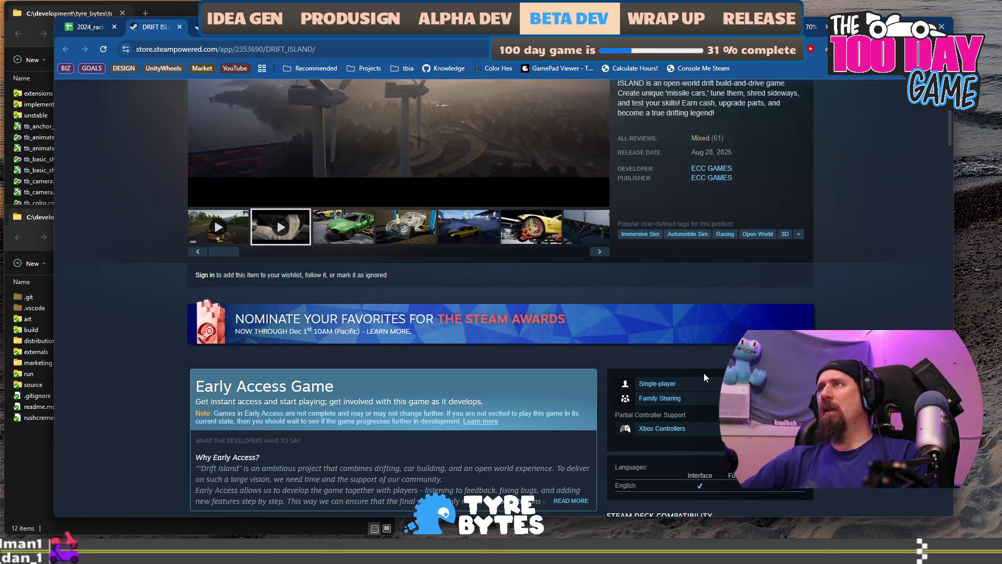
pyautogui.scroll(-5, 704, 376)
pyautogui.scroll(1, 703, 376)
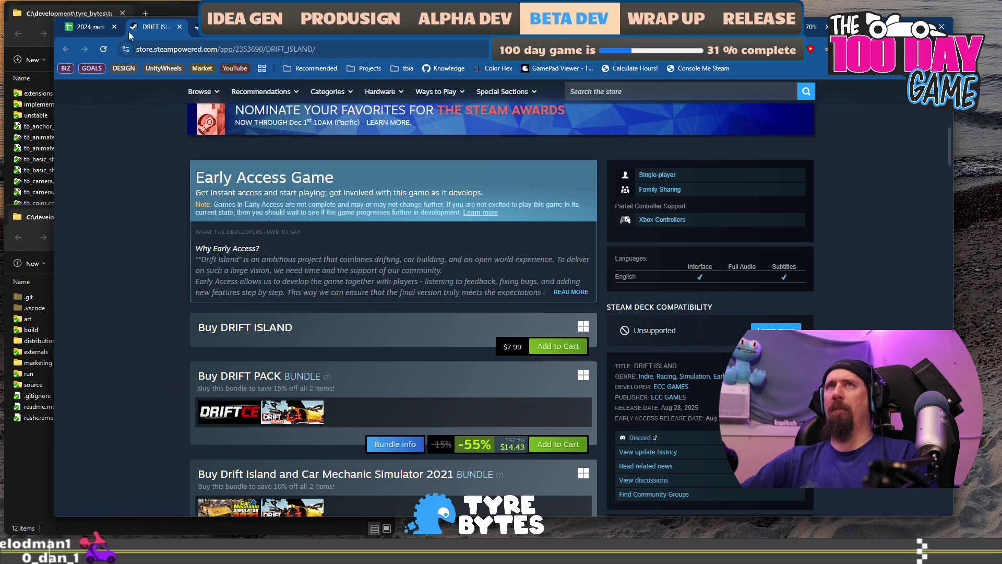
pyautogui.click(89, 26)
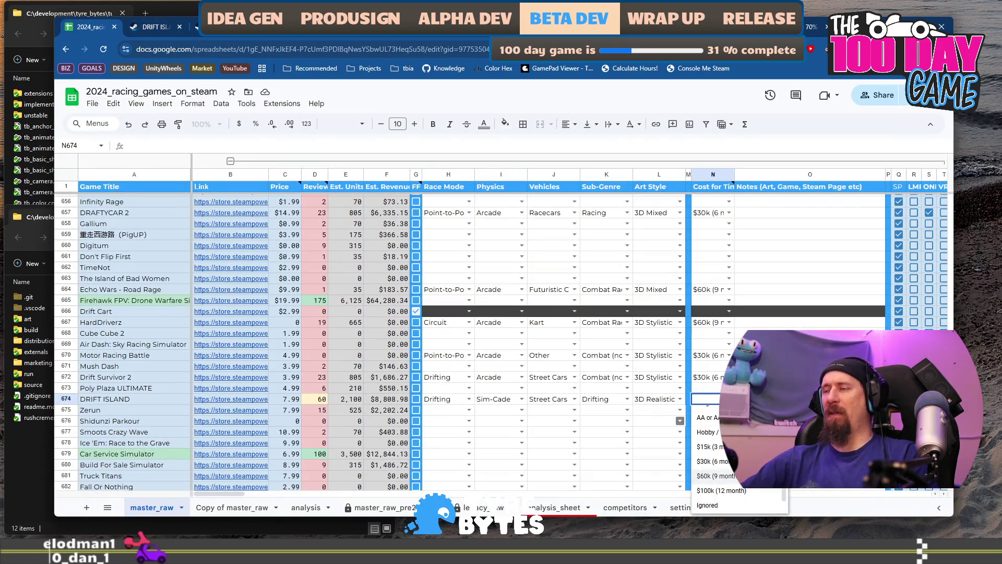
pyautogui.click(722, 491)
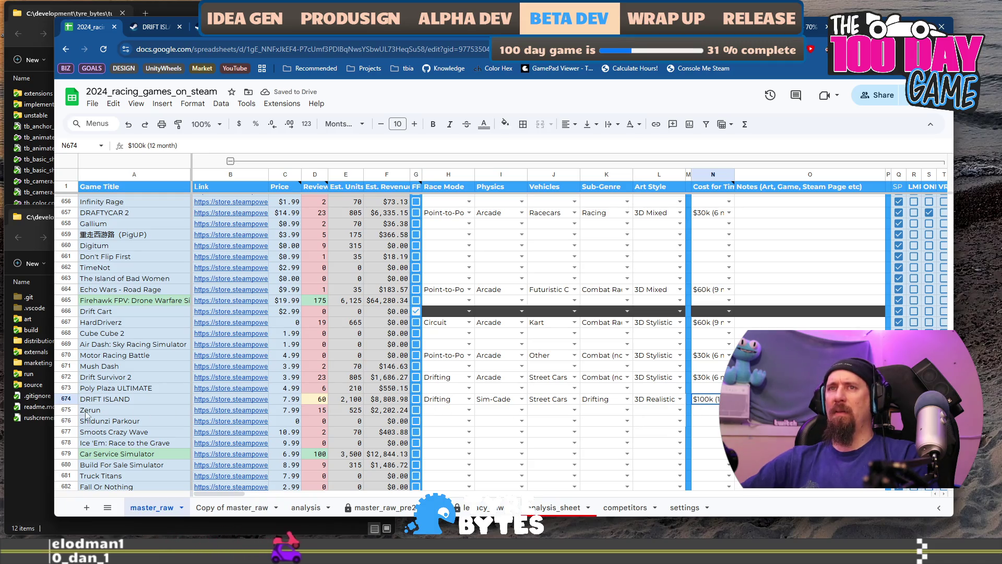
pyautogui.click(248, 412)
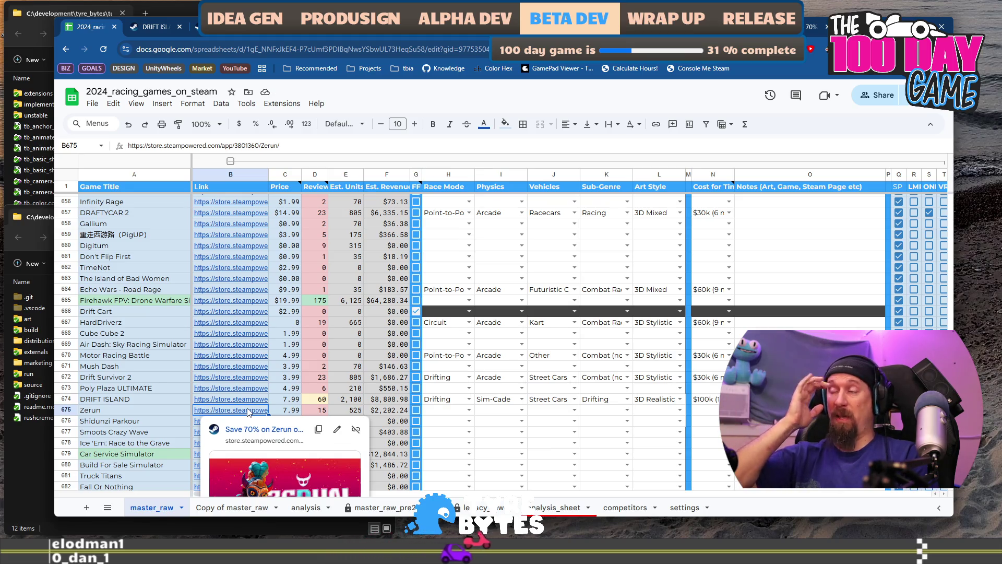
# Step: Open Zerun's Steam store page and browse its media clips, including the orange sky clip
pyautogui.click(262, 429)
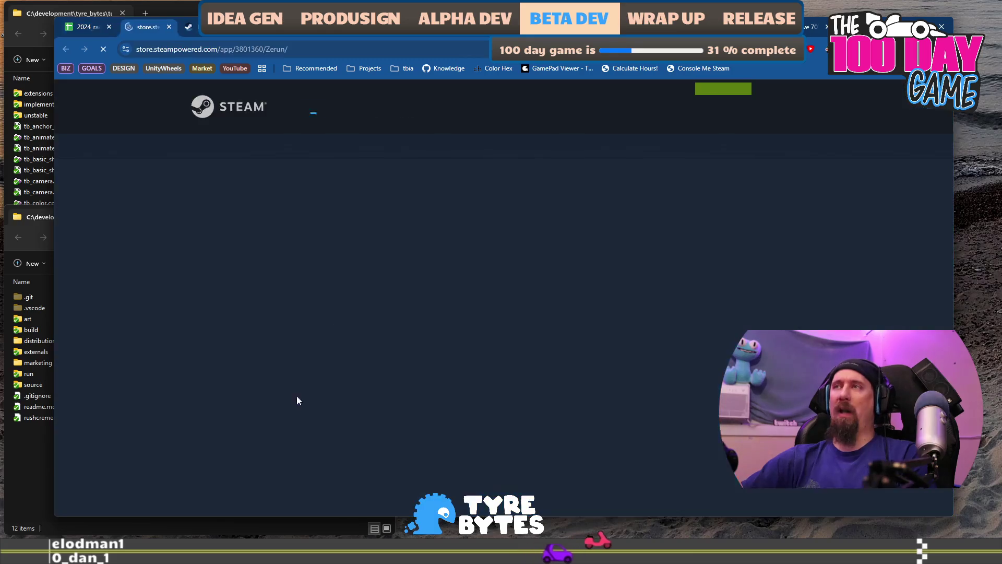
pyautogui.scroll(-5, 342, 319)
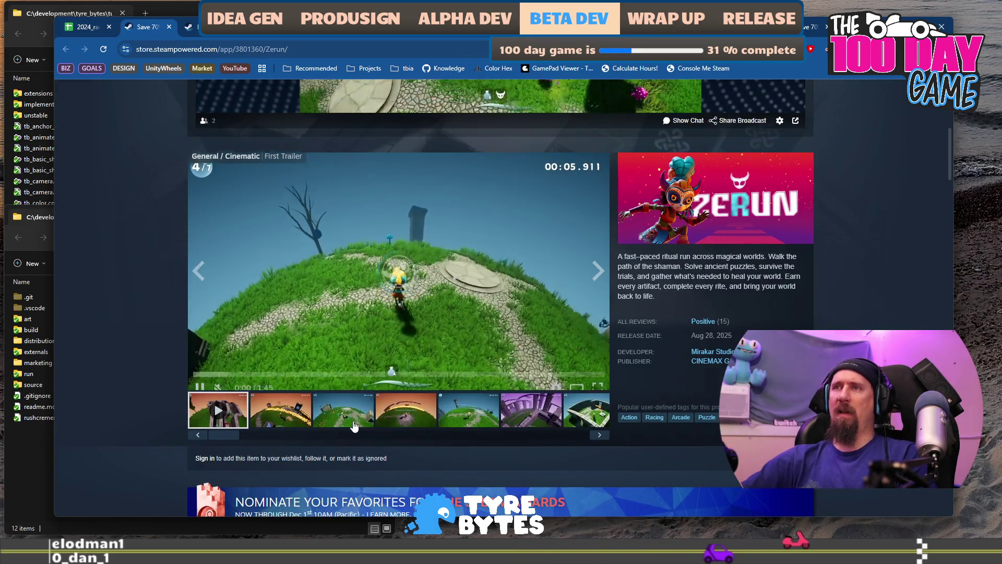
pyautogui.click(354, 426)
pyautogui.click(496, 407)
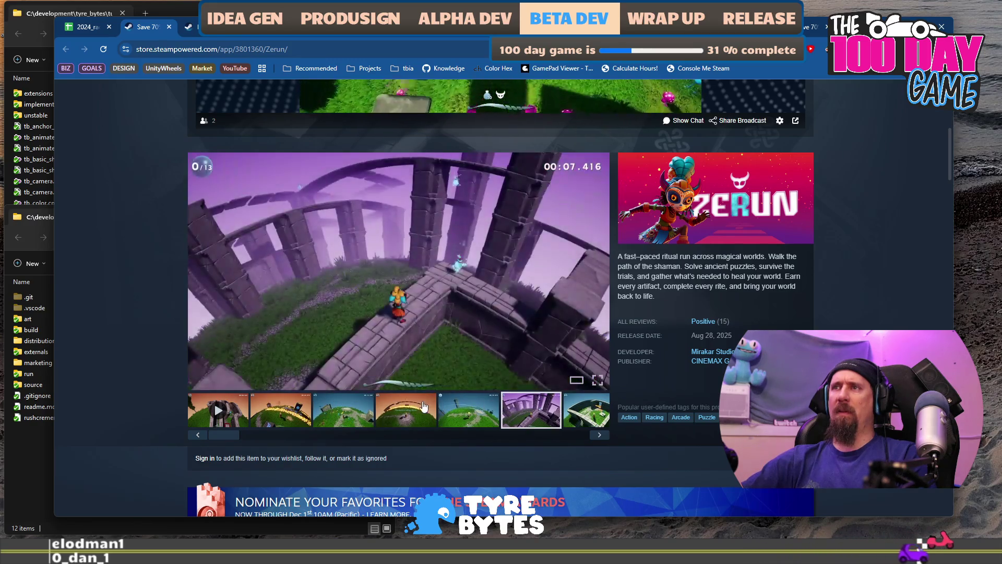
pyautogui.click(398, 402)
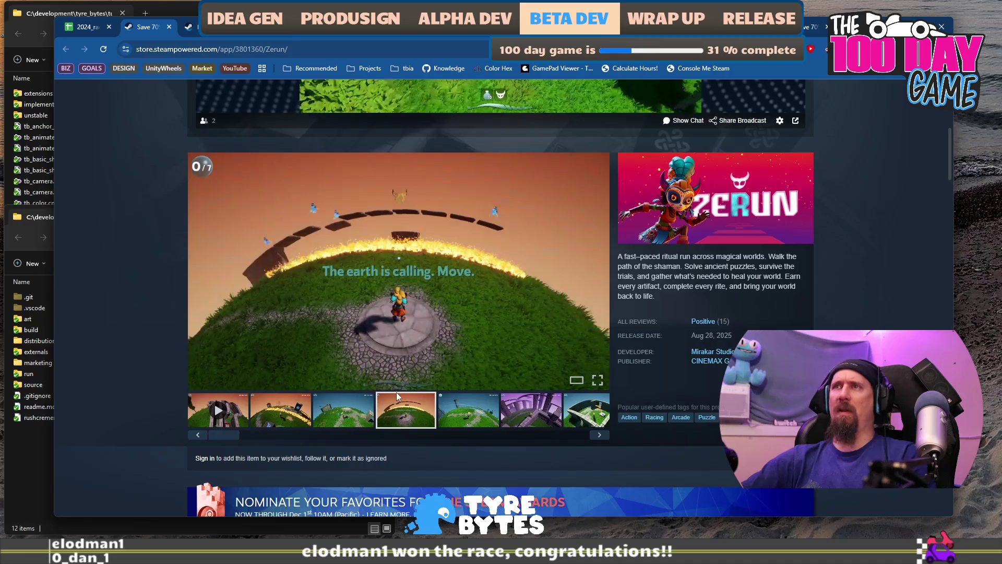
# Step: Copy Zerun's store URL, run ./collector --ignore with it, and return to the spreadsheet
pyautogui.click(357, 49)
pyautogui.hotkey('alt', 'Tab')
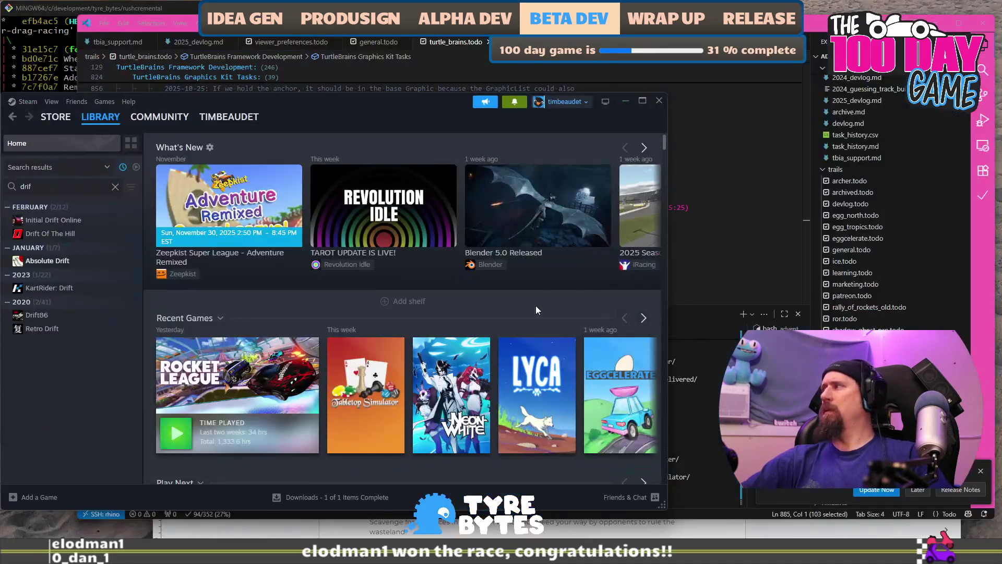
pyautogui.click(679, 376)
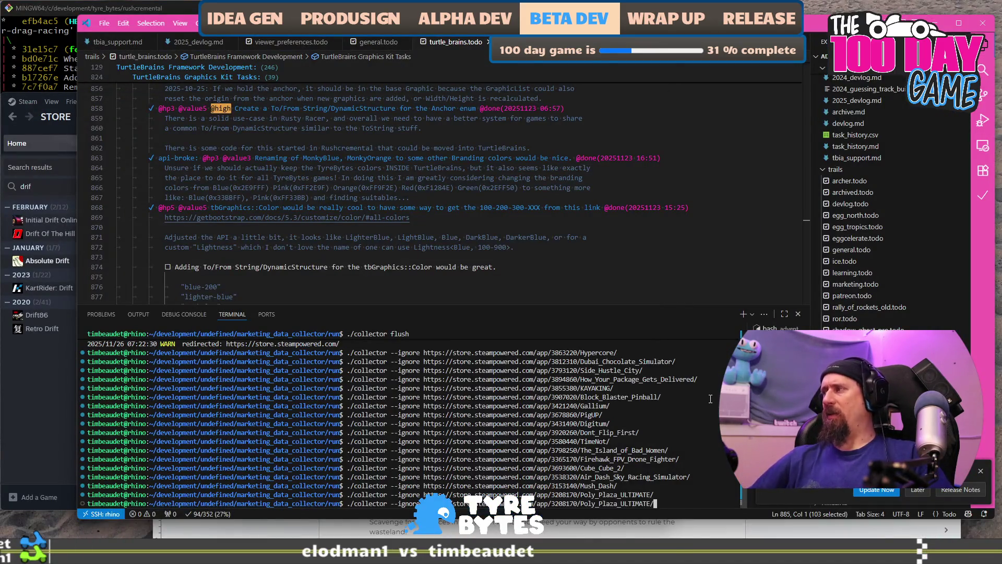
pyautogui.press('Return')
pyautogui.hotkey('alt', 'Tab')
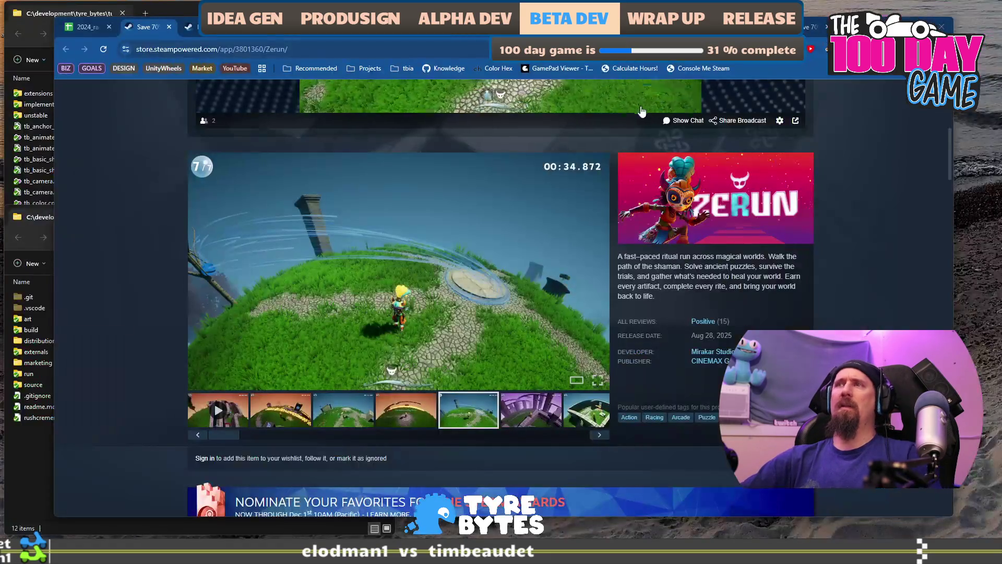
pyautogui.click(81, 30)
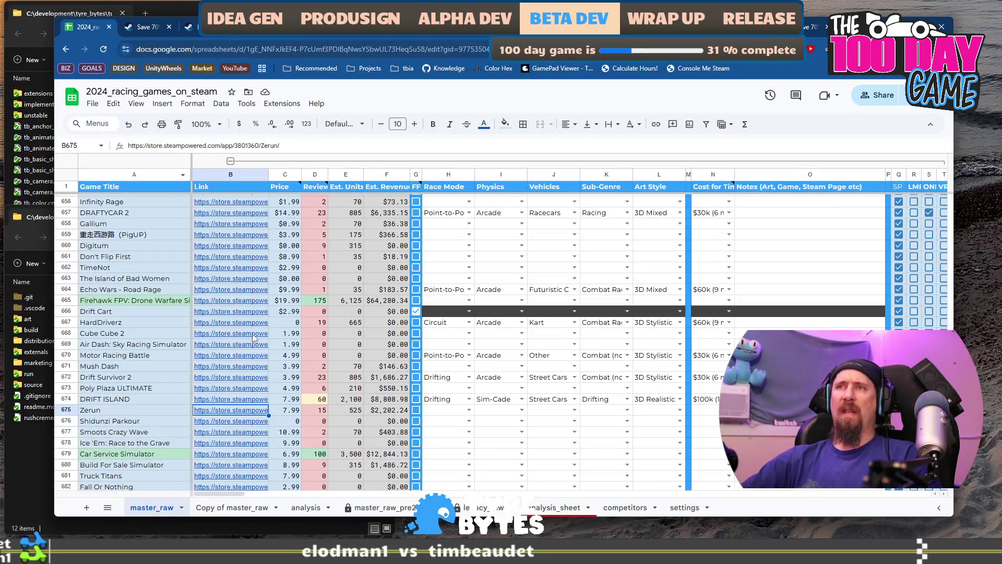
# Step: Open Shidunzi Parkour's Steam page from B676's link, watch its trailer, and copy the address
pyautogui.click(127, 320)
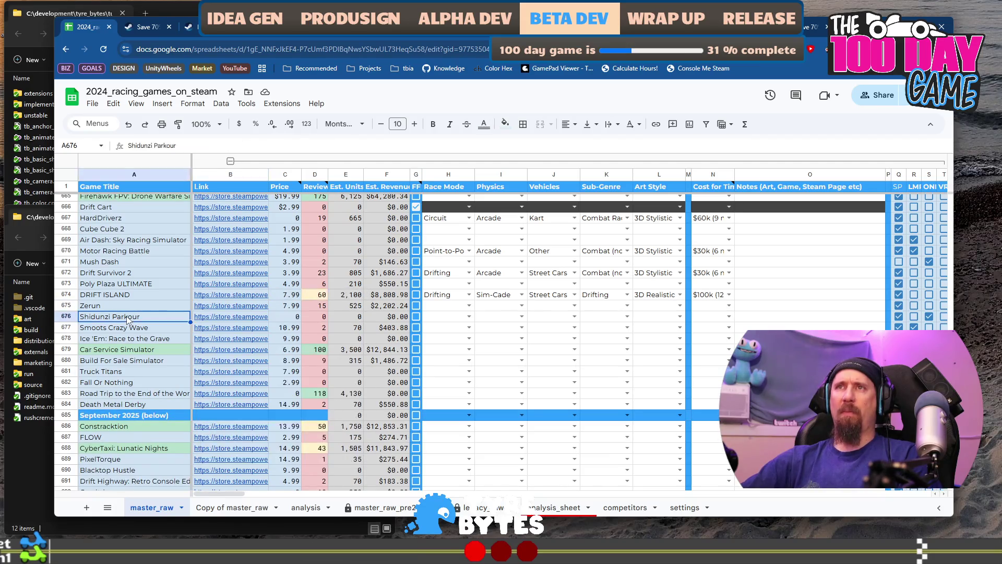
pyautogui.click(213, 319)
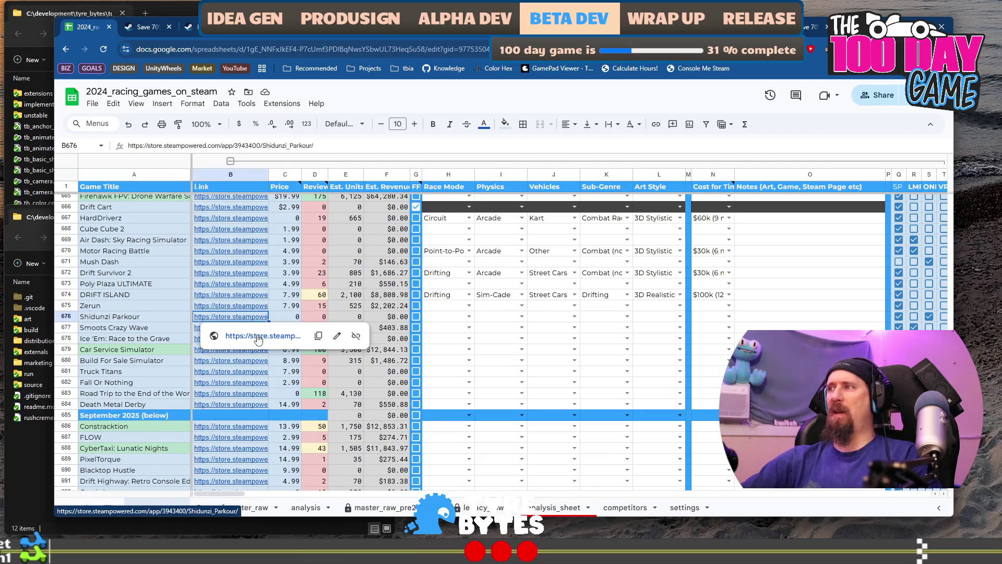
pyautogui.click(256, 336)
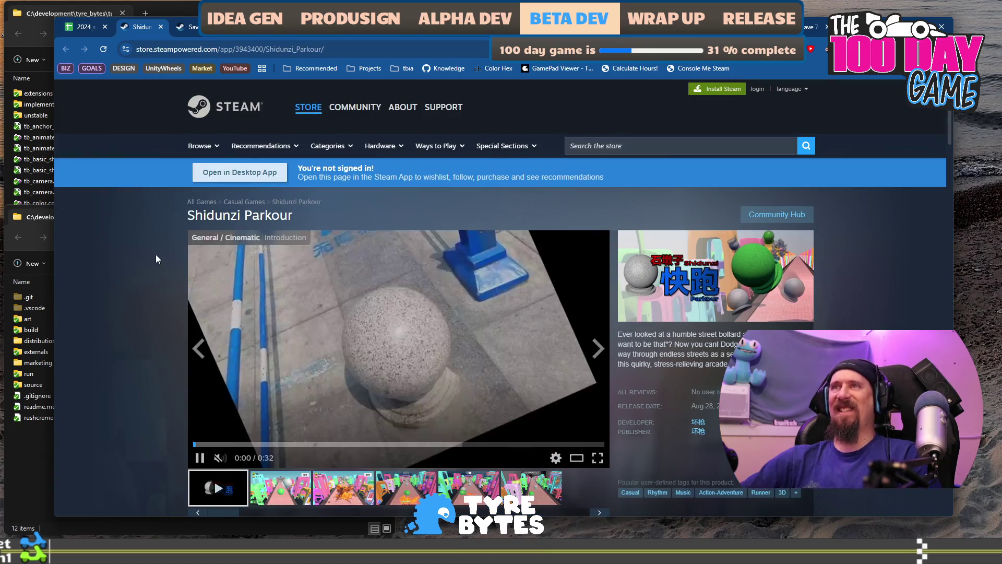
pyautogui.scroll(-2, 155, 255)
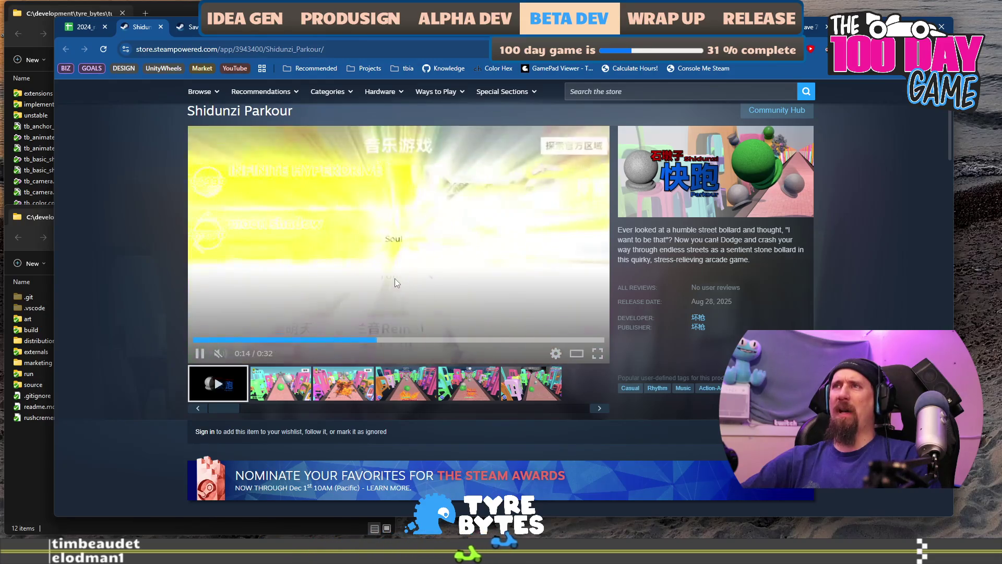
pyautogui.click(323, 50)
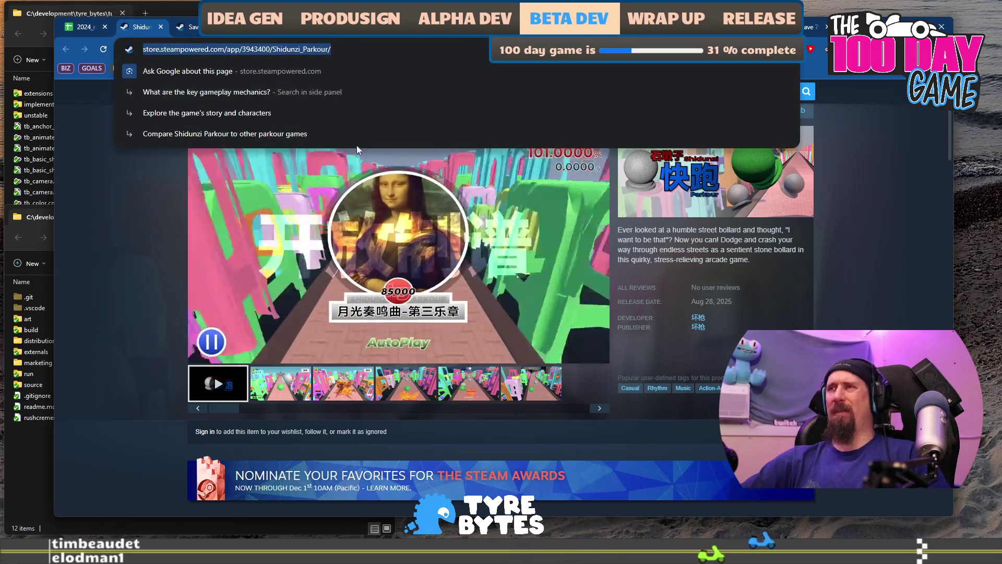
pyautogui.hotkey('alt', 'Tab')
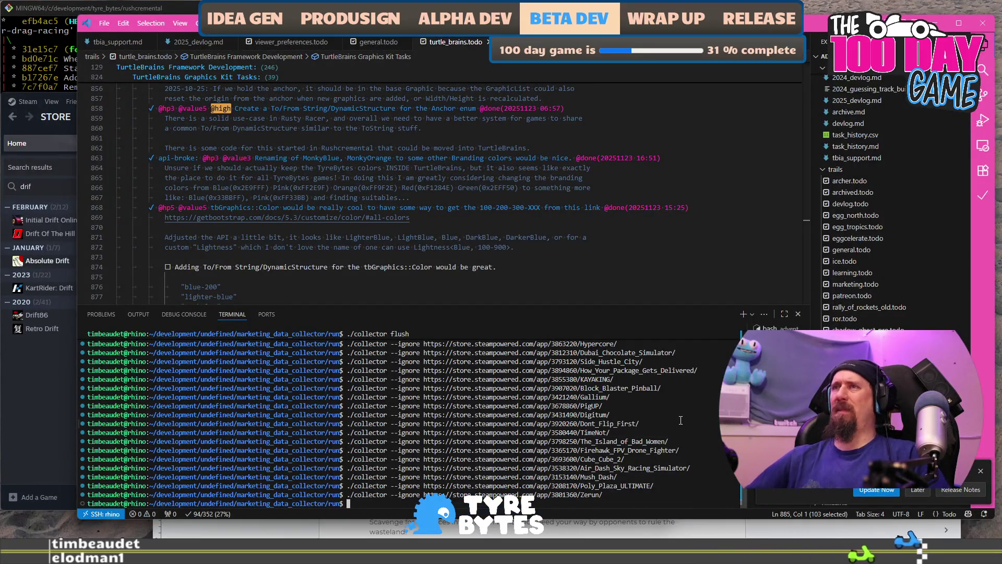
# Step: Run ./collector --ignore with Shidunzi Parkour's URL, then close its store page
pyautogui.hotkey('ctrl', 'w')
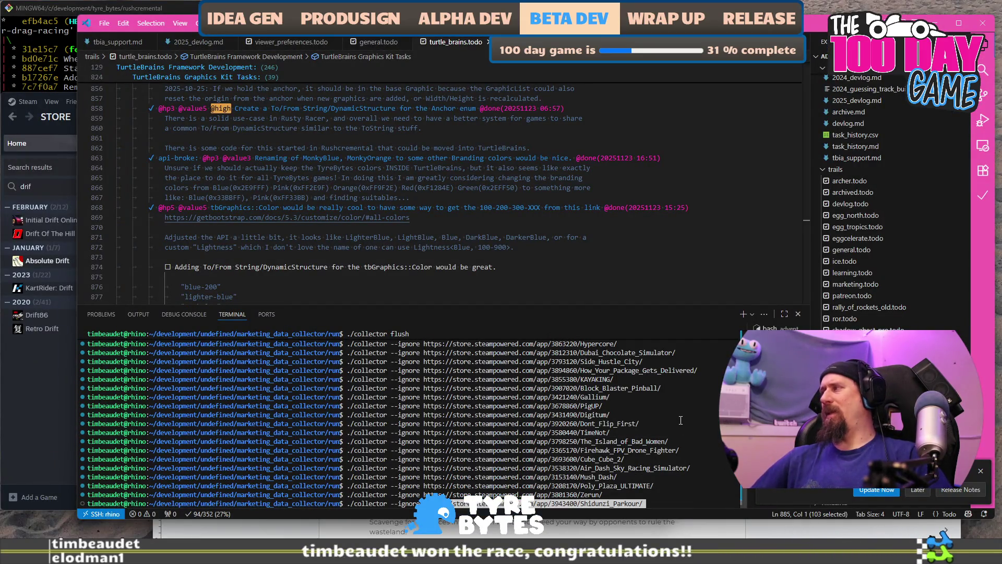
pyautogui.press('Return')
pyautogui.hotkey('alt', 'Tab')
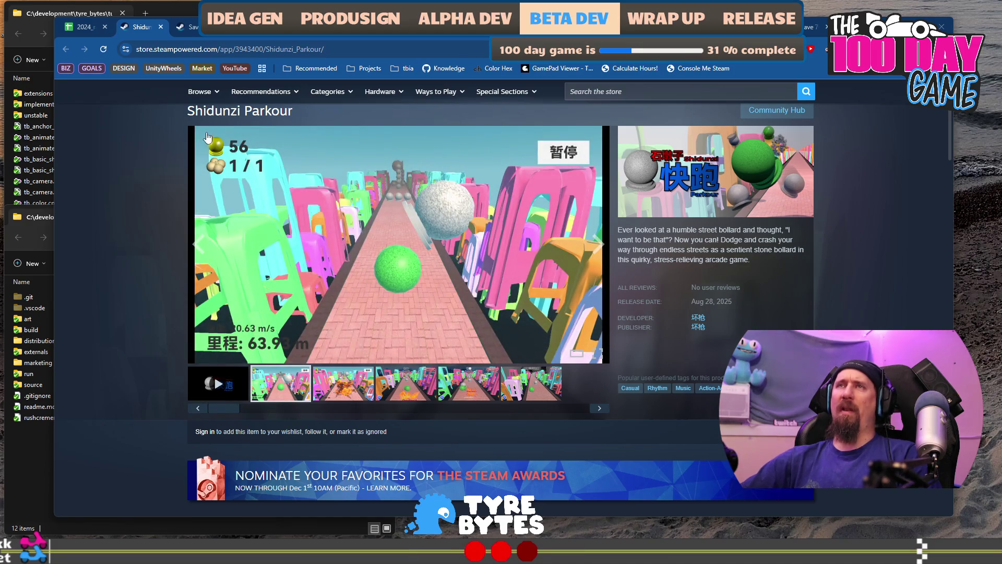
pyautogui.click(160, 27)
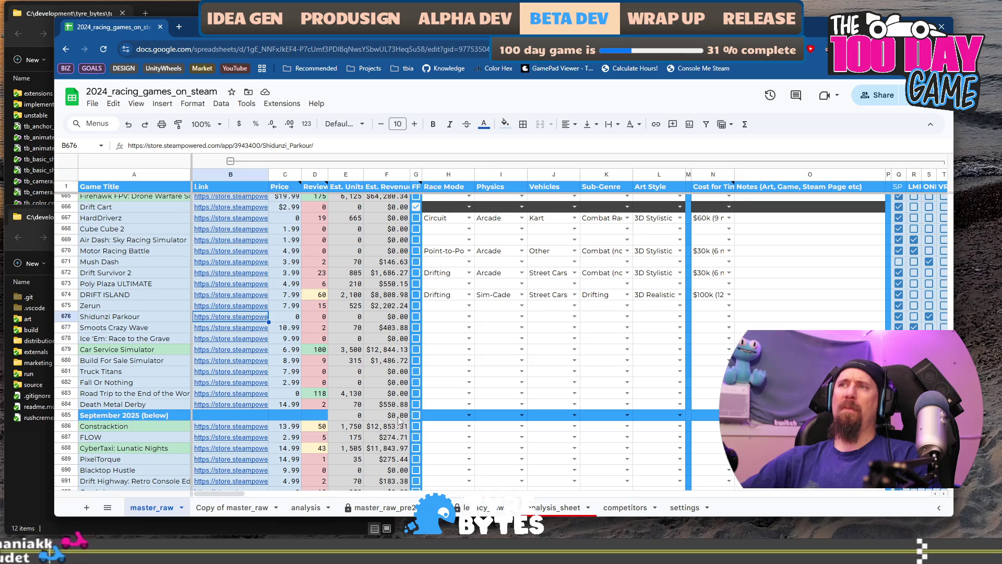
# Step: Open Smoots Crazy Wave's store link and step through its screenshots up to the mountain temple
pyautogui.click(229, 327)
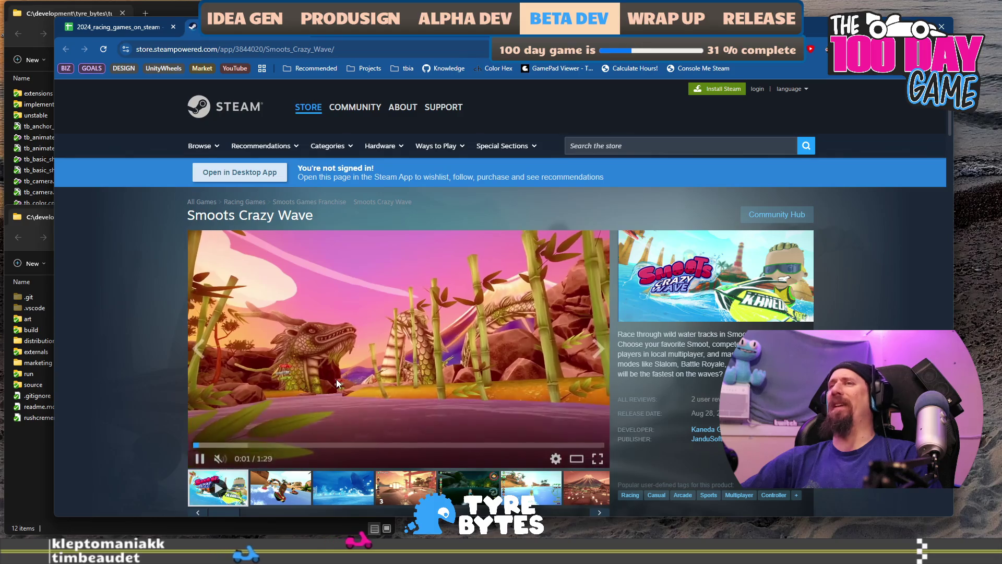
pyautogui.click(301, 489)
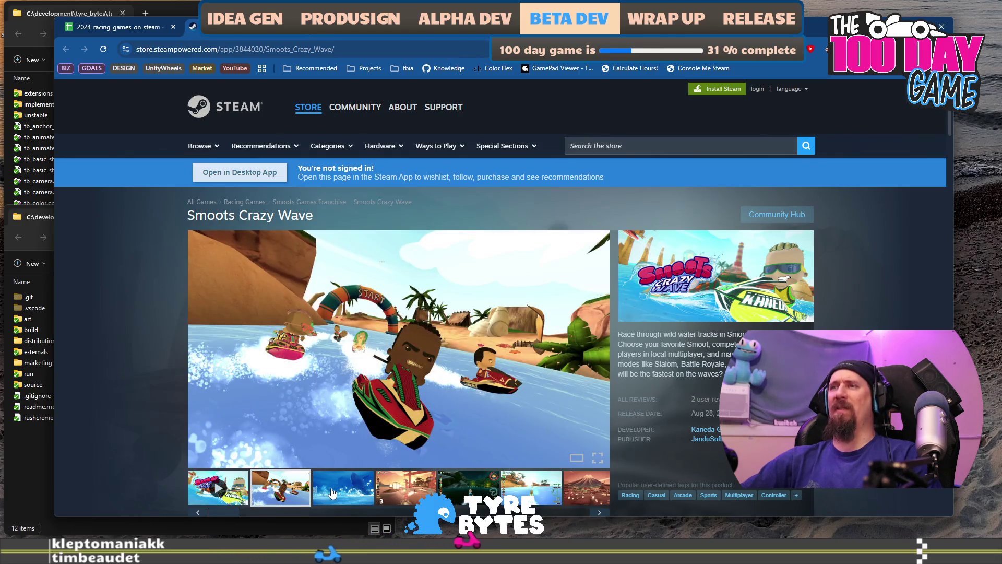
pyautogui.click(344, 482)
pyautogui.click(406, 485)
pyautogui.click(469, 486)
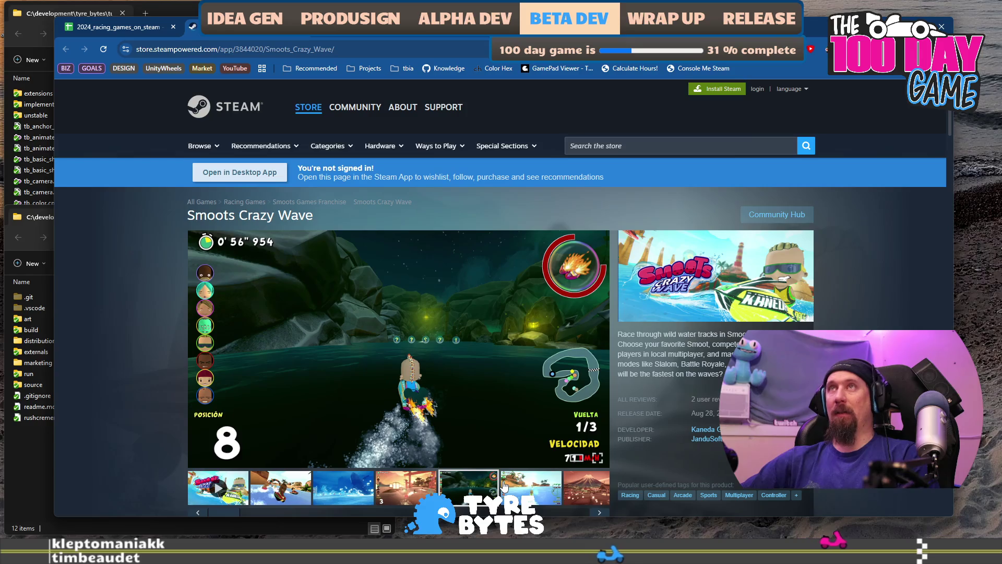
pyautogui.click(536, 486)
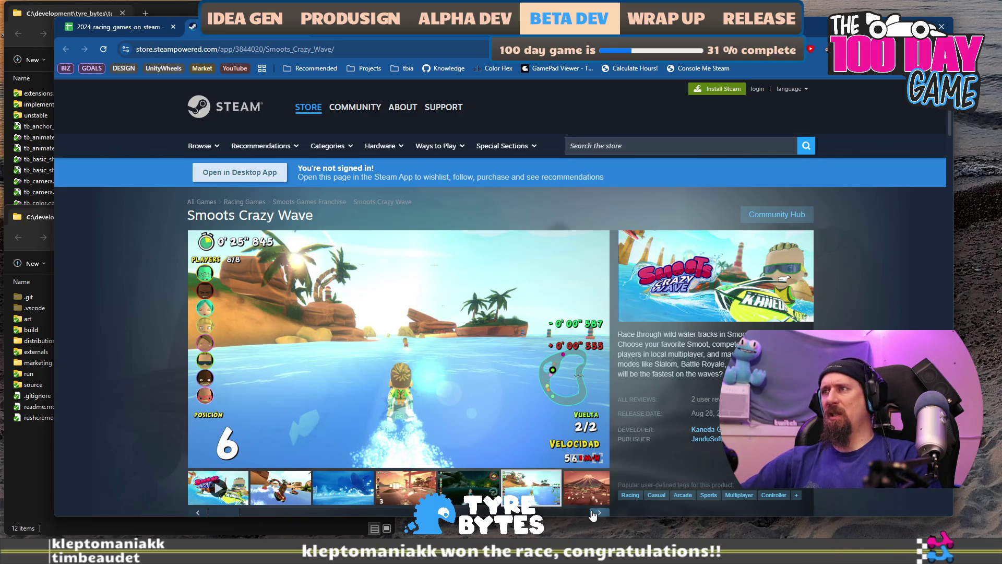
pyautogui.click(581, 496)
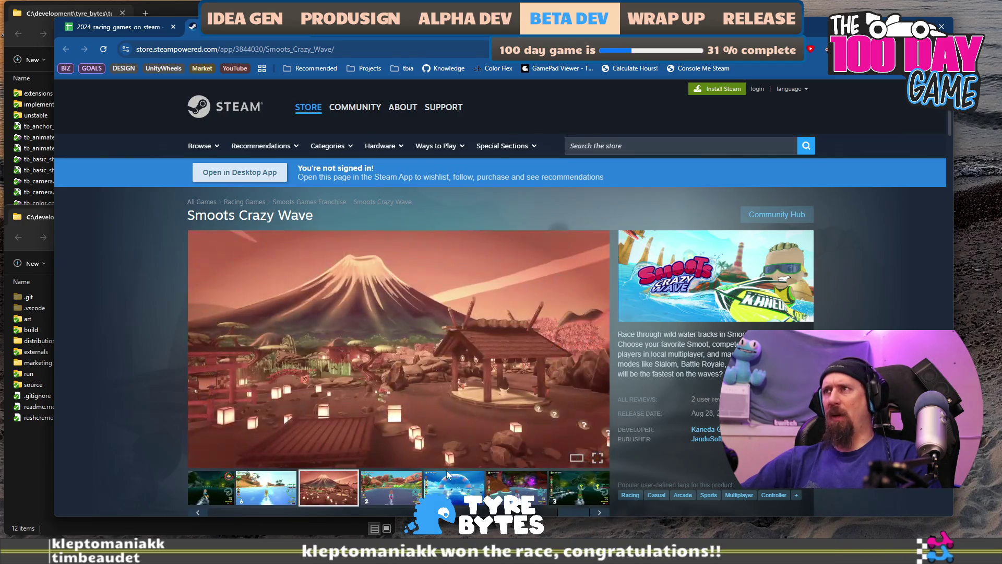
# Step: Play the Smoots Crazy Wave trailer, skipping ahead to the maps section, then return to the spreadsheet
pyautogui.scroll(-2, 577, 422)
pyautogui.moveTo(577, 409); pyautogui.dragTo(228, 408)
pyautogui.click(238, 366)
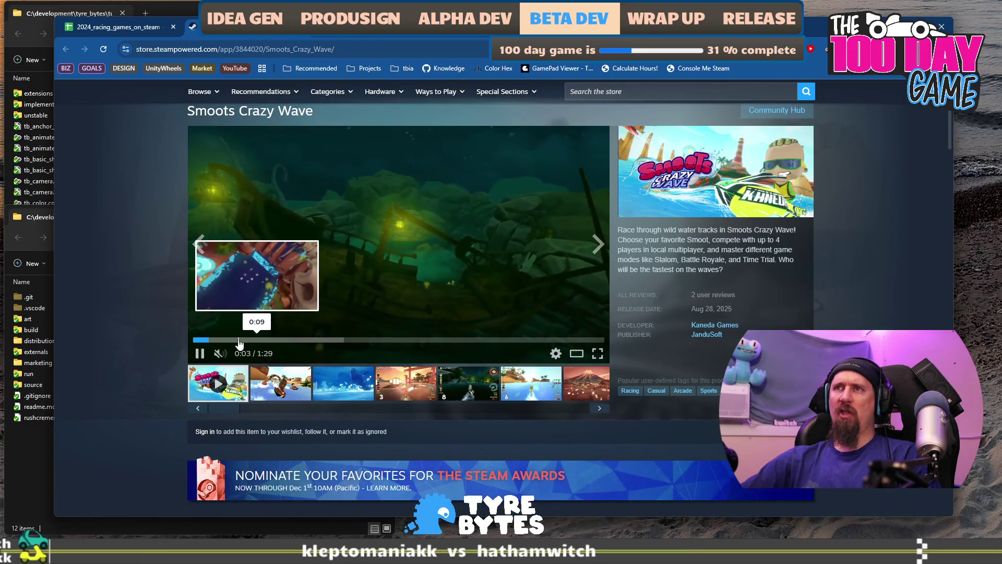
pyautogui.click(237, 339)
pyautogui.click(286, 341)
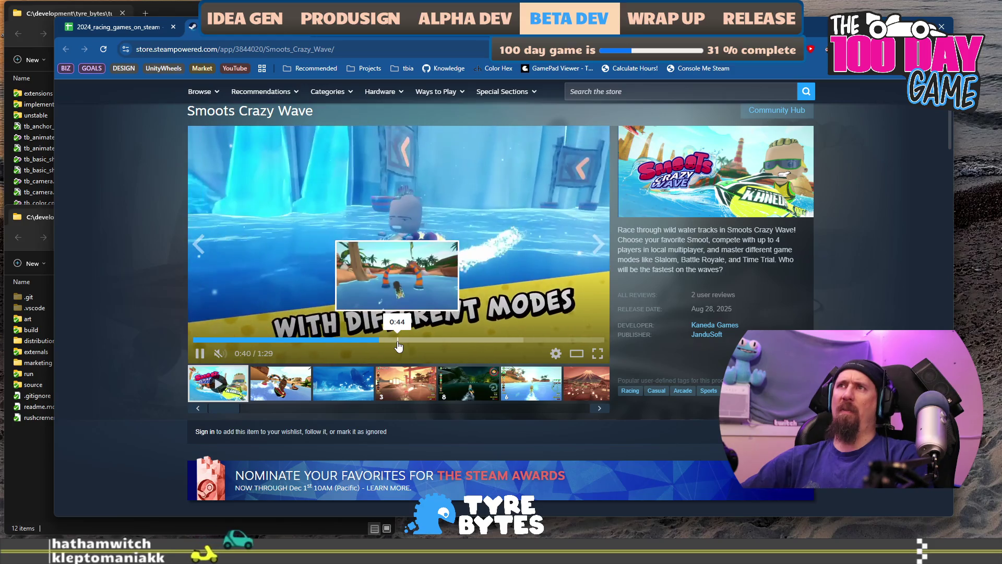
pyautogui.click(443, 340)
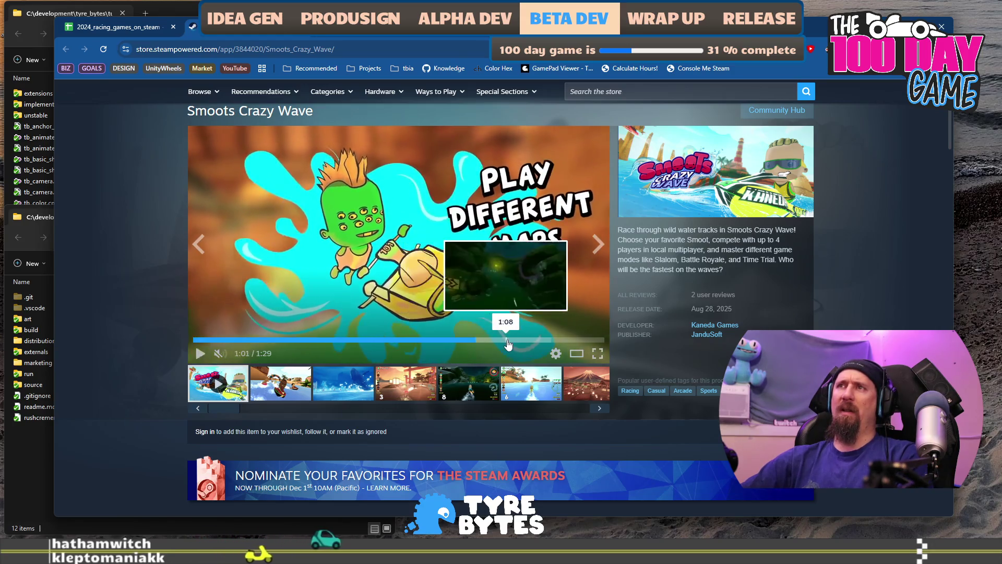
pyautogui.click(509, 342)
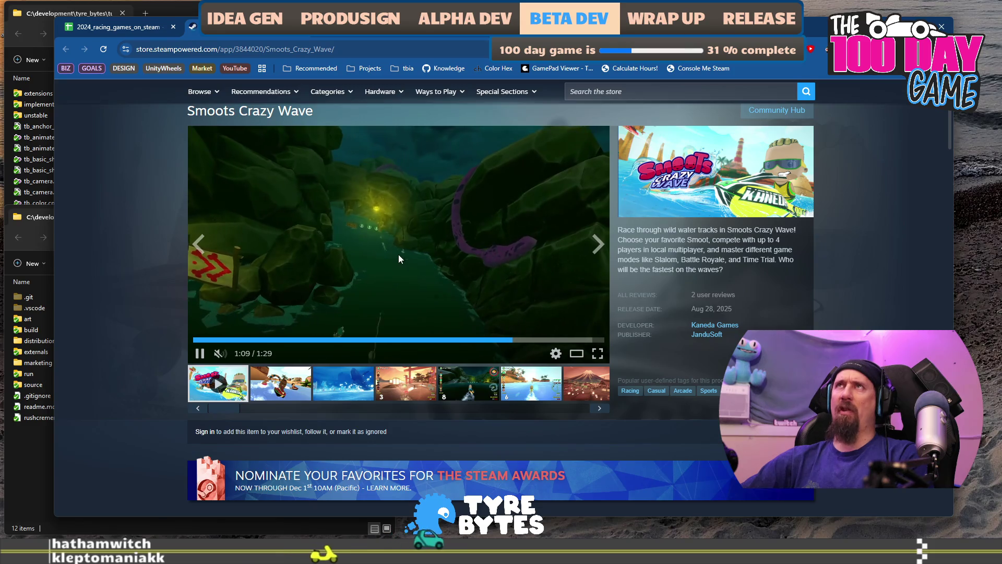
pyautogui.click(375, 256)
pyautogui.click(379, 261)
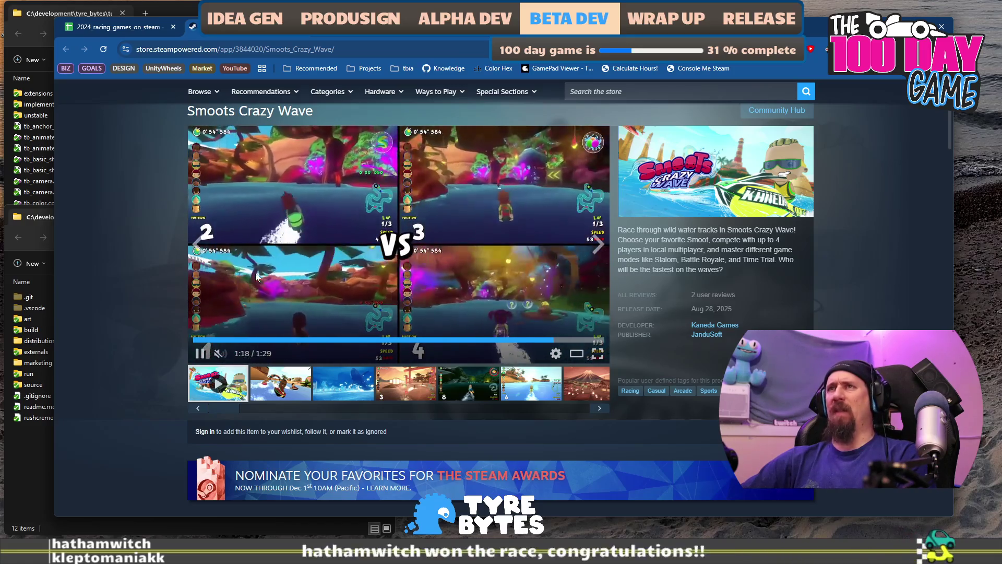
pyautogui.scroll(-3, 184, 267)
pyautogui.scroll(-1, 103, 261)
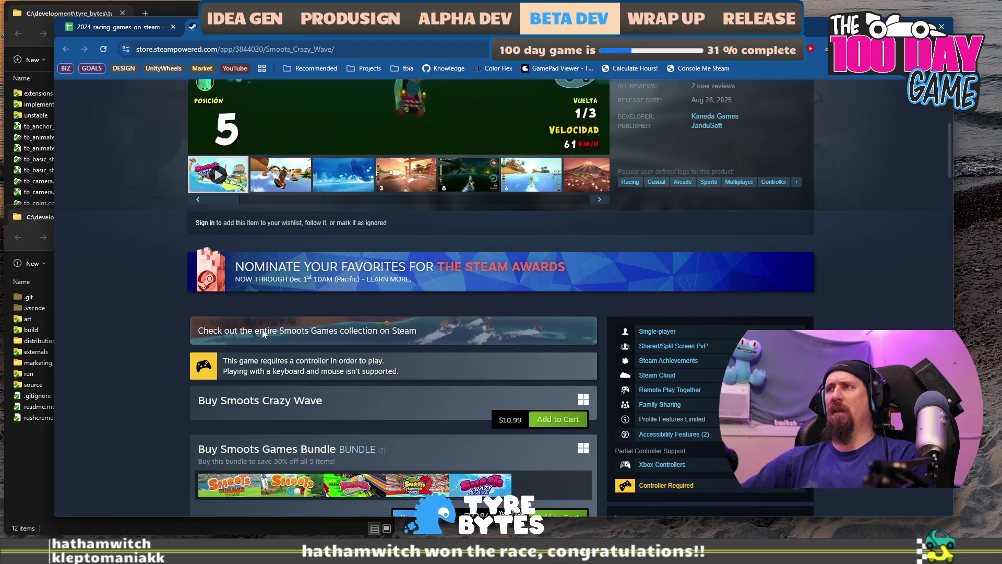
pyautogui.scroll(4, 93, 272)
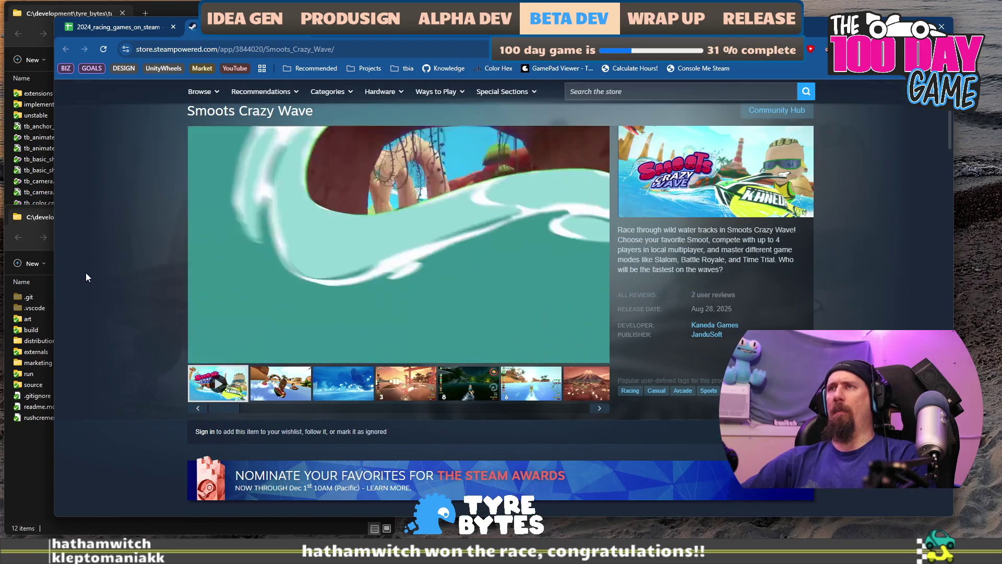
pyautogui.click(102, 28)
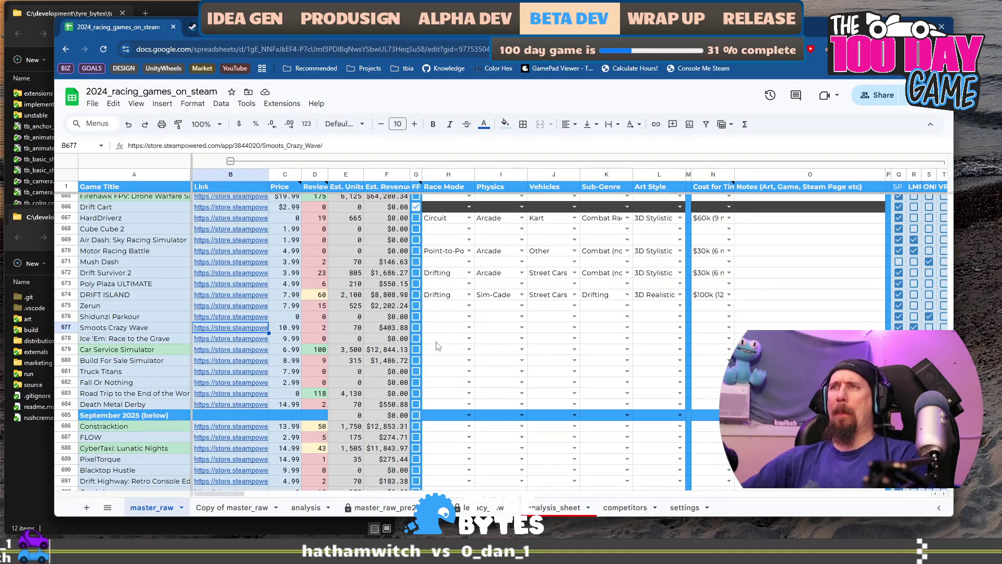
# Step: Set Smoots Crazy Wave's Race Mode cell H677 to Circuit
pyautogui.click(465, 328)
pyautogui.press('Return')
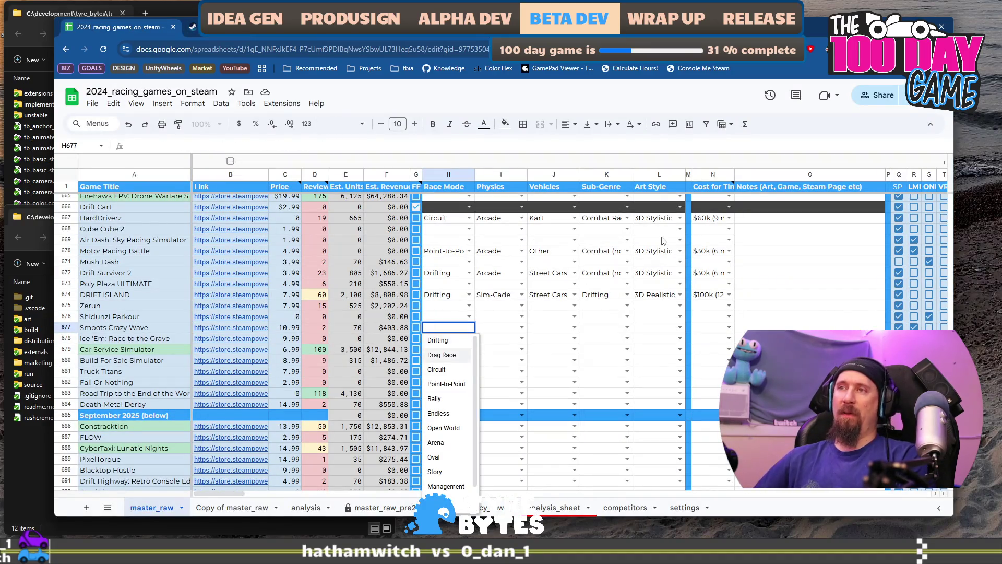
pyautogui.press('Down')
pyautogui.press('Down')
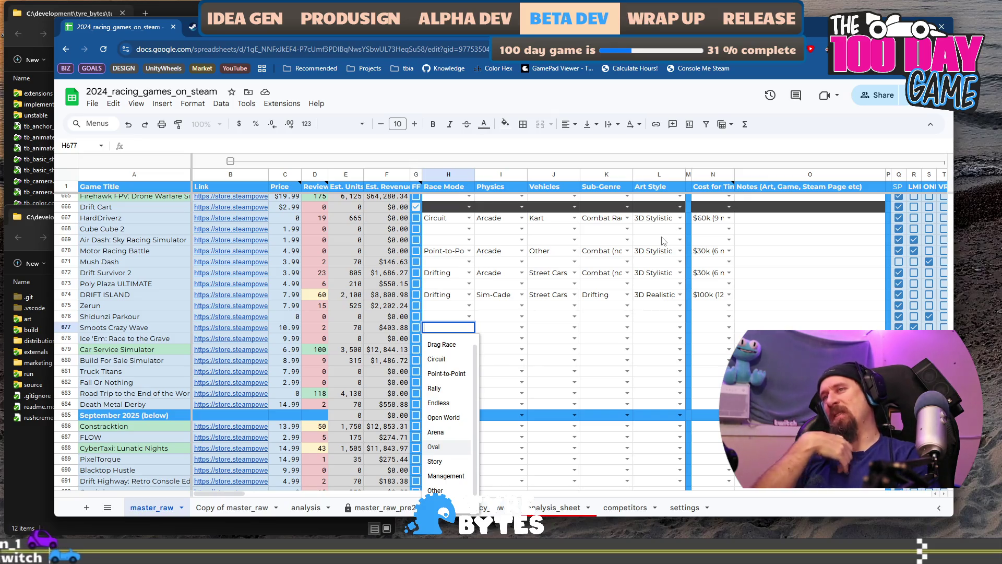
pyautogui.press('Up')
pyautogui.press('Up')
pyautogui.press('Up')
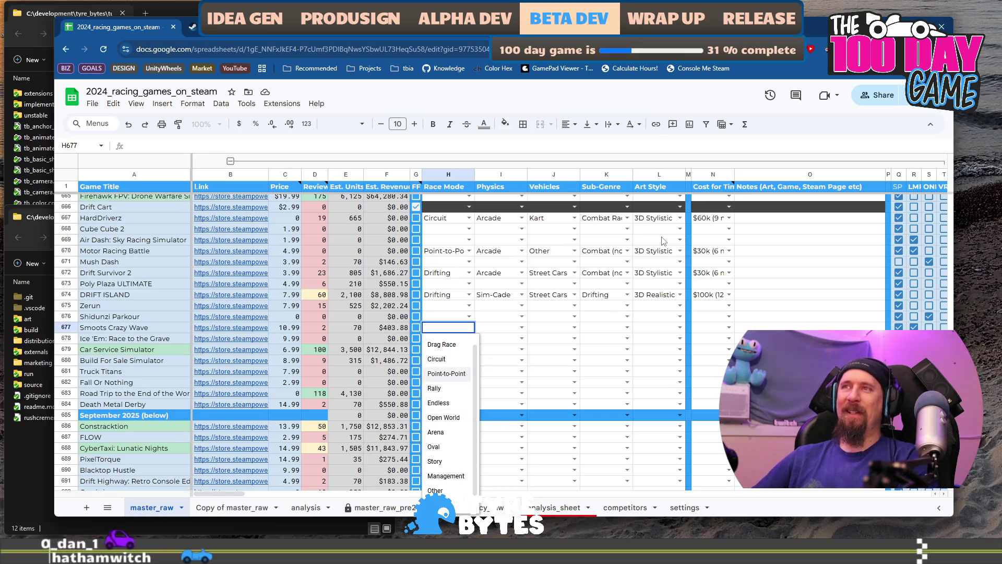
pyautogui.press('Down')
pyautogui.press('Down')
pyautogui.press('Down')
pyautogui.press('Up')
pyautogui.press('Up')
pyautogui.press('Up')
pyautogui.press('Up')
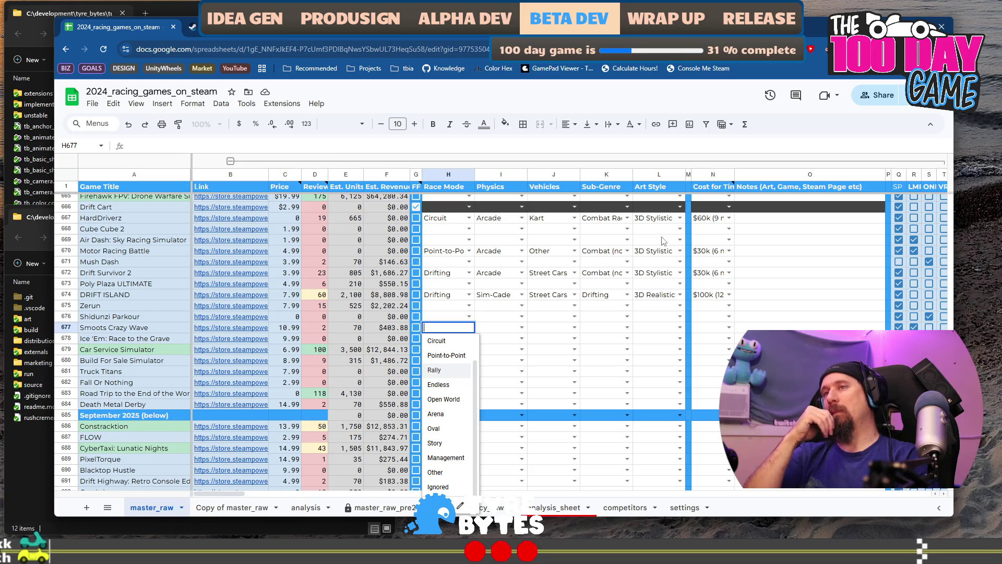
pyautogui.press('Up')
pyautogui.press('Down')
pyautogui.press('Down')
pyautogui.press('Down')
pyautogui.press('Up')
pyautogui.press('Up')
pyautogui.press('Up')
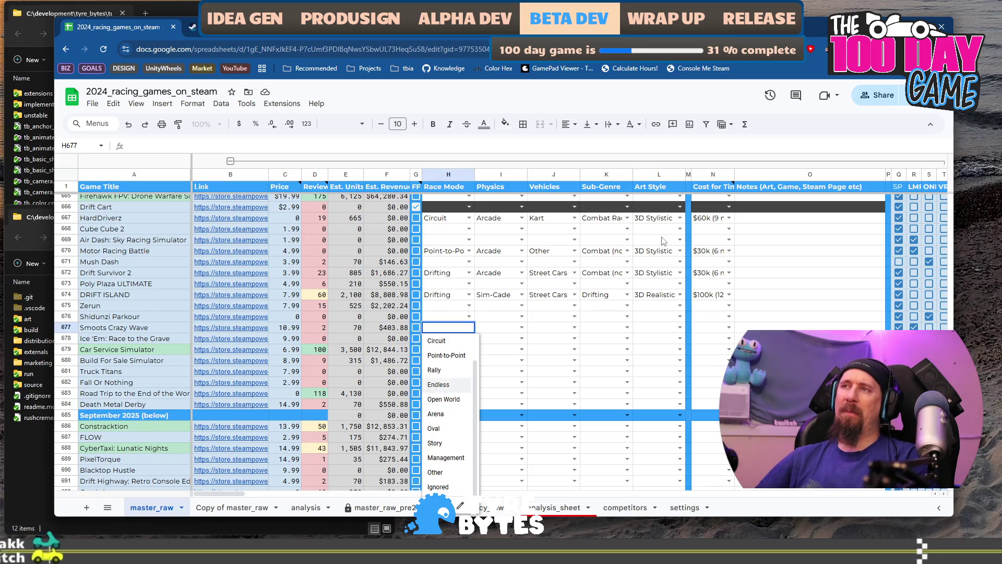
pyautogui.press('Return')
# Step: Set row 677's Physics to Arcade and Vehicles to Sailing / Boats
pyautogui.press('Up')
pyautogui.press('Right')
pyautogui.press('Return')
pyautogui.press('Down')
pyautogui.press('Down')
pyautogui.press('Return')
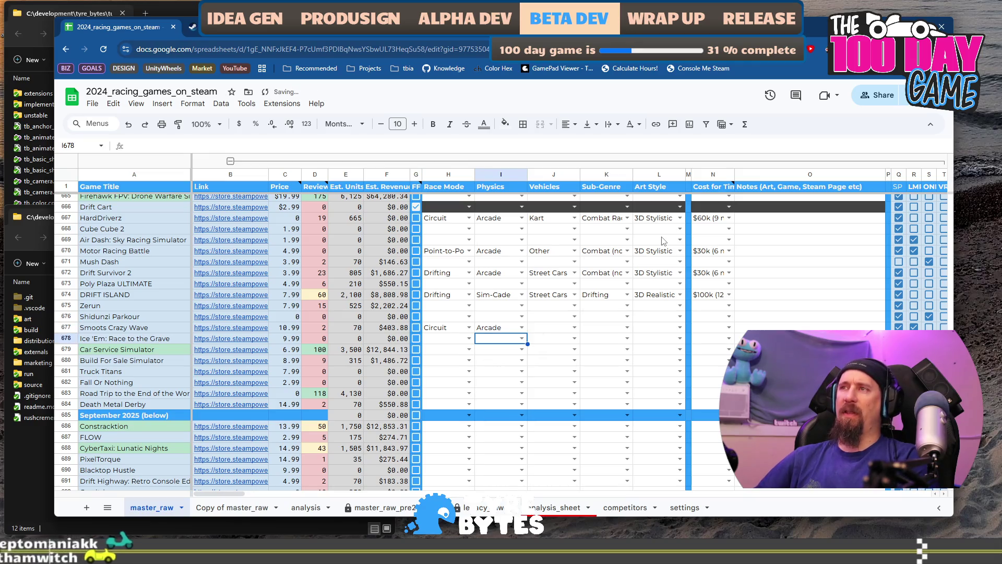
pyautogui.press('Right')
pyautogui.press('Up')
pyautogui.press('Return')
pyautogui.press('Down')
pyautogui.press('Down')
pyautogui.press('Down')
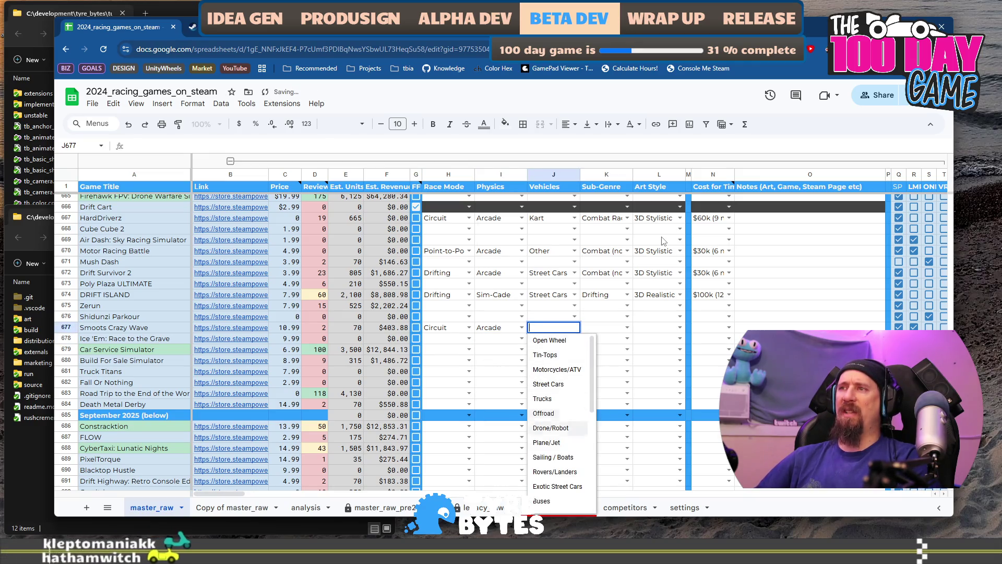
pyautogui.press('Return')
pyautogui.press('Right')
# Step: Set Sub-Genre to Combat Racer and Art Style to 3D Painted, then revisit the store page
pyautogui.press('Return')
pyautogui.press('Down')
pyautogui.press('Down')
pyautogui.press('Down')
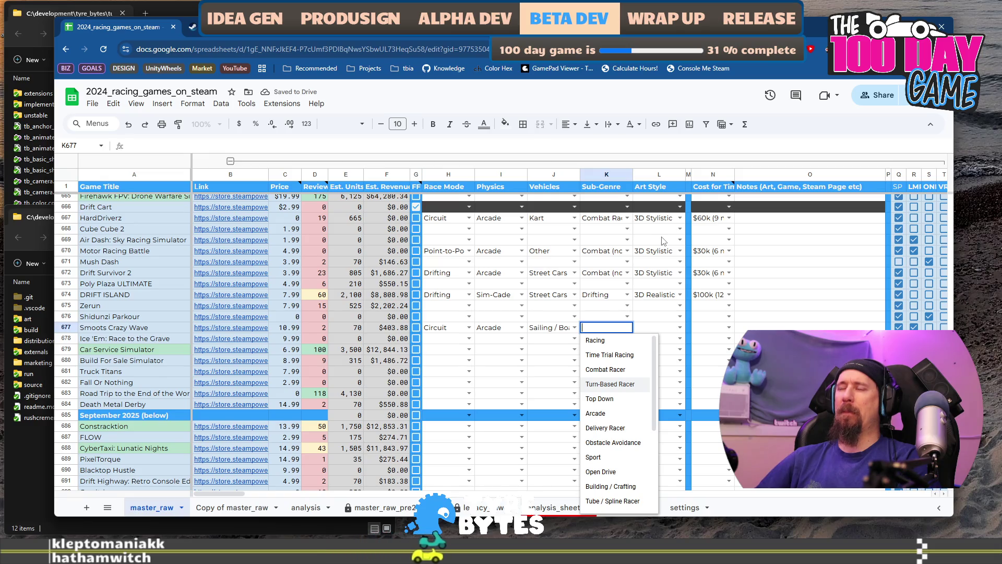
pyautogui.press('Up')
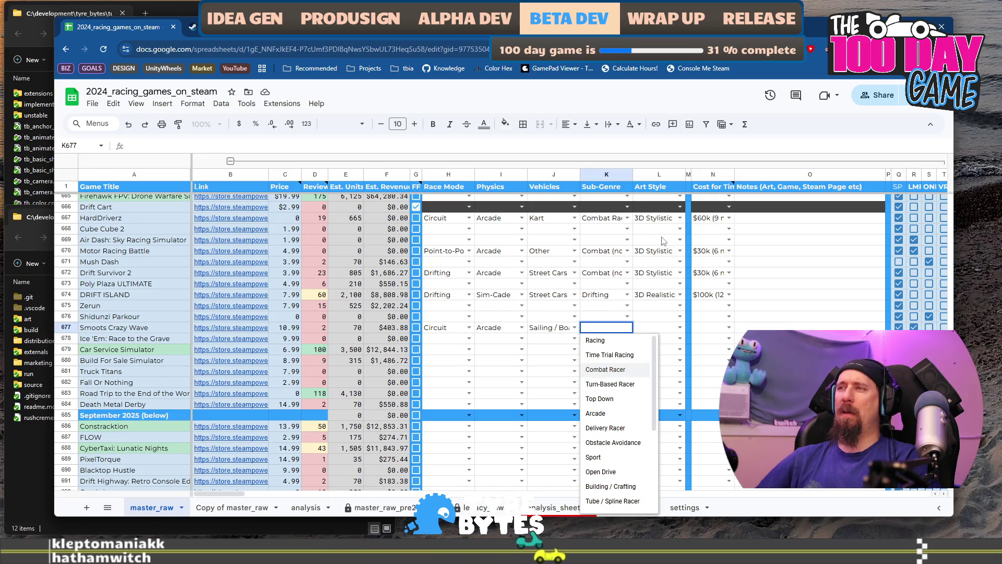
pyautogui.press('Return')
pyautogui.press('Right')
pyautogui.press('Return')
pyautogui.press('Down')
pyautogui.press('Down')
pyautogui.press('Down')
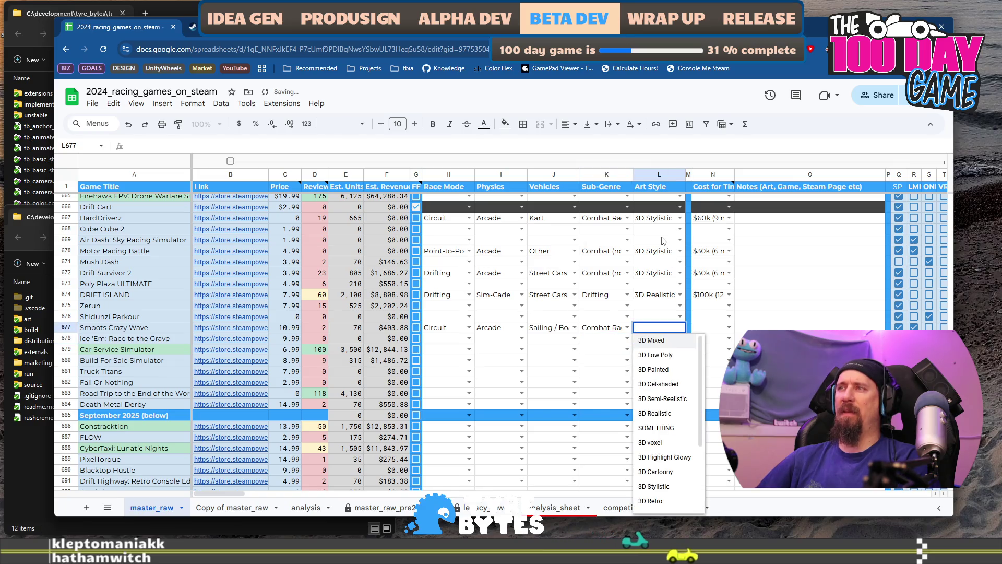
pyautogui.press('Down')
pyautogui.press('Down')
pyautogui.press('Down')
pyautogui.press('Down')
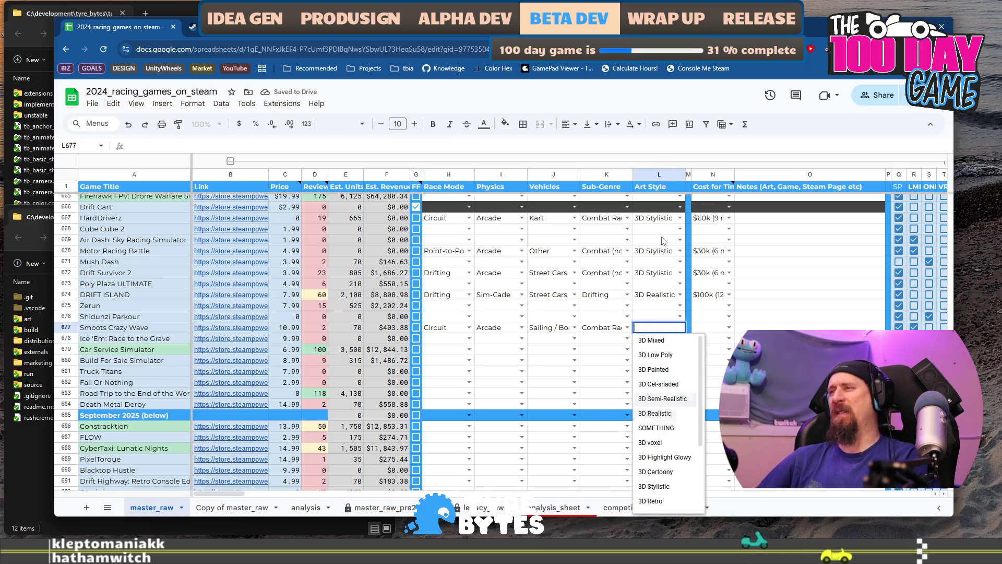
pyautogui.press('Up')
pyautogui.press('Up')
pyautogui.press('Up')
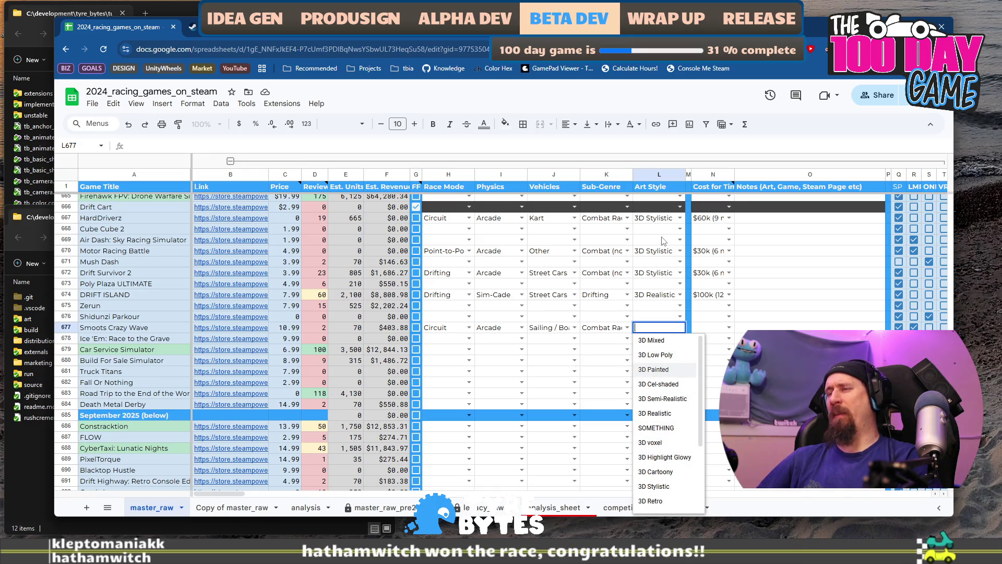
pyautogui.press('Tab')
pyautogui.press('Return')
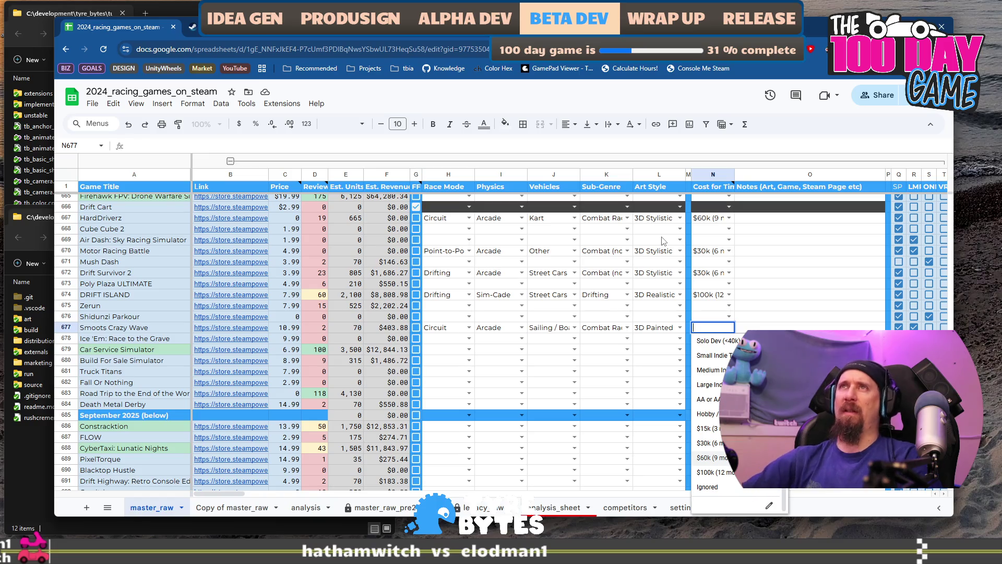
pyautogui.click(193, 30)
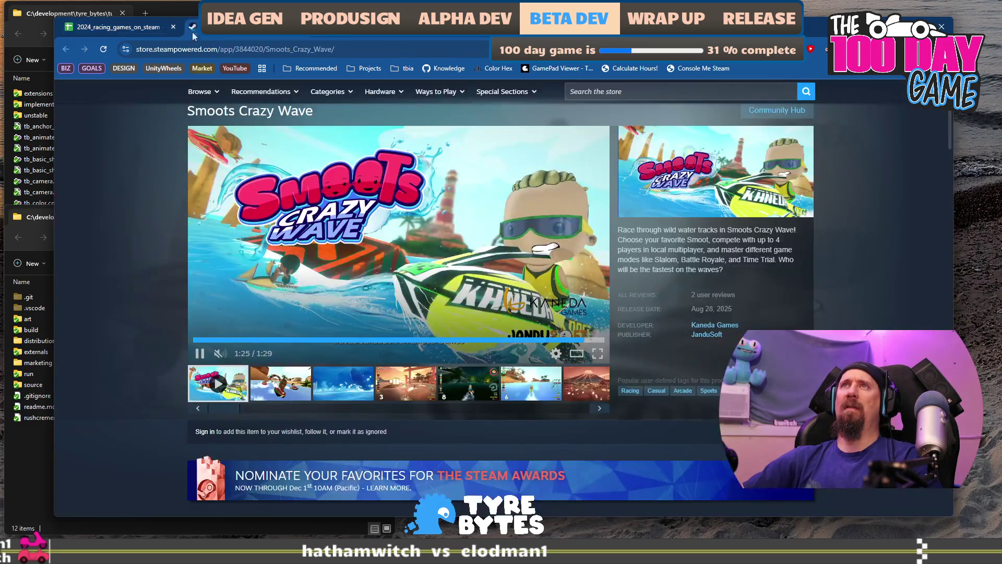
# Step: Skip through later parts of the Smoots Crazy Wave trailer, then go back to the spreadsheet
pyautogui.click(132, 31)
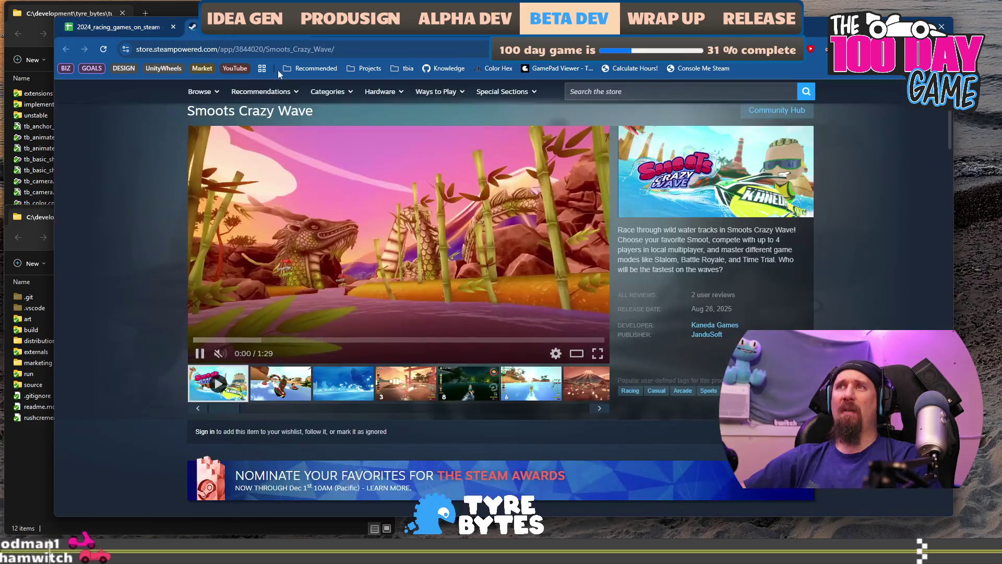
pyautogui.click(279, 364)
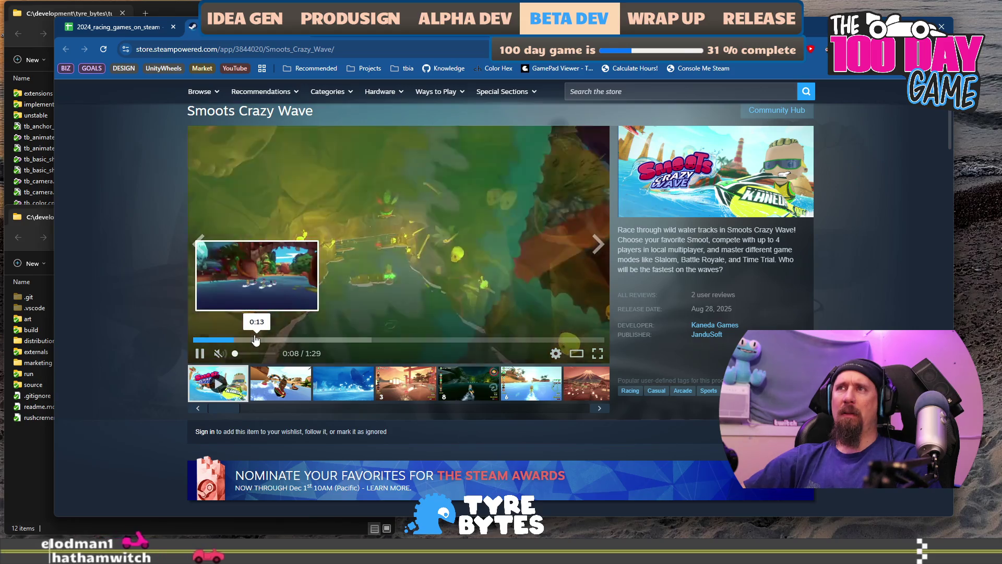
pyautogui.click(253, 340)
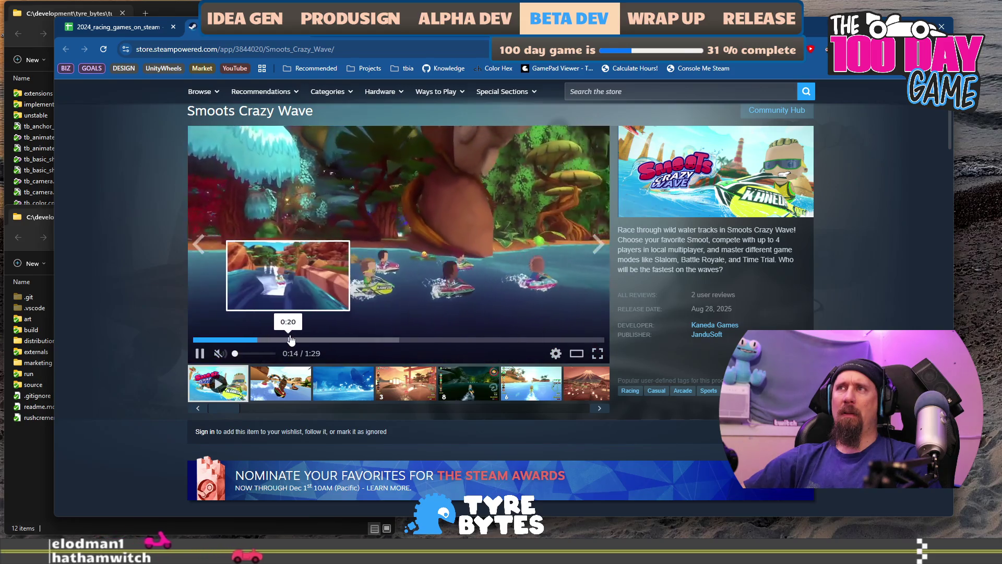
pyautogui.click(290, 340)
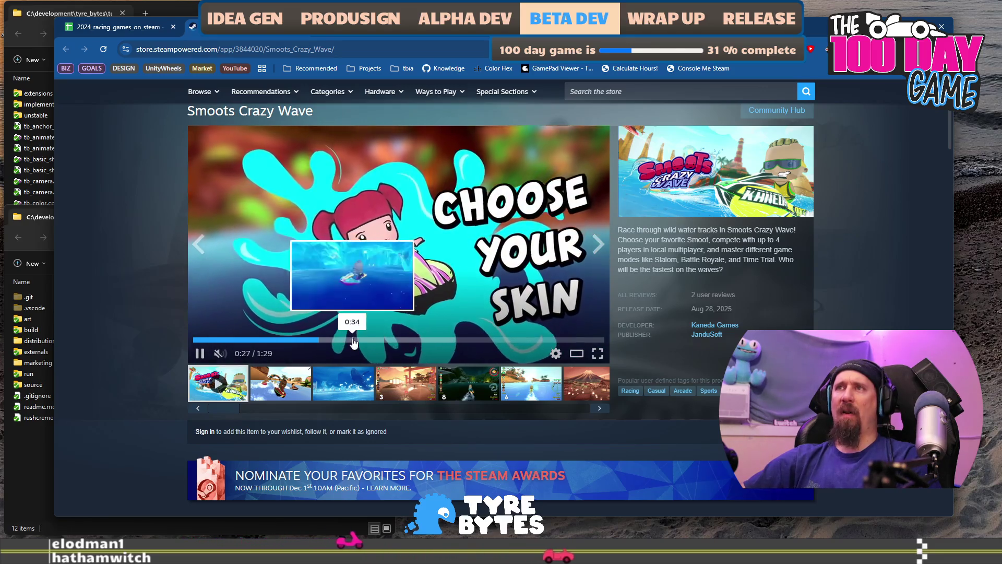
pyautogui.click(354, 340)
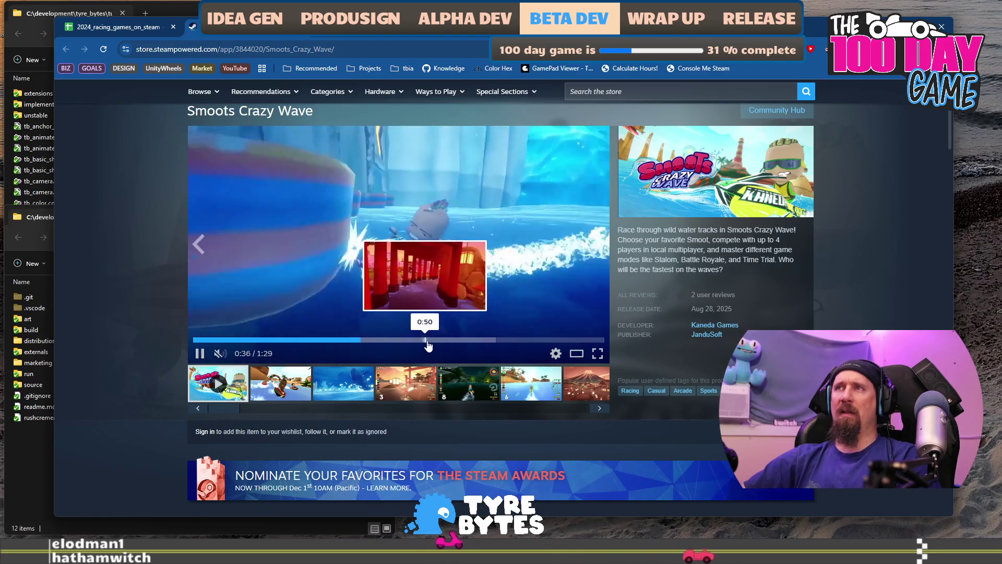
pyautogui.click(403, 340)
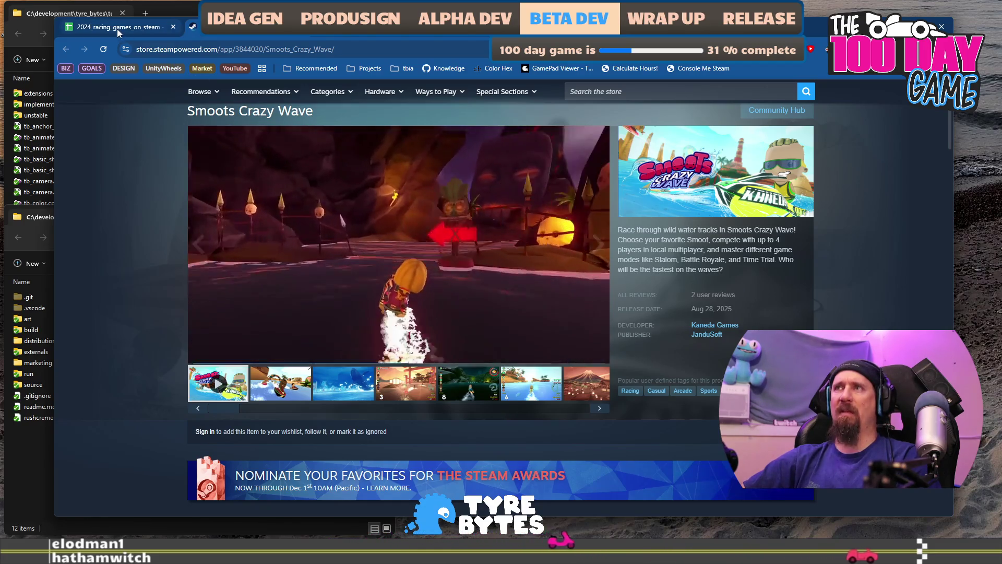
pyautogui.click(117, 29)
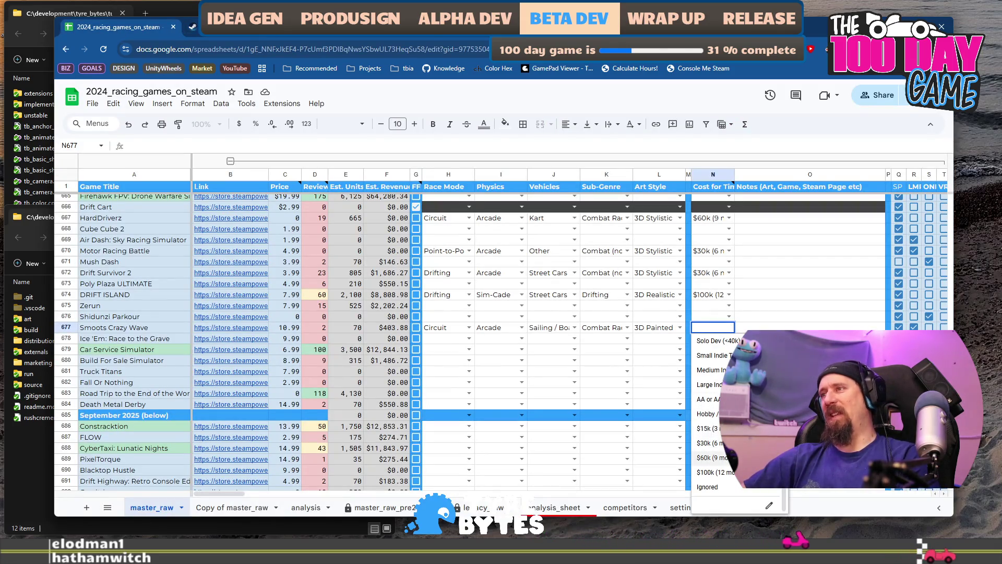
# Step: Give Smoots Crazy Wave a $100k (12 month) cost and the note 'Jetskis racing like mario kart ish.'
pyautogui.click(757, 472)
pyautogui.click(809, 327)
pyautogui.write('Jetskis racing like')
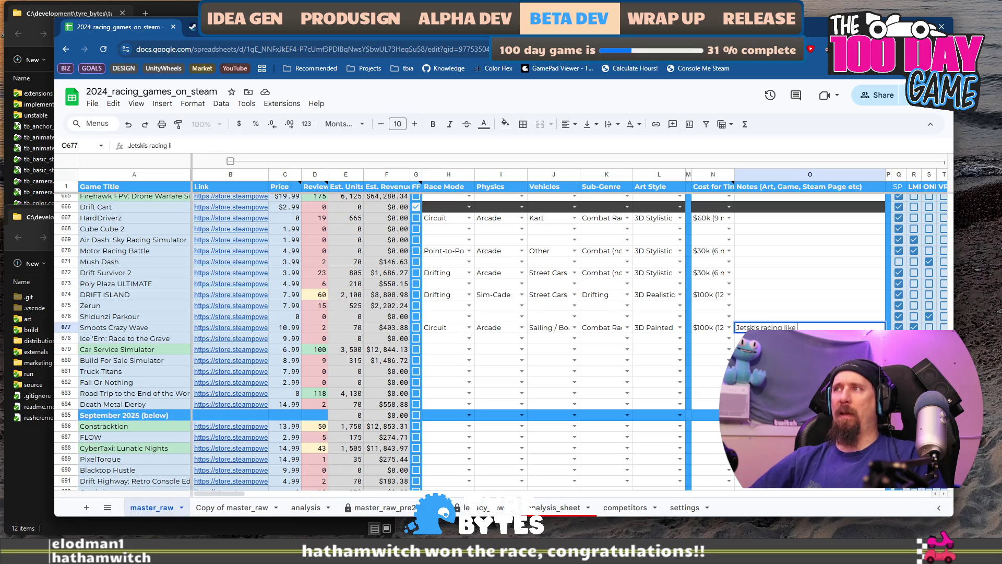
pyautogui.write('mario kart ish.')
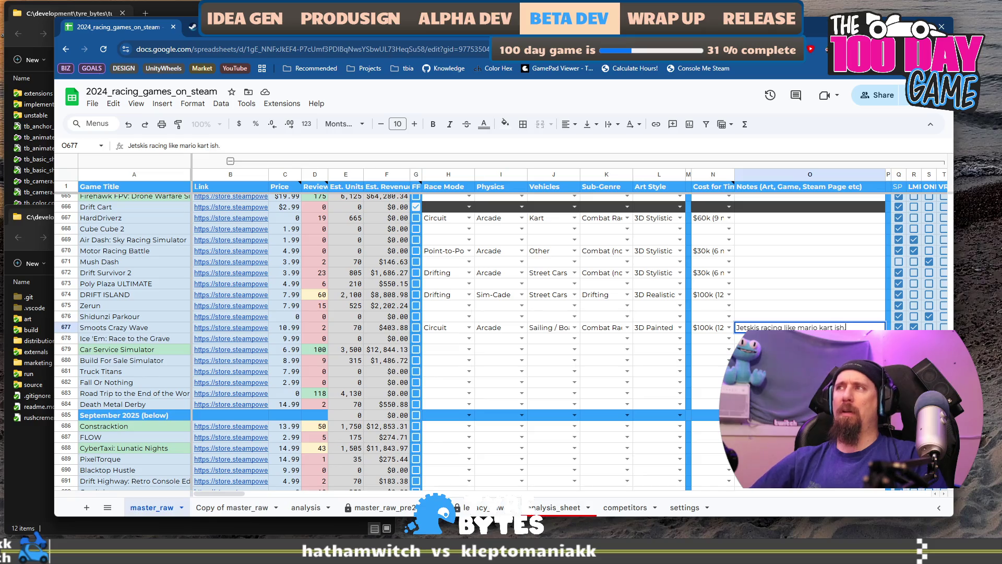
# Step: Open Ice 'Em's Steam store page from the link preview in B678
pyautogui.click(231, 338)
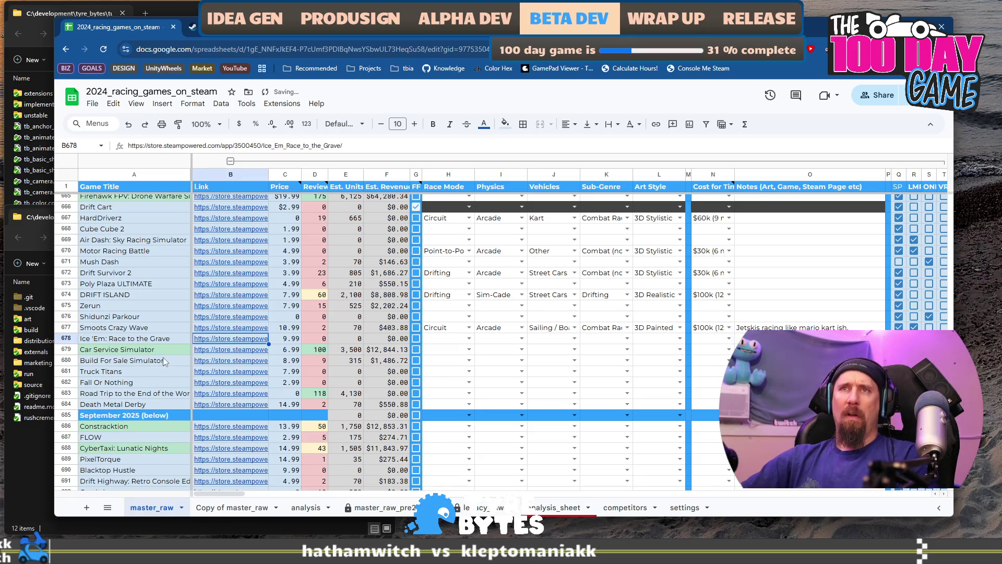
pyautogui.click(249, 355)
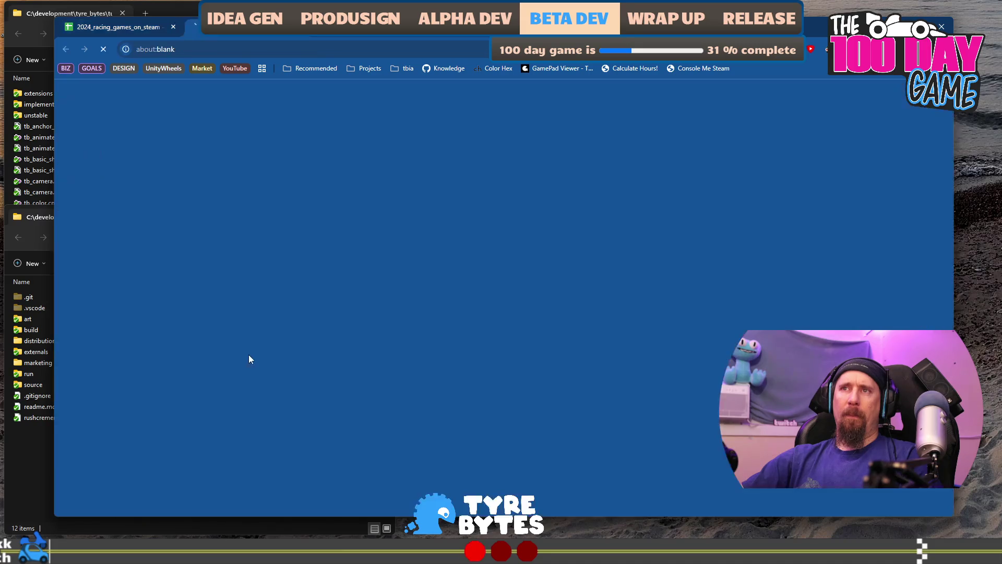
pyautogui.scroll(-1, 362, 263)
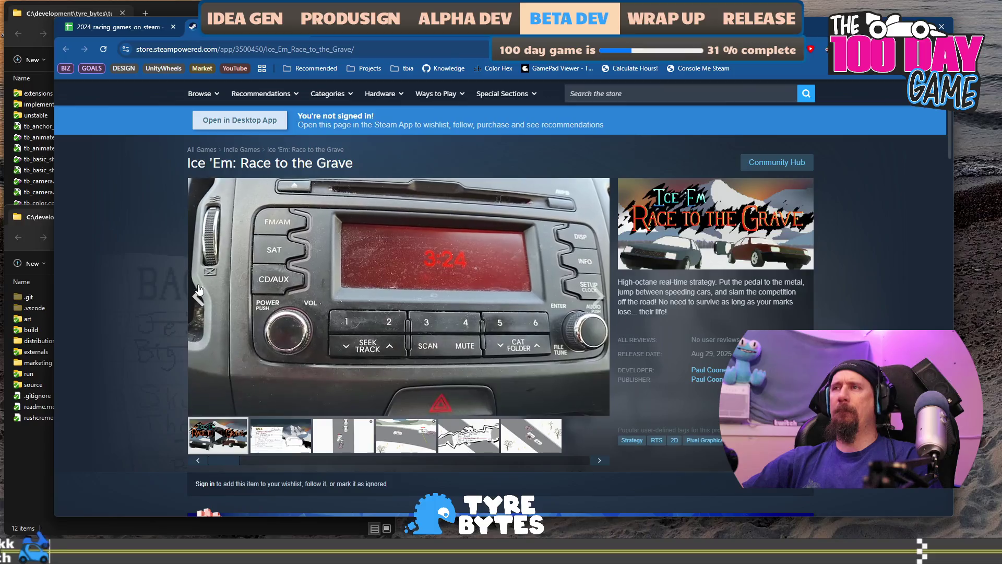
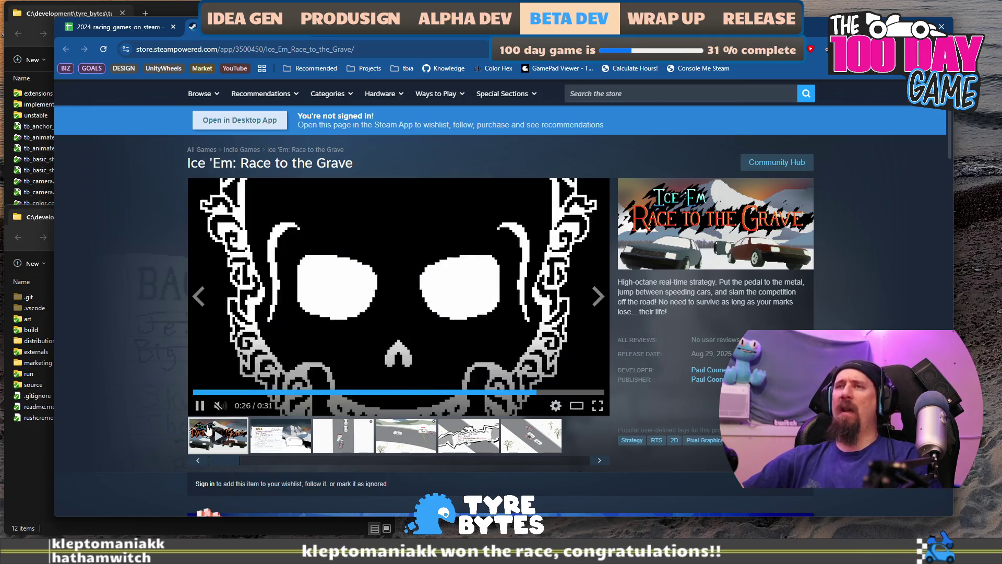
# Step: Pause and resume the Ice 'Em trailer, then view the notebook-paper and road screenshots
pyautogui.click(381, 315)
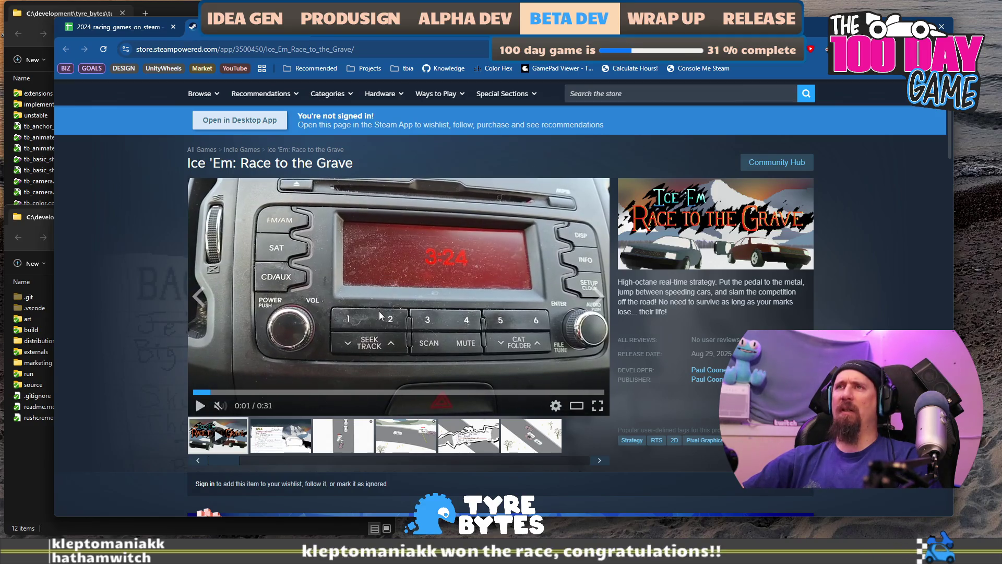
pyautogui.click(377, 315)
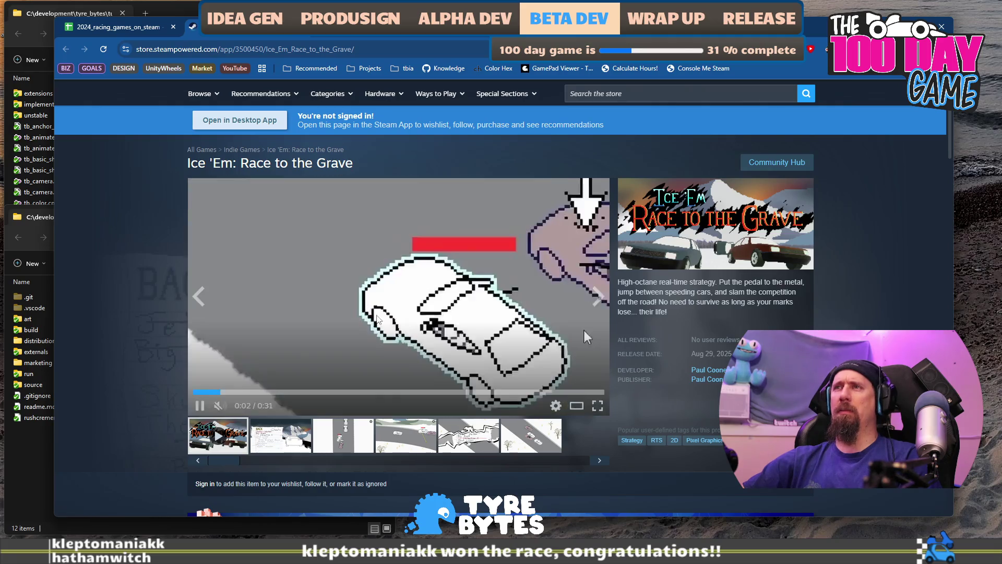
pyautogui.click(395, 444)
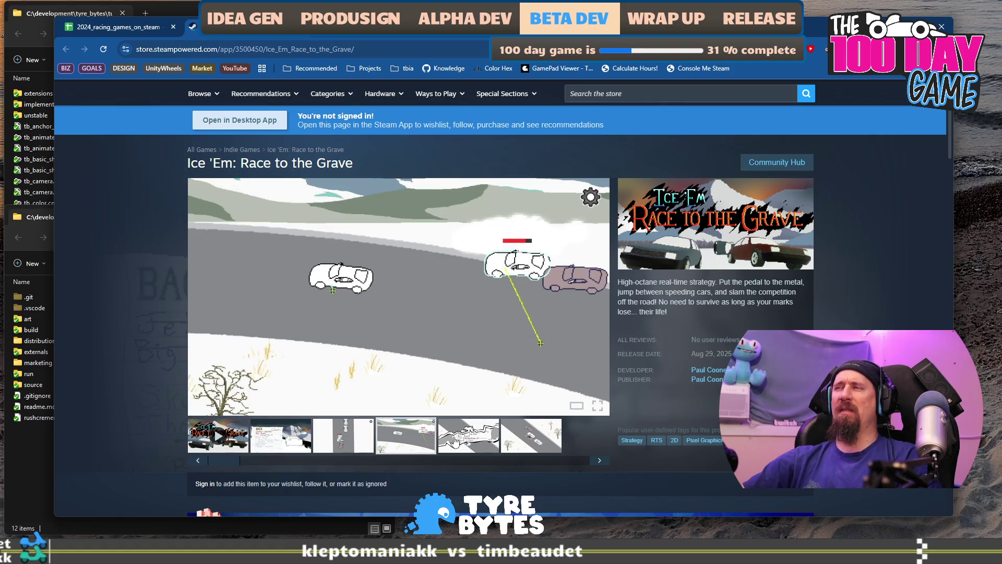
pyautogui.click(455, 440)
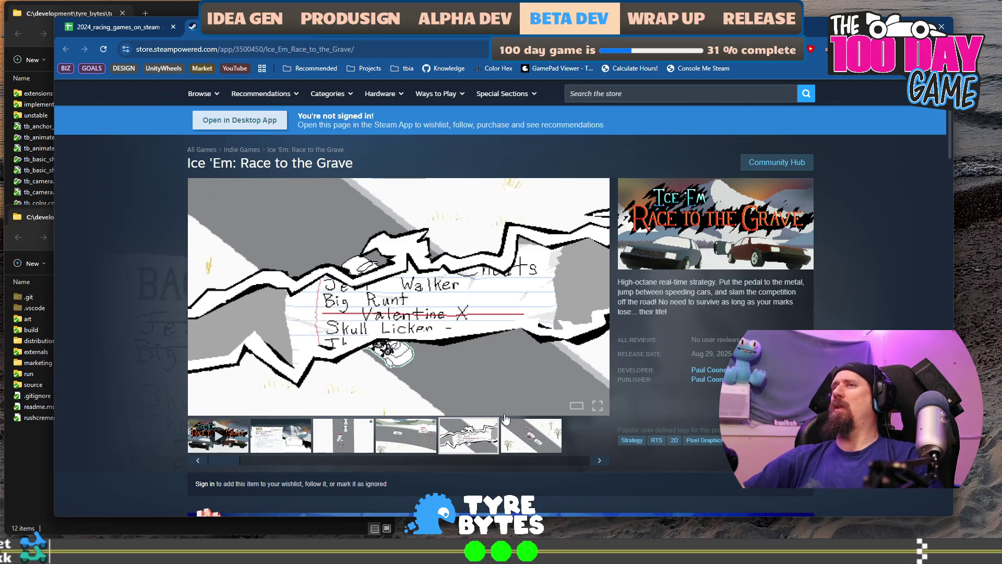
pyautogui.click(521, 438)
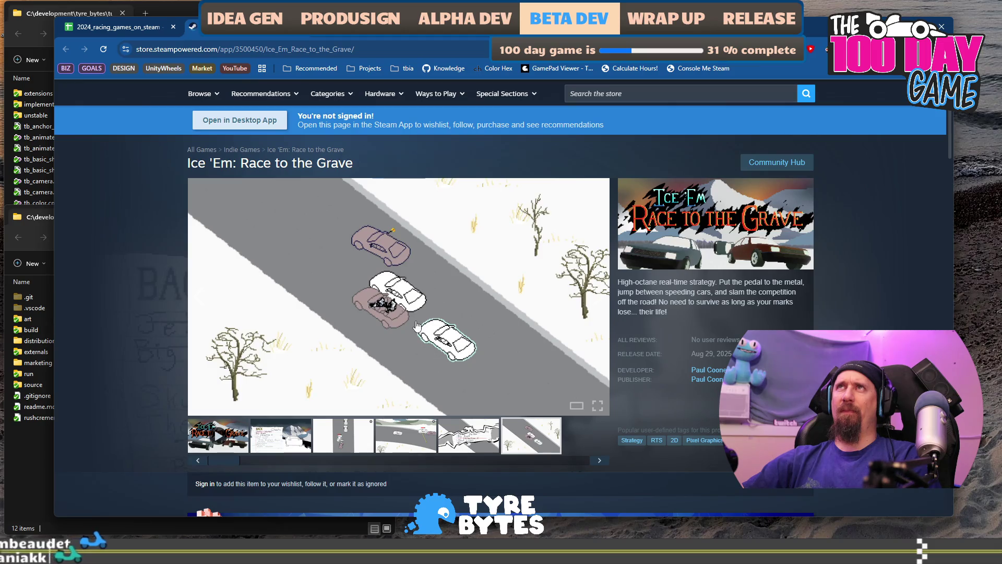
# Step: Skim the Ice 'Em store page, view one more screenshot, and return to the spreadsheet
pyautogui.scroll(-12, 189, 288)
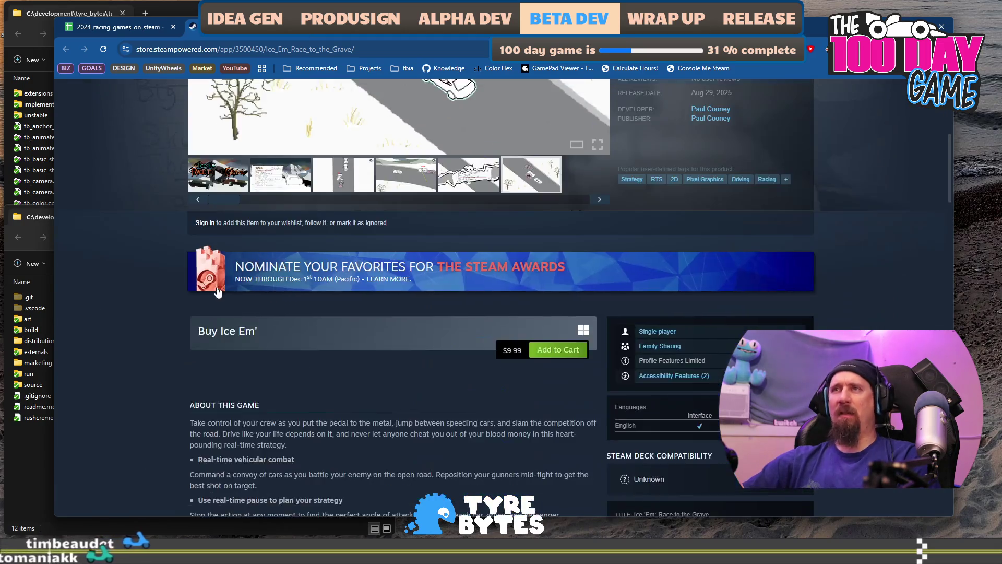
pyautogui.scroll(10, 189, 288)
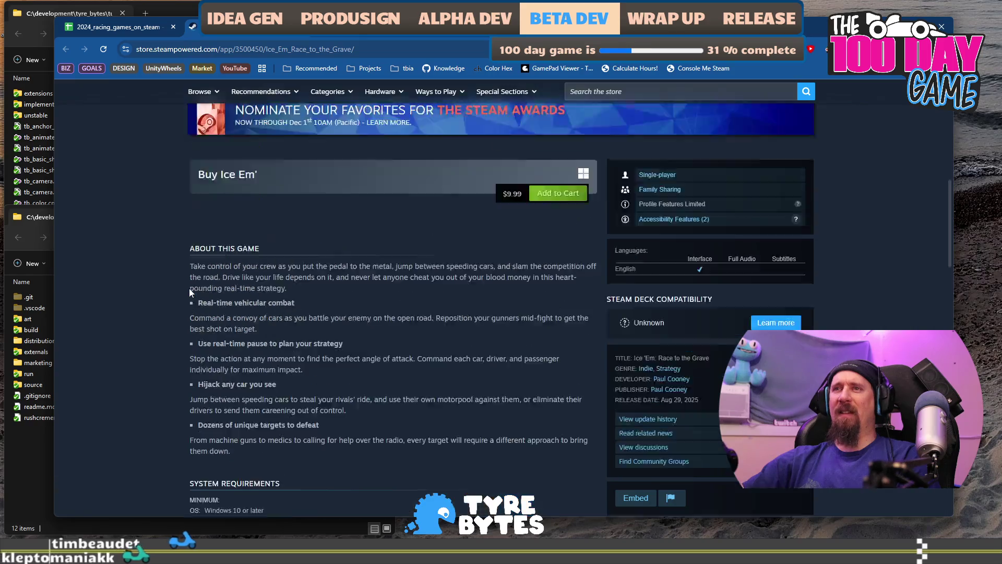
pyautogui.scroll(-2, 189, 289)
pyautogui.scroll(4, 189, 288)
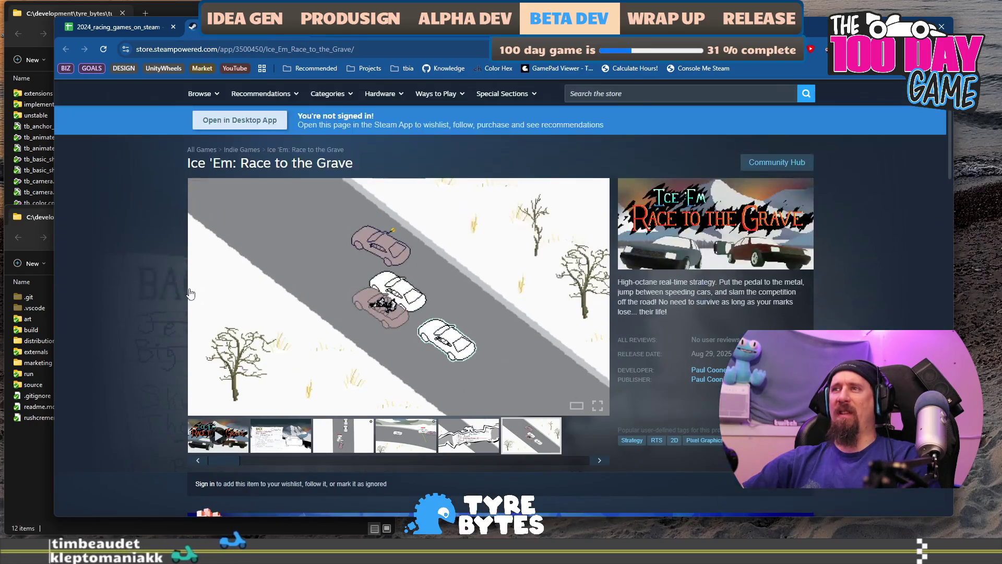
pyautogui.click(411, 443)
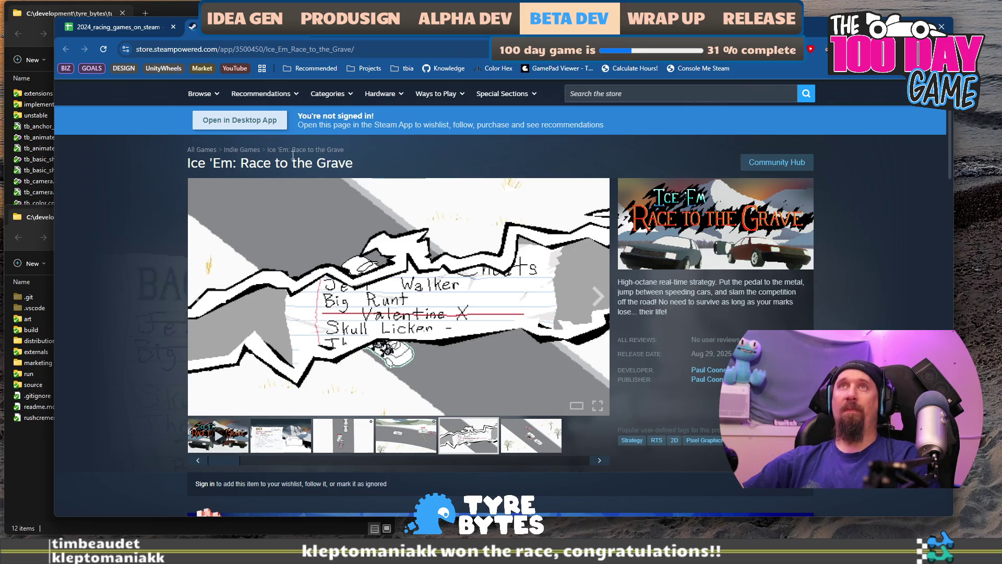
pyautogui.click(145, 30)
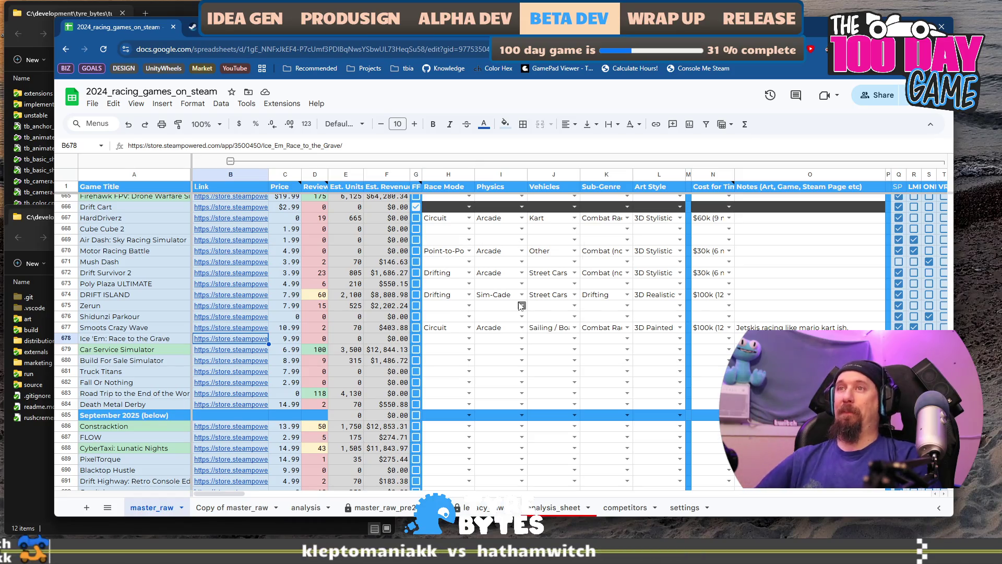
# Step: Check Ice 'Em's G678 box and open Car Service Simulator's store link from row 679
pyautogui.press('Right')
pyautogui.press('Right')
pyautogui.press('Right')
pyautogui.press('space')
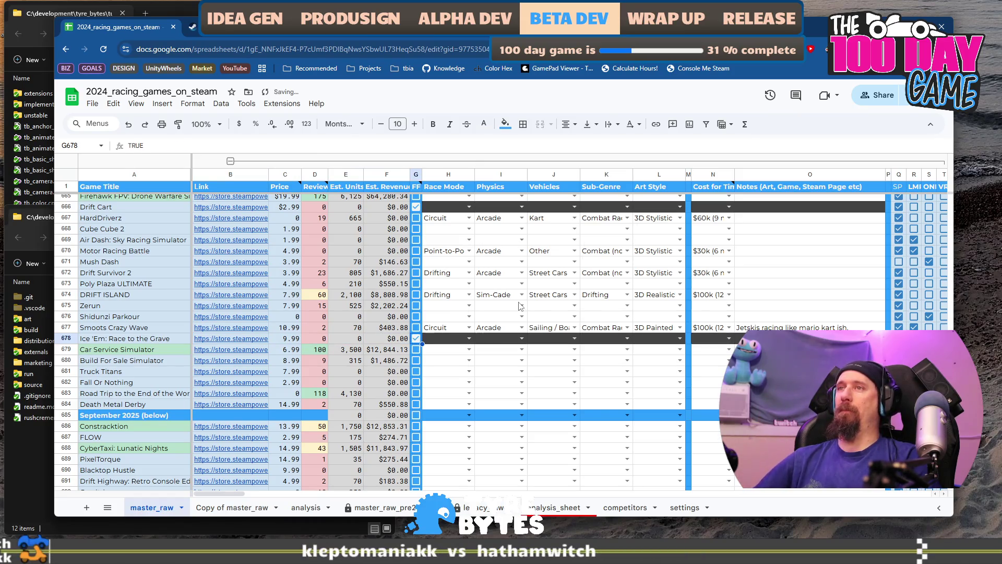
pyautogui.press('Left')
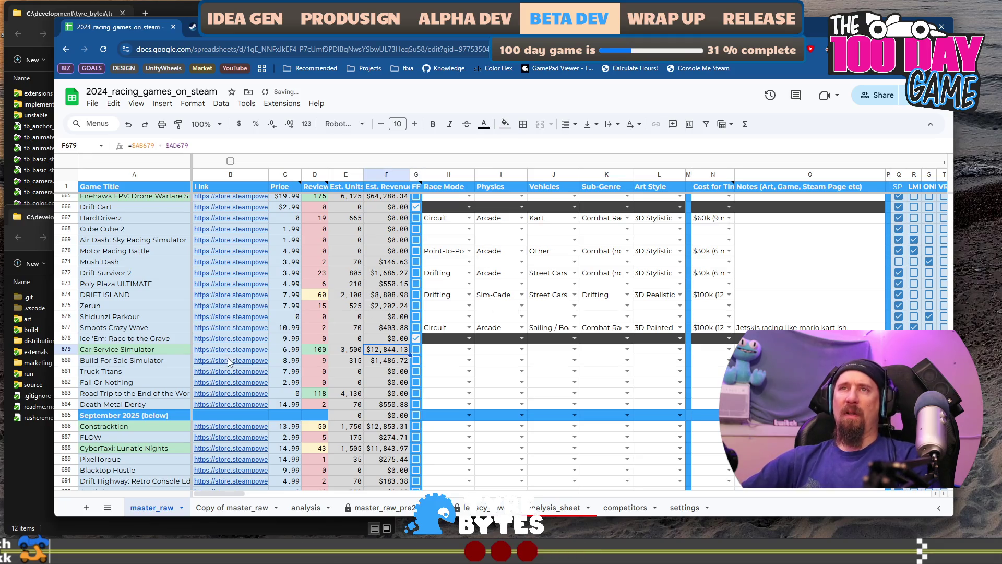
pyautogui.click(232, 352)
pyautogui.click(224, 374)
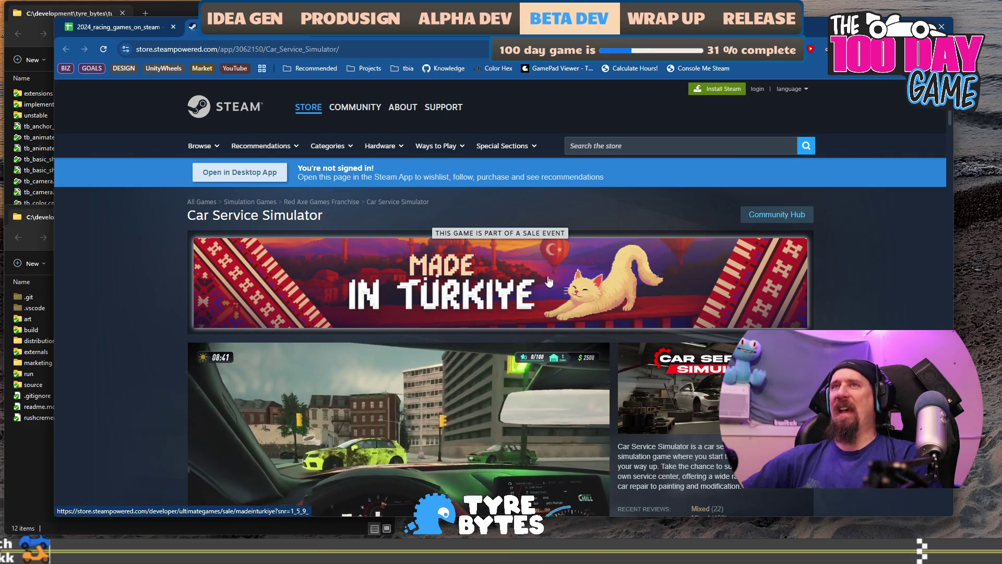
# Step: View Car Service Simulator's fourth screenshot, then go back to the Ice 'Em page
pyautogui.scroll(-1, 486, 271)
pyautogui.scroll(-2, 485, 271)
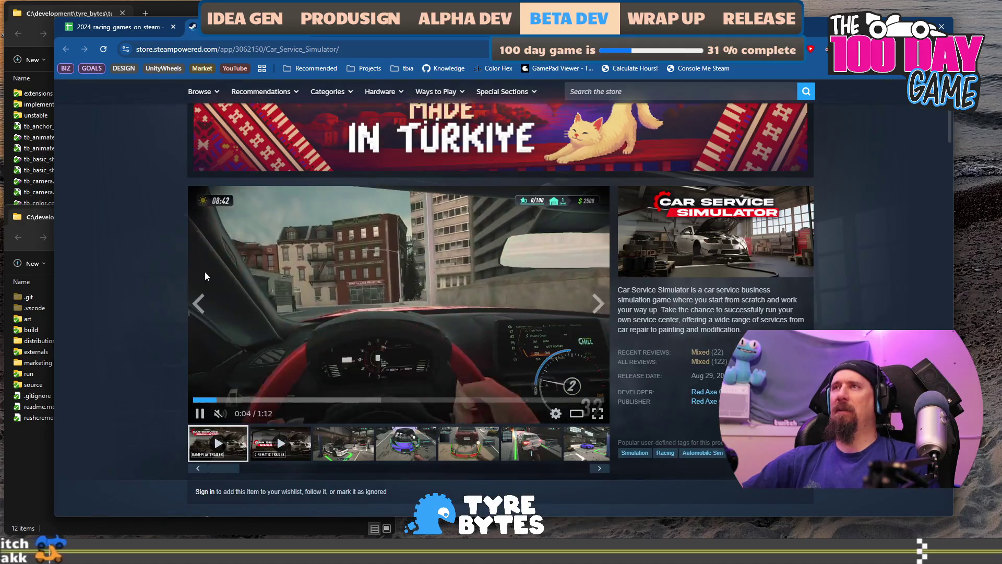
pyautogui.scroll(-1, 205, 272)
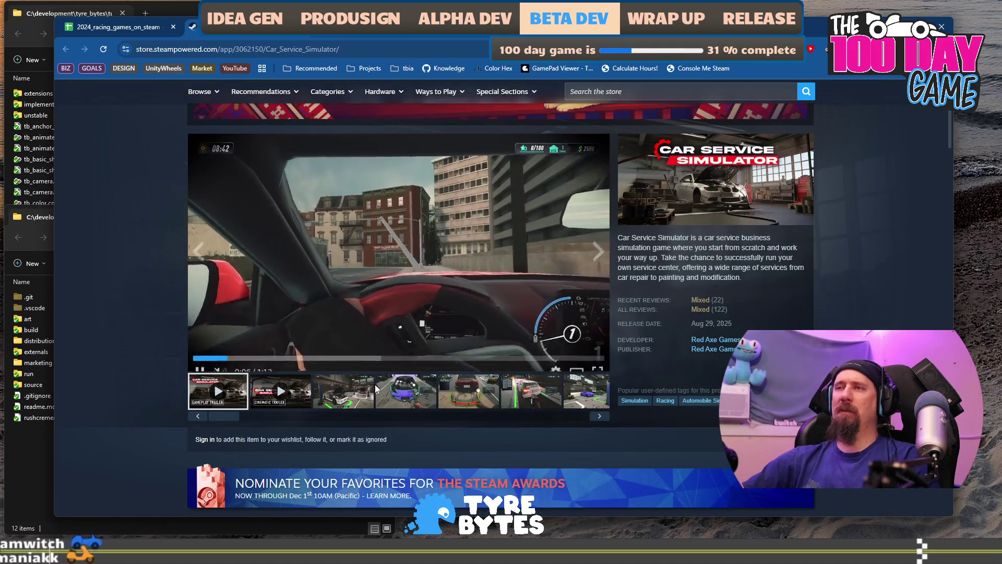
pyautogui.click(412, 396)
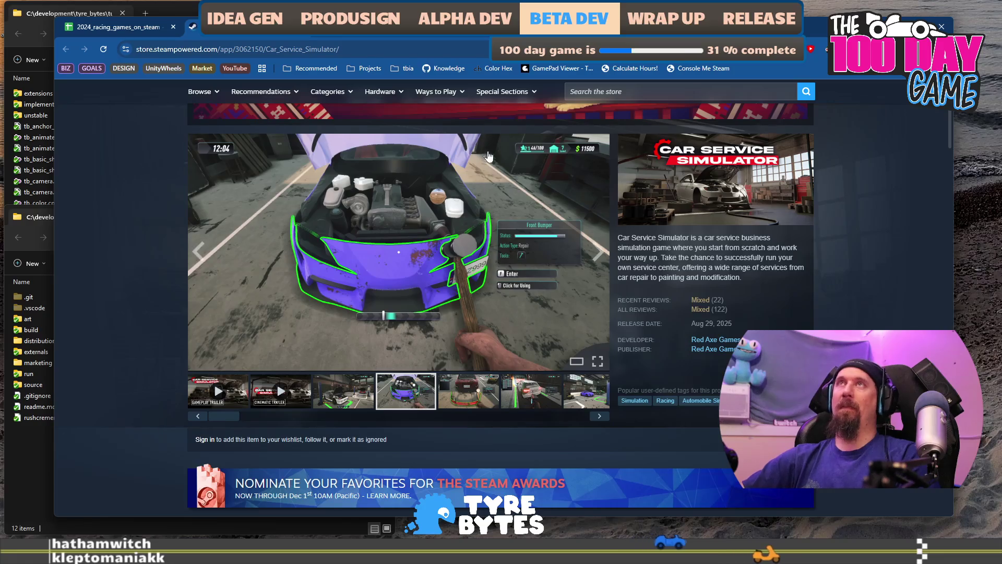
pyautogui.hotkey('alt', 'Left')
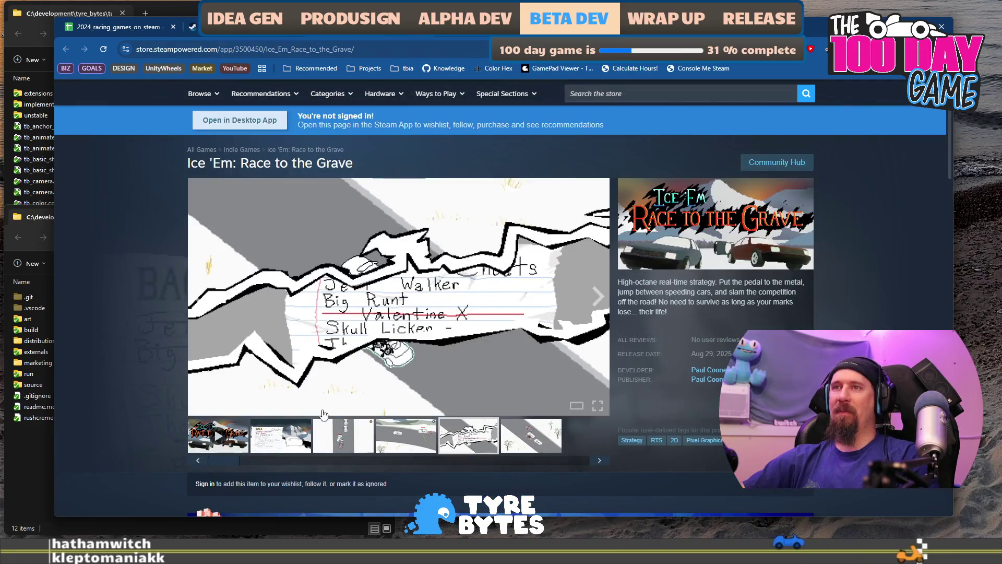
# Step: Replay the Ice 'Em trailer, seeking around 0:14–0:20, then view its fourth screenshot
pyautogui.click(234, 445)
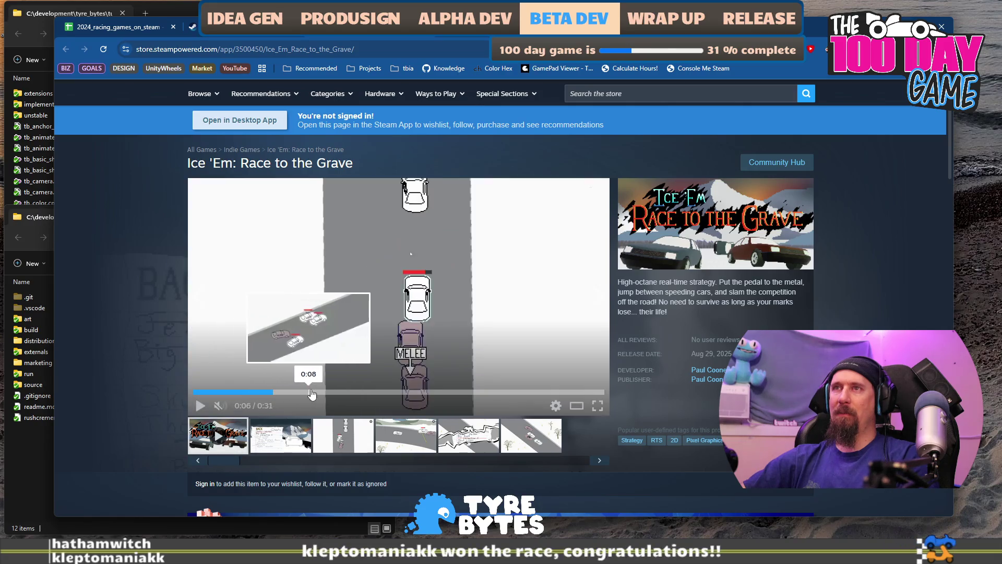
pyautogui.click(448, 391)
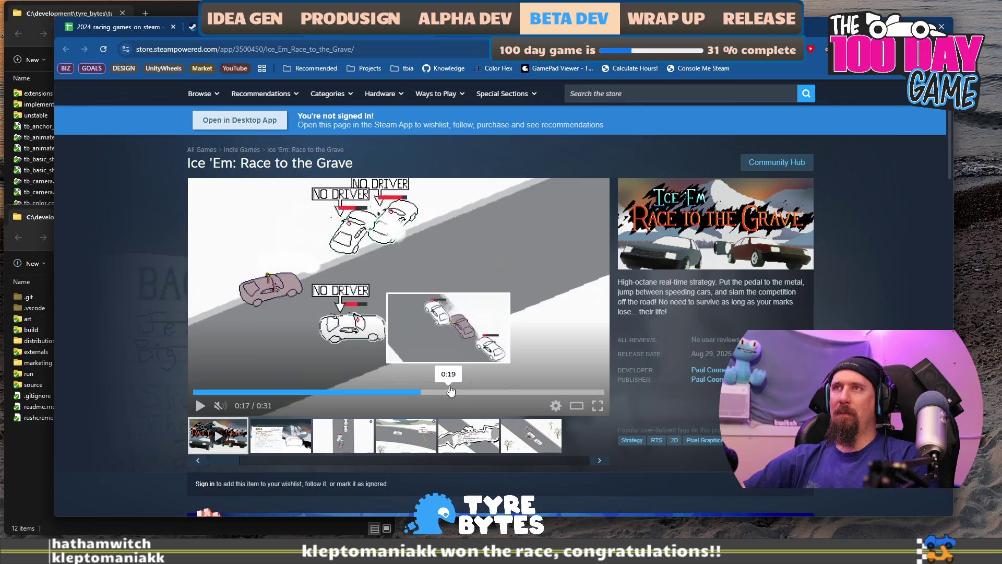
pyautogui.click(483, 391)
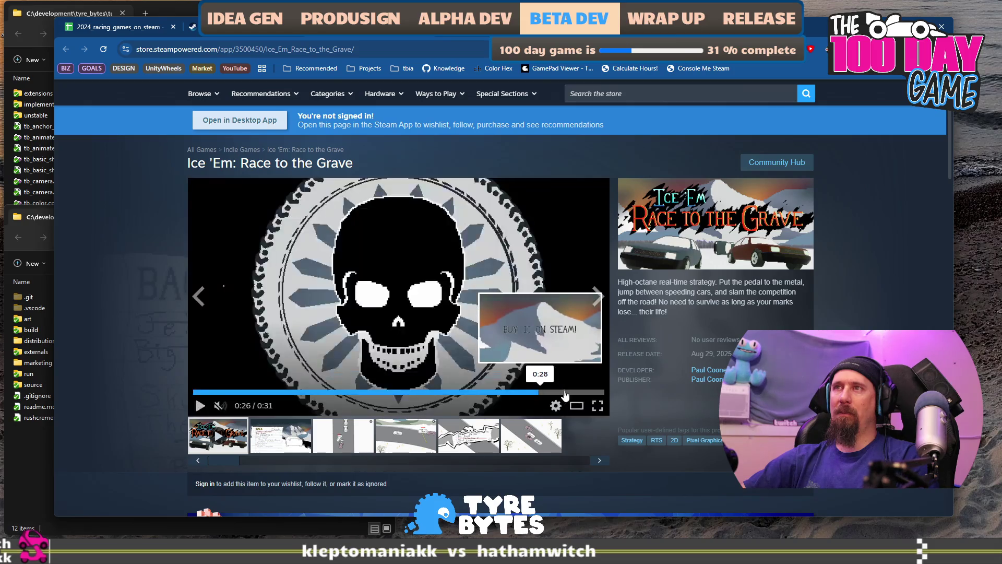
pyautogui.click(363, 398)
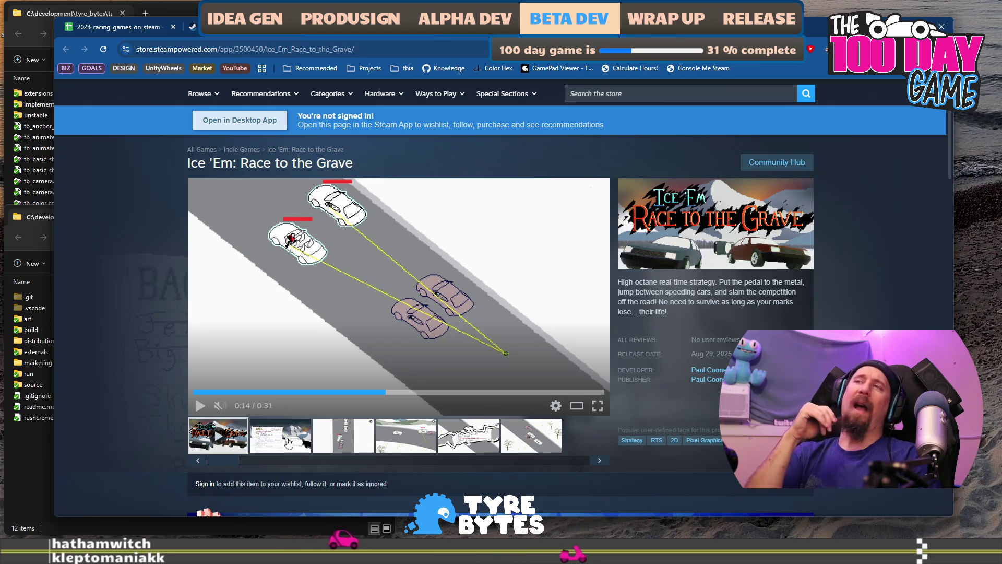
pyautogui.click(417, 445)
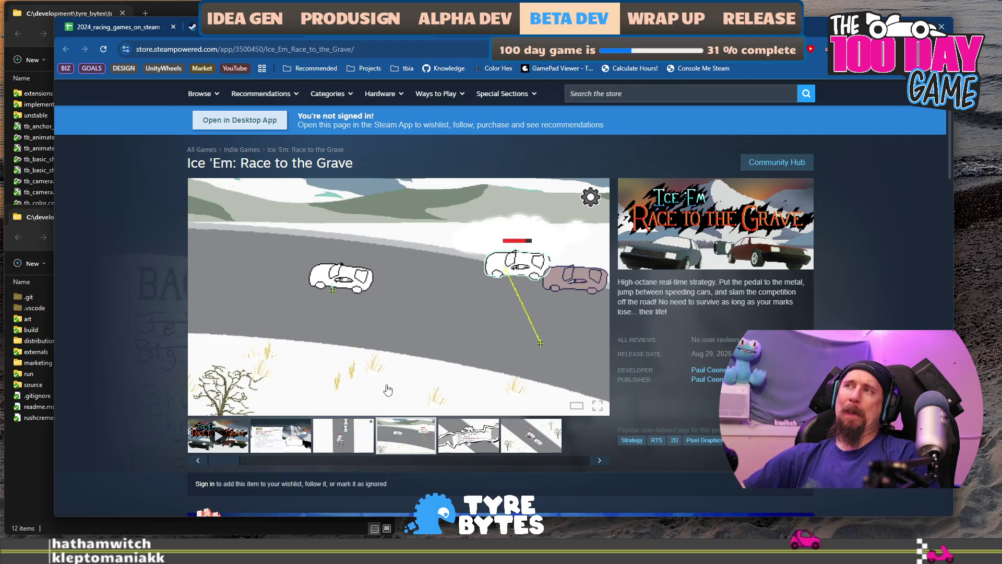
# Step: Select Car Service Simulator's Race Mode cell H679, then return to its store page
pyautogui.click(121, 26)
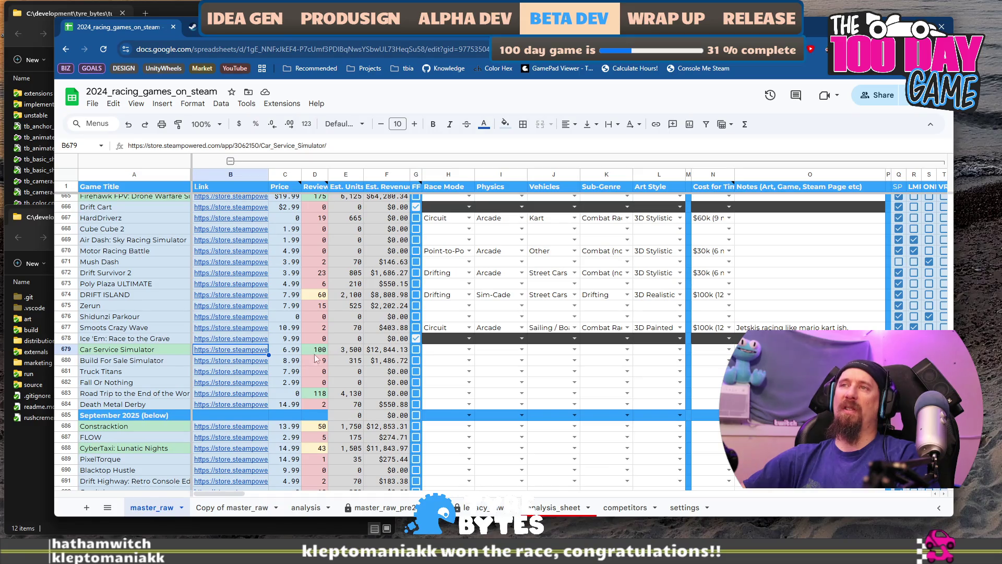
pyautogui.click(458, 354)
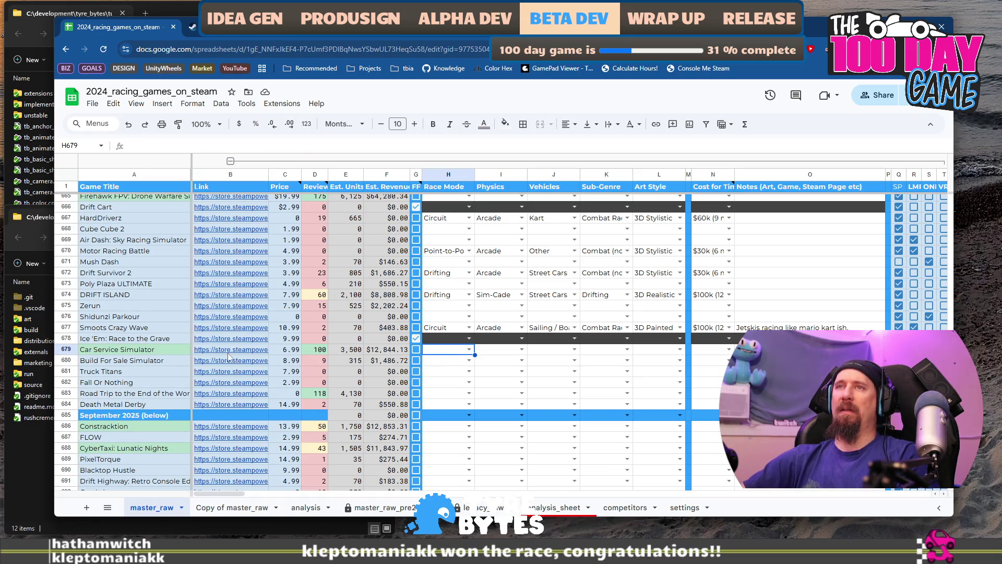
pyautogui.click(192, 26)
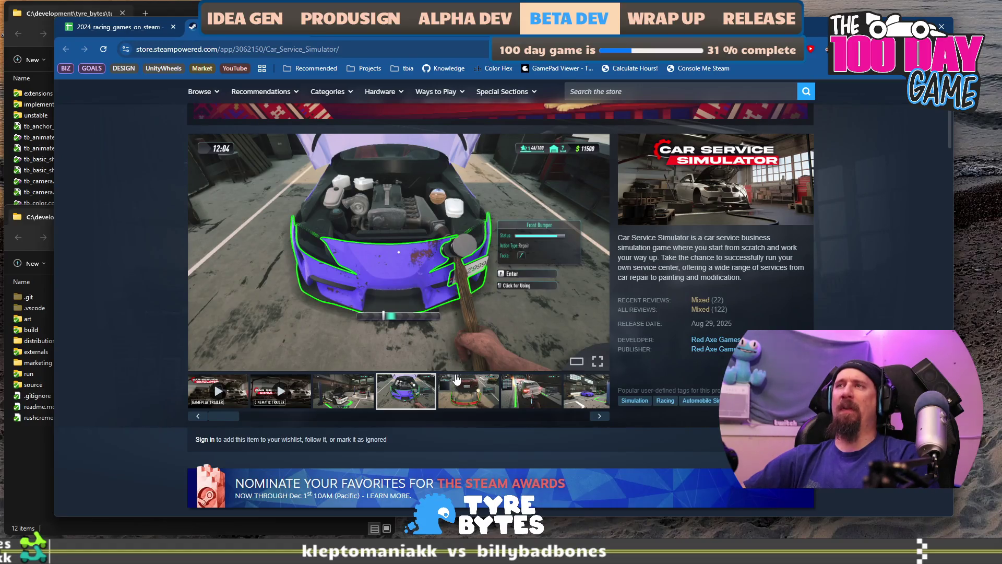
# Step: Step through Car Service Simulator's screenshots to the coolant jug and highlight its short description
pyautogui.click(468, 386)
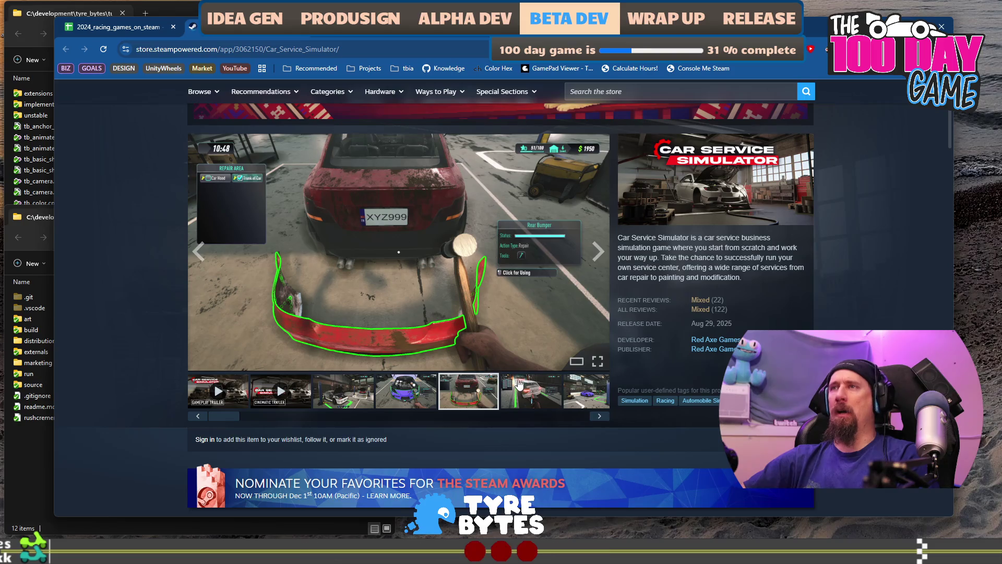
pyautogui.click(544, 387)
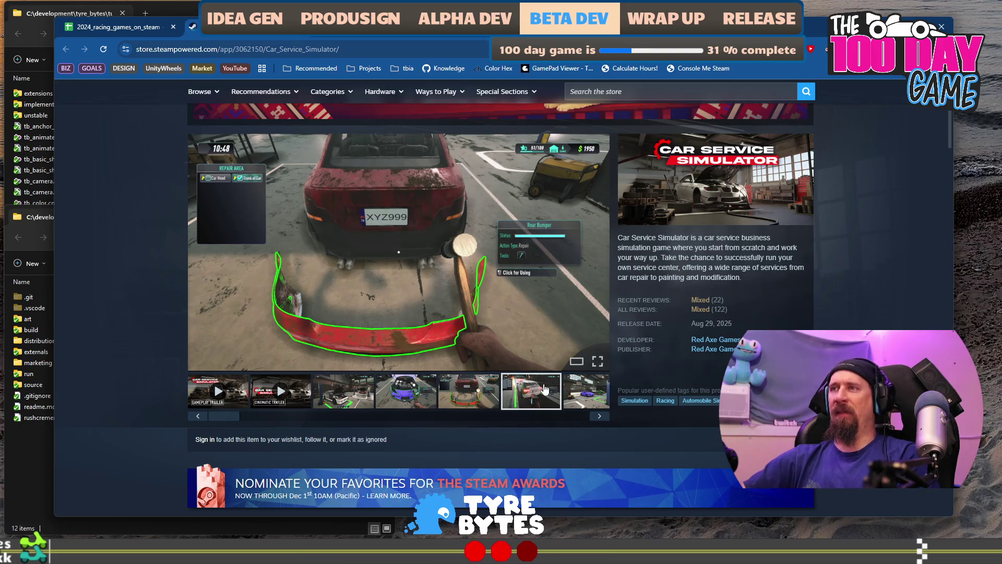
pyautogui.click(587, 408)
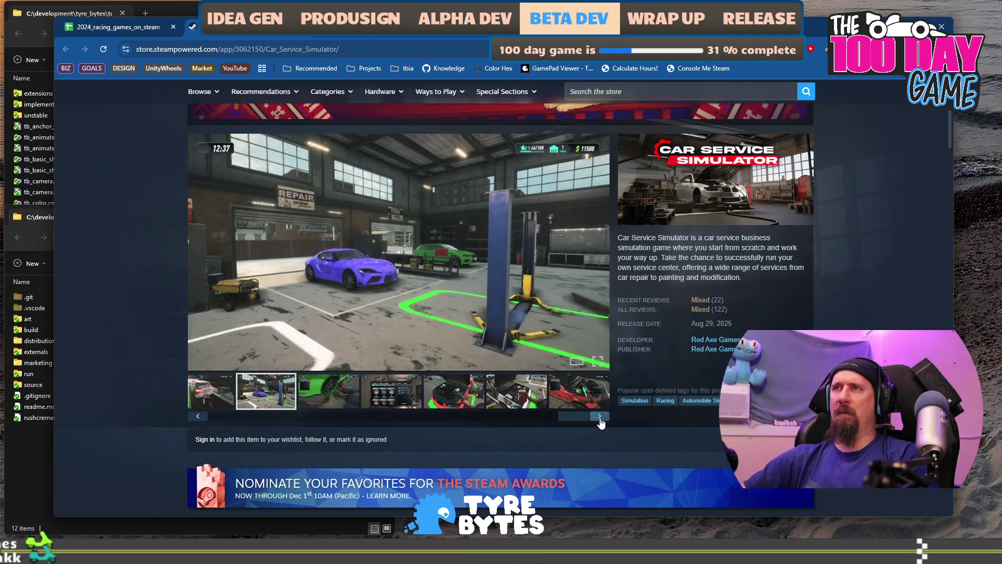
pyautogui.click(600, 417)
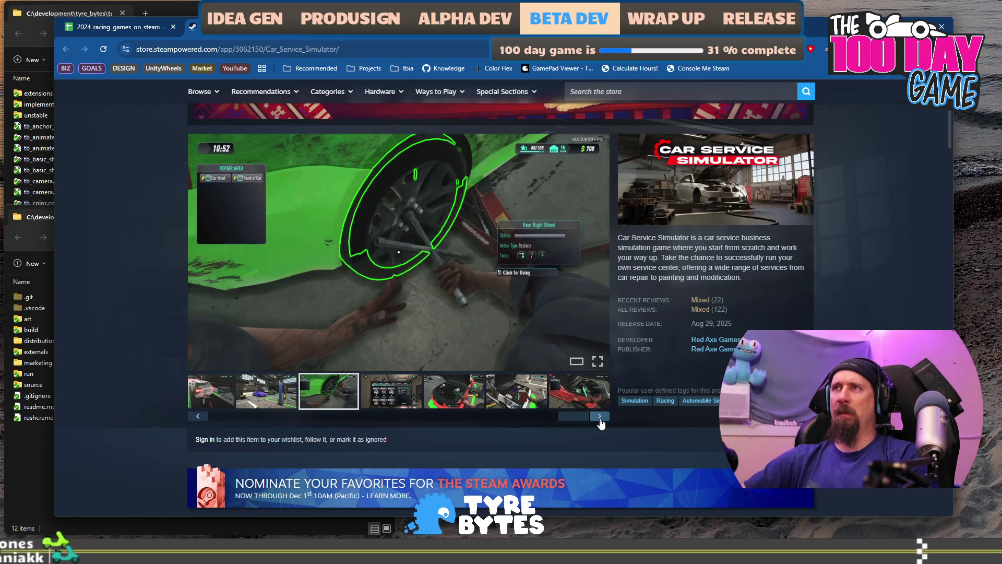
pyautogui.click(600, 418)
pyautogui.click(600, 418)
pyautogui.click(599, 417)
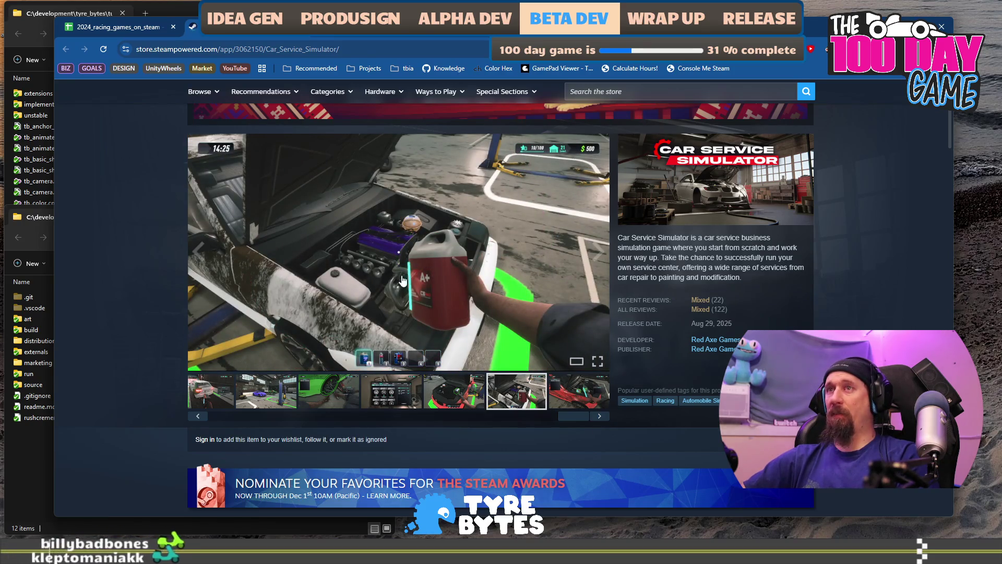
pyautogui.moveTo(689, 238)
pyautogui.mouseDown()
pyautogui.moveTo(752, 248)
pyautogui.moveTo(763, 268)
pyautogui.mouseUp()
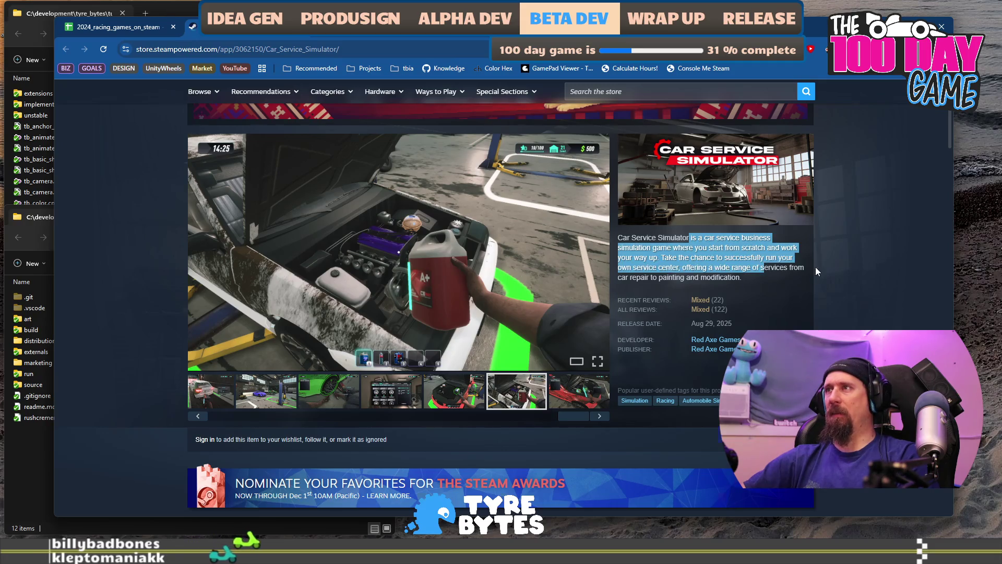
pyautogui.scroll(-20, 817, 271)
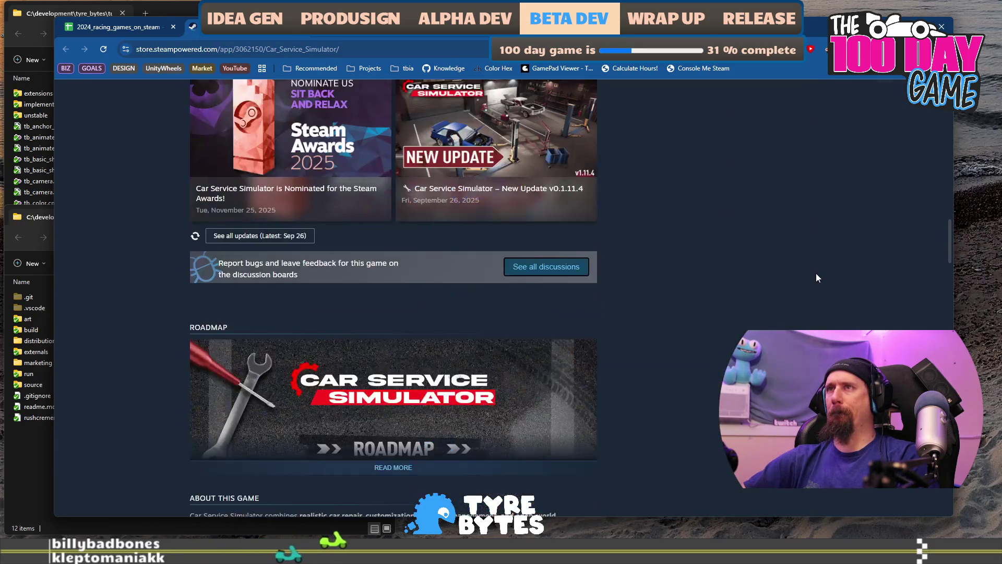
# Step: Highlight reviews calling Car Service Simulator a prologue, too buggy, and prone to crashes
pyautogui.scroll(-6, 816, 273)
pyautogui.scroll(-6, 766, 272)
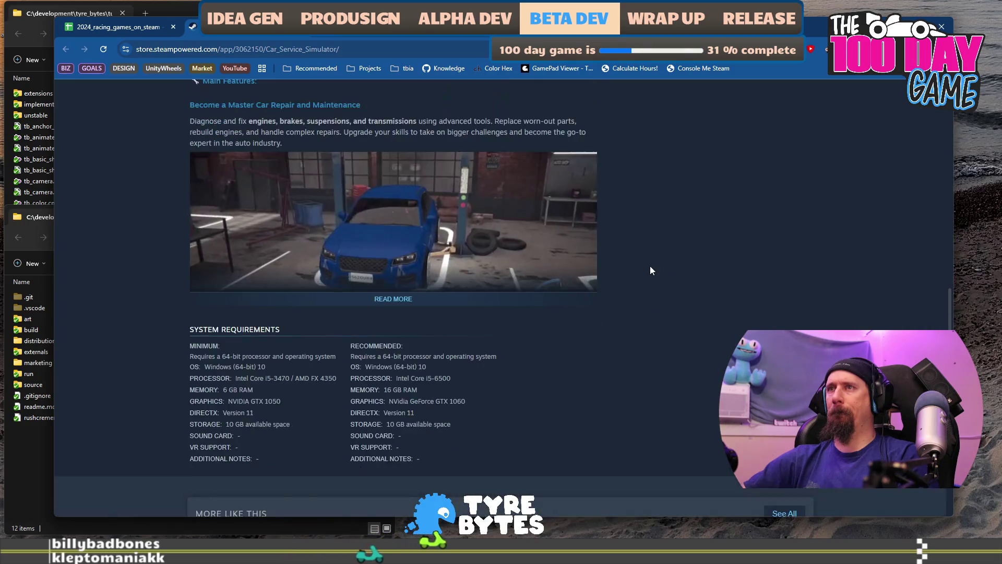
pyautogui.scroll(-13, 651, 270)
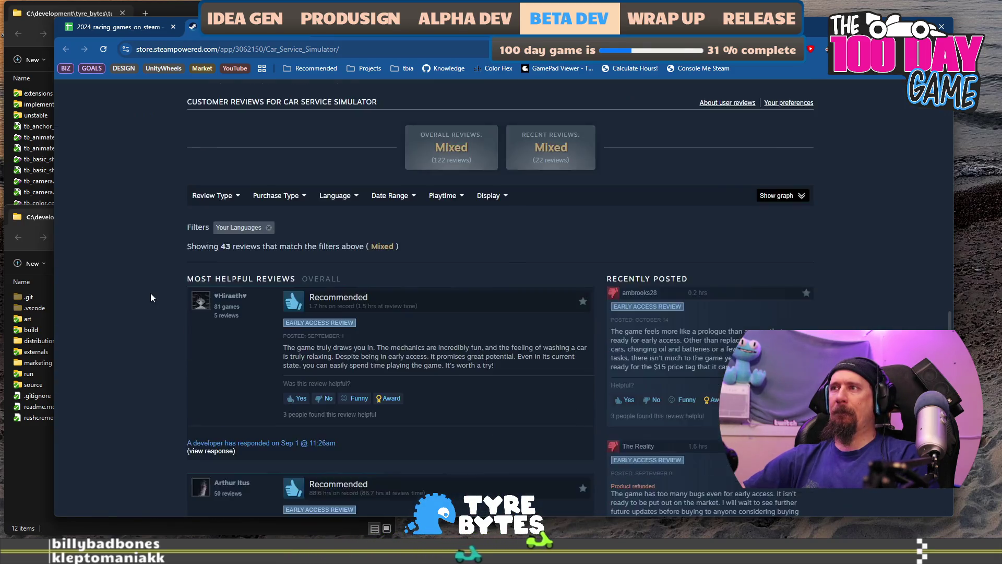
pyautogui.scroll(-3, 151, 298)
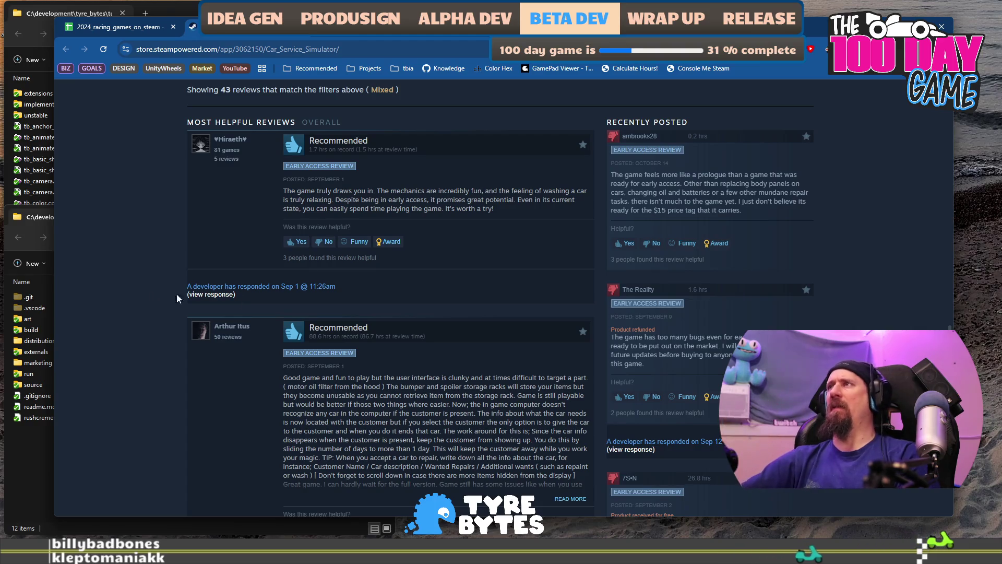
pyautogui.moveTo(730, 174)
pyautogui.mouseDown()
pyautogui.moveTo(702, 192)
pyautogui.moveTo(793, 175)
pyautogui.moveTo(731, 198)
pyautogui.moveTo(745, 210)
pyautogui.mouseUp()
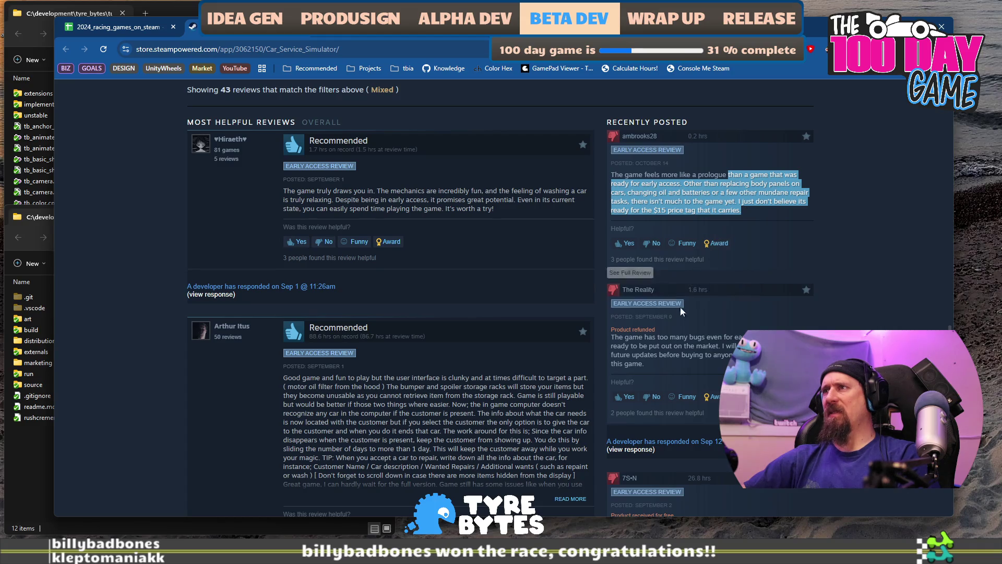
pyautogui.moveTo(639, 337); pyautogui.dragTo(638, 347)
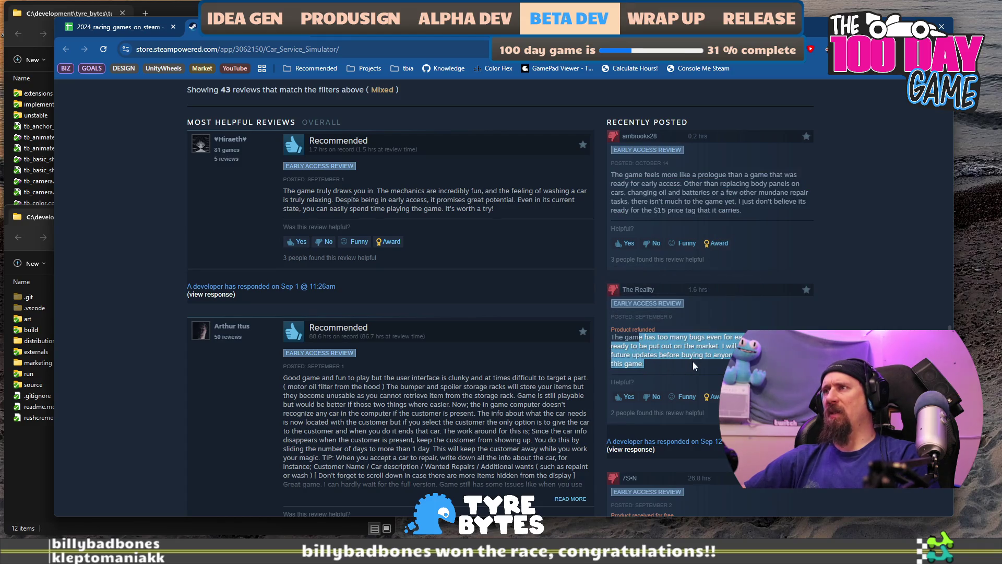
pyautogui.scroll(-2, 618, 321)
pyautogui.scroll(-2, 617, 313)
pyautogui.moveTo(619, 319); pyautogui.dragTo(675, 336)
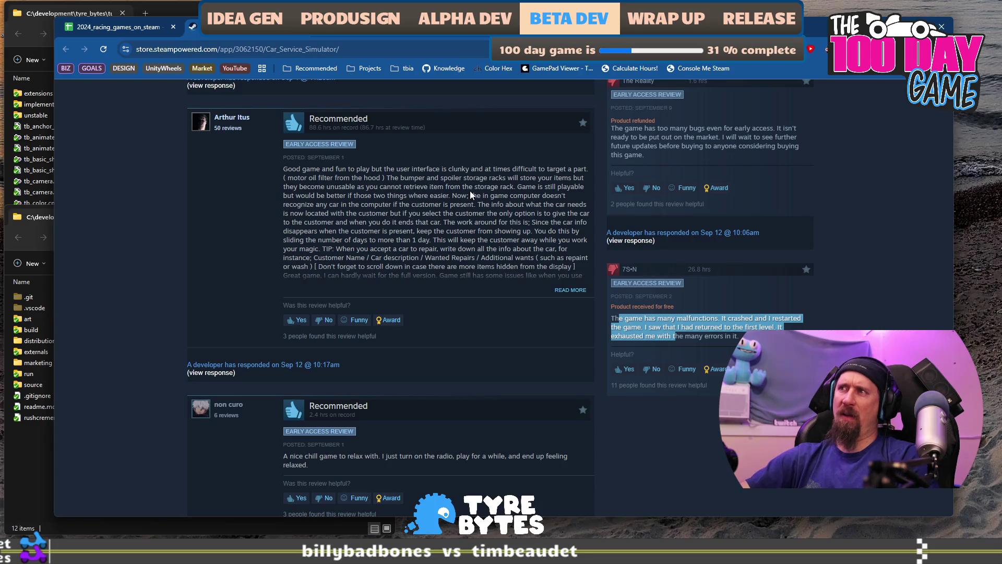
# Step: Highlight review passages about unfixed bugs, replaced-part payments, part changing, and missing payments
pyautogui.scroll(-6, 459, 219)
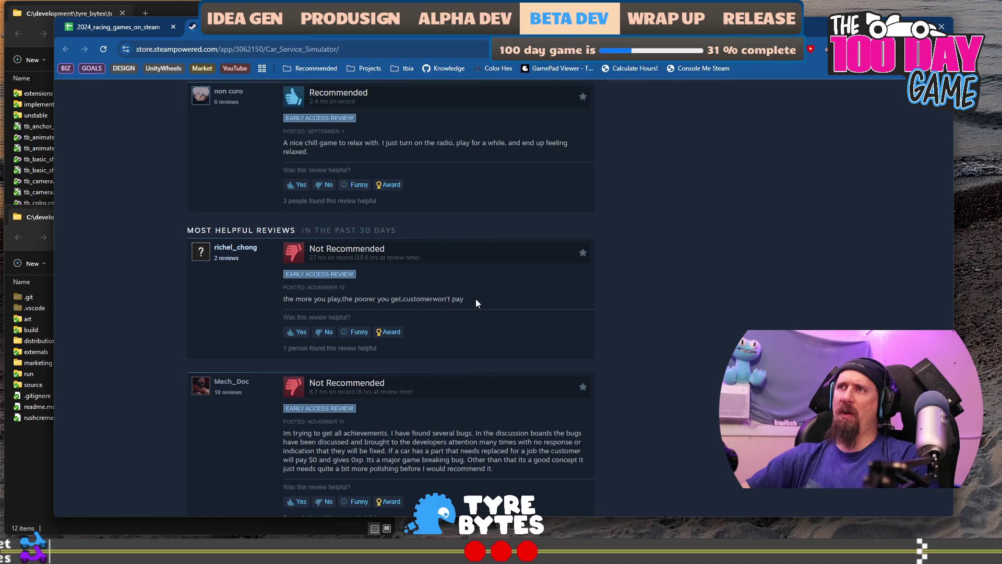
pyautogui.scroll(-5, 476, 300)
pyautogui.moveTo(314, 179); pyautogui.dragTo(423, 205)
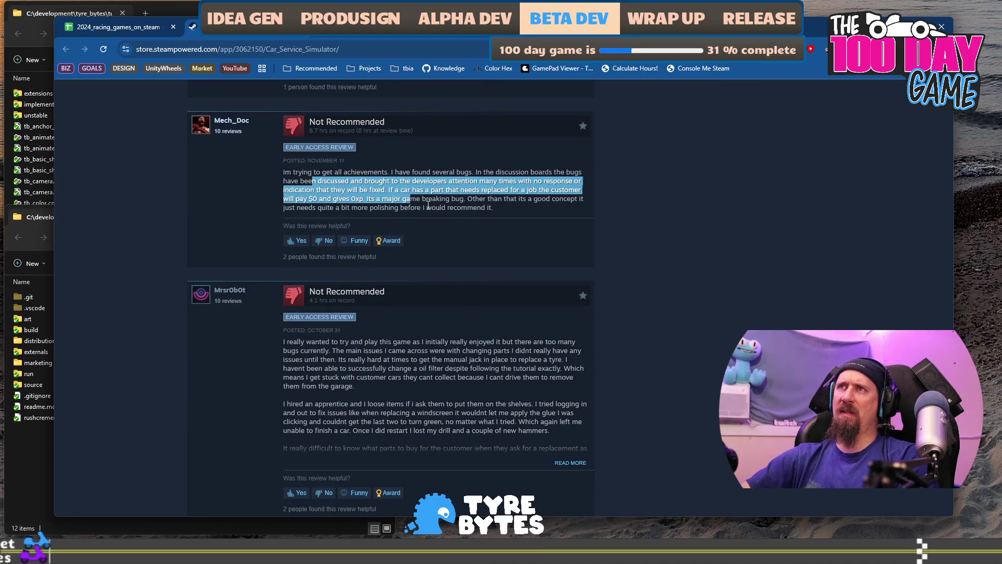
pyautogui.scroll(-1, 440, 208)
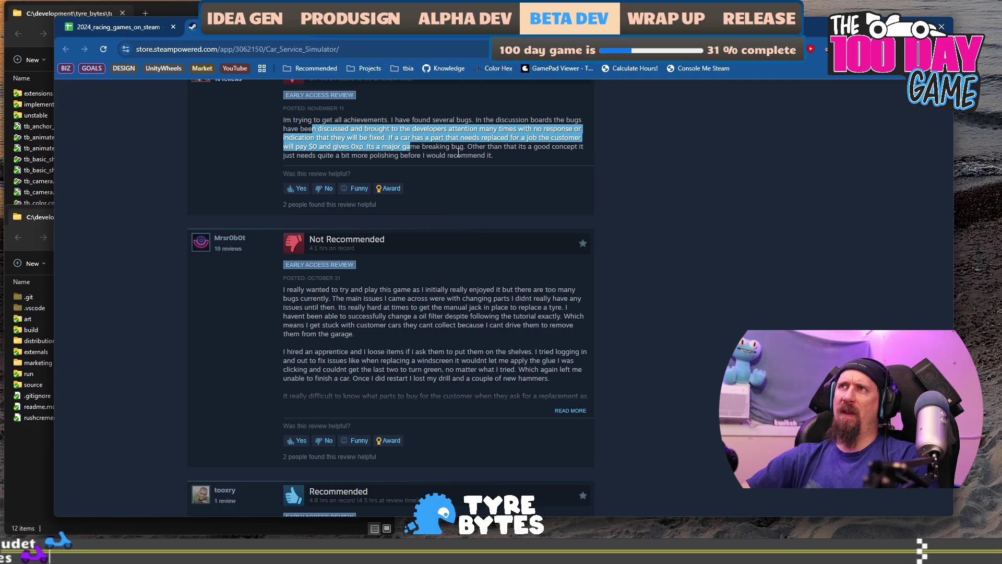
pyautogui.moveTo(462, 121); pyautogui.dragTo(488, 138)
pyautogui.moveTo(524, 131); pyautogui.dragTo(523, 138)
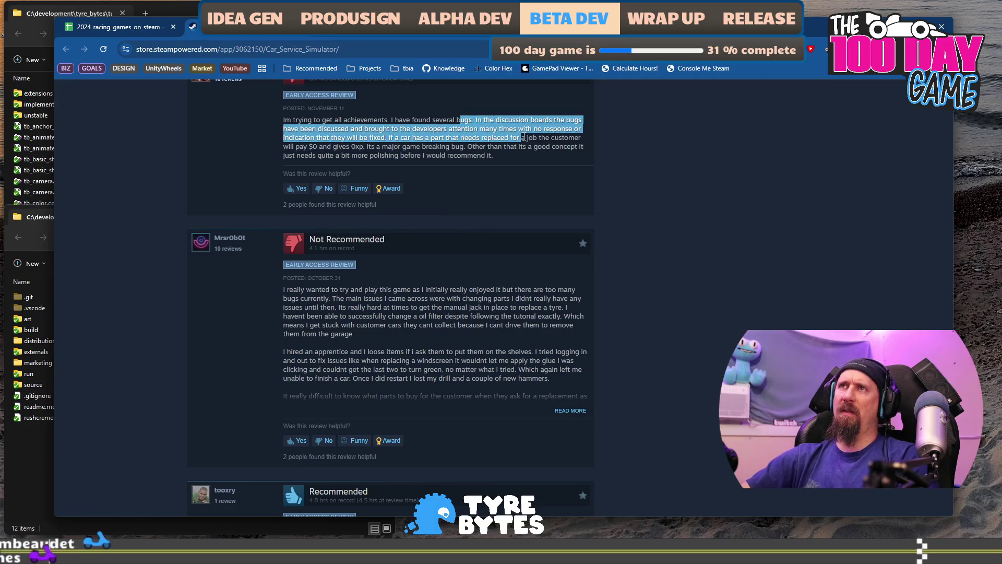
pyautogui.moveTo(450, 137)
pyautogui.mouseDown()
pyautogui.moveTo(476, 138)
pyautogui.moveTo(446, 147)
pyautogui.mouseUp()
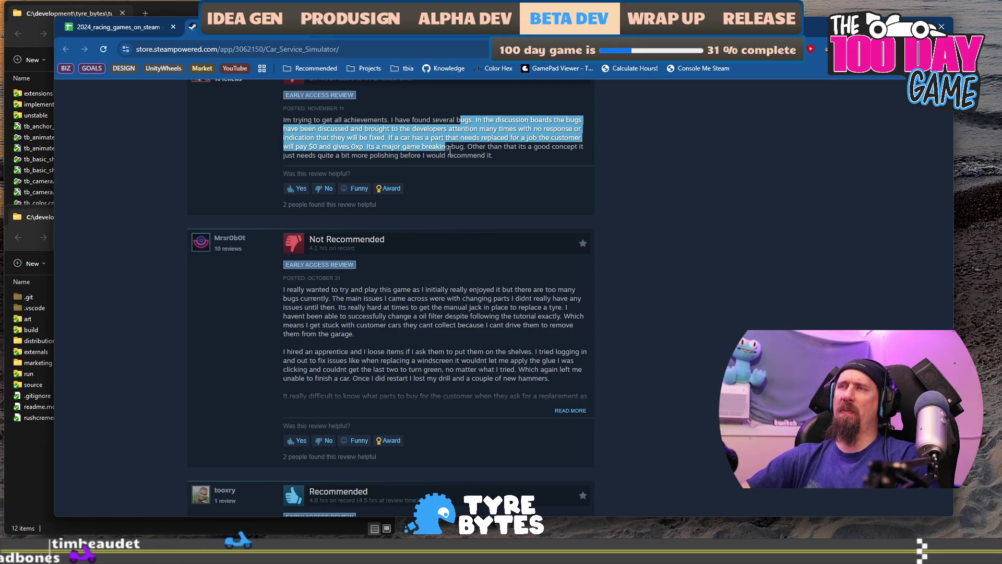
pyautogui.scroll(-2, 383, 193)
pyautogui.moveTo(312, 191)
pyautogui.mouseDown()
pyautogui.moveTo(572, 204)
pyautogui.moveTo(358, 221)
pyautogui.mouseUp()
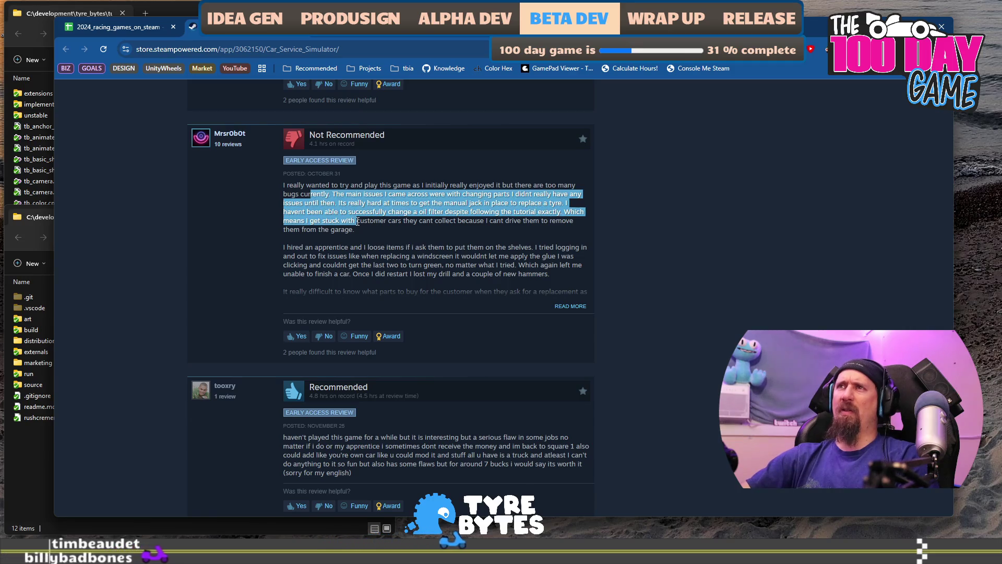
pyautogui.scroll(-4, 358, 222)
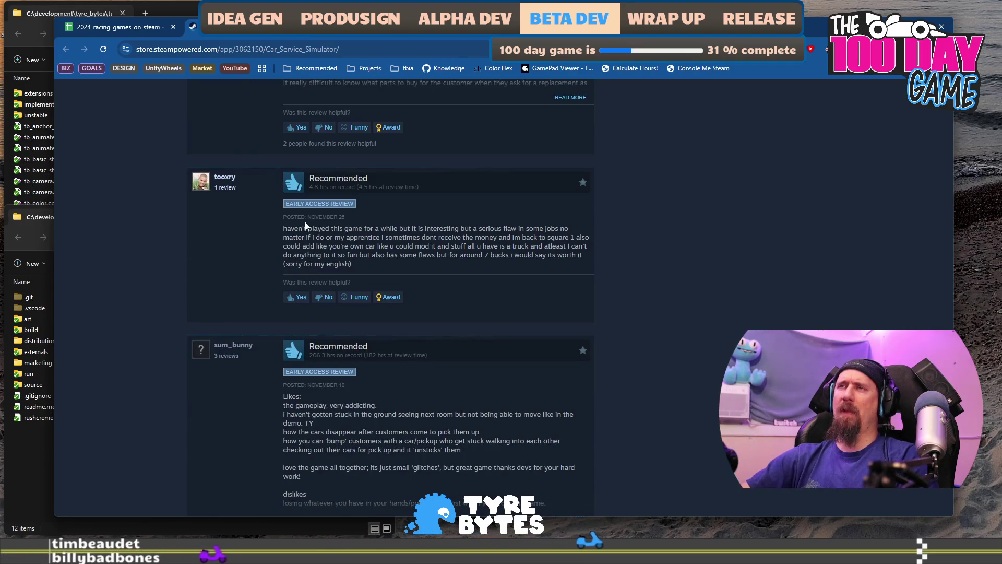
pyautogui.moveTo(283, 228); pyautogui.dragTo(450, 237)
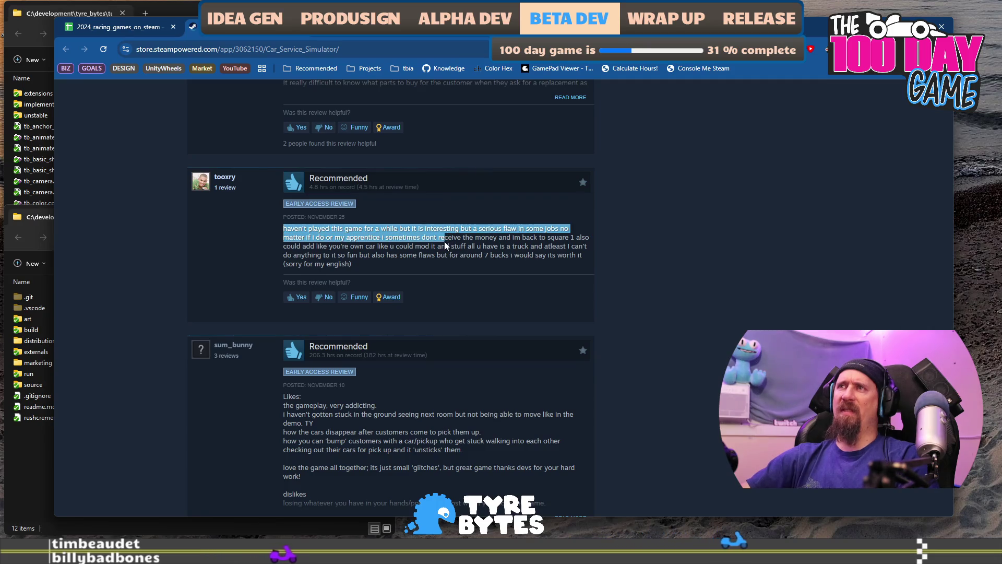
# Step: Expand a long review and highlight complaints about lost tools and cars flying off lifts
pyautogui.scroll(5, 386, 278)
pyautogui.scroll(-5, 386, 278)
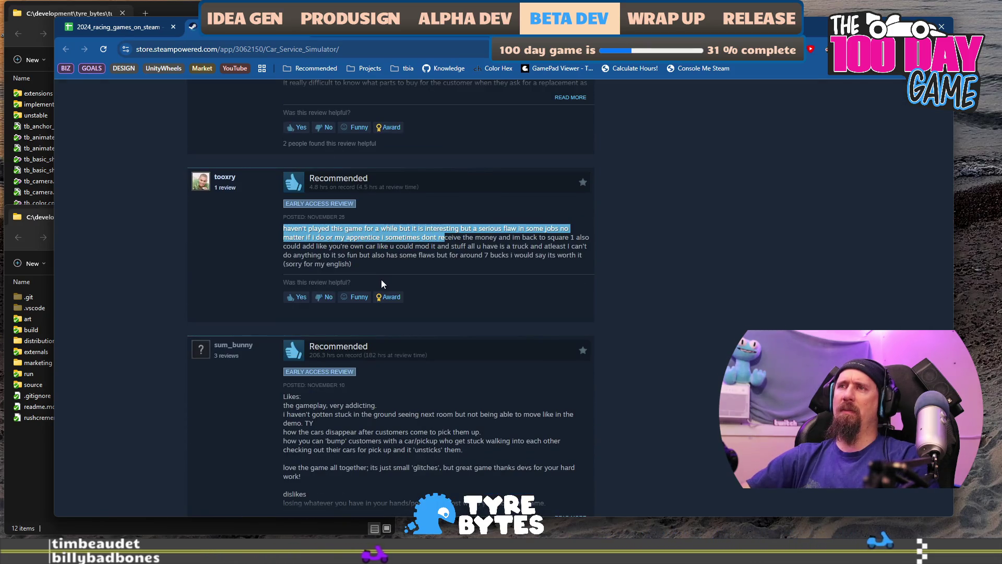
pyautogui.scroll(-2, 380, 281)
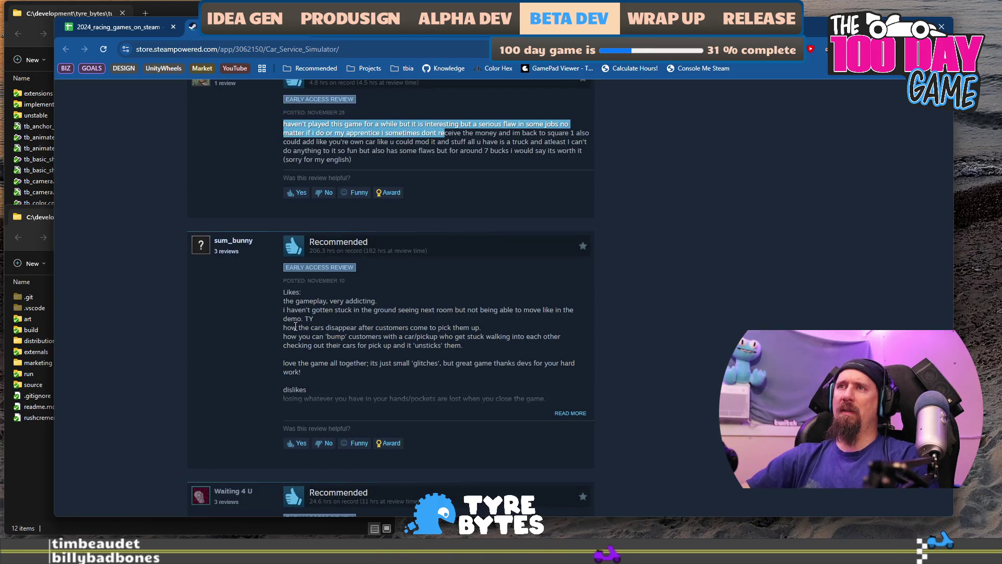
pyautogui.click(570, 413)
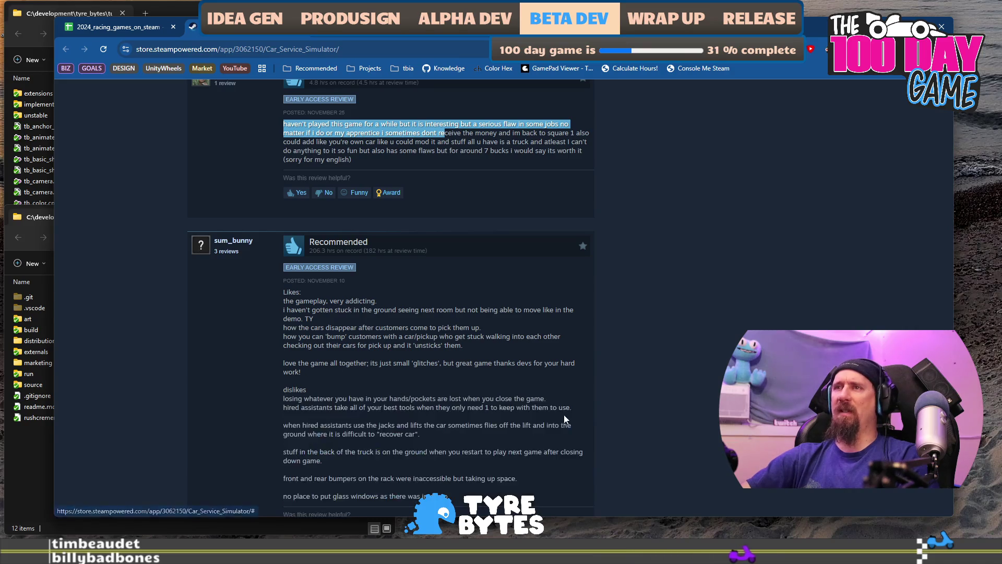
pyautogui.moveTo(327, 399); pyautogui.dragTo(451, 410)
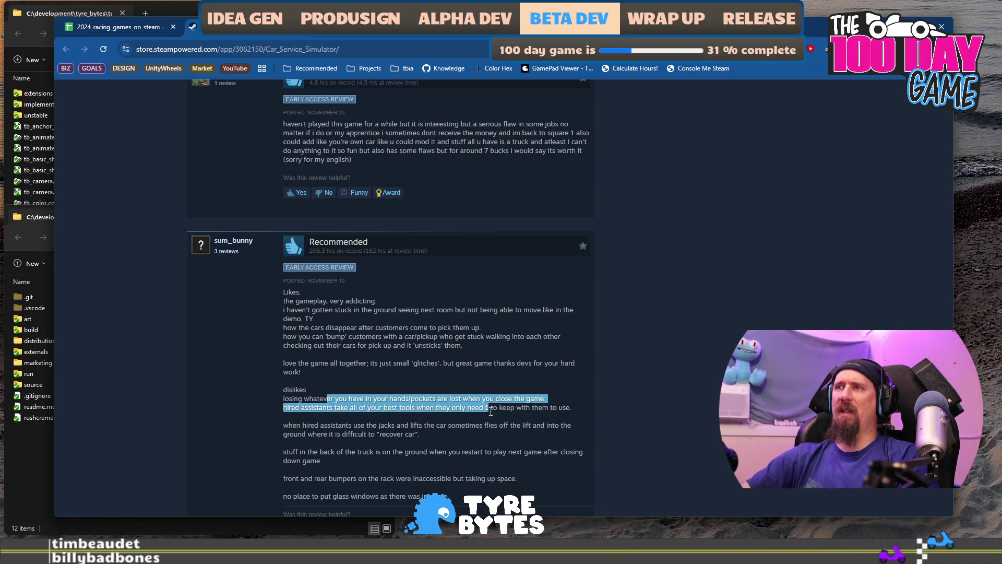
pyautogui.scroll(-4, 440, 347)
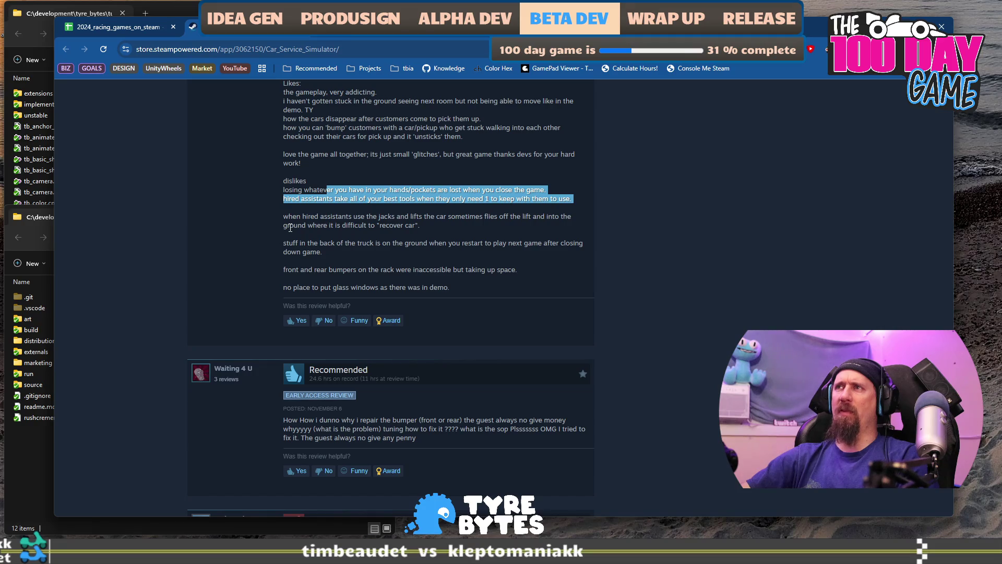
pyautogui.moveTo(283, 218); pyautogui.dragTo(417, 228)
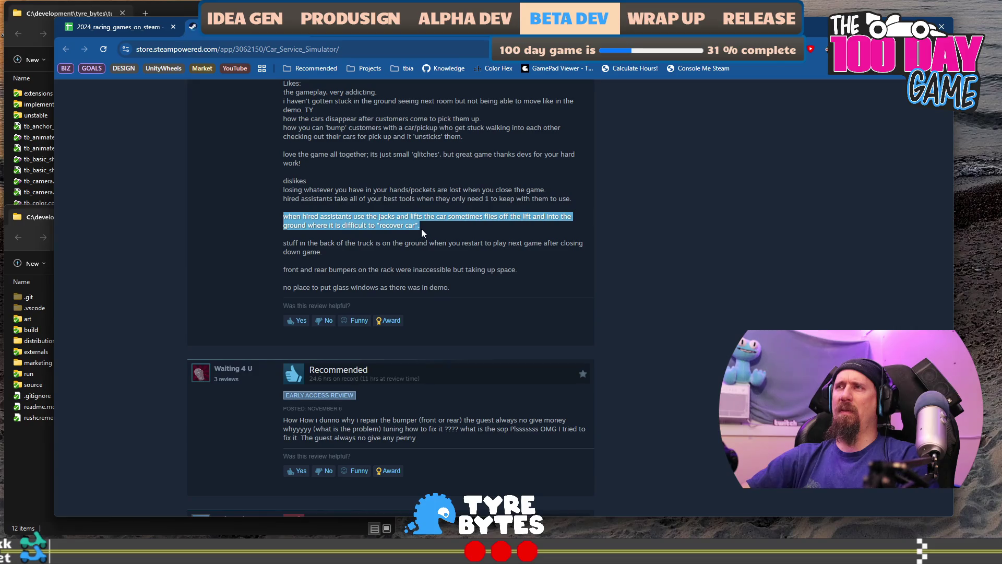
pyautogui.scroll(-1, 422, 228)
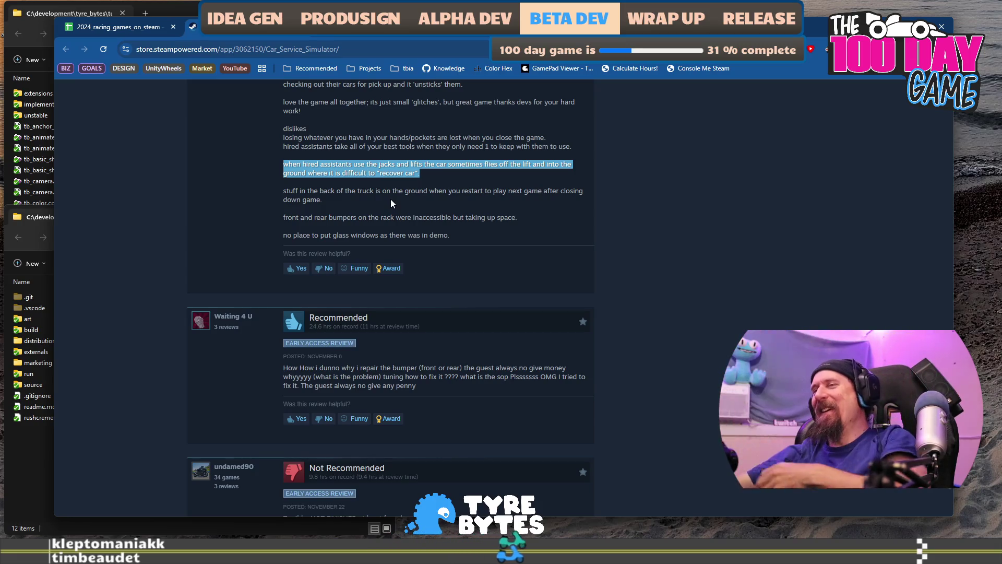
# Step: Read the developers' Early Access answers, highlighting the expected duration, then return to the spreadsheet
pyautogui.scroll(-2, 391, 200)
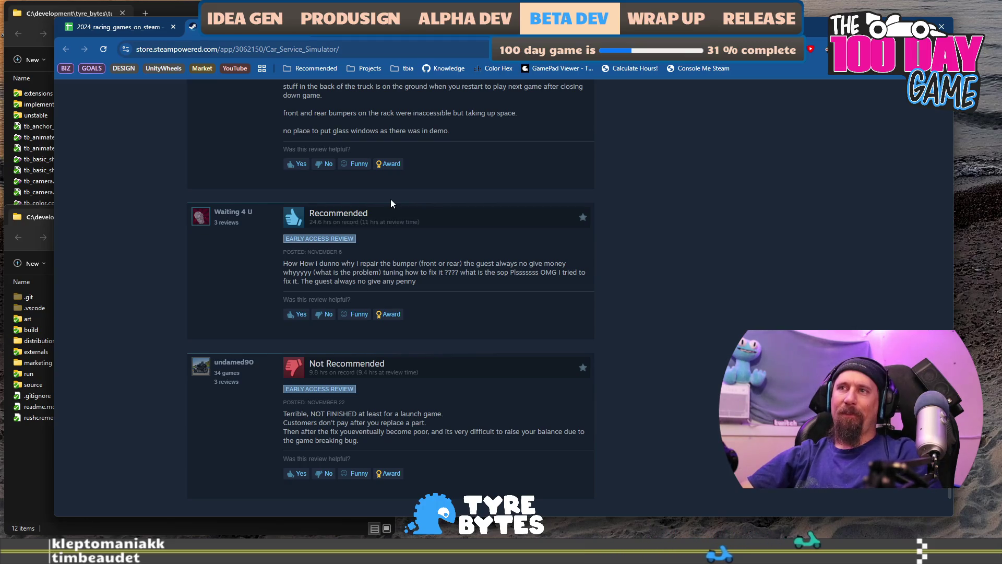
pyautogui.scroll(20, 500, 290)
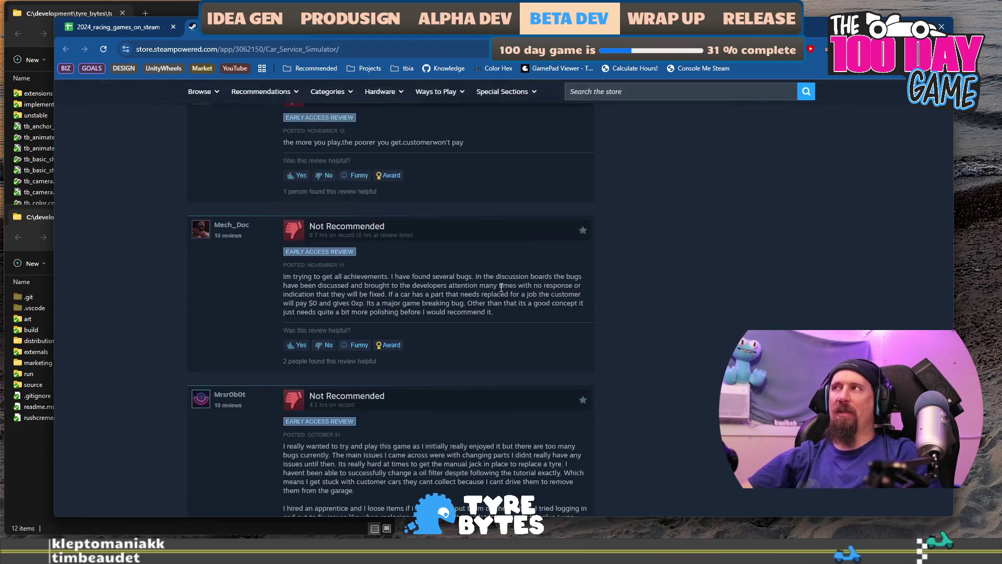
pyautogui.scroll(20, 500, 288)
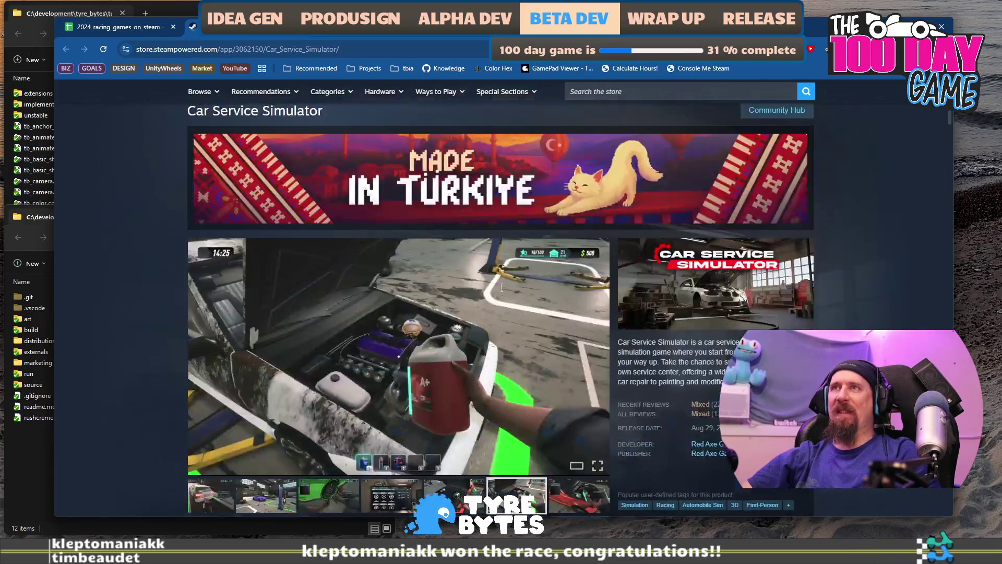
pyautogui.scroll(-6, 500, 291)
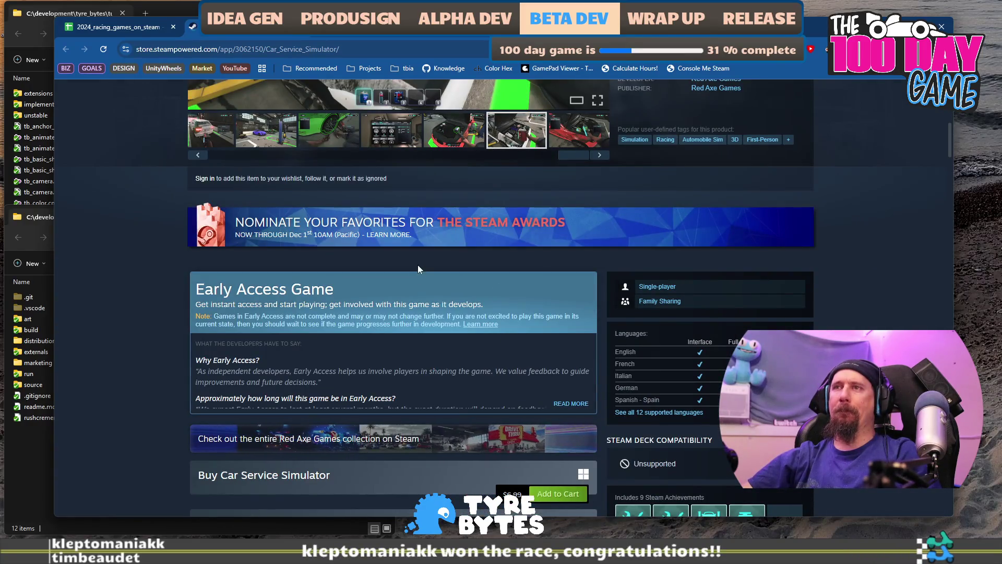
pyautogui.click(567, 406)
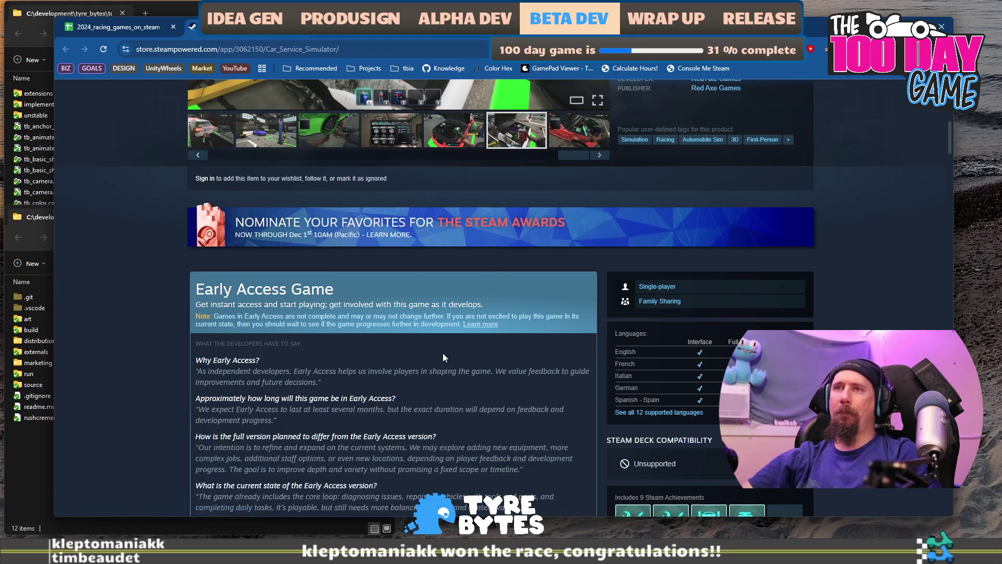
pyautogui.scroll(-3, 336, 319)
pyautogui.moveTo(234, 259); pyautogui.dragTo(249, 264)
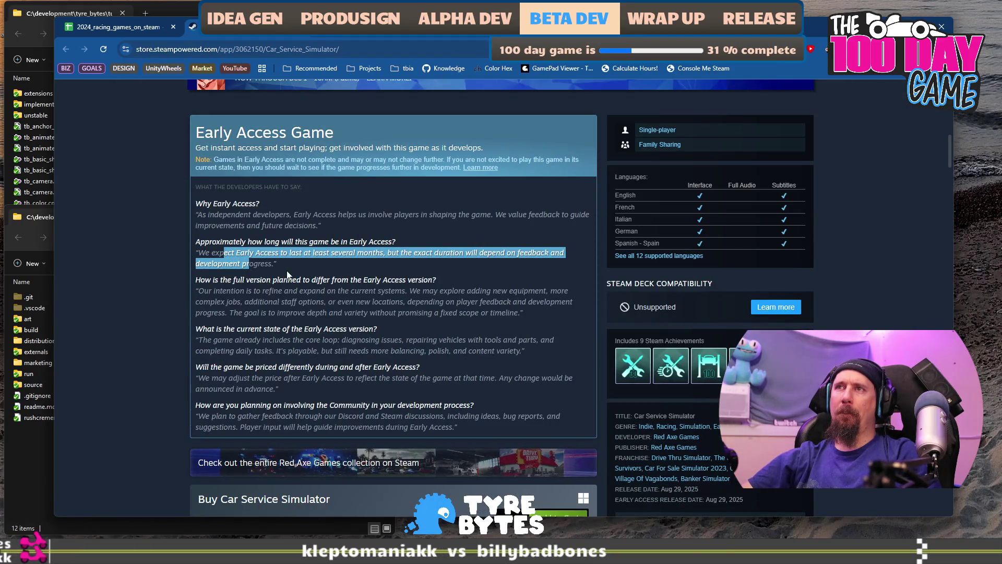
pyautogui.moveTo(252, 301); pyautogui.dragTo(360, 329)
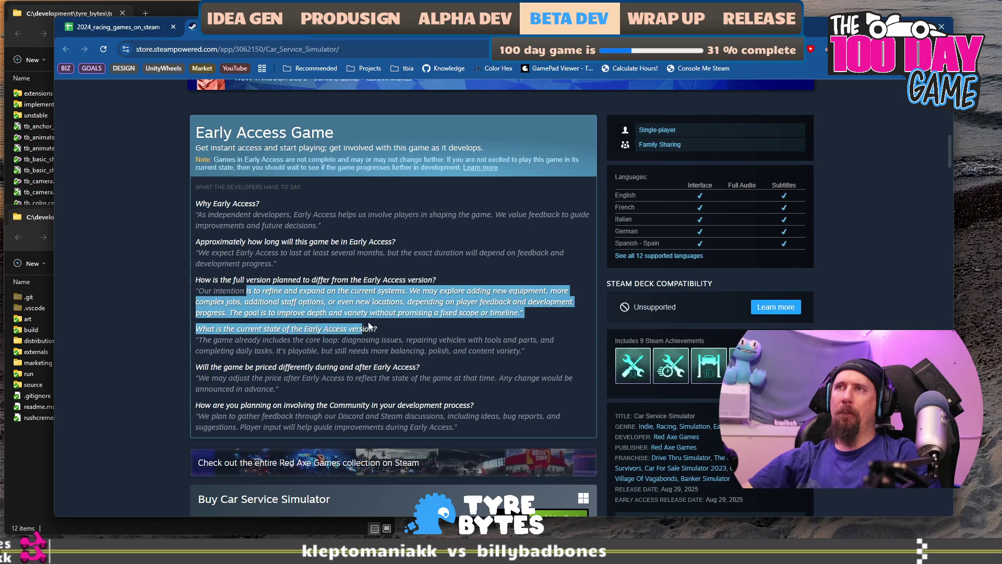
pyautogui.scroll(5, 365, 329)
pyautogui.scroll(-7, 372, 328)
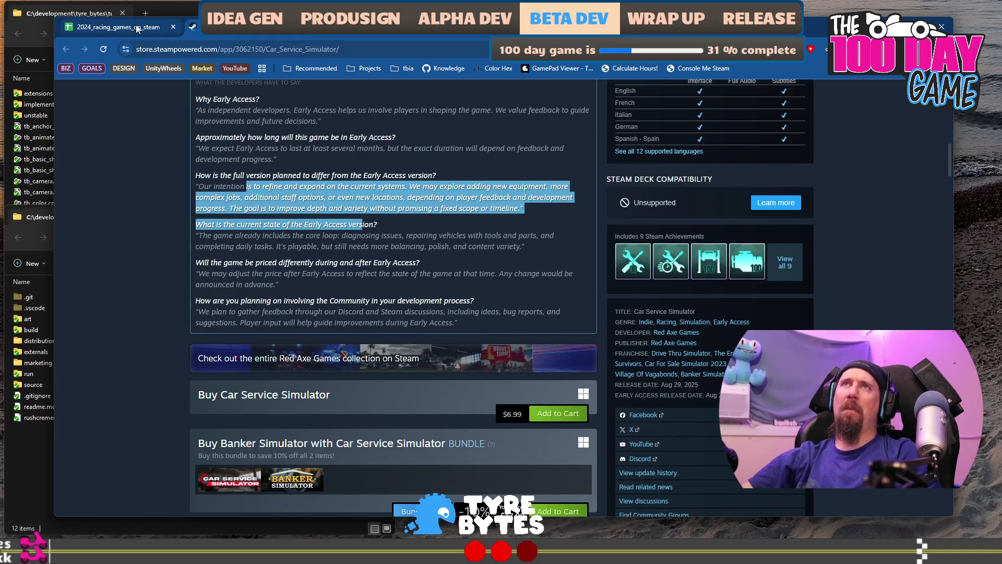
pyautogui.click(136, 29)
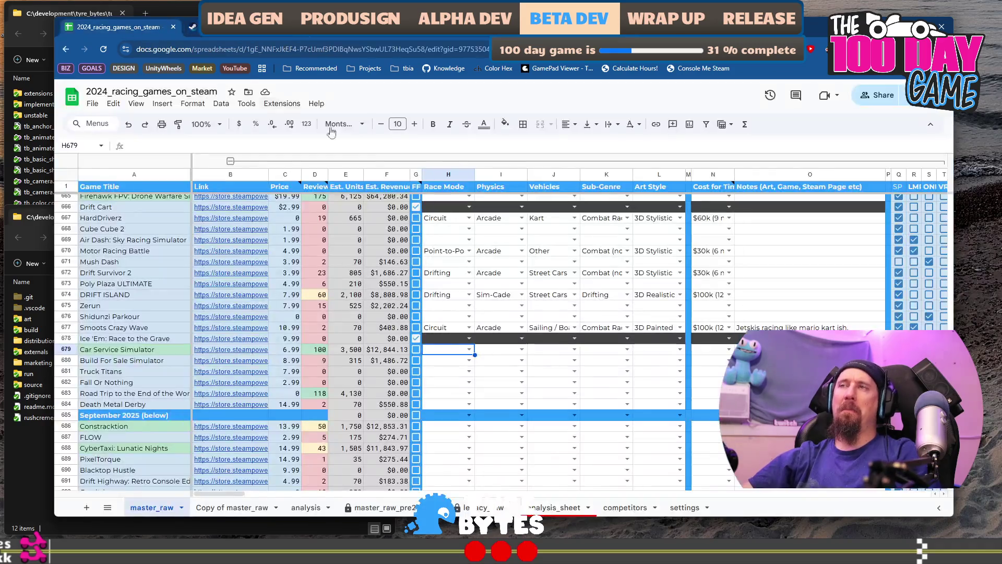
# Step: Set row 679 to Management race mode, Arcade physics, Street Cars, and Building / Crafting sub-genre
pyautogui.click(469, 350)
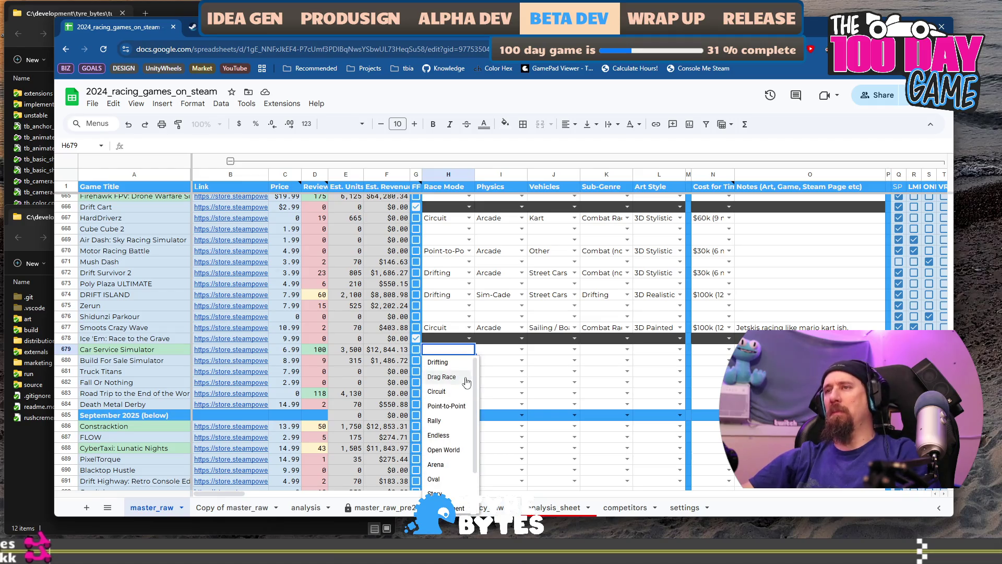
pyautogui.scroll(-2, 464, 397)
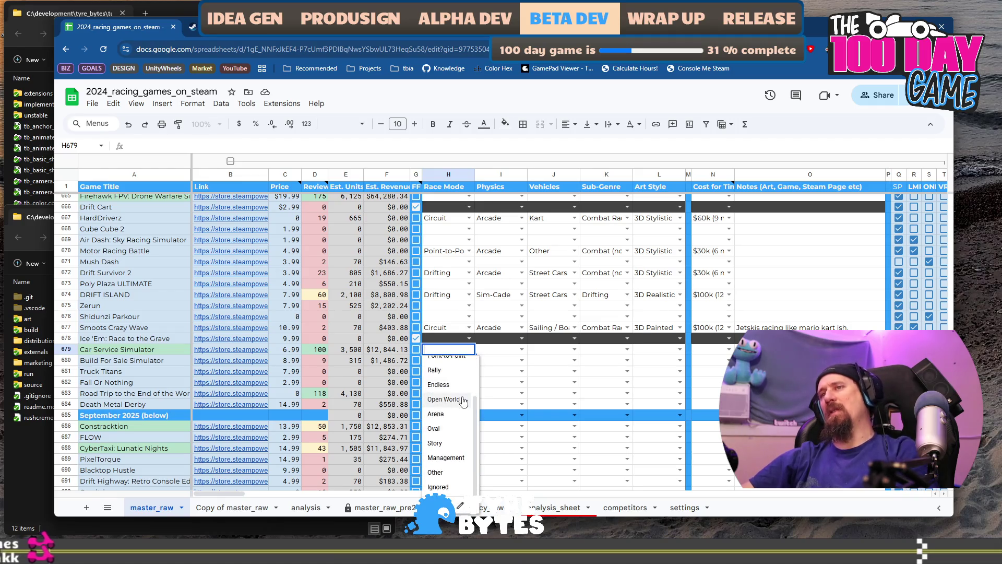
pyautogui.click(459, 457)
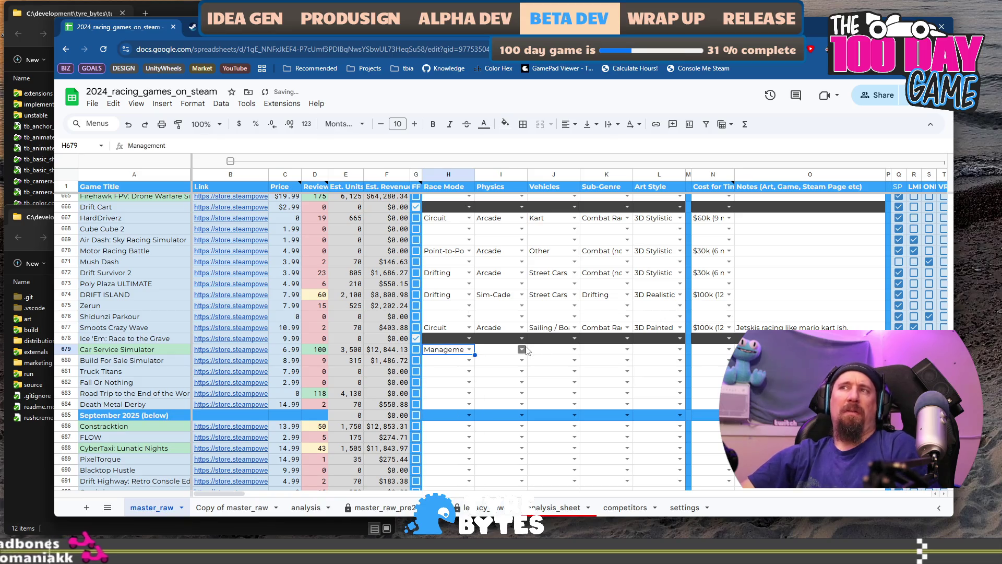
pyautogui.click(521, 349)
pyautogui.click(525, 391)
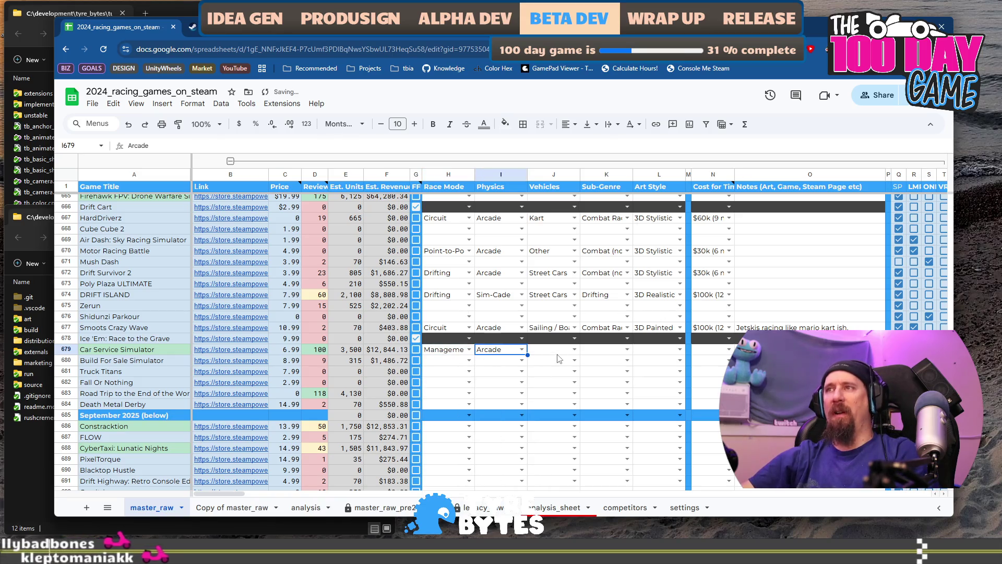
pyautogui.click(574, 349)
pyautogui.click(566, 406)
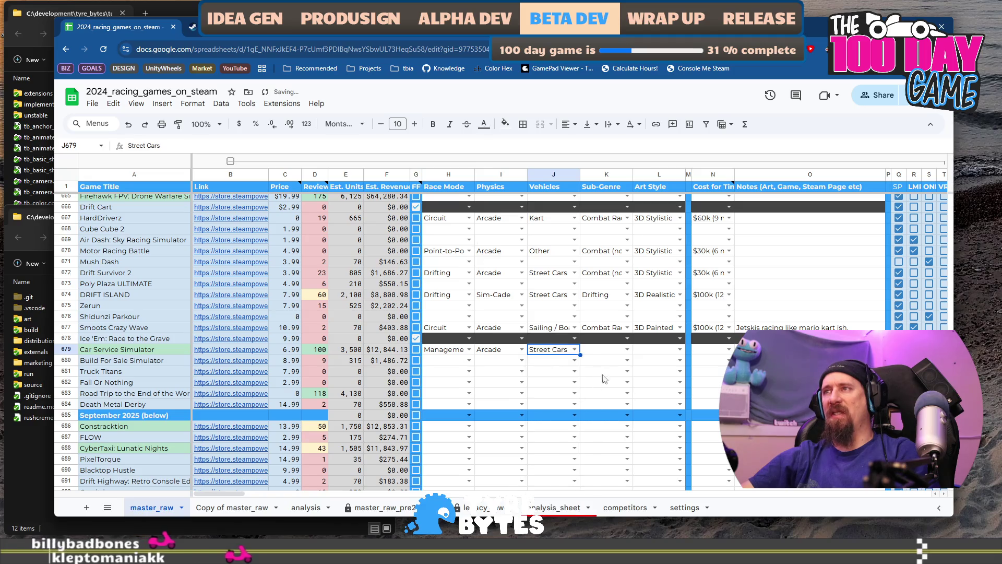
pyautogui.click(628, 349)
pyautogui.scroll(-3, 632, 428)
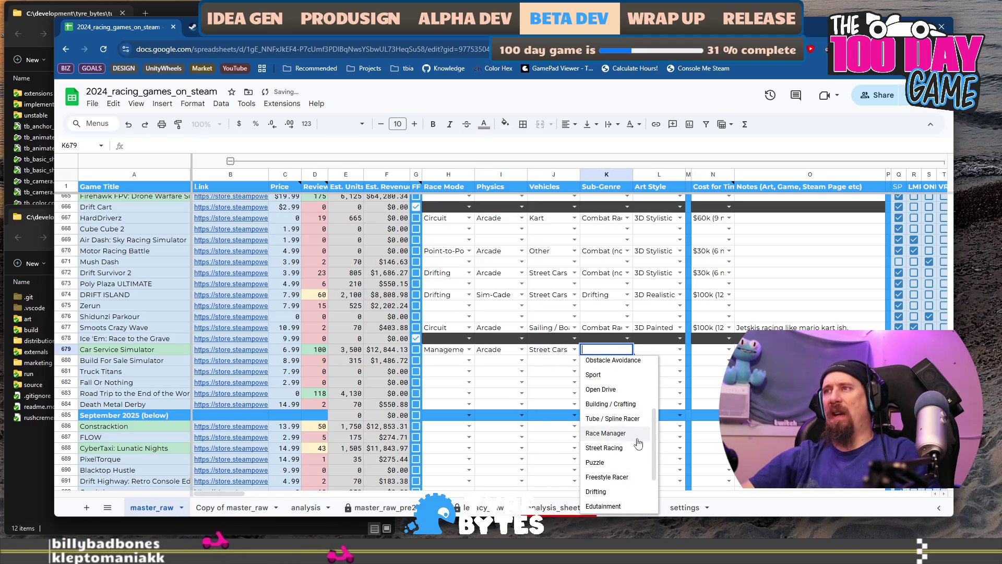
pyautogui.click(616, 406)
# Step: Recheck Car Service Simulator's screenshots on its store page to judge its art style
pyautogui.click(679, 350)
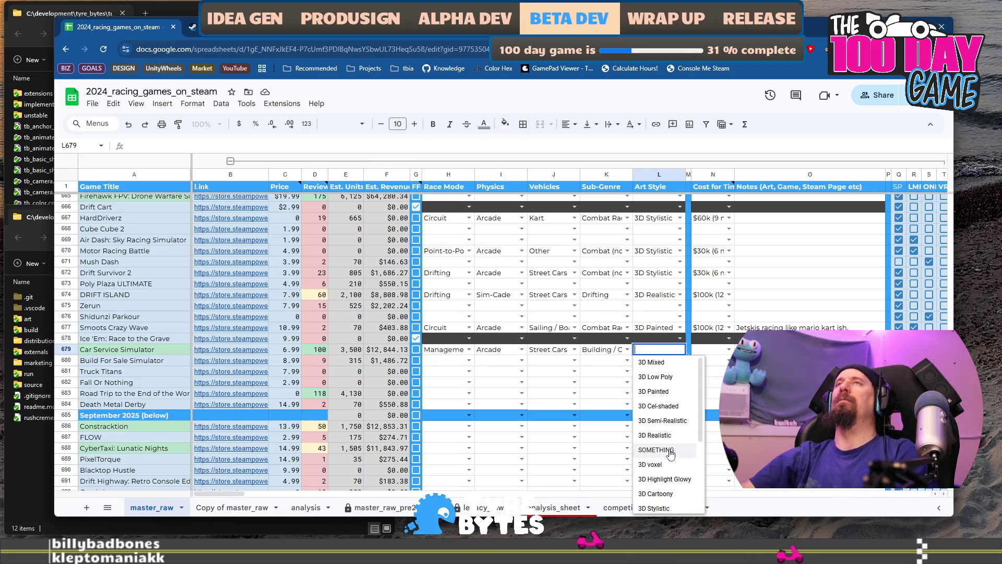
pyautogui.scroll(-1, 671, 455)
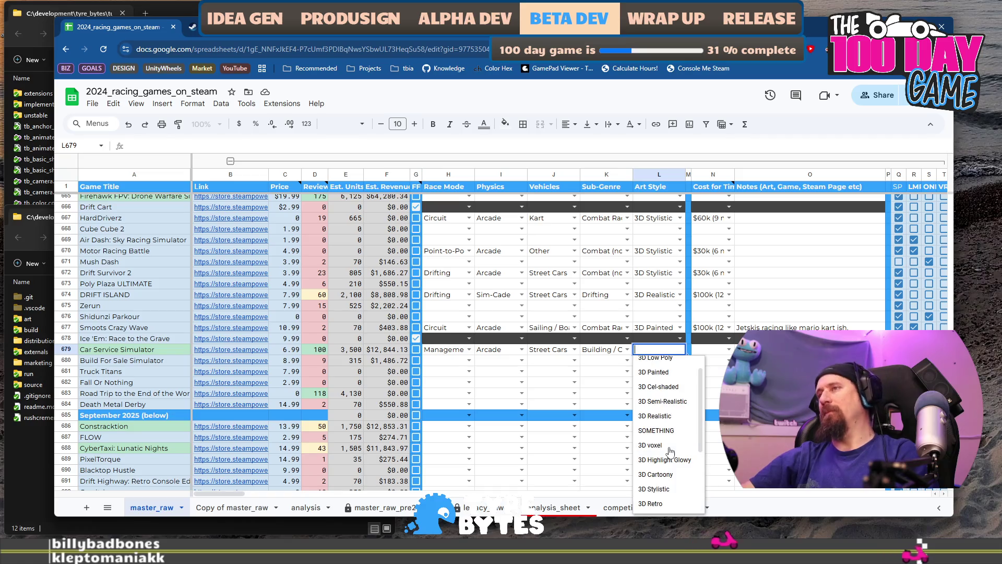
pyautogui.scroll(1, 670, 451)
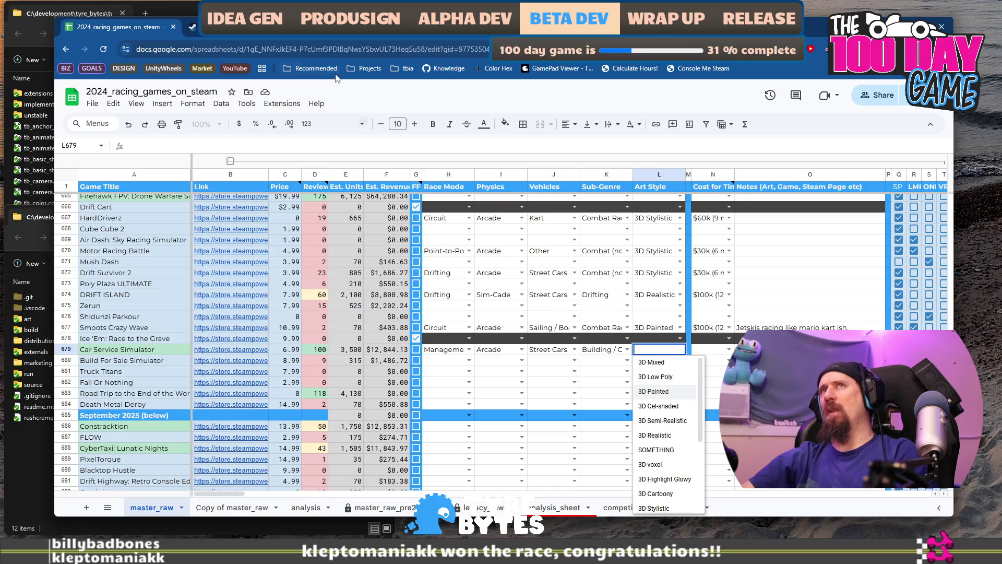
pyautogui.click(193, 27)
pyautogui.scroll(10, 321, 210)
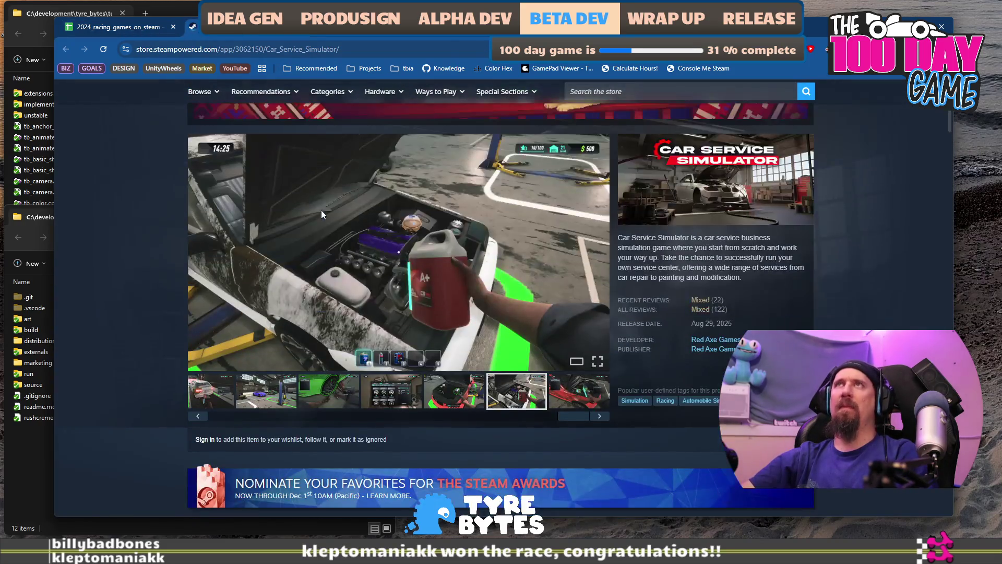
pyautogui.click(340, 395)
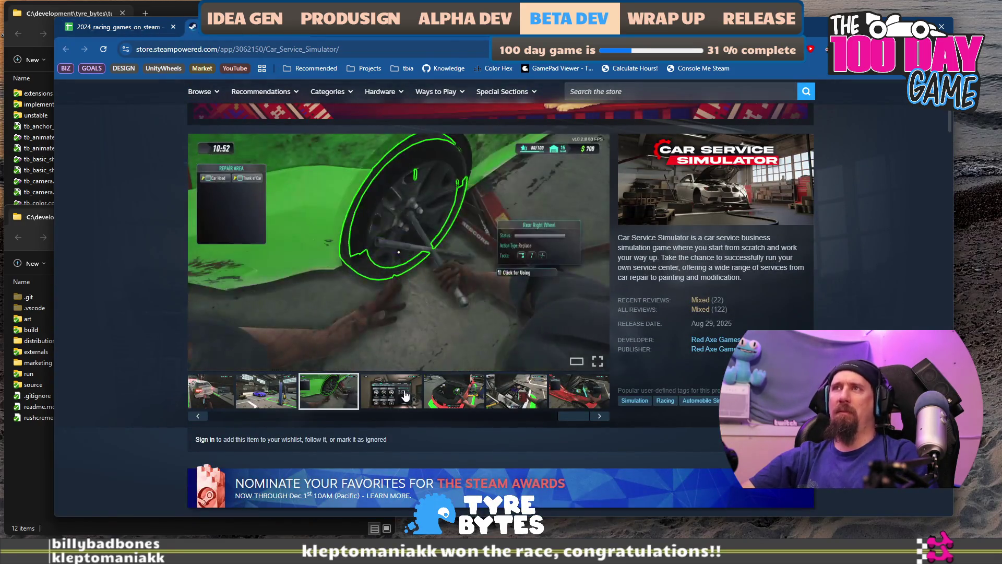
pyautogui.click(585, 399)
pyautogui.moveTo(576, 418); pyautogui.dragTo(395, 432)
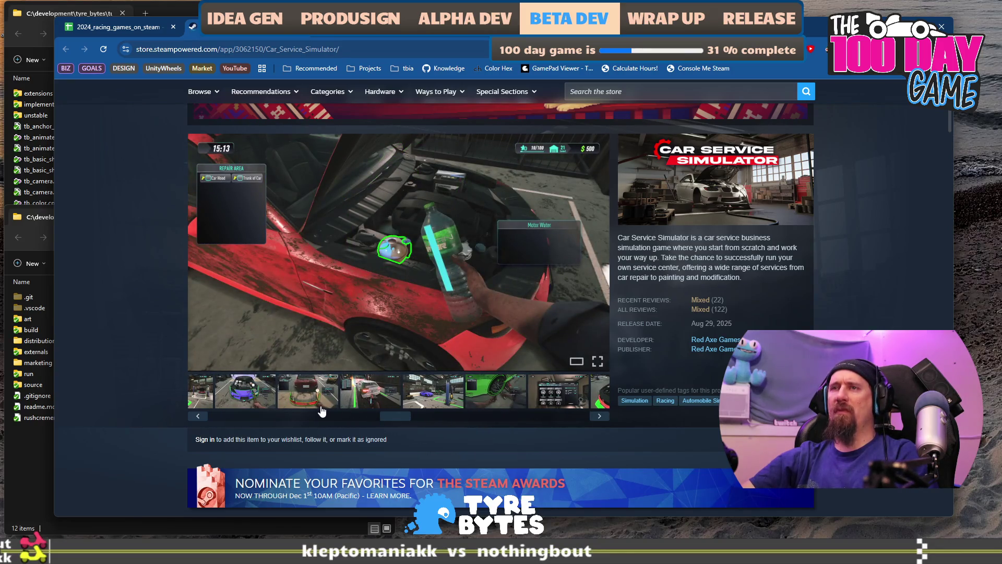
pyautogui.click(297, 398)
pyautogui.click(252, 401)
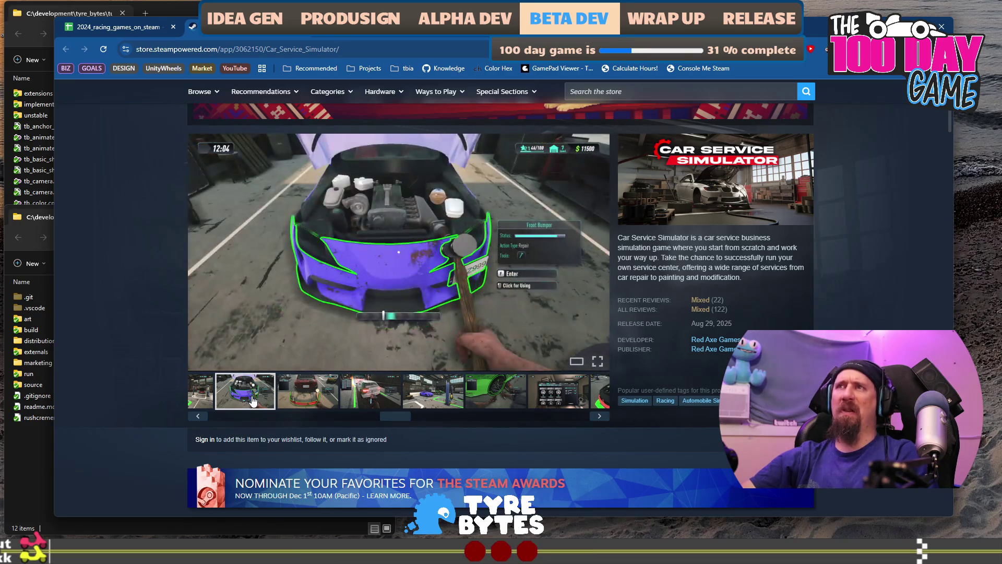
# Step: Set Car Service Simulator's art style to 3D Stylistic and cost to $100k (12 month)
pyautogui.click(166, 27)
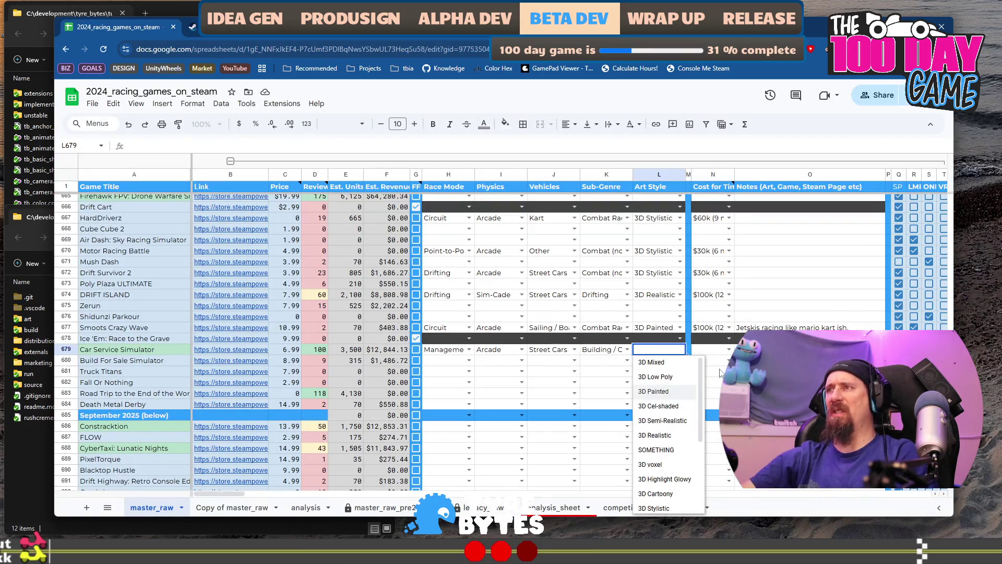
pyautogui.scroll(-1, 660, 407)
pyautogui.scroll(2, 679, 441)
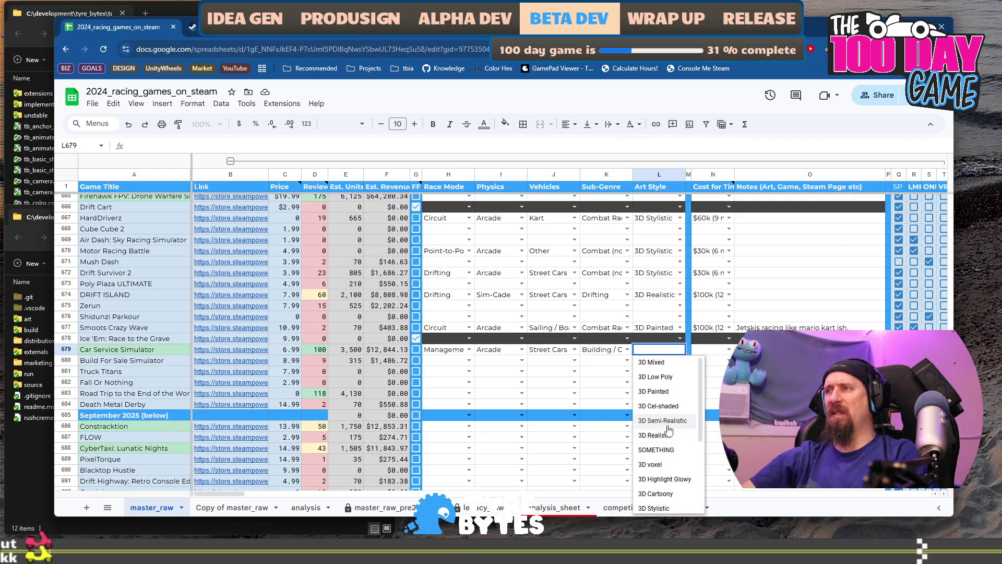
pyautogui.scroll(-1, 675, 414)
pyautogui.scroll(-2, 675, 414)
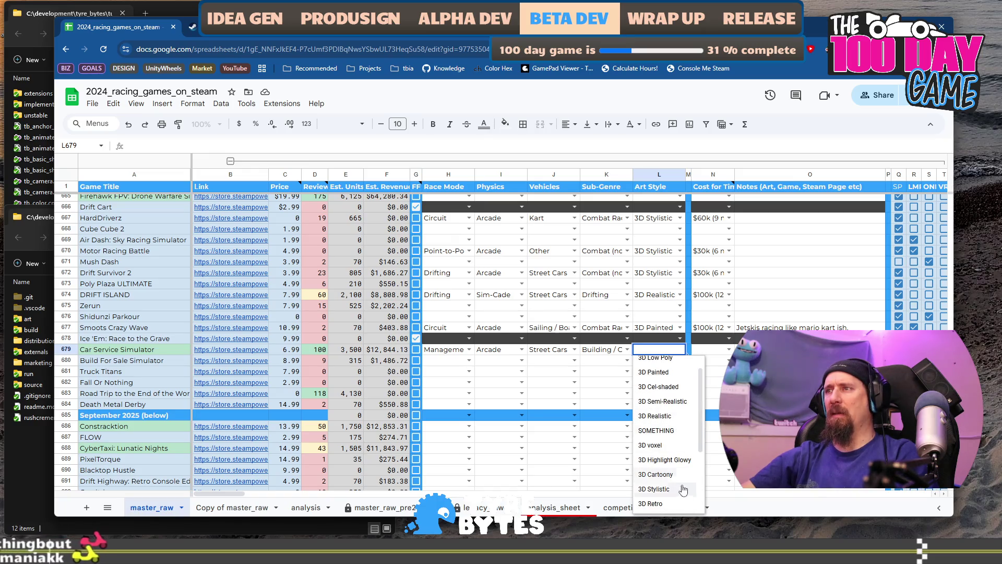
pyautogui.click(653, 385)
pyautogui.click(721, 353)
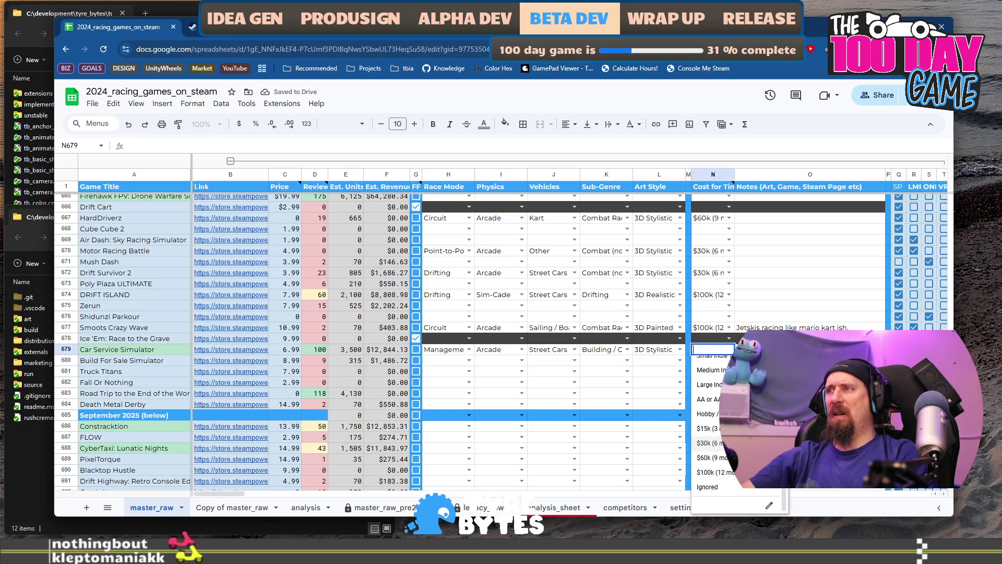
pyautogui.click(712, 472)
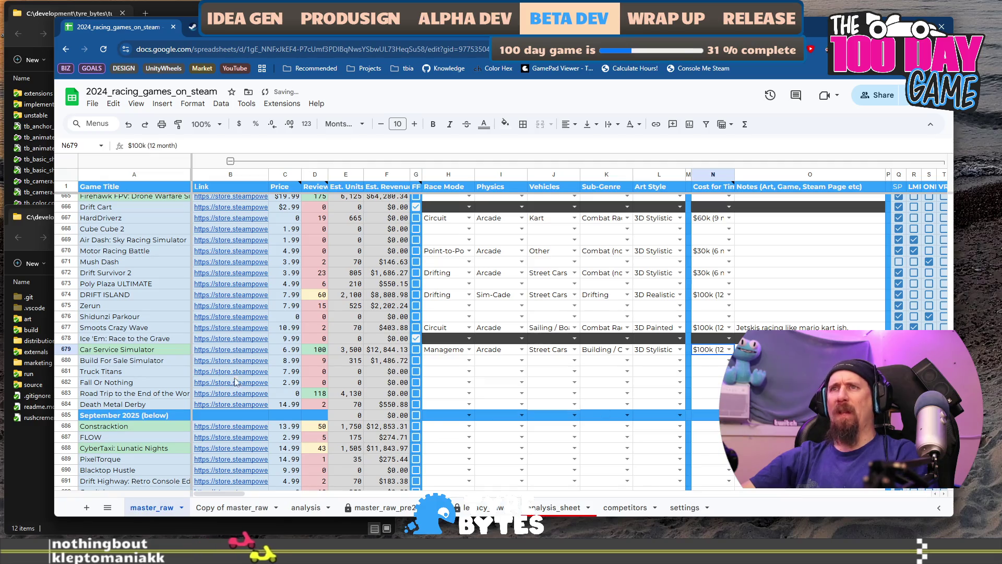
# Step: Open Build For Sale Simulator's Steam page from row 680's link
pyautogui.click(132, 361)
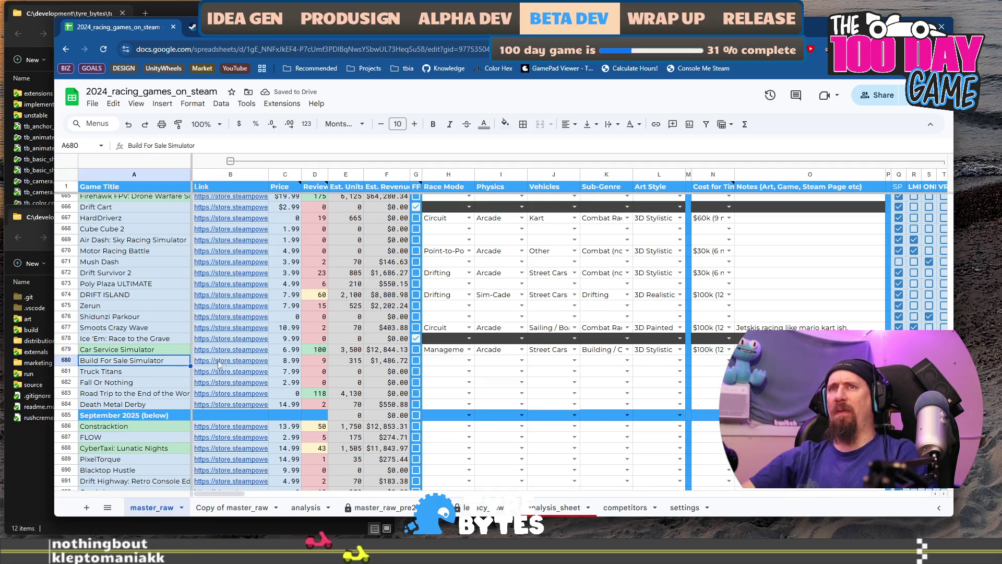
pyautogui.moveTo(211, 366)
pyautogui.click(249, 379)
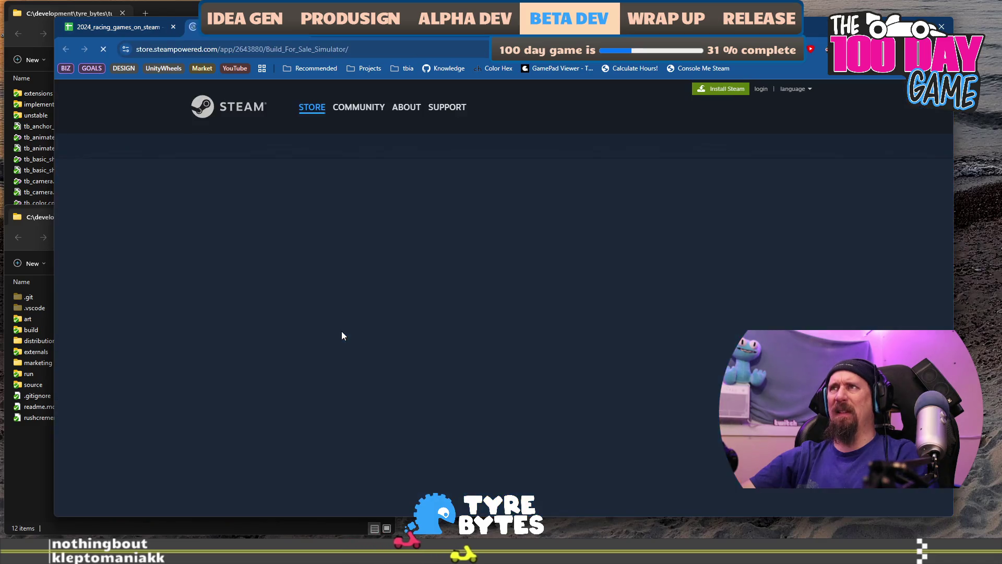
# Step: Browse Build For Sale Simulator's page, viewing the bedroom and House Sale screenshots
pyautogui.scroll(-2, 425, 301)
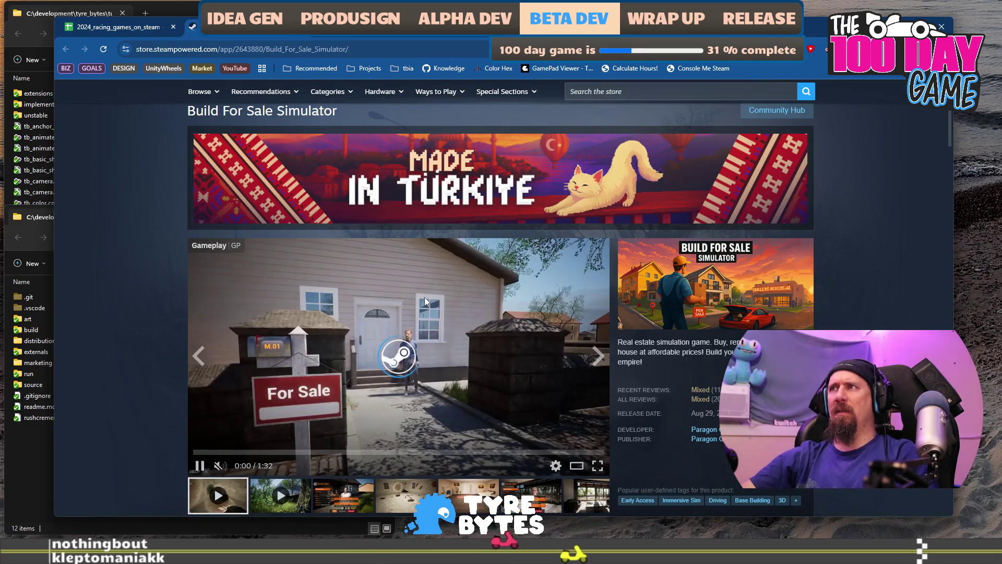
pyautogui.hotkey('ctrl', 'w')
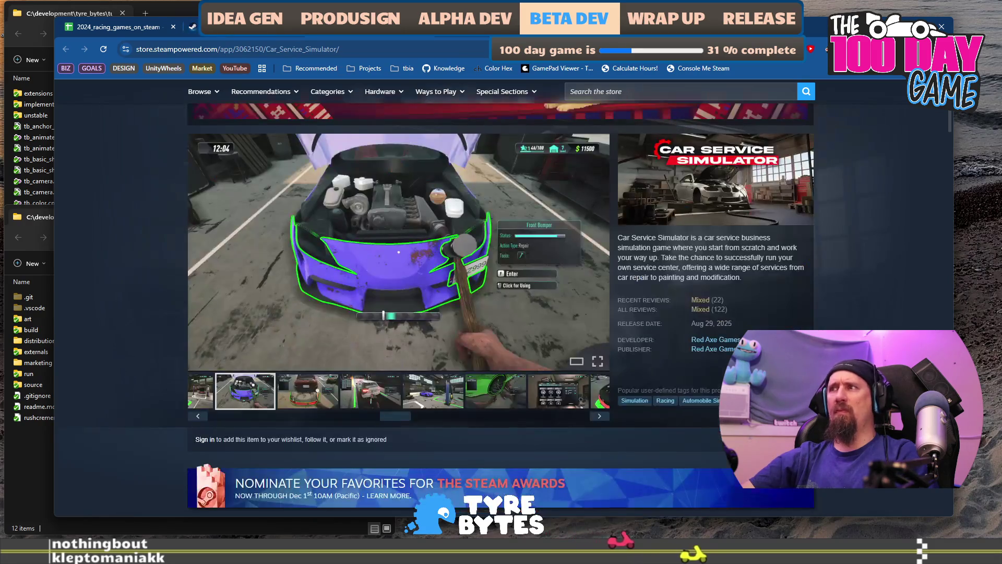
pyautogui.hotkey('ctrl', 'shift', 't')
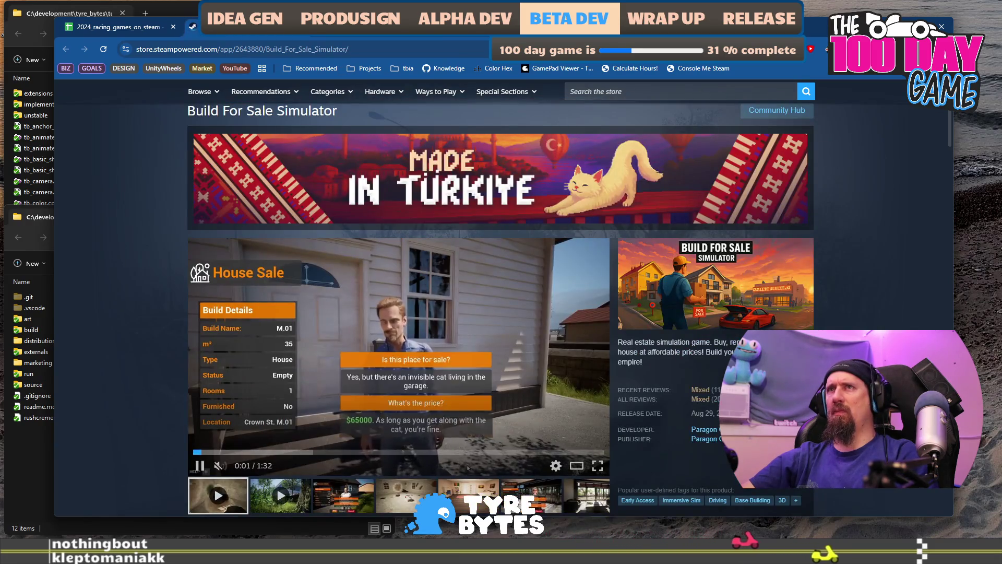
pyautogui.scroll(-4, 130, 222)
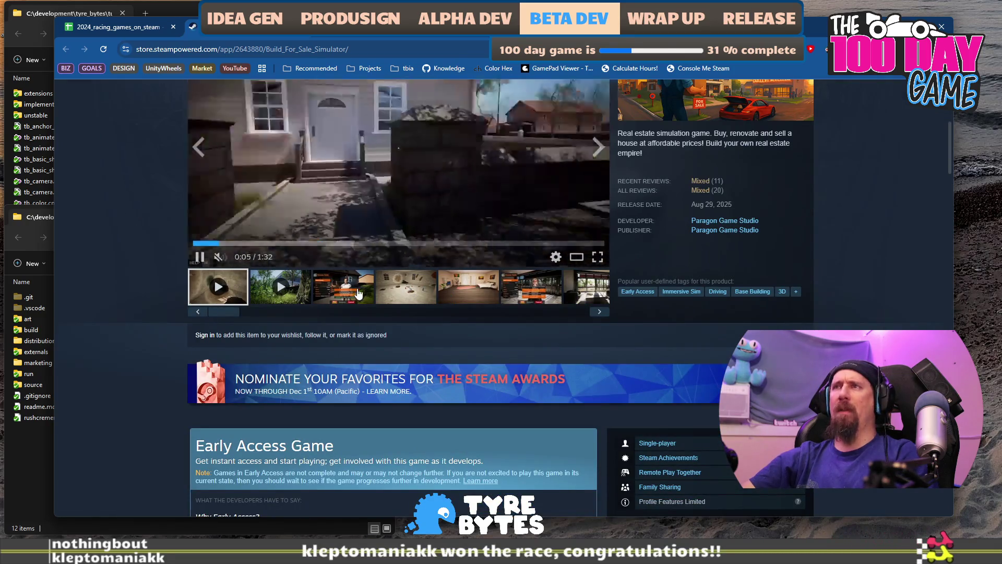
pyautogui.scroll(2, 418, 296)
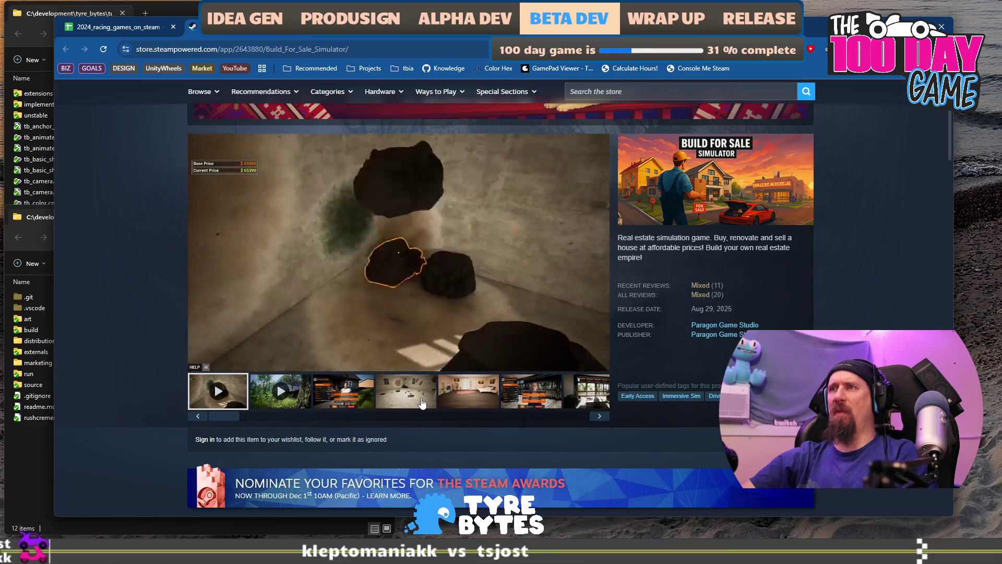
pyautogui.click(483, 399)
pyautogui.click(543, 398)
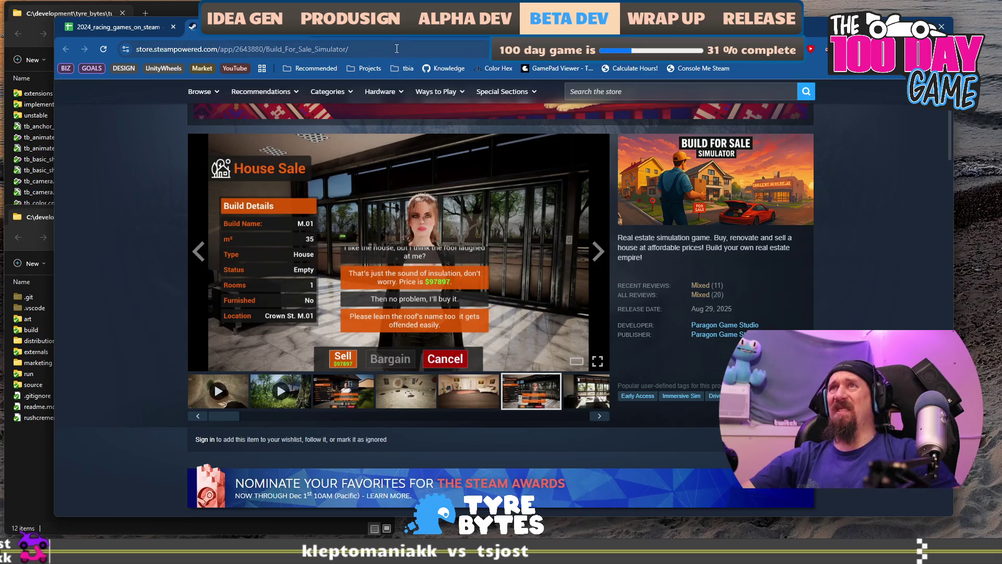
# Step: Run ./collector --ignore with Build For Sale Simulator's URL, then return to the spreadsheet
pyautogui.click(397, 47)
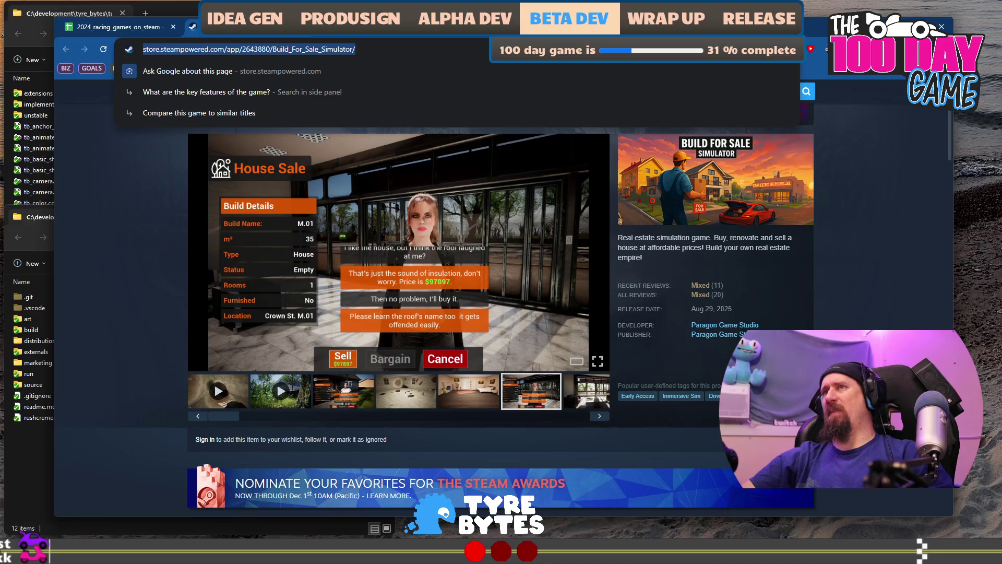
pyautogui.hotkey('alt', 'Tab')
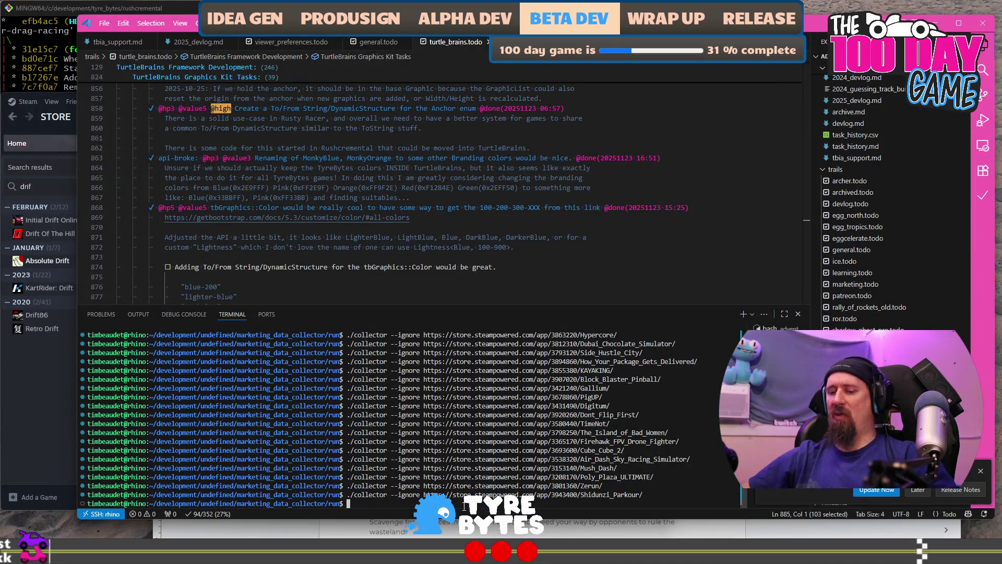
pyautogui.hotkey('ctrl', 'w')
pyautogui.write('https://store.steampowered.com/app/2643880/Build_For_Sale_Simulator/')
pyautogui.press('Return')
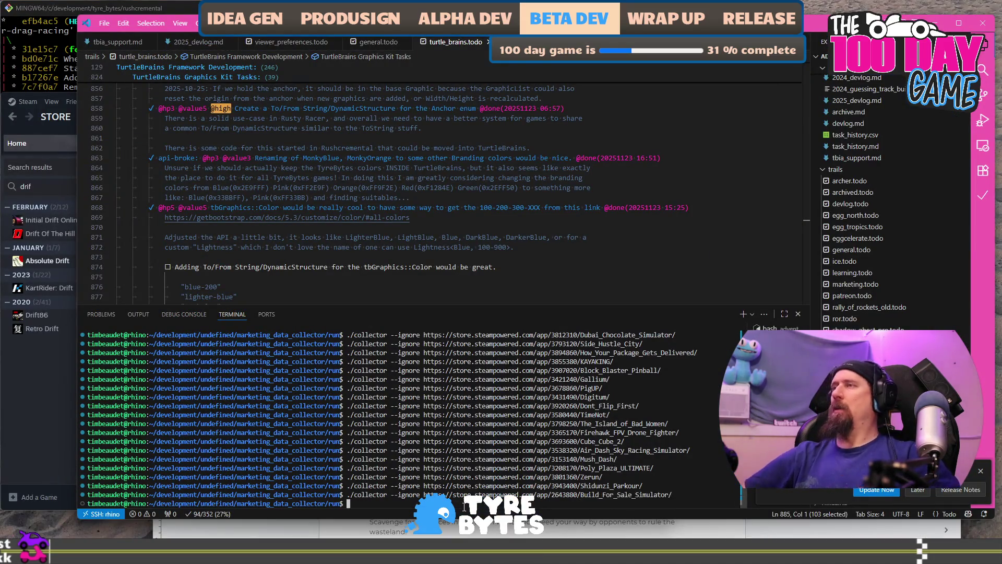
pyautogui.hotkey('alt', 'Tab')
pyautogui.click(101, 31)
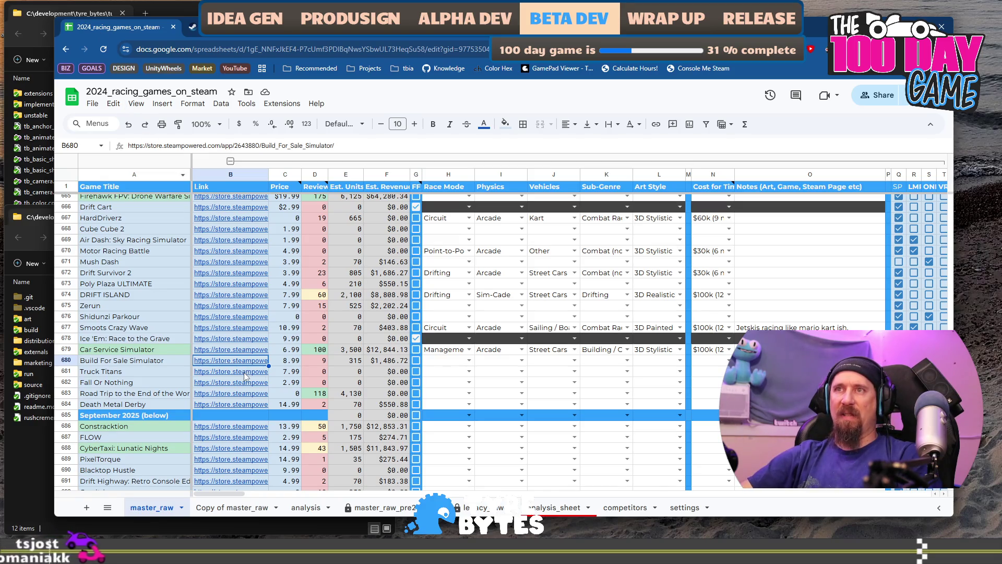
# Step: Open Truck Titans' Steam store page from its column B link preview
pyautogui.moveTo(232, 371)
pyautogui.click(255, 385)
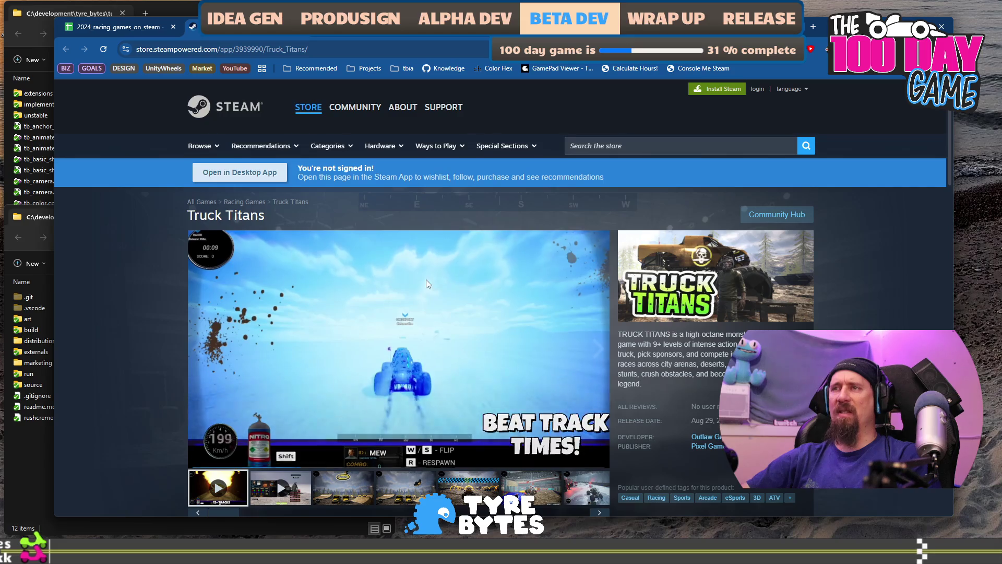
pyautogui.scroll(-2, 426, 280)
pyautogui.scroll(1, 423, 291)
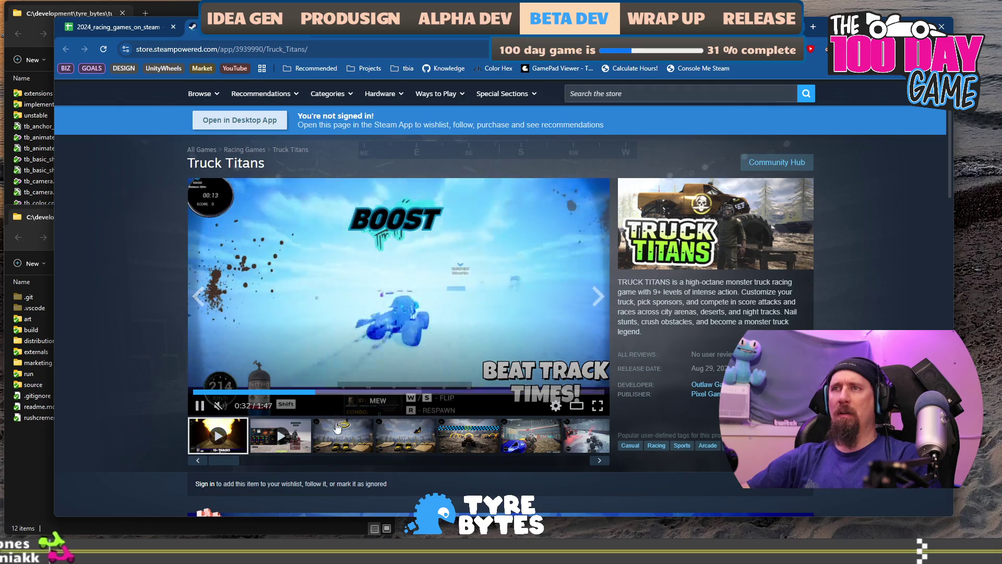
pyautogui.click(403, 392)
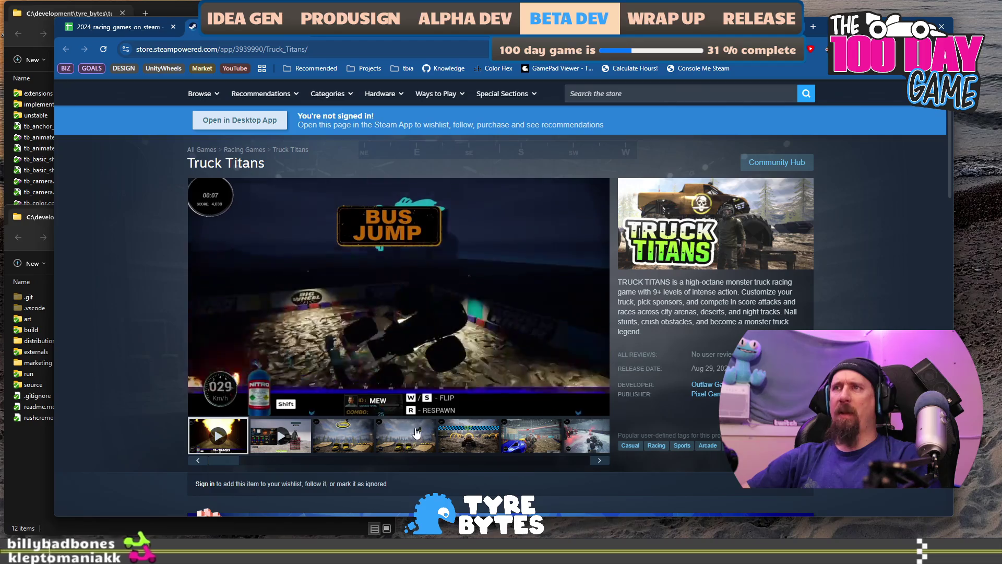
pyautogui.click(388, 447)
pyautogui.click(480, 438)
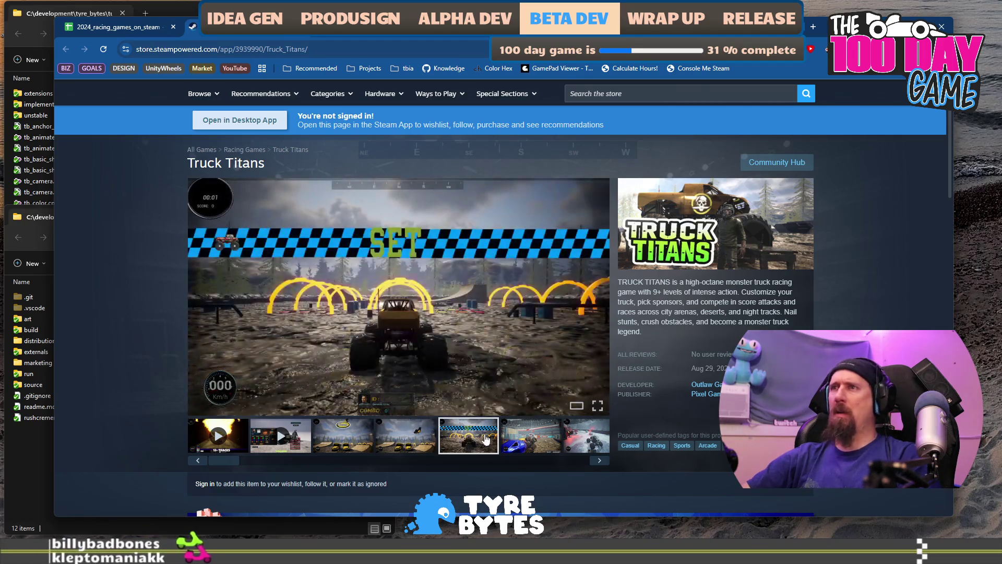
pyautogui.click(526, 443)
pyautogui.scroll(-1, 405, 343)
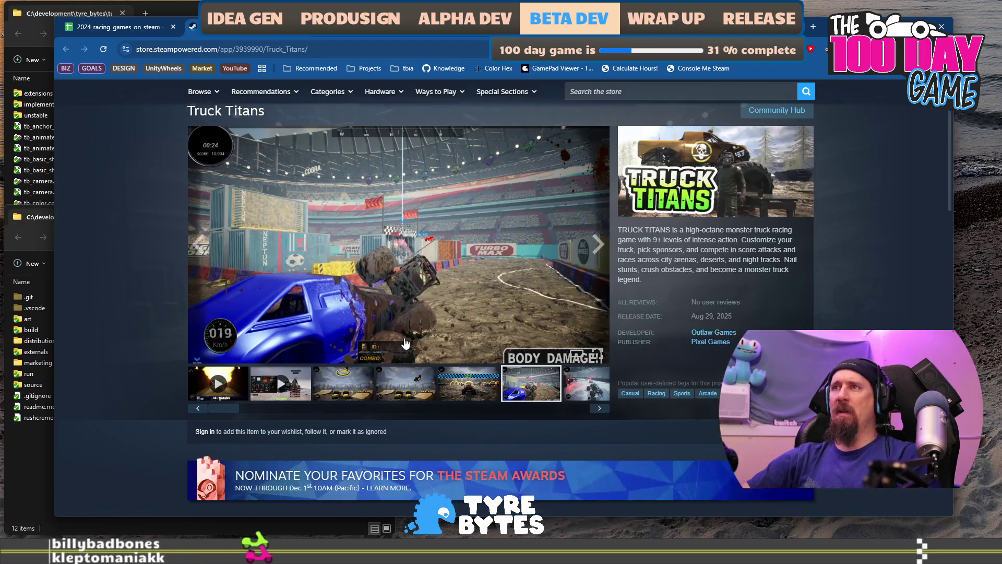
pyautogui.scroll(-6, 406, 343)
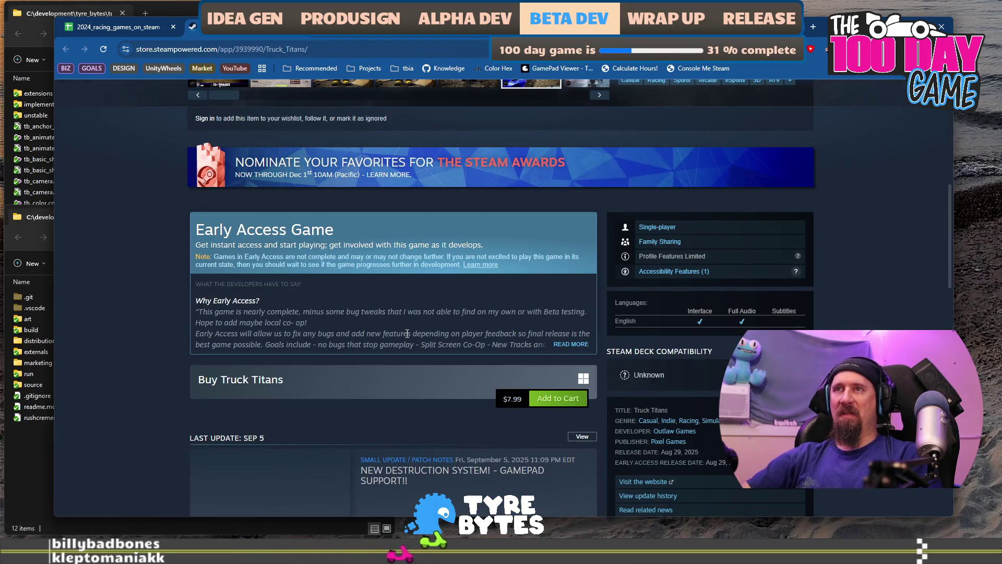
pyautogui.scroll(-16, 409, 333)
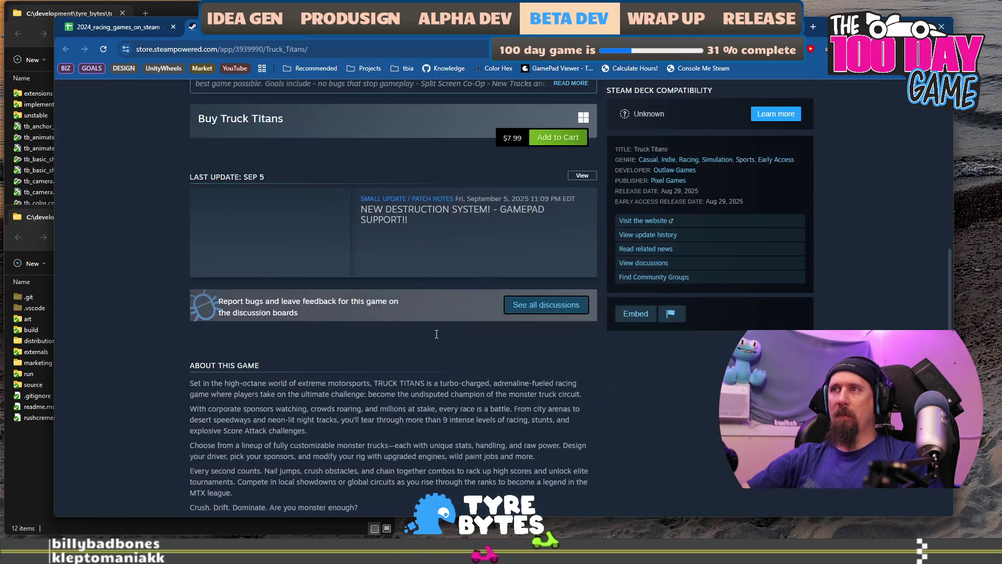
pyautogui.scroll(17, 435, 338)
pyautogui.scroll(7, 435, 338)
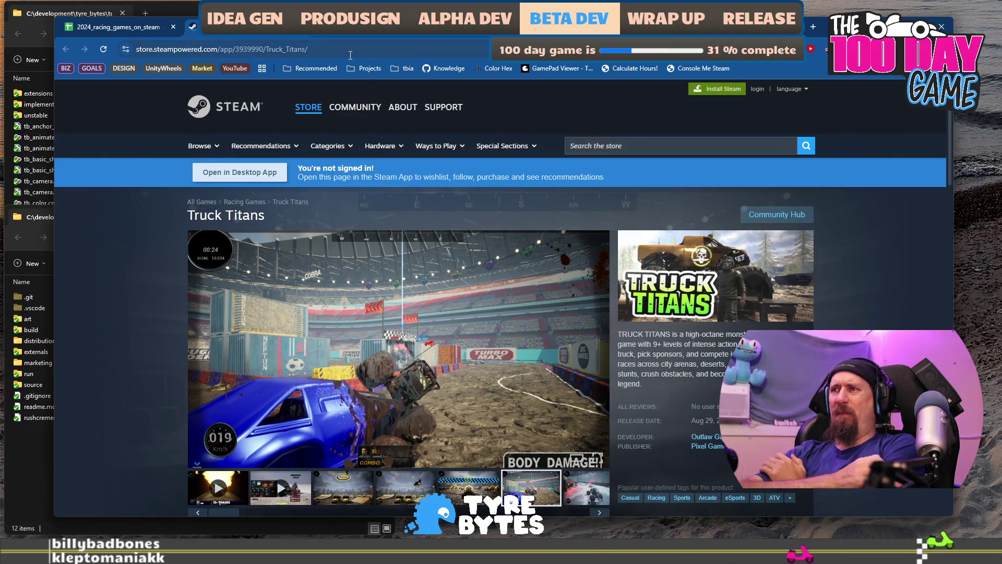
pyautogui.click(280, 487)
pyautogui.scroll(-6, 388, 369)
pyautogui.scroll(5, 388, 369)
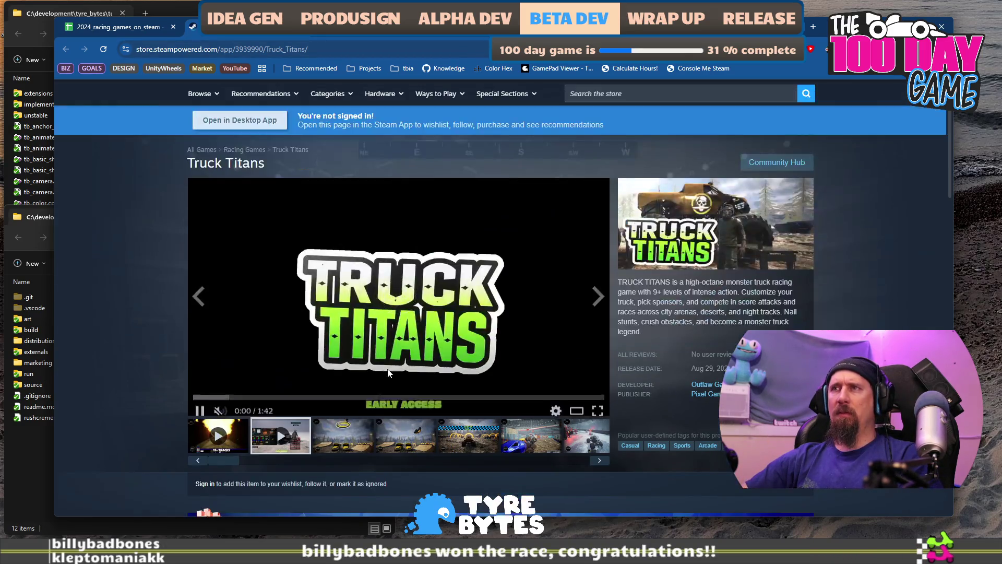
pyautogui.press('space')
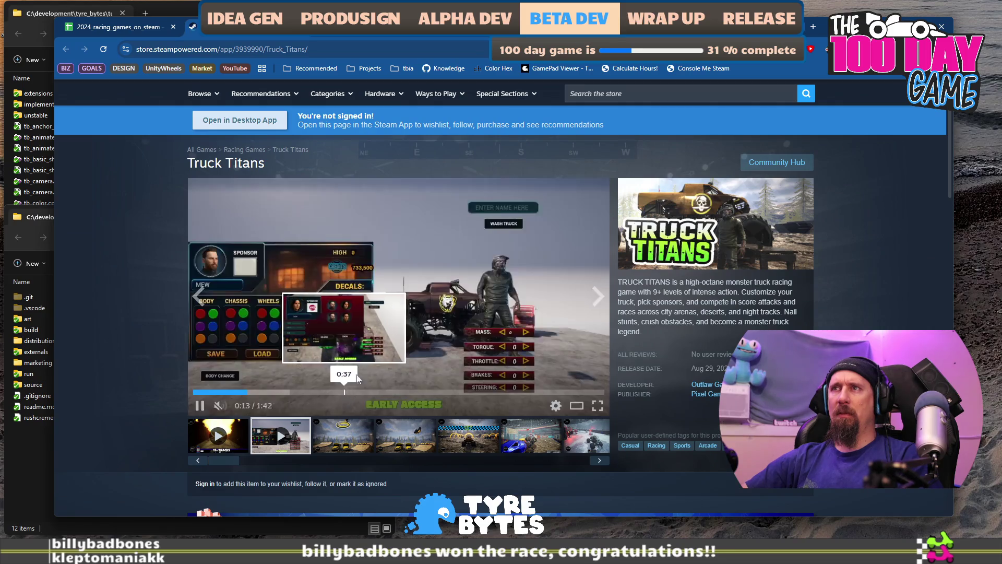
pyautogui.click(291, 392)
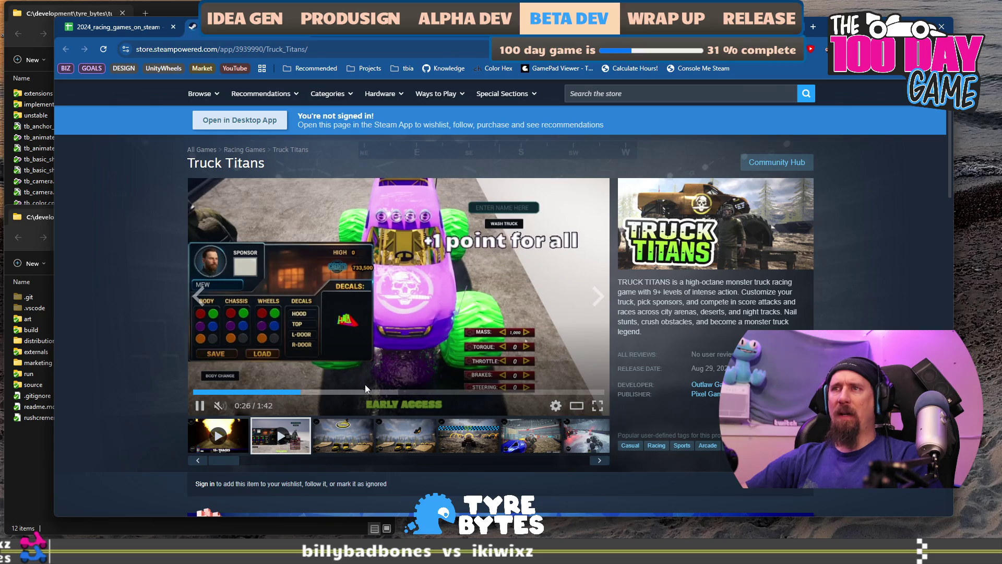
pyautogui.click(382, 392)
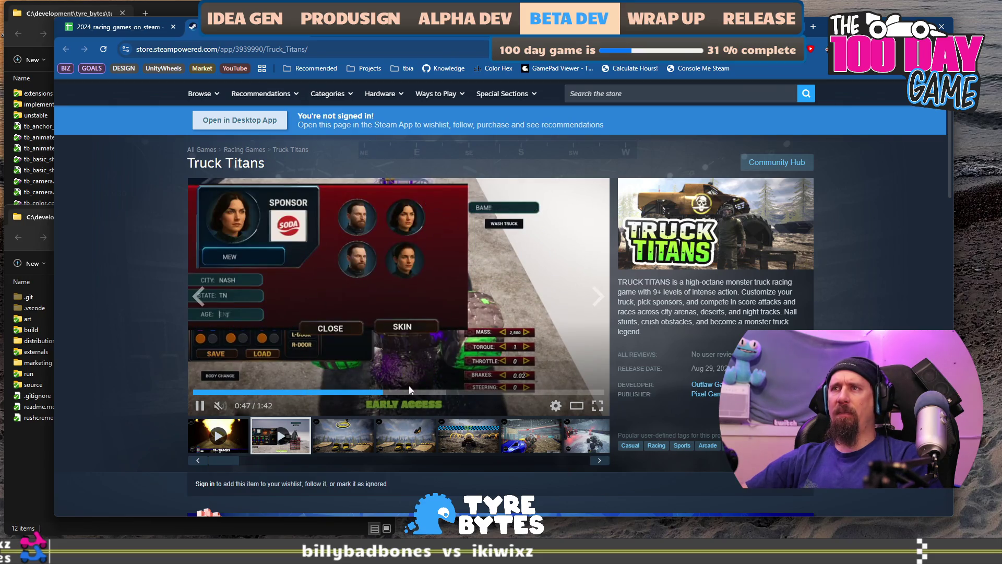
pyautogui.click(451, 392)
pyautogui.click(520, 367)
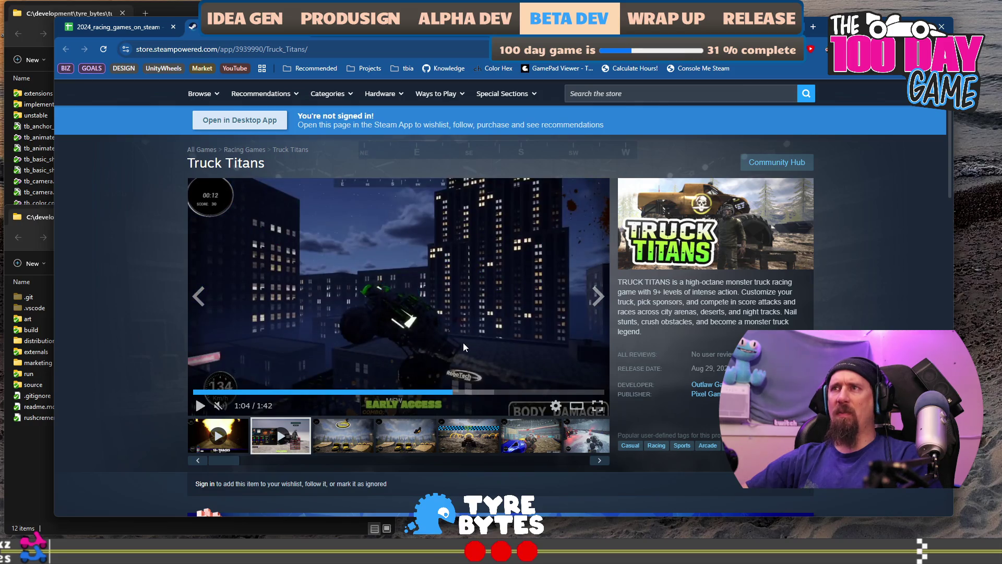
pyautogui.click(441, 338)
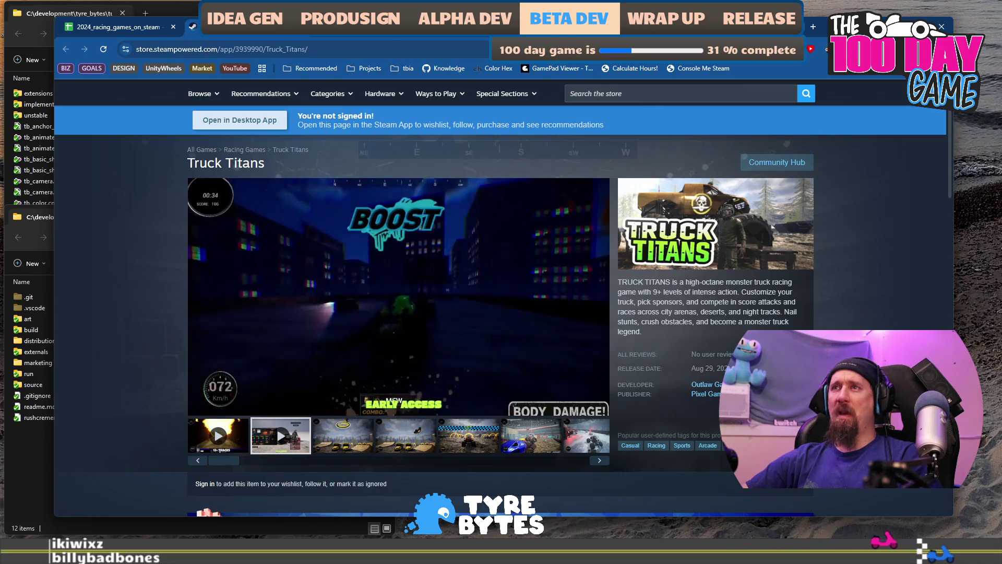
pyautogui.click(146, 29)
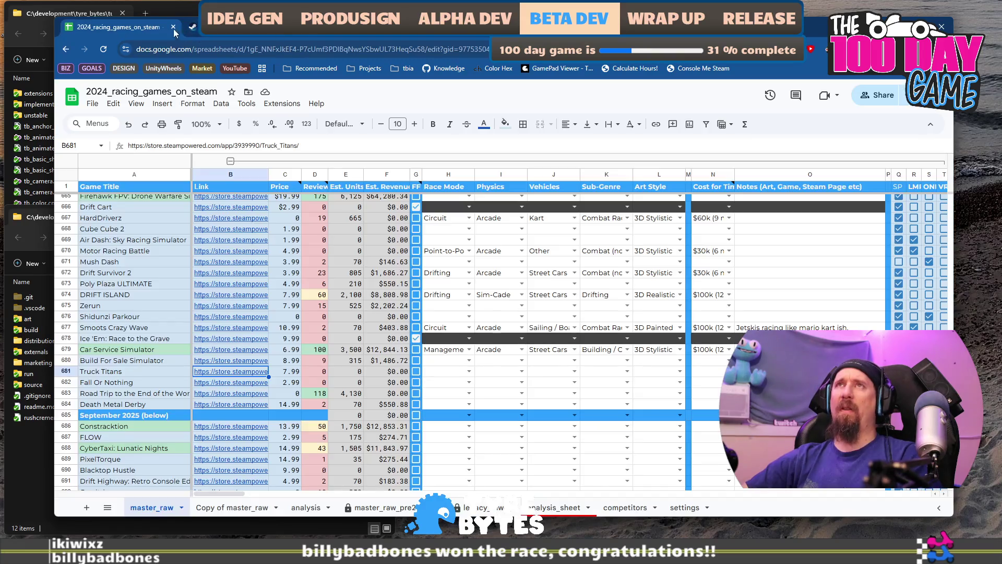
# Step: Tick Truck Titans' G681 checkbox and open Fall Or Nothing's Steam page from B682
pyautogui.click(416, 372)
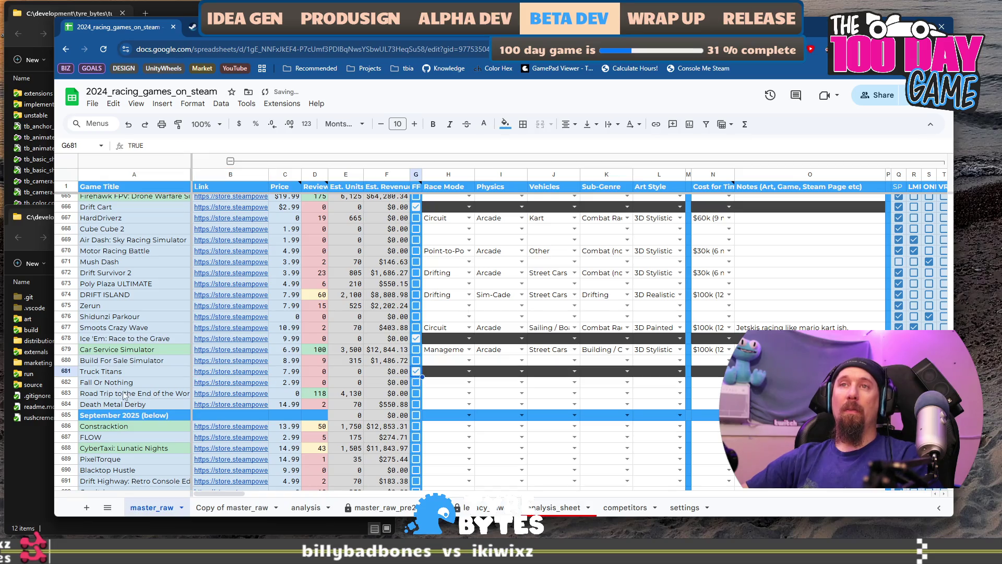
pyautogui.click(110, 384)
pyautogui.click(241, 387)
pyautogui.click(254, 403)
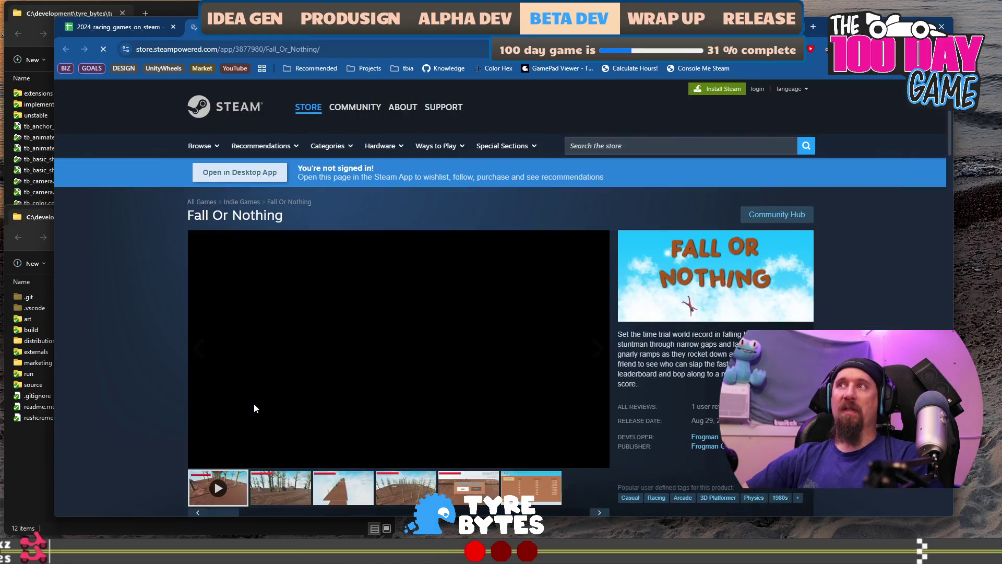
pyautogui.scroll(-2, 168, 352)
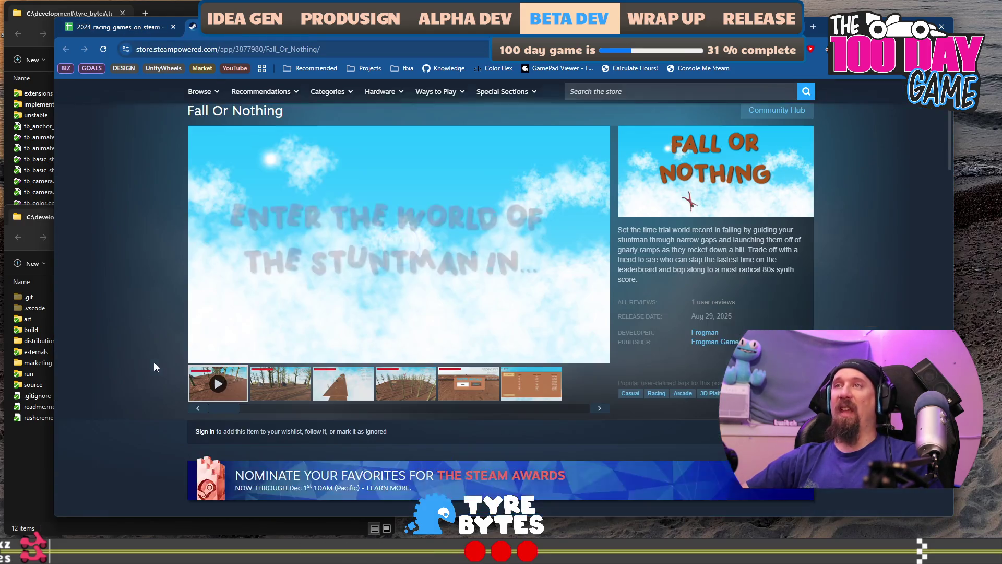
pyautogui.click(290, 393)
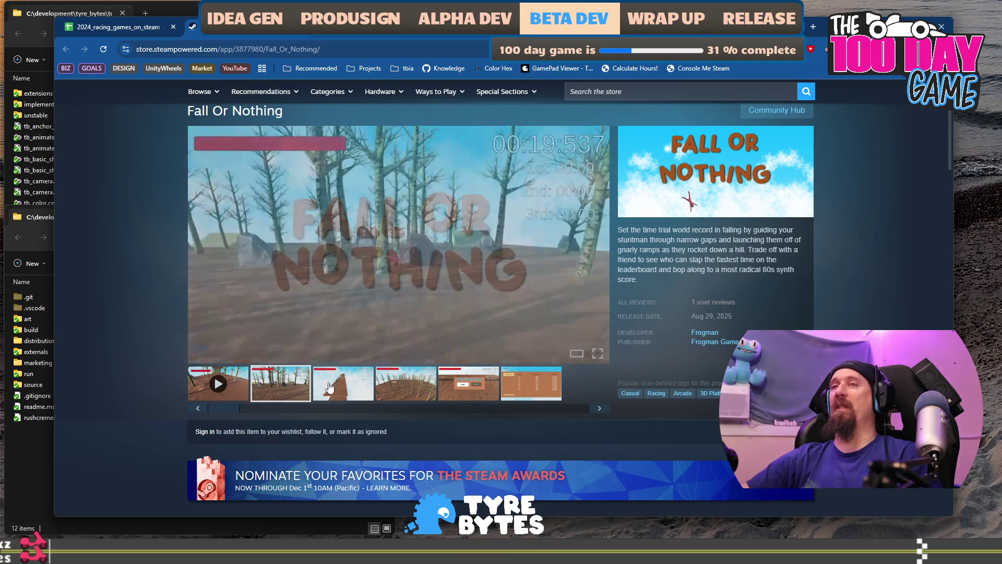
pyautogui.click(414, 391)
pyautogui.click(463, 392)
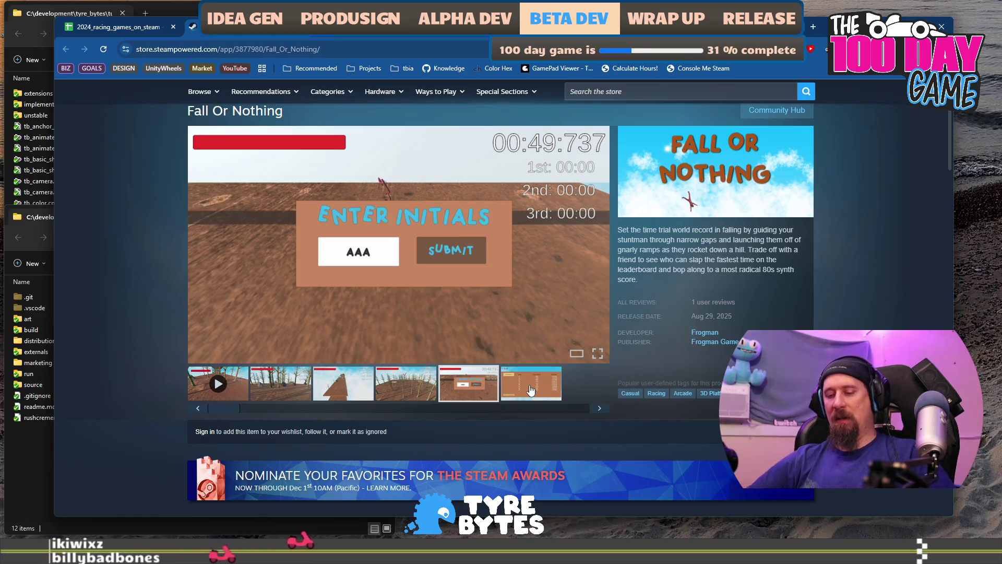
pyautogui.hotkey('ctrl', 't')
pyautogui.write('weather')
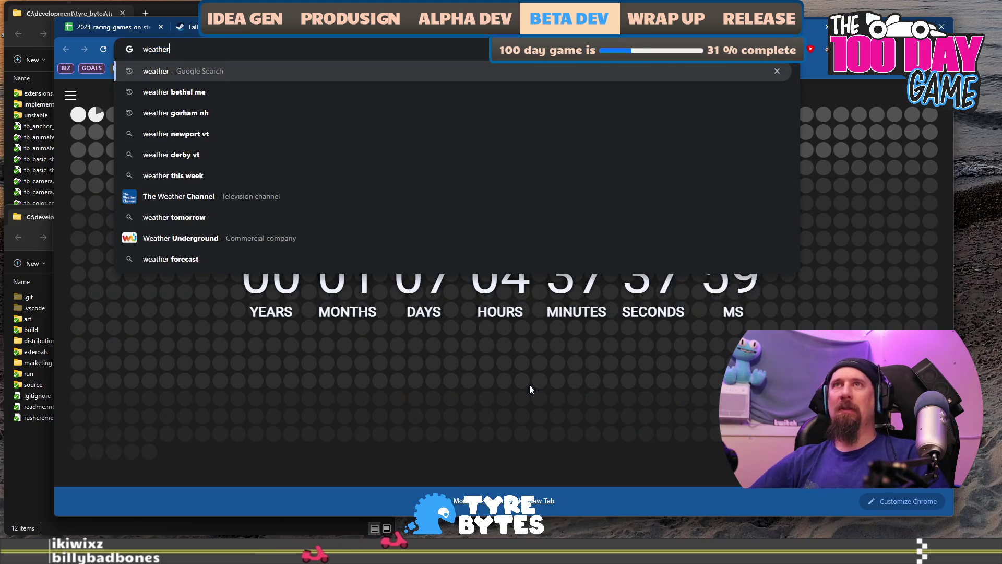
pyautogui.press('Down')
pyautogui.press('Down')
pyautogui.press('Down')
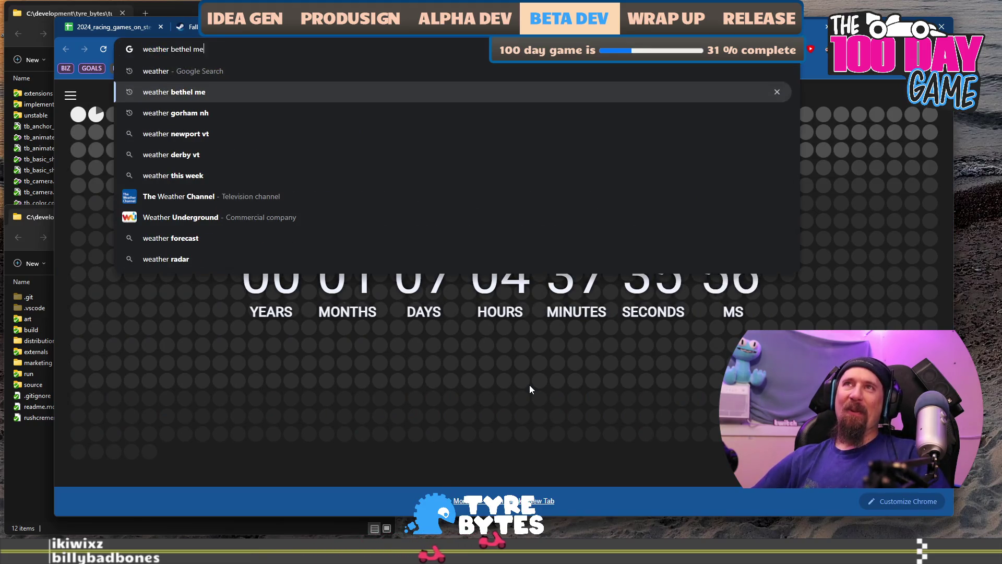
pyautogui.press('Down')
pyautogui.press('Down')
pyautogui.press('Up')
pyautogui.press('Up')
pyautogui.press('Up')
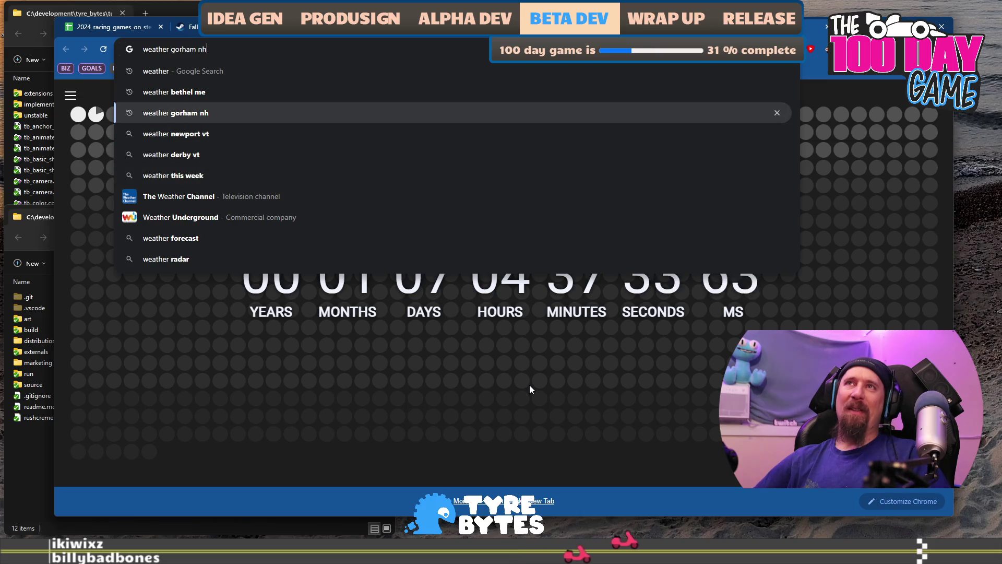
pyautogui.hotkey('ctrl', 'shift', 'Left')
pyautogui.hotkey('ctrl', 'shift', 'Left')
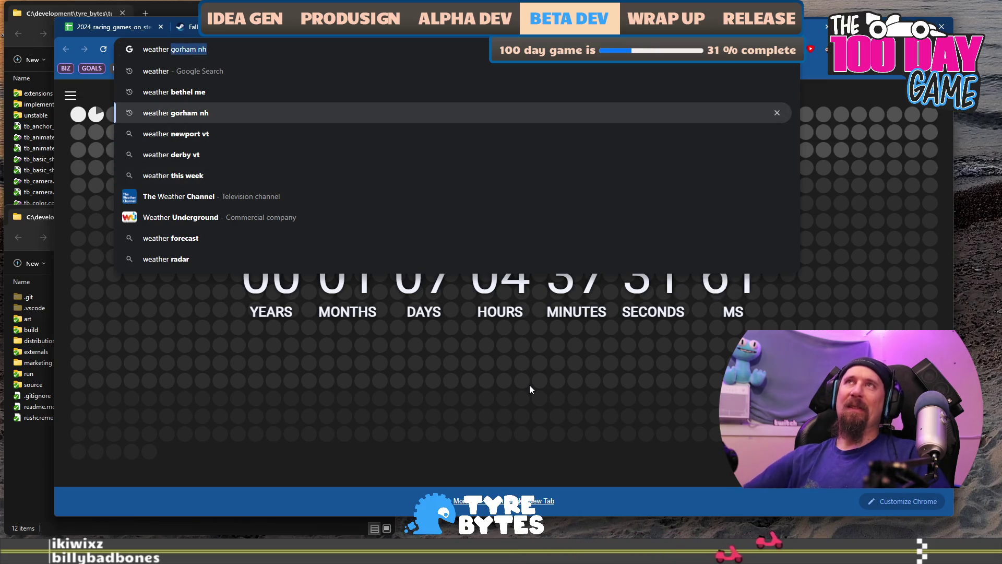
pyautogui.write('orleans')
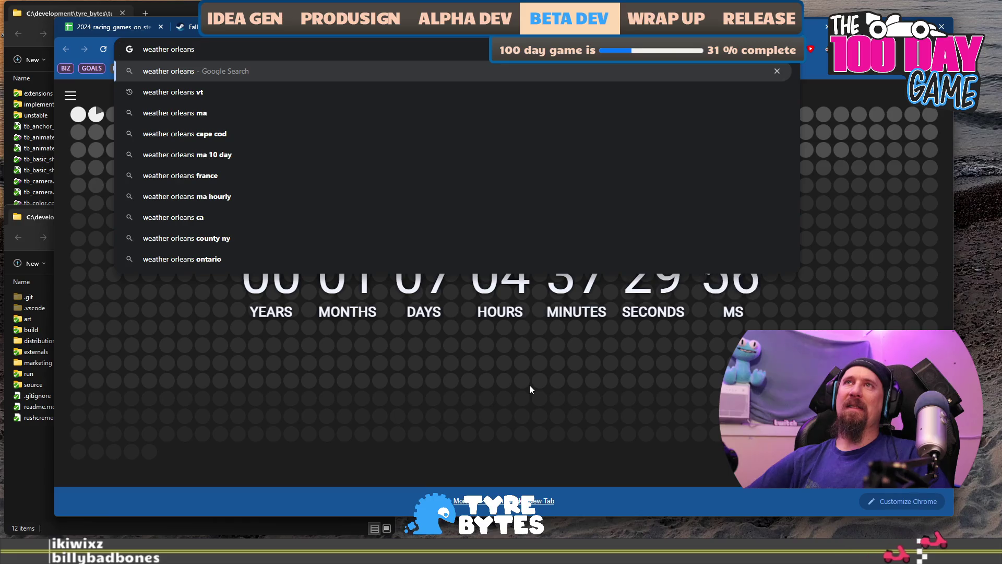
pyautogui.write(' vt')
pyautogui.press('Return')
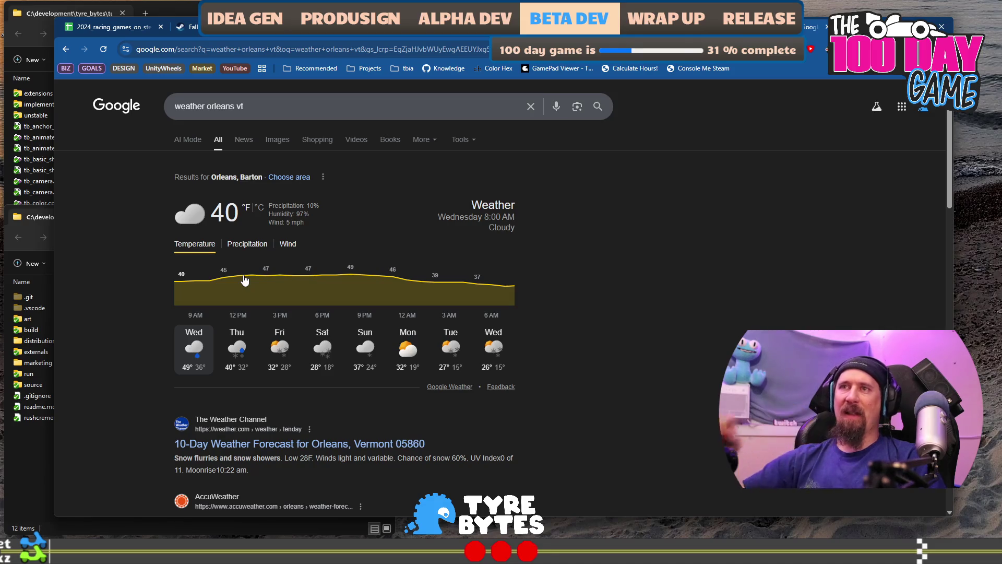
pyautogui.click(239, 252)
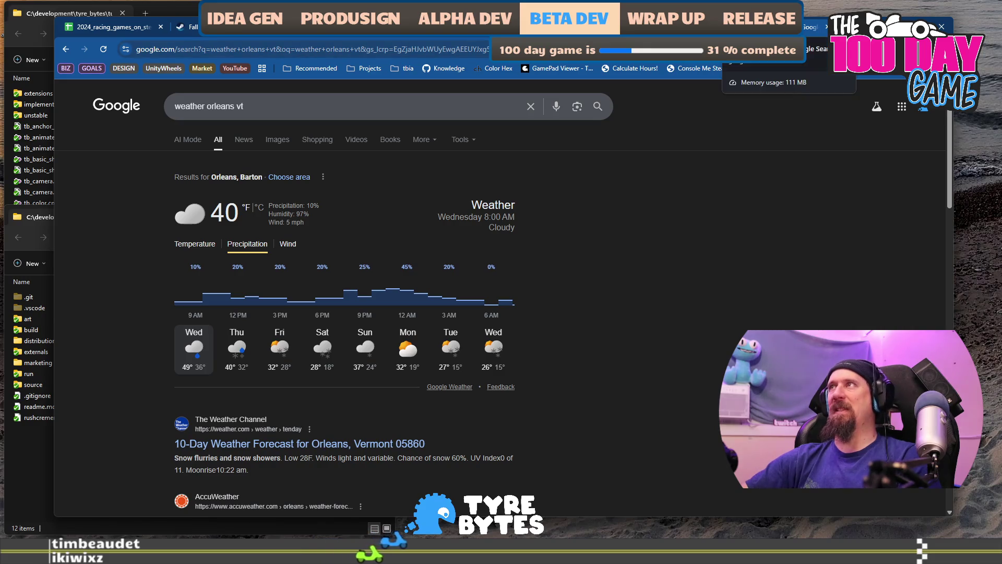
pyautogui.click(826, 27)
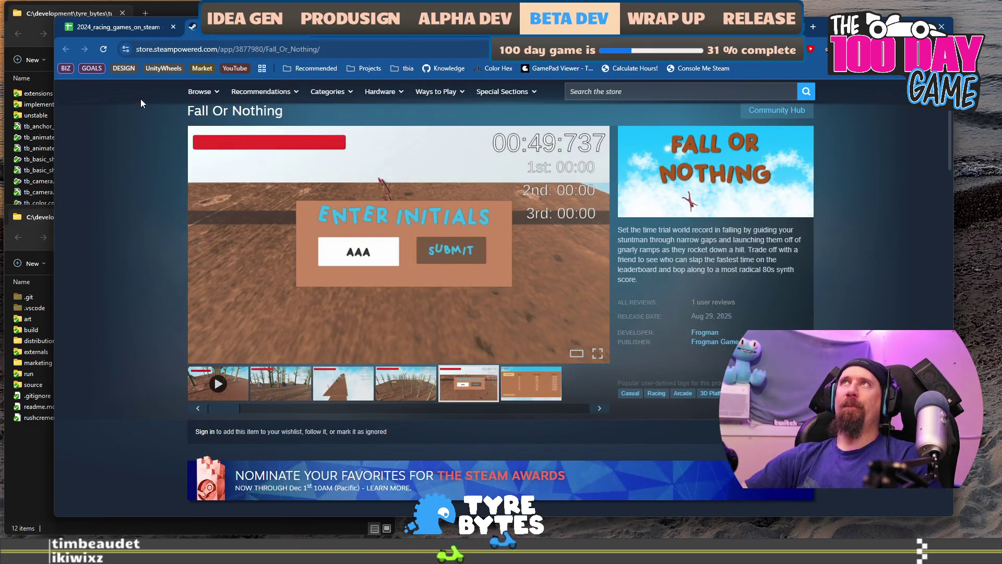
# Step: Leave Fall Or Nothing's Race Mode in H682 blank and open its Steam page from B682
pyautogui.click(122, 28)
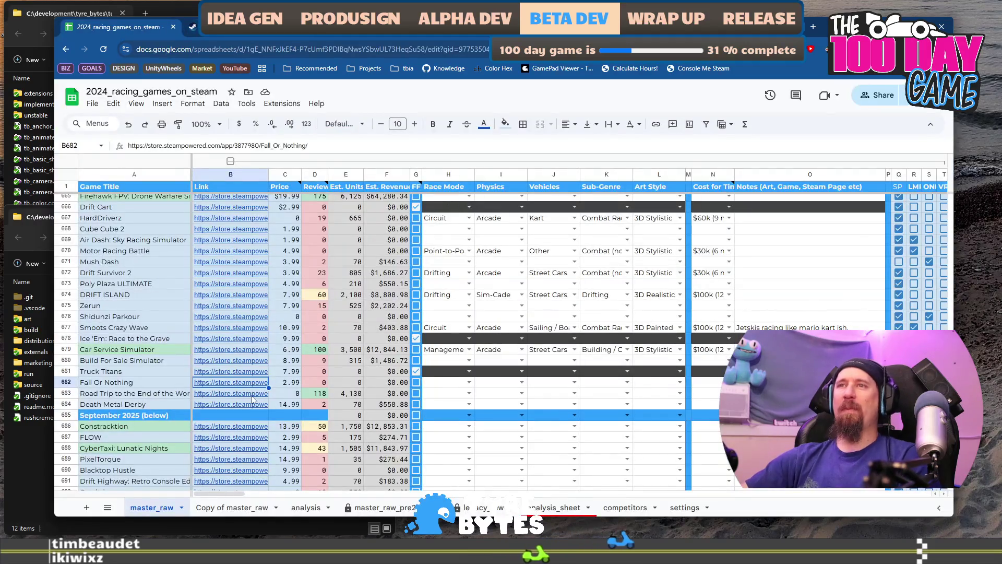
pyautogui.click(458, 382)
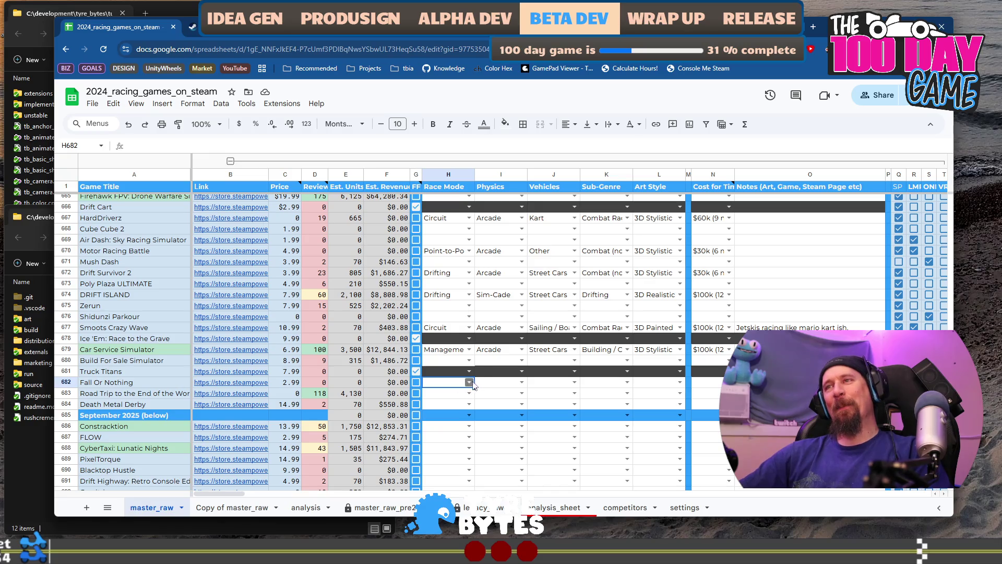
pyautogui.click(470, 383)
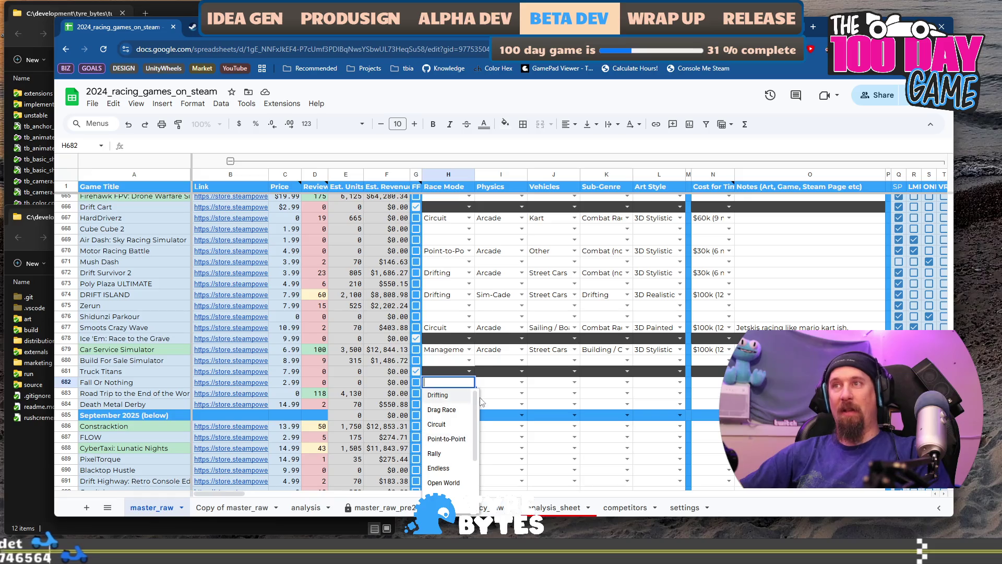
pyautogui.press('Tab')
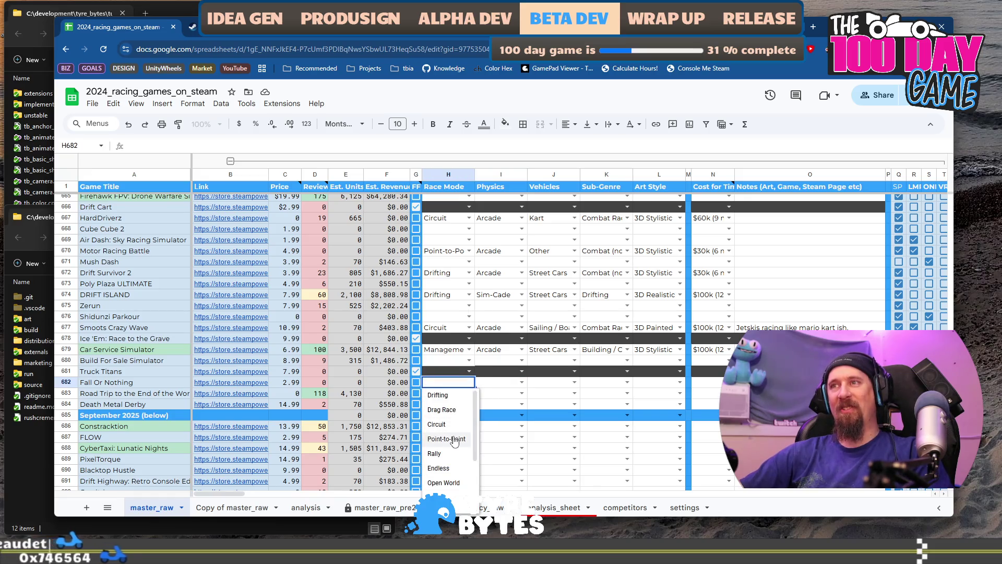
pyautogui.scroll(-2, 447, 433)
pyautogui.scroll(2, 443, 412)
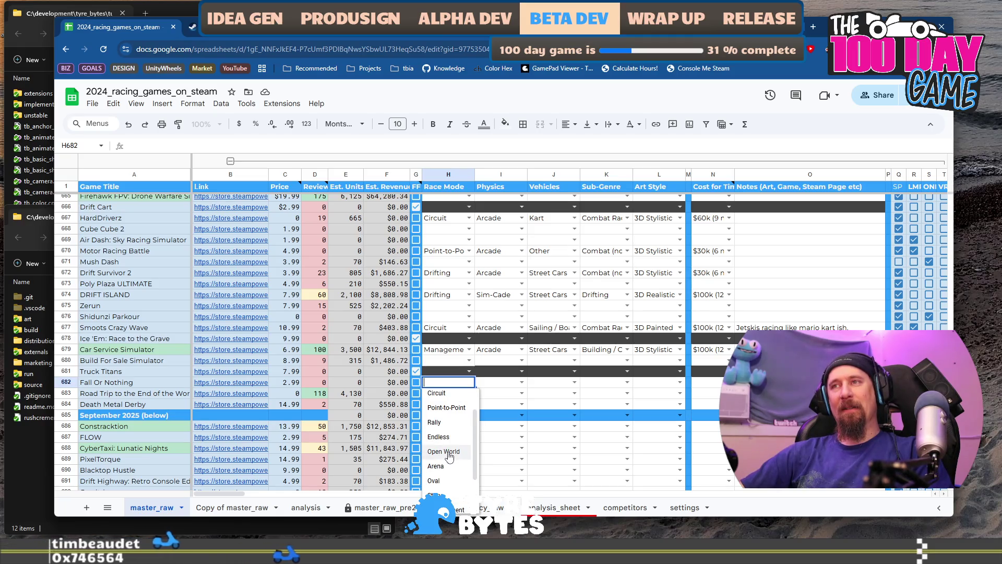
pyautogui.scroll(1, 449, 456)
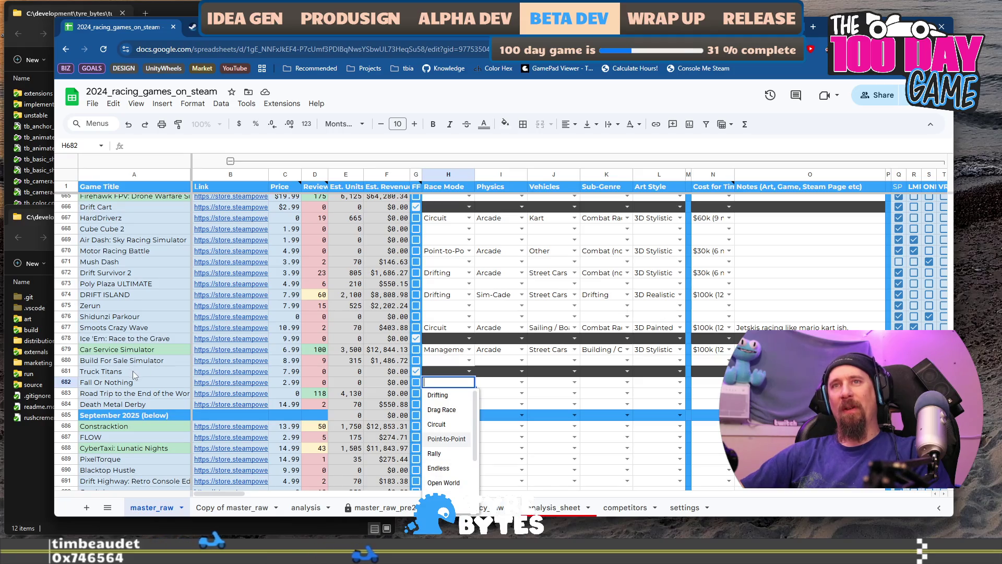
pyautogui.click(130, 383)
pyautogui.click(232, 384)
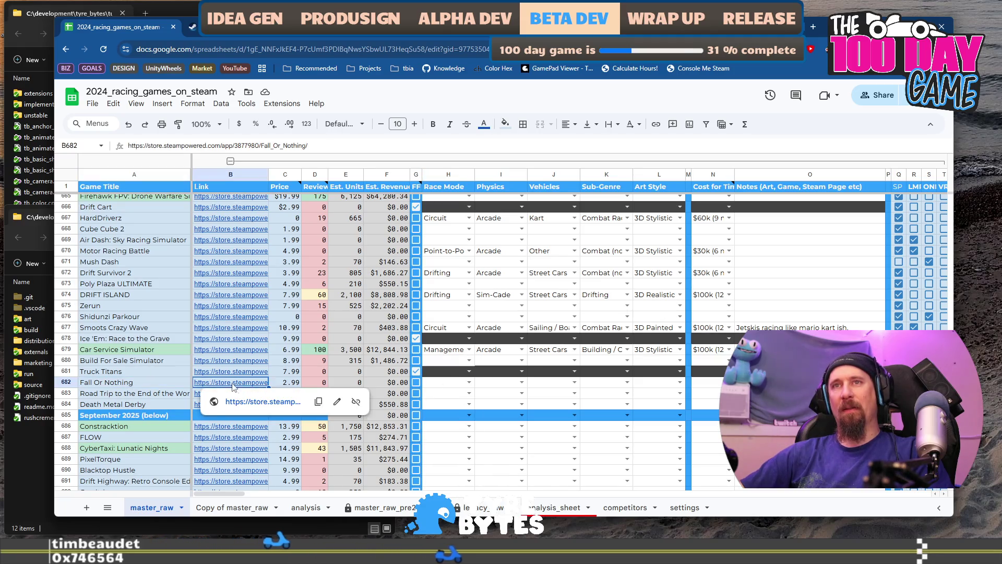
pyautogui.click(256, 402)
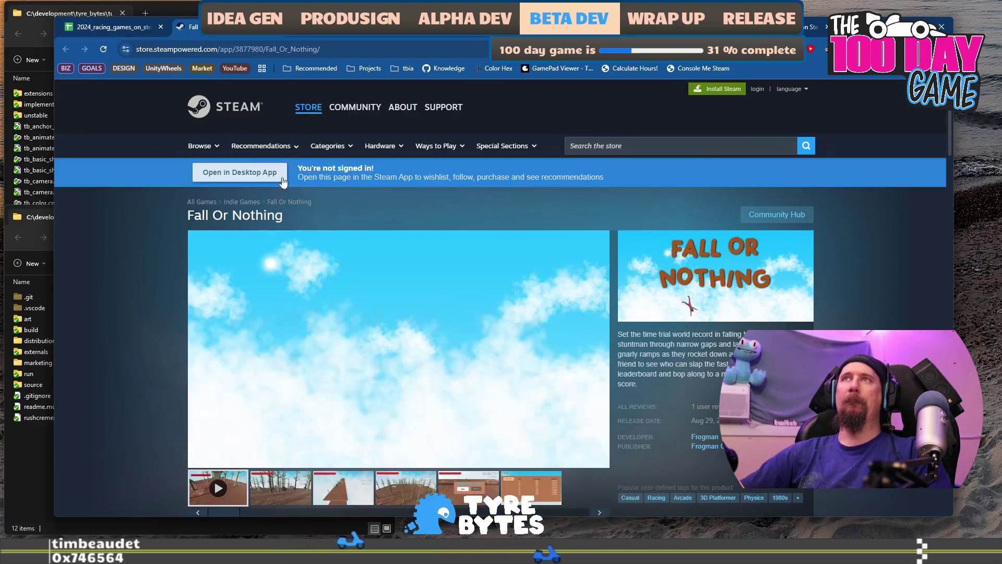
# Step: Browse Fall Or Nothing's store screenshots and select the page's URL
pyautogui.scroll(-3, 377, 324)
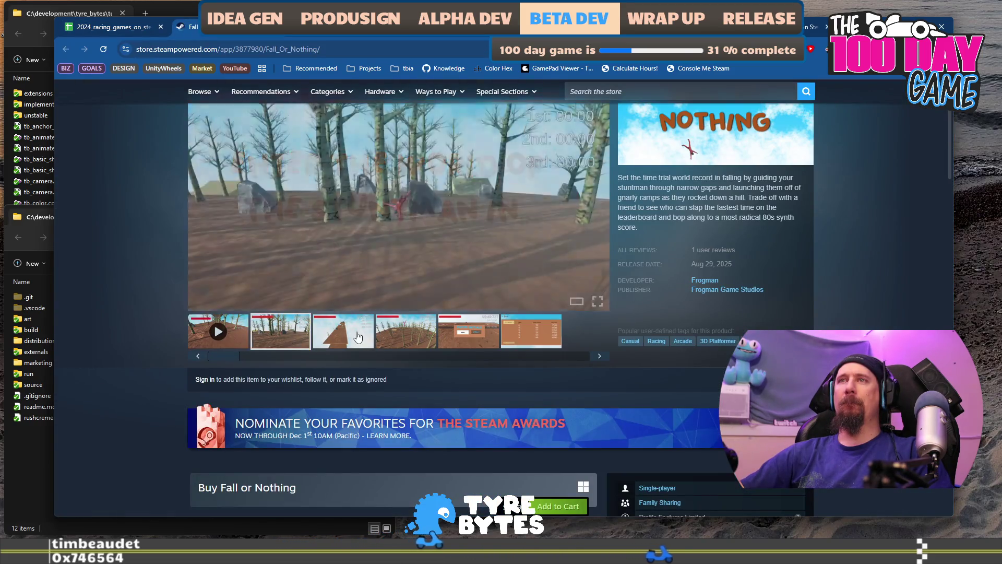
pyautogui.click(469, 331)
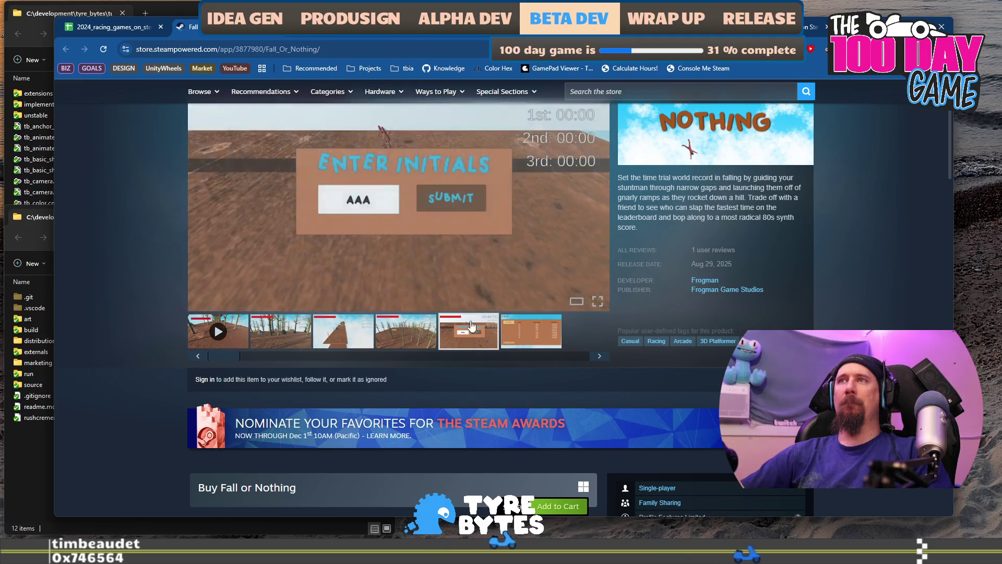
pyautogui.click(351, 48)
# Step: Run the URL through the collector's --ignore command, then show Road Trip's link in B683
pyautogui.hotkey('alt', 'Tab')
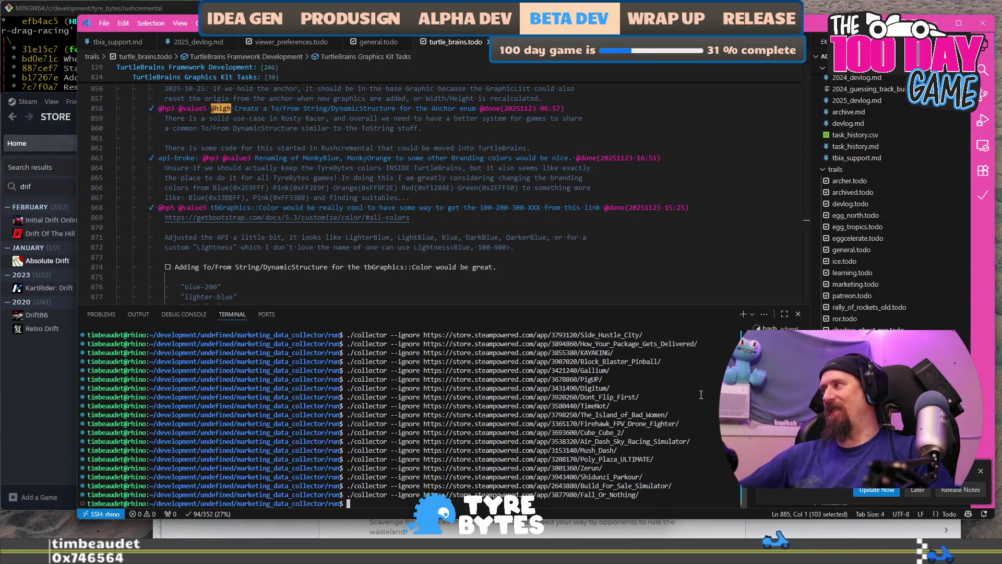
pyautogui.hotkey('alt', 'Tab')
pyautogui.click(126, 28)
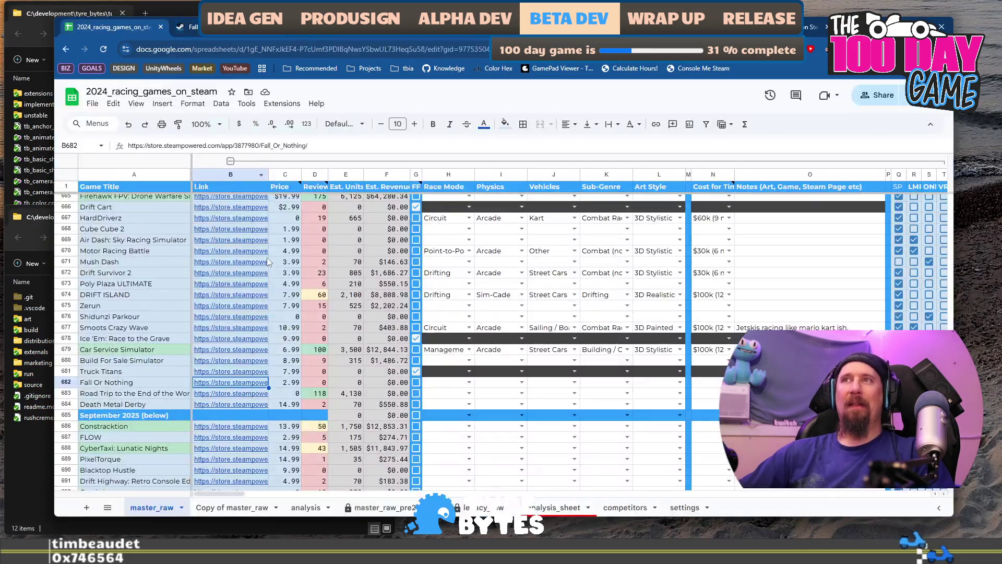
pyautogui.click(232, 395)
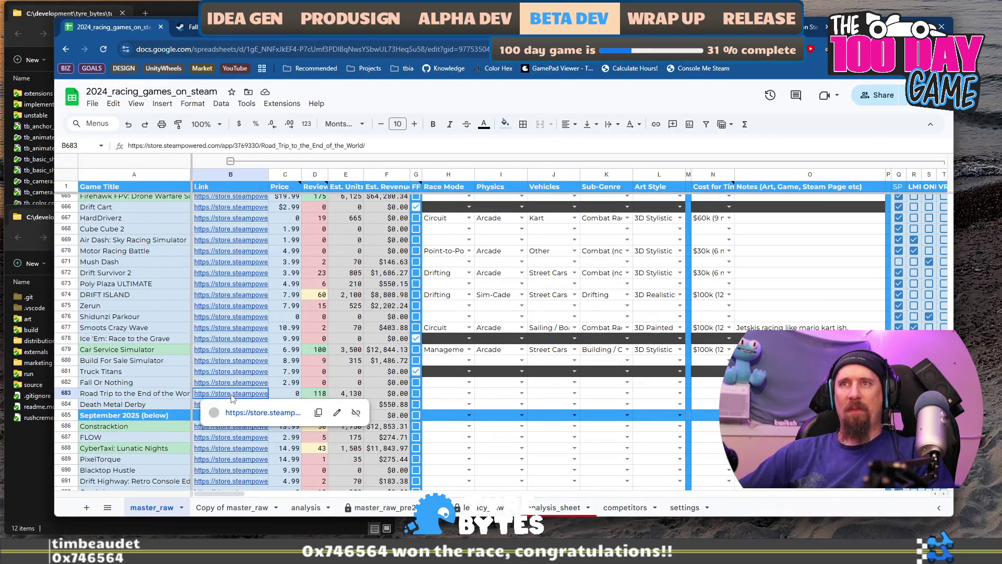
# Step: Open Road Trip to the End of the World's store page and skim its trailer to about 1:11
pyautogui.click(258, 411)
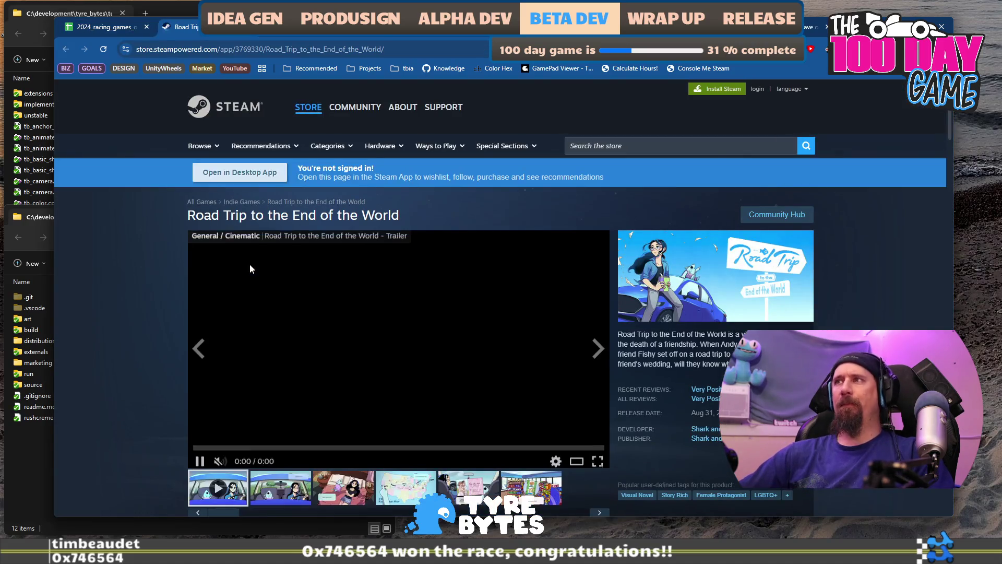
pyautogui.scroll(-1, 249, 269)
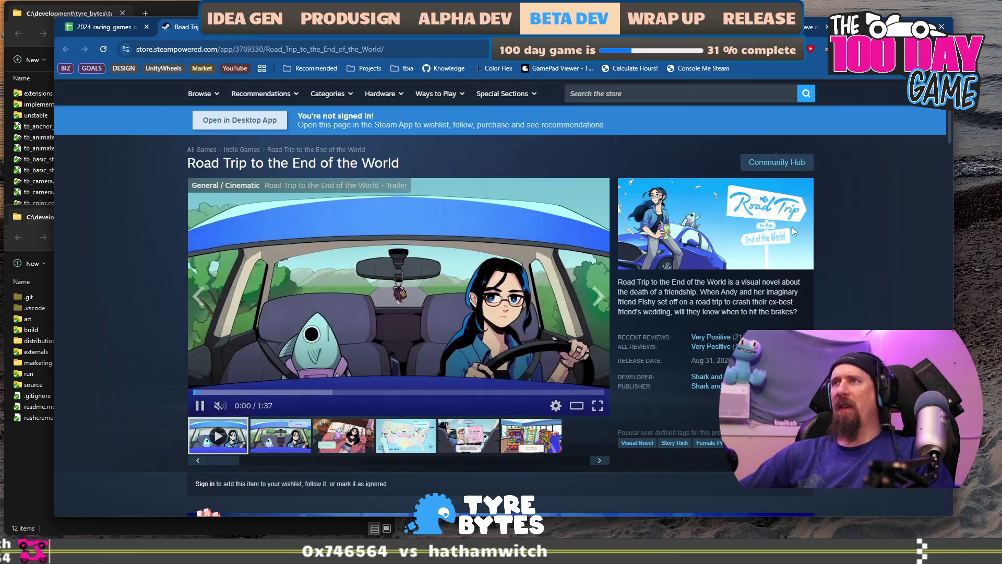
pyautogui.scroll(-1, 323, 290)
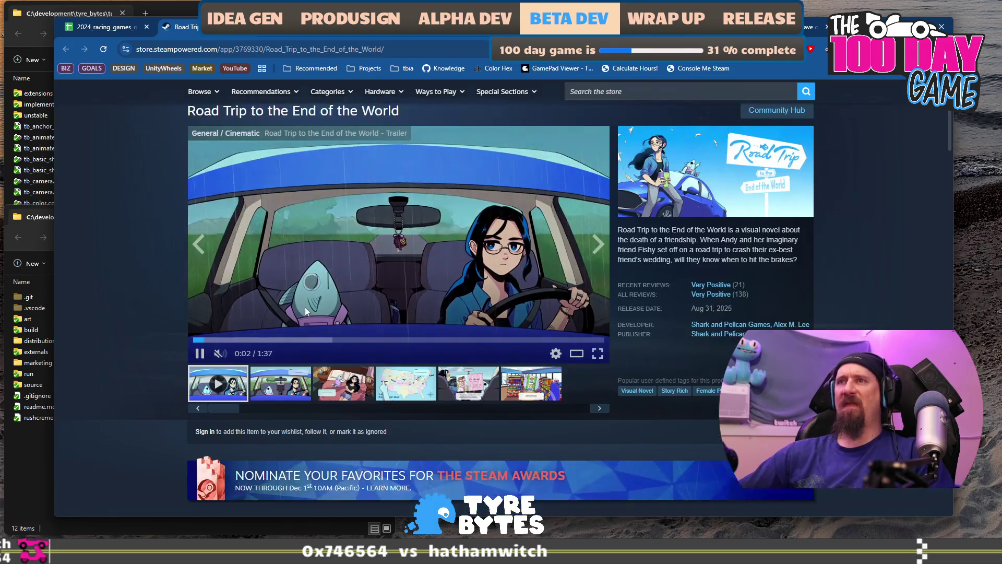
pyautogui.click(253, 339)
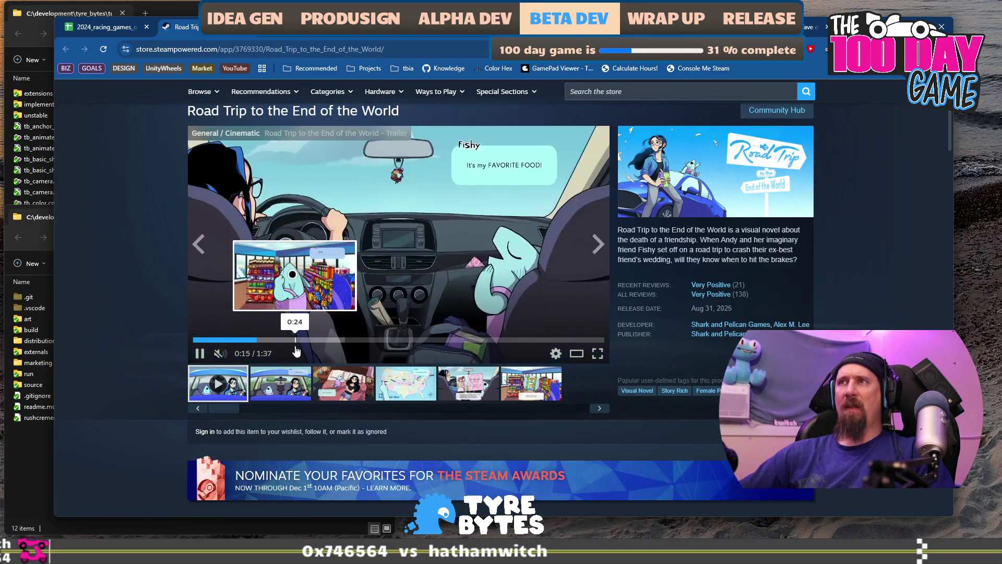
pyautogui.click(298, 347)
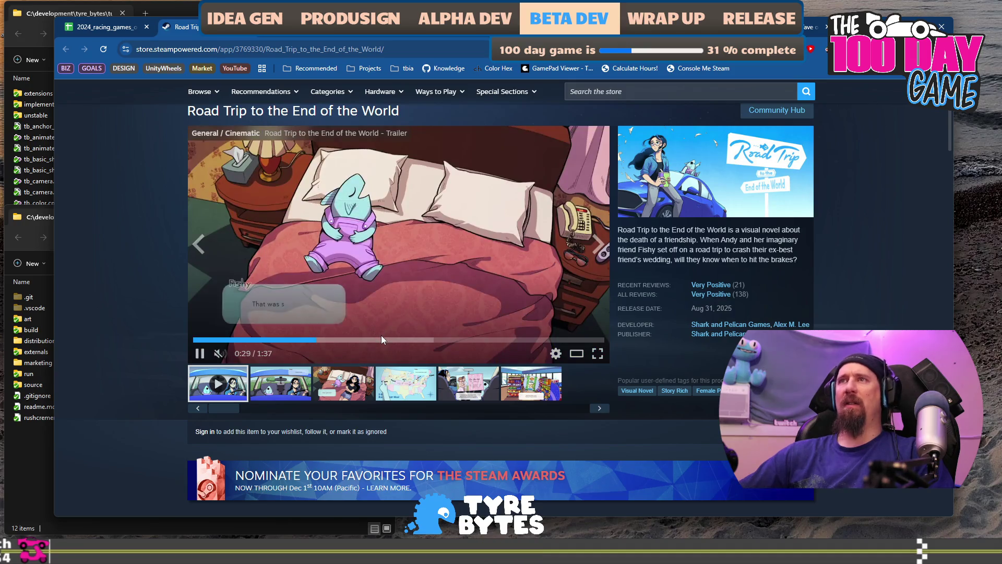
pyautogui.click(376, 340)
pyautogui.click(427, 340)
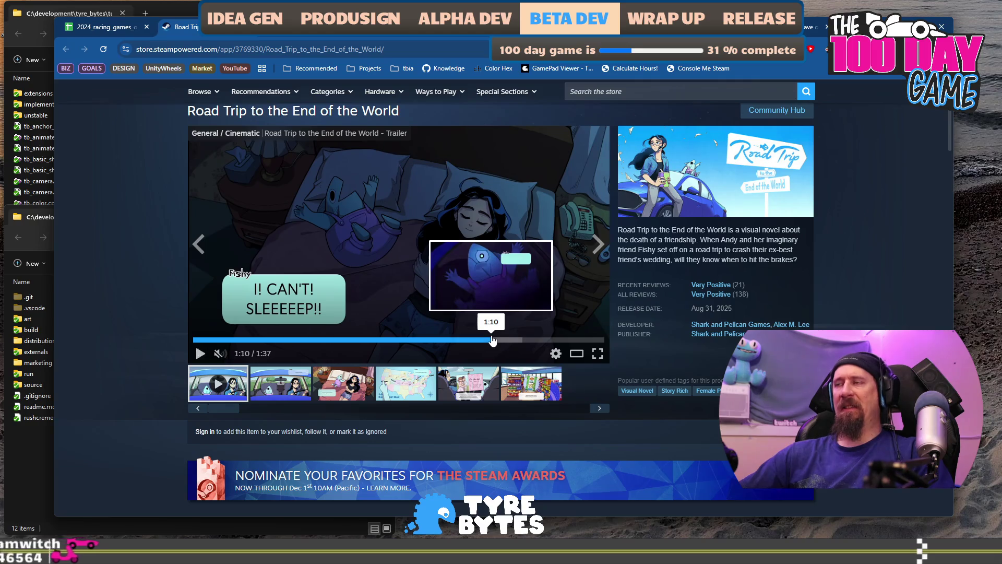
pyautogui.click(493, 339)
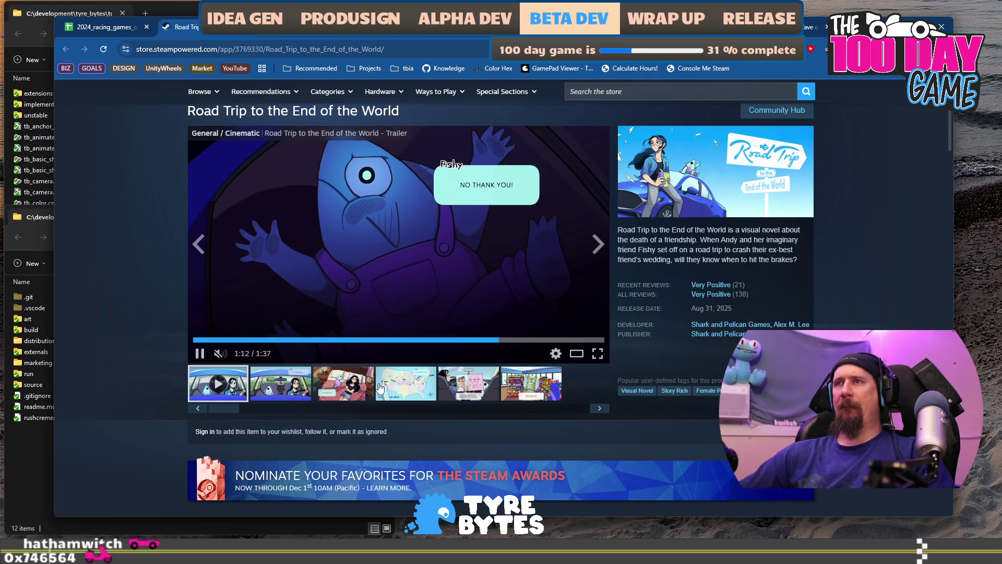
# Step: View the bedroom, map, wedding-card, convenience-store and car-scene screenshots, ending on the road-trip map
pyautogui.click(343, 386)
pyautogui.click(431, 390)
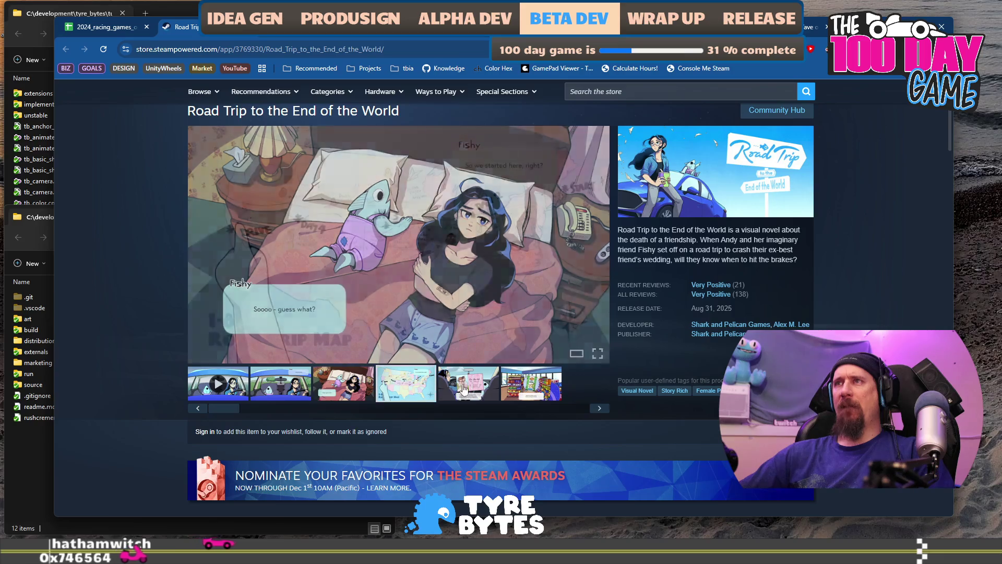
pyautogui.click(484, 390)
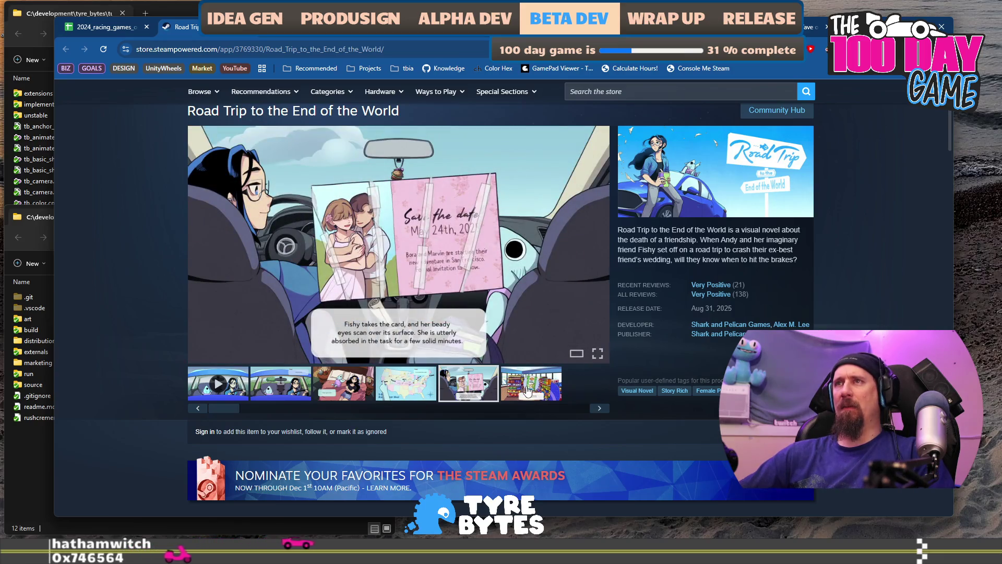
pyautogui.click(530, 390)
pyautogui.click(600, 408)
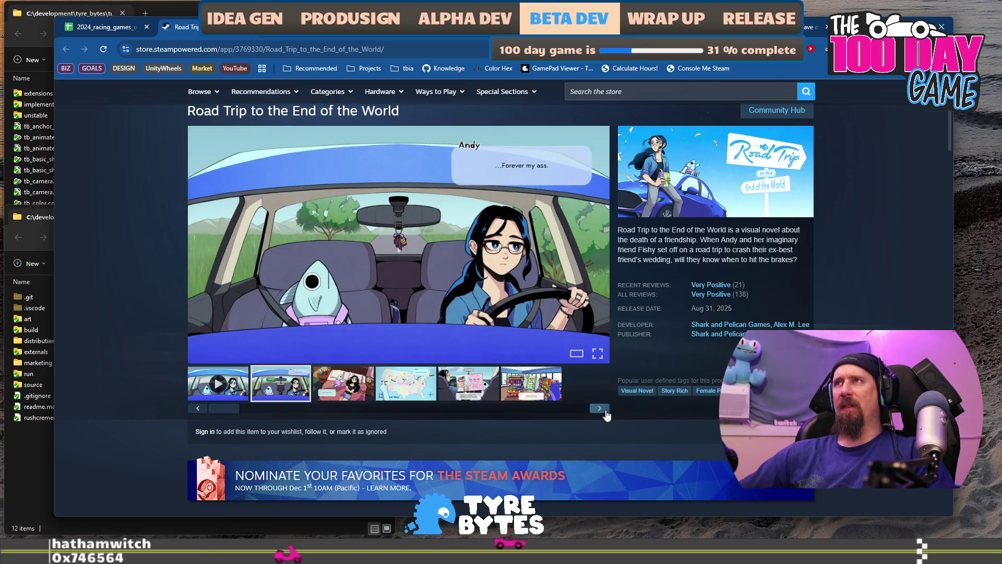
pyautogui.click(436, 386)
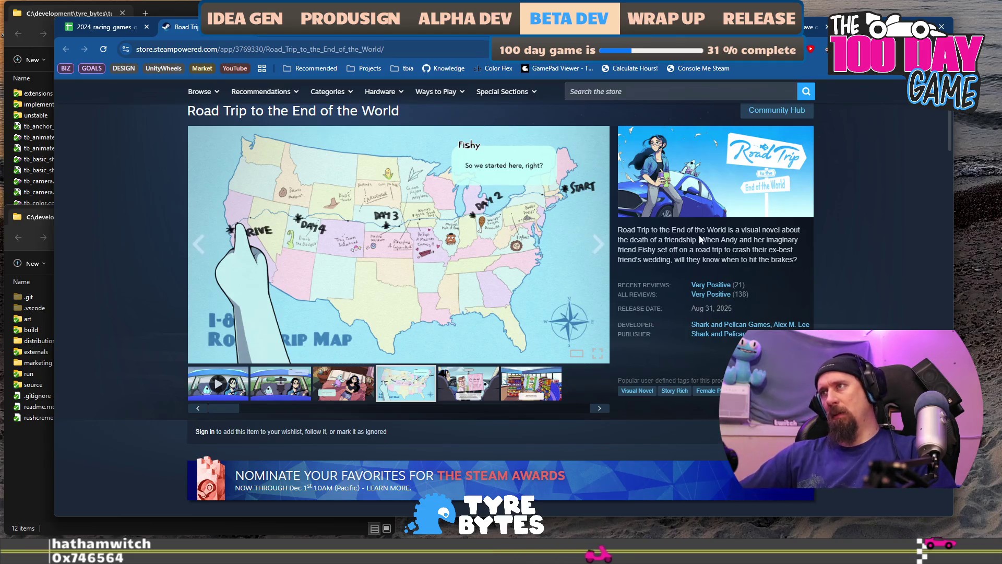
pyautogui.click(721, 334)
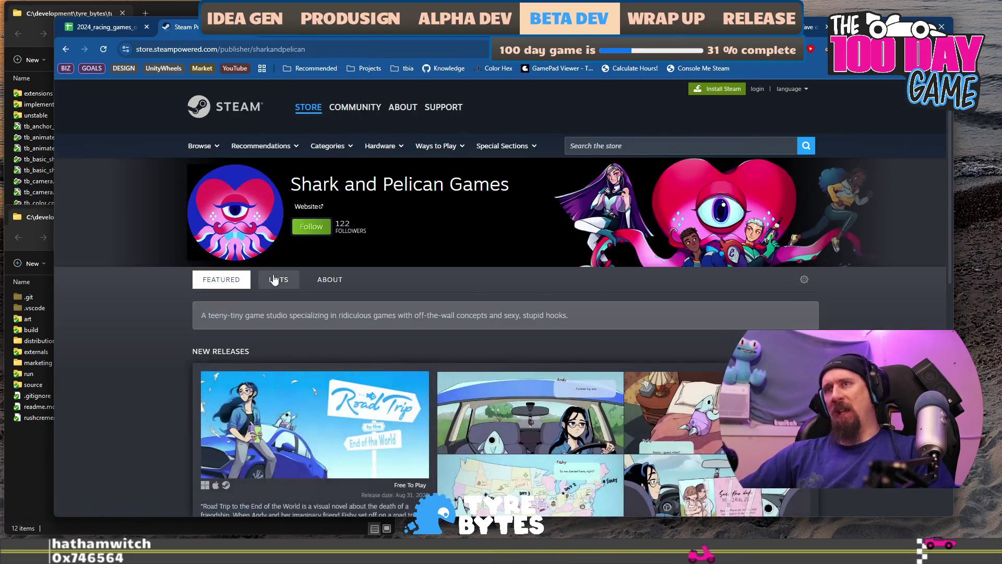
pyautogui.scroll(-5, 231, 265)
pyautogui.scroll(-4, 230, 265)
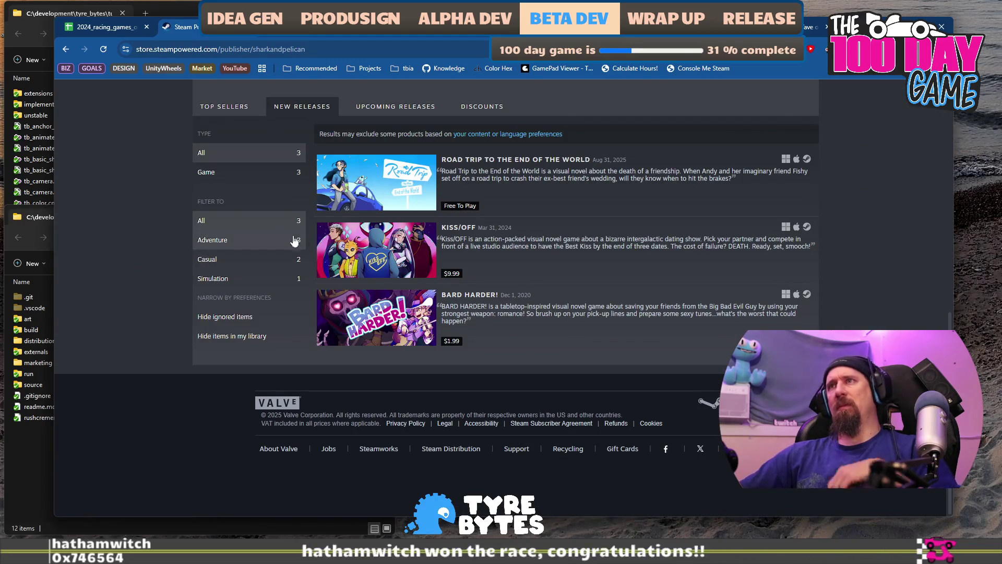
pyautogui.moveTo(335, 256)
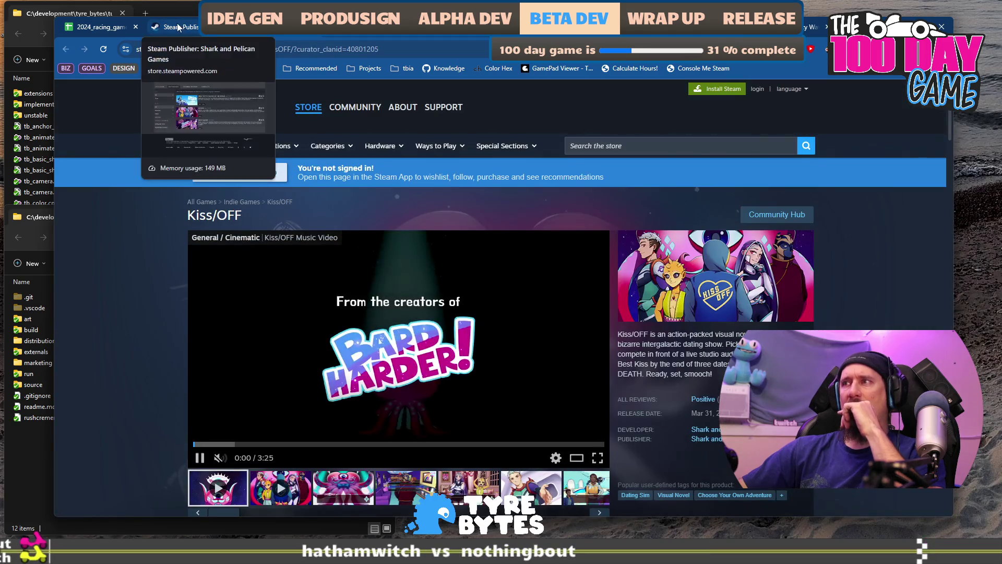
pyautogui.hotkey('alt', 'Left')
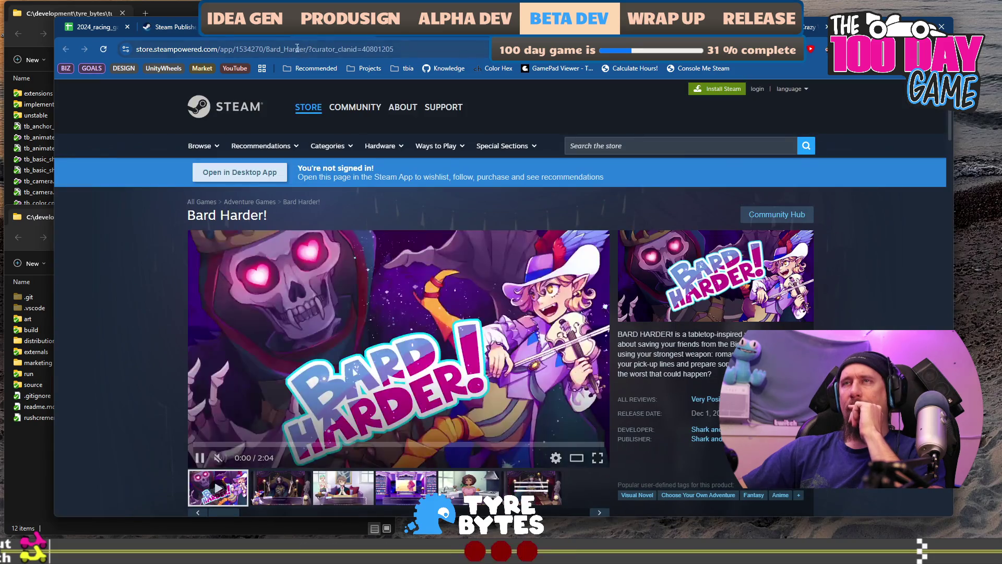
pyautogui.hotkey('alt', 'Left')
pyautogui.hotkey('alt', 'Left')
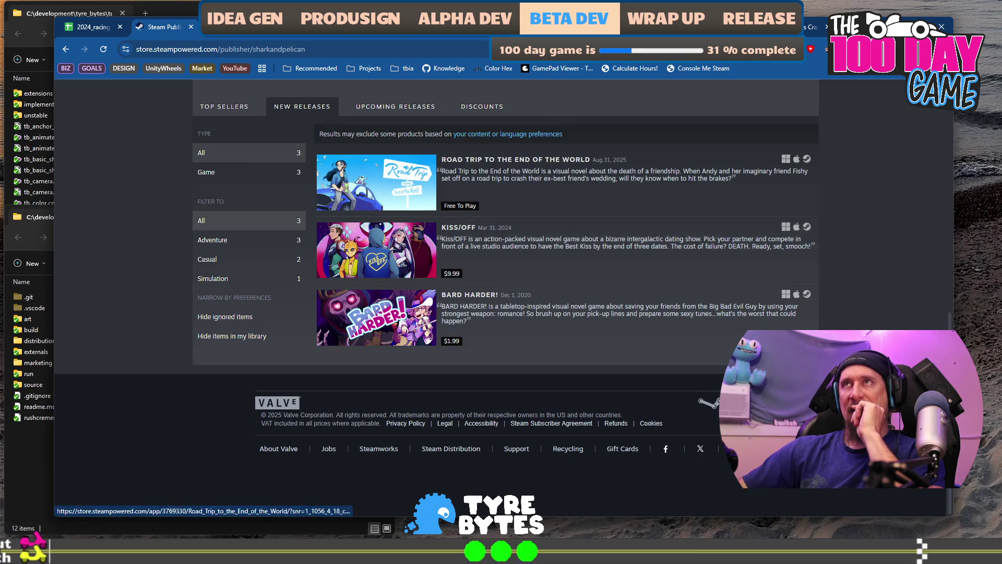
pyautogui.click(470, 193)
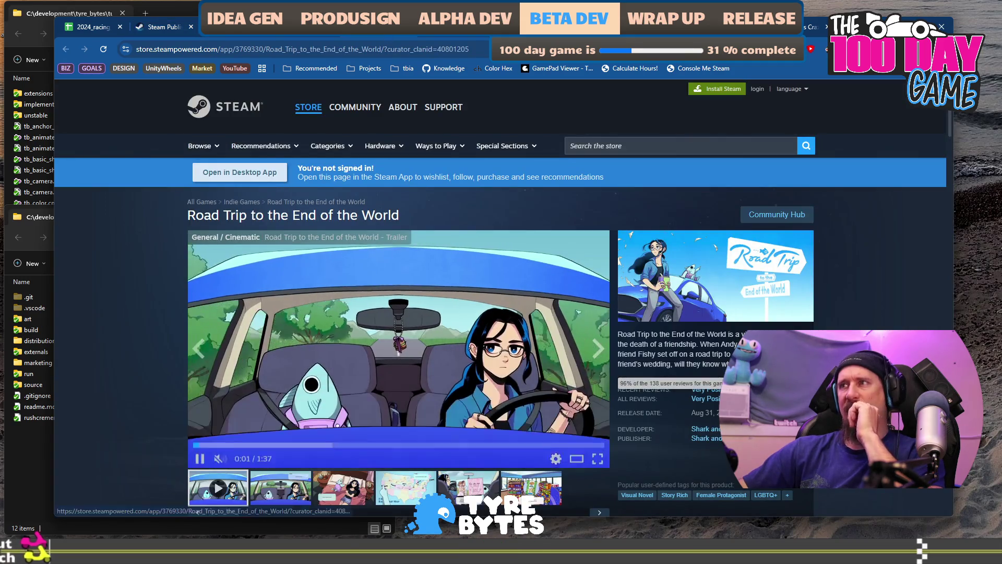
# Step: Review Road Trip's features and system requirements, highlighting the diner burger feature, then return to the sheet
pyautogui.scroll(-5, 583, 321)
pyautogui.scroll(-6, 517, 297)
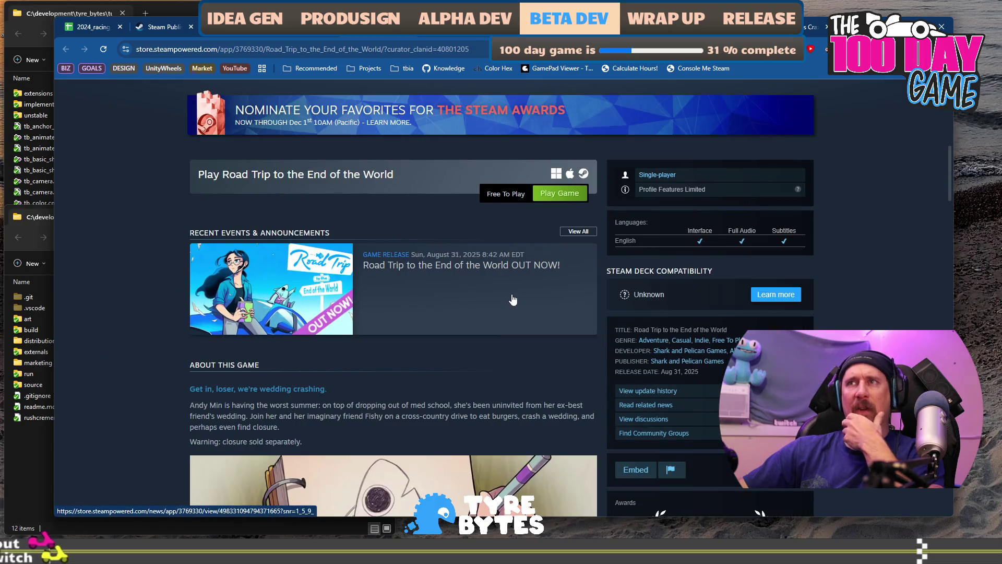
pyautogui.scroll(-7, 511, 299)
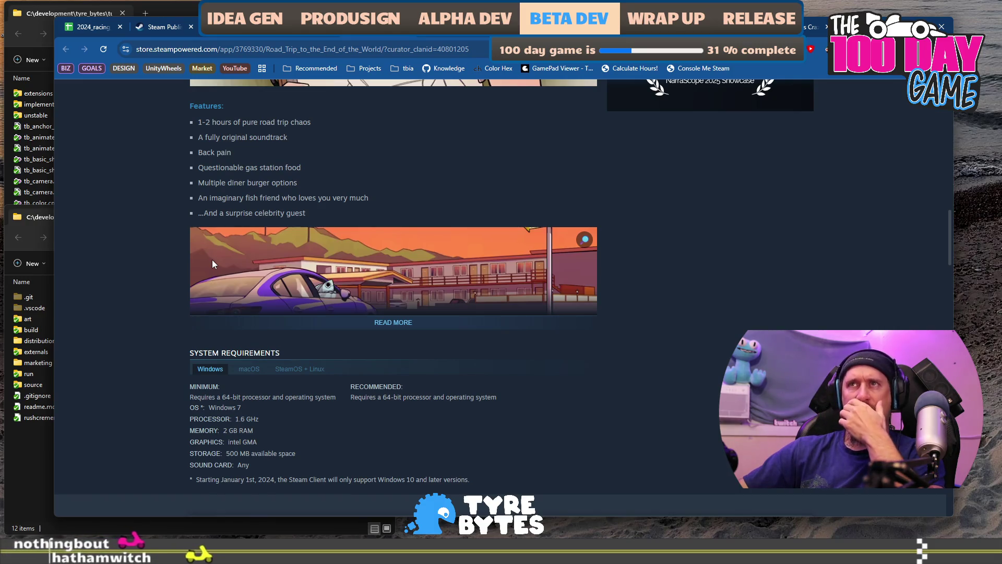
pyautogui.scroll(-2, 212, 259)
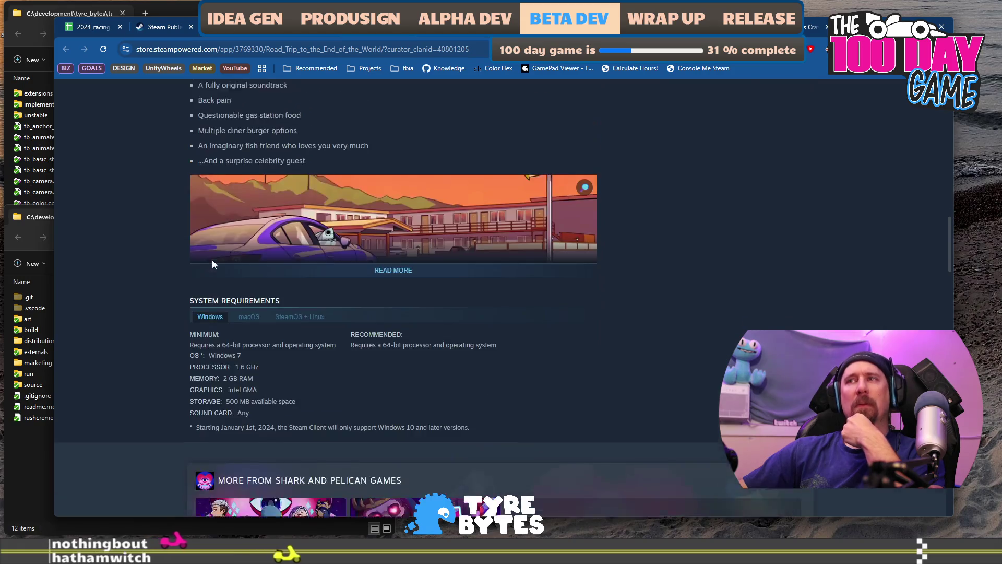
pyautogui.scroll(2, 212, 259)
pyautogui.moveTo(210, 184); pyautogui.dragTo(300, 184)
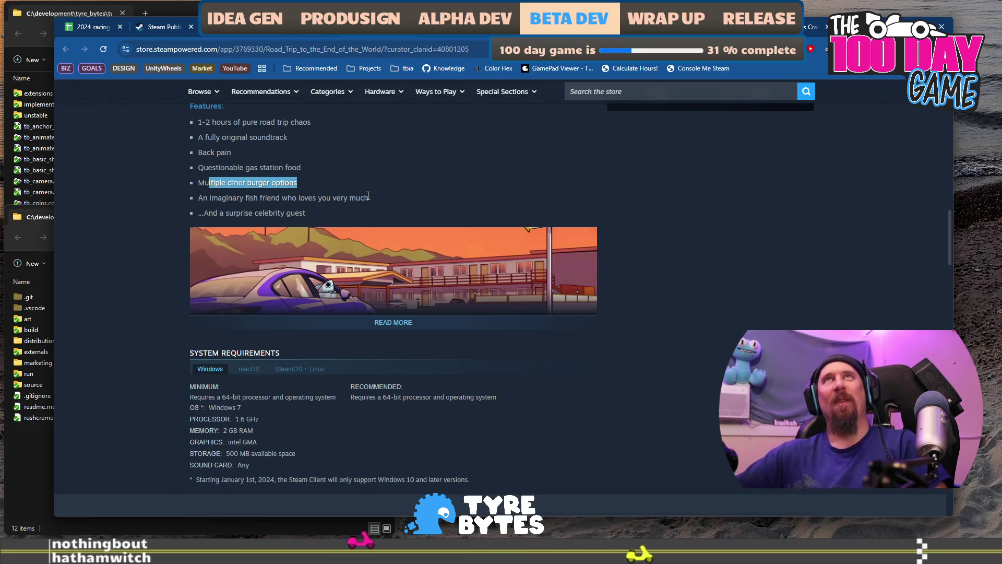
pyautogui.click(66, 27)
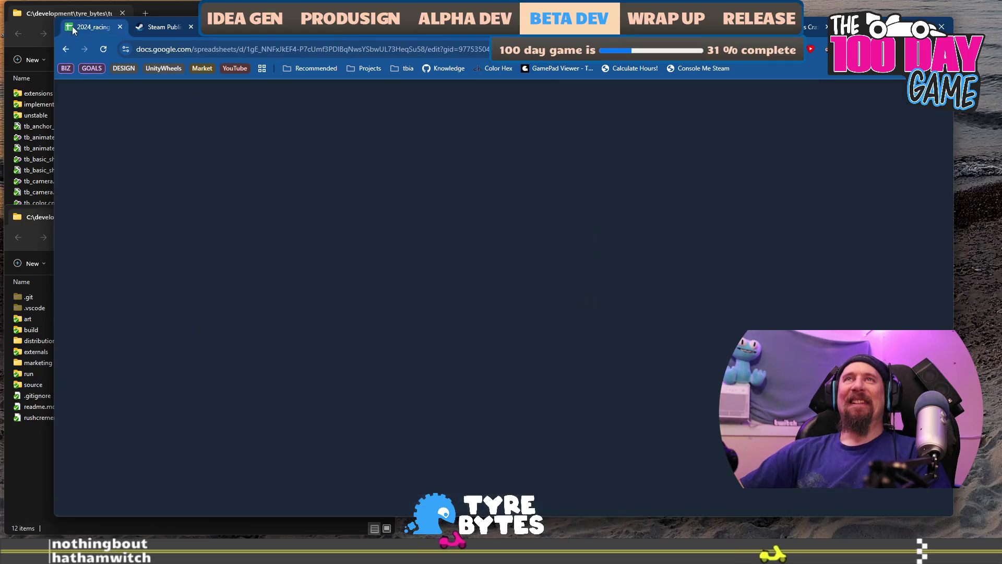
# Step: Check row 683's title and look through the Race Mode choices in H683
pyautogui.press('Left')
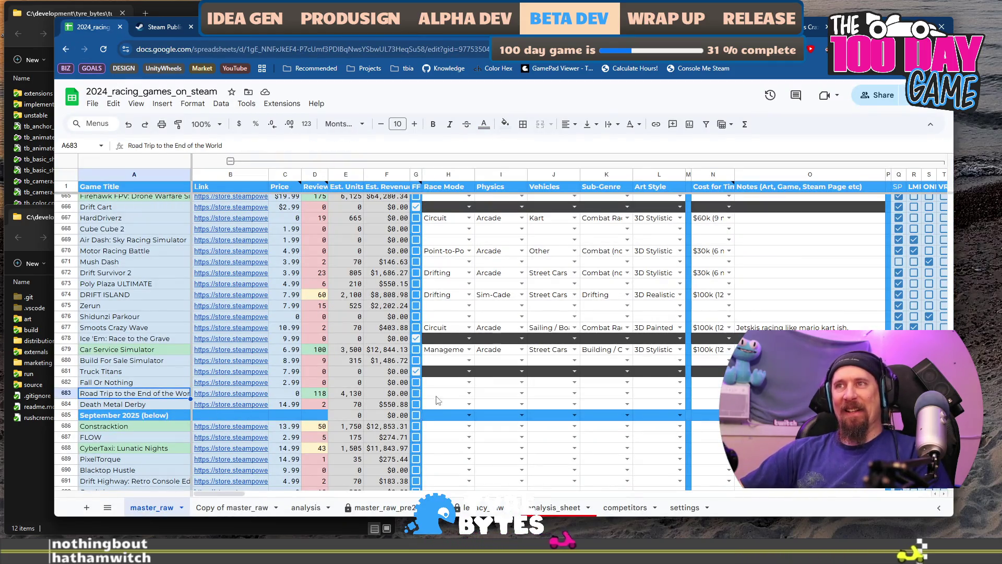
pyautogui.click(447, 395)
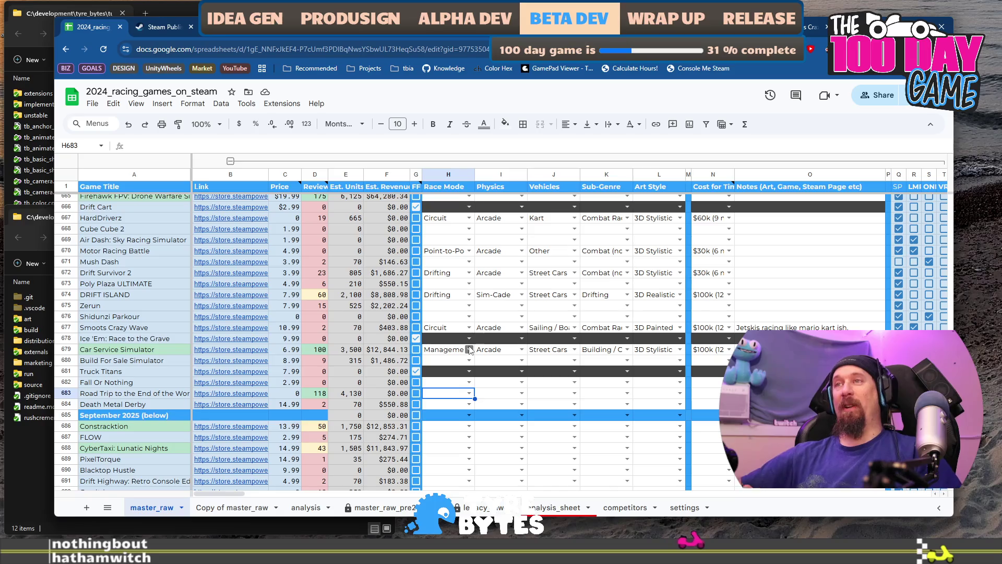
pyautogui.press('Return')
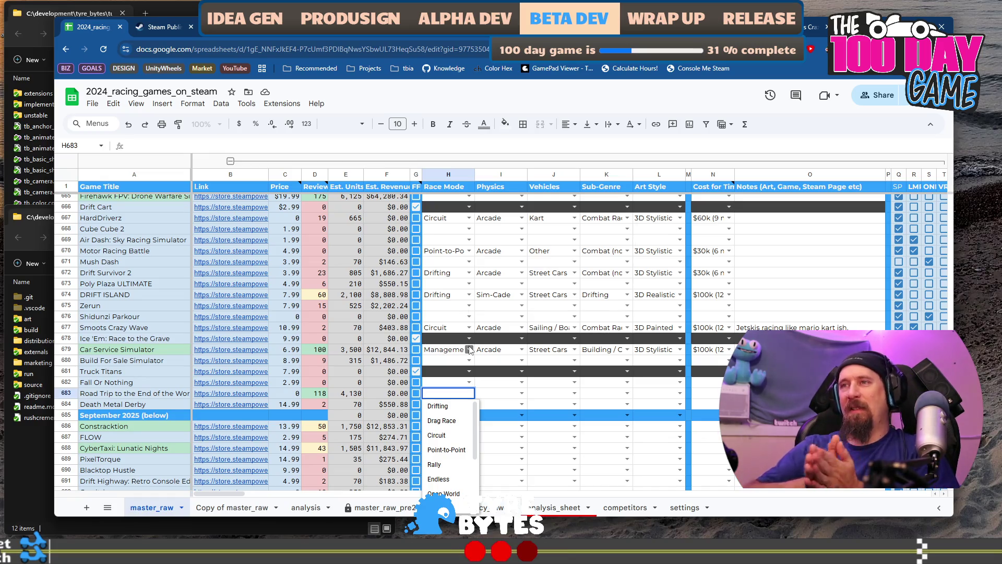
pyautogui.scroll(-3, 462, 450)
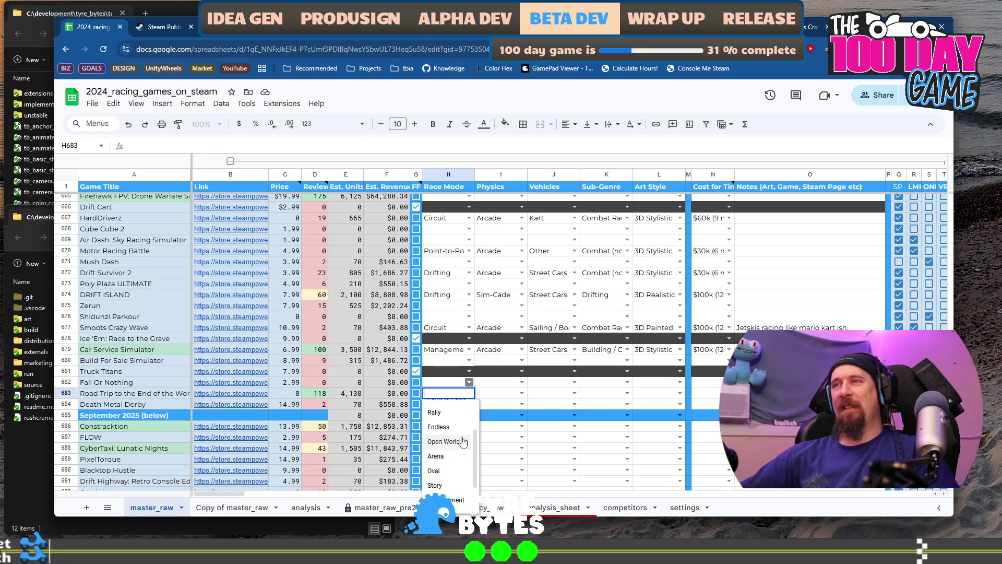
pyautogui.scroll(3, 454, 475)
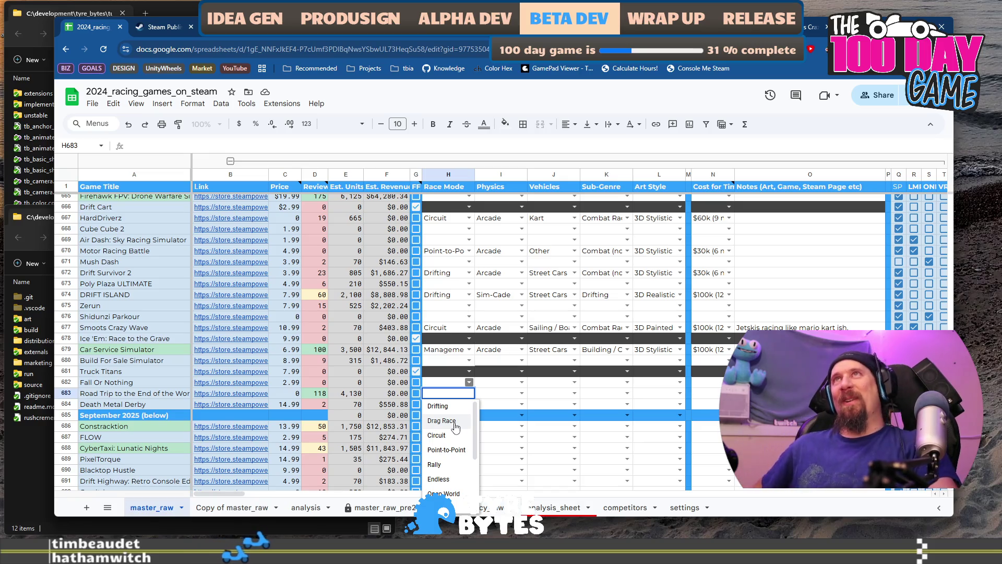
pyautogui.scroll(-4, 456, 428)
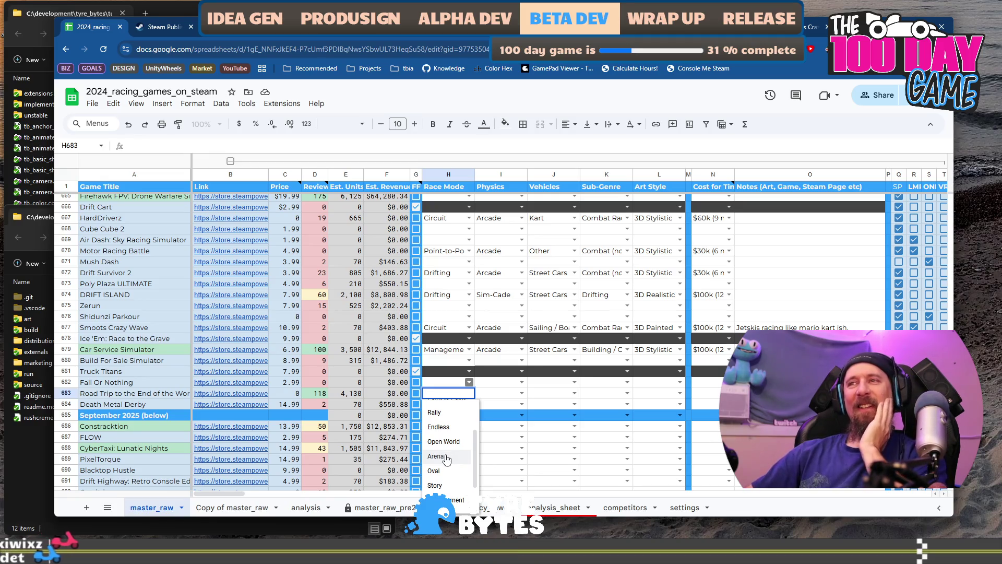
pyautogui.scroll(-2, 450, 488)
pyautogui.scroll(3, 449, 470)
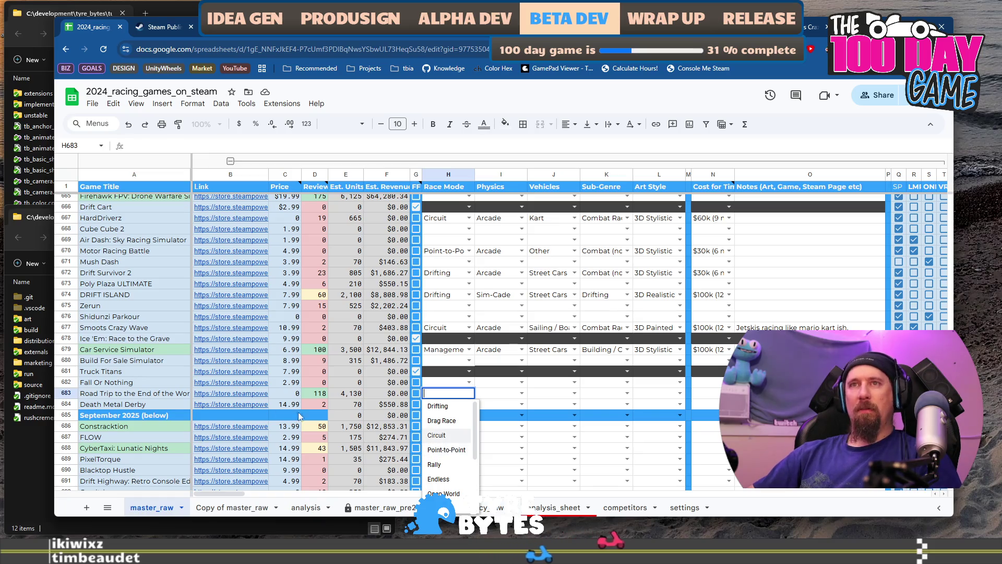
pyautogui.scroll(-3, 454, 459)
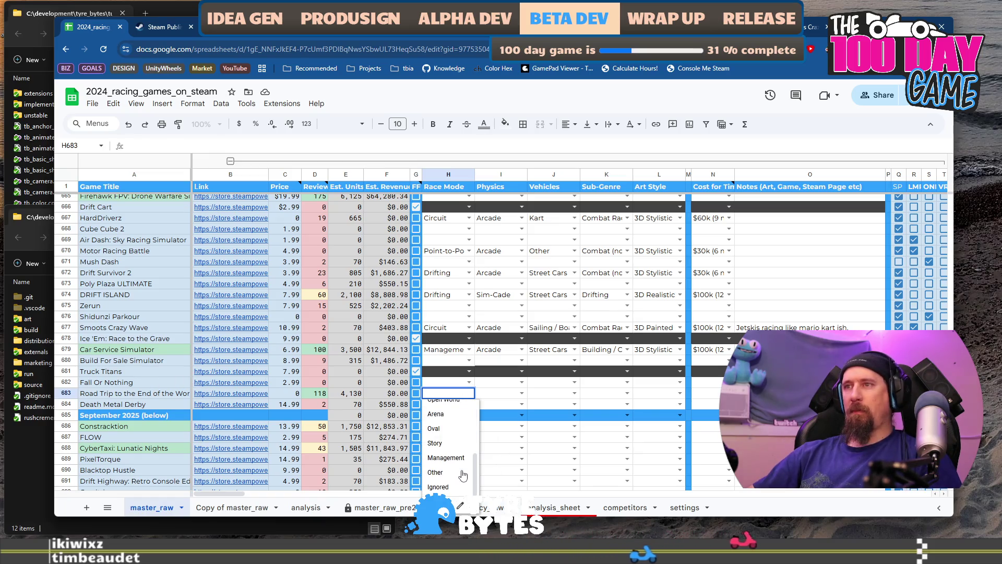
pyautogui.scroll(2, 460, 480)
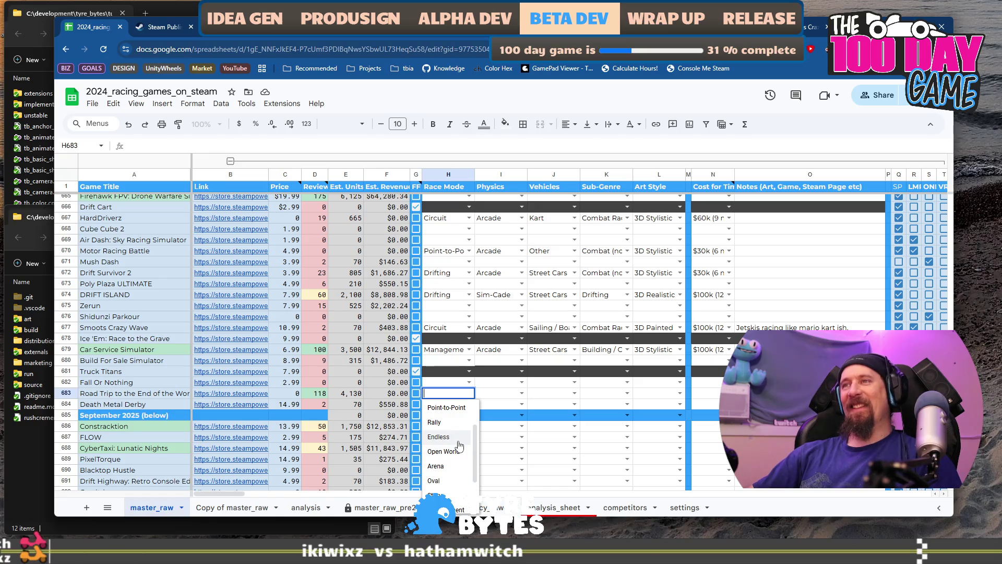
# Step: Set H683's Race Mode to Story
pyautogui.click(505, 397)
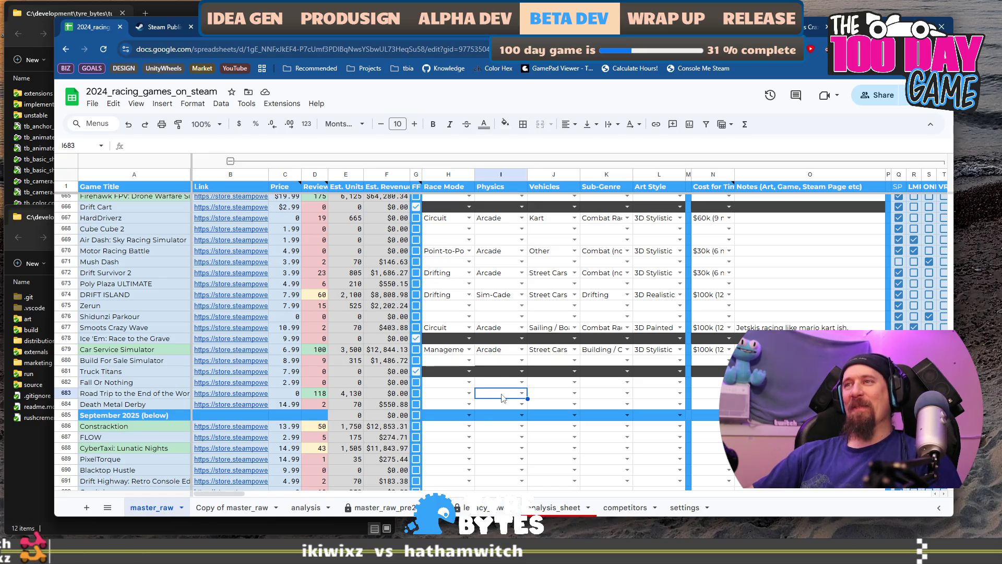
pyautogui.click(453, 398)
pyautogui.click(469, 393)
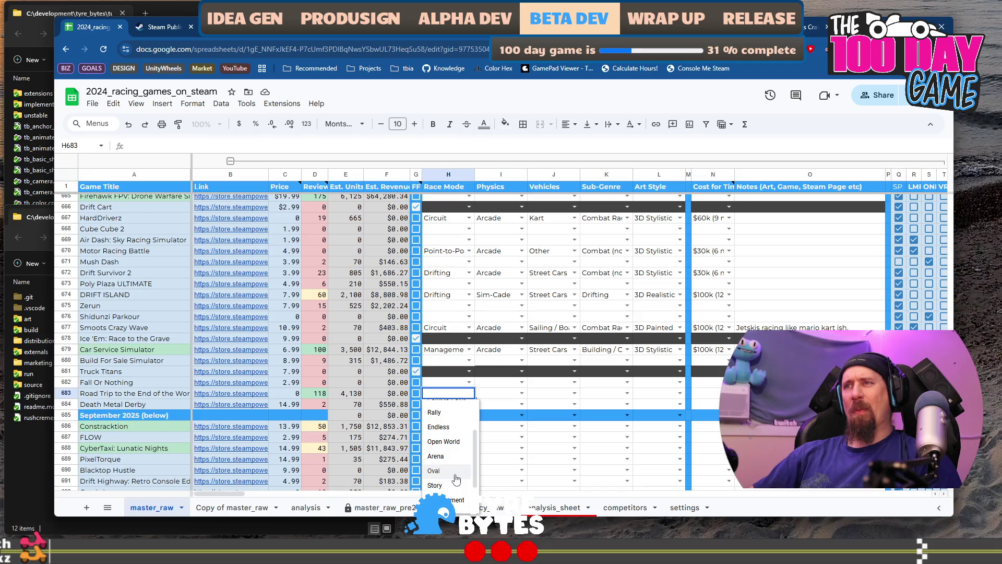
pyautogui.click(452, 485)
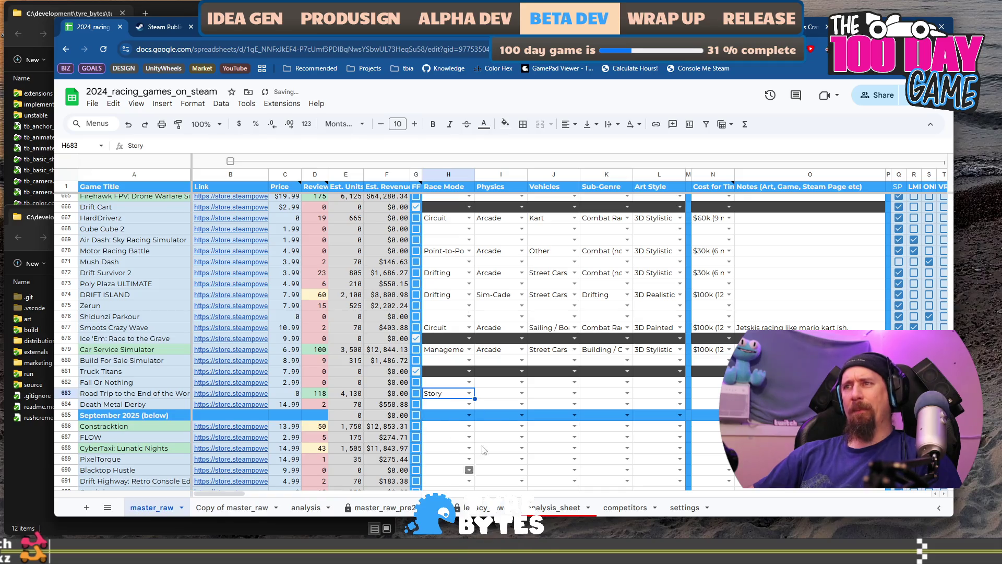
# Step: Set physics in I683 to Simple Gamey and vehicles in J683 to Street Cars
pyautogui.click(521, 393)
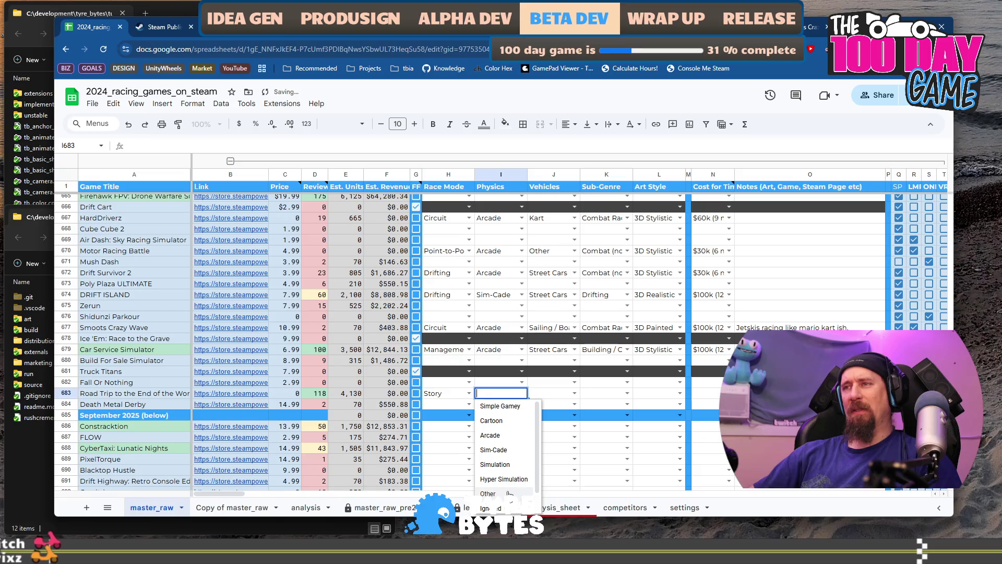
pyautogui.click(500, 406)
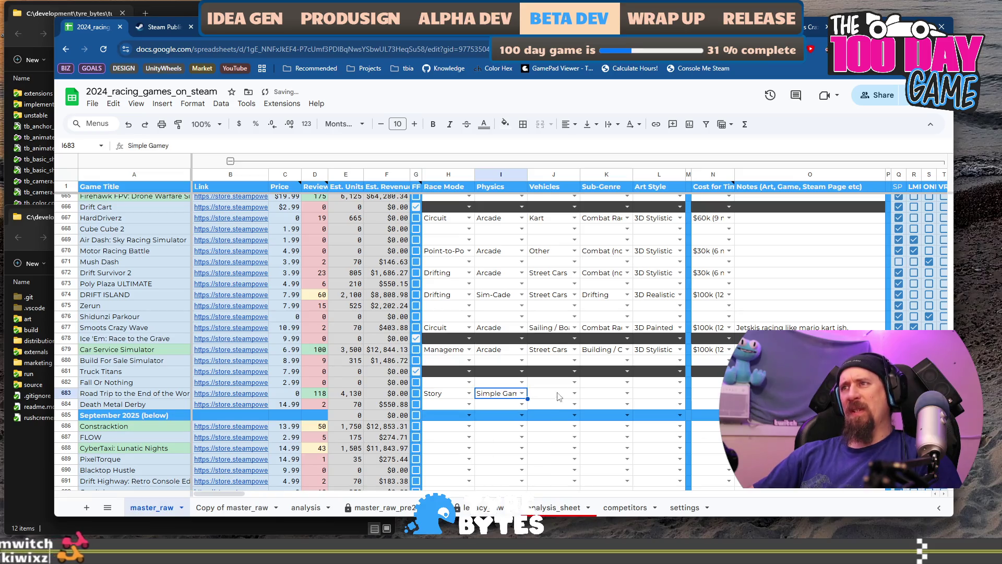
pyautogui.click(575, 393)
pyautogui.scroll(-1, 580, 464)
pyautogui.scroll(2, 579, 464)
pyautogui.click(577, 456)
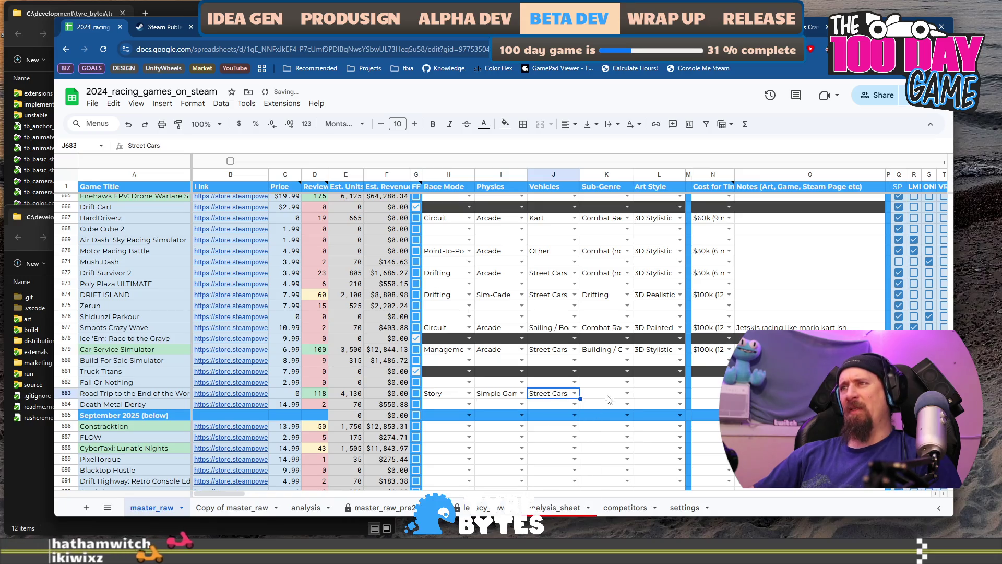
# Step: Set the sub-genre in K683 to Other (Mechanic)
pyautogui.click(628, 394)
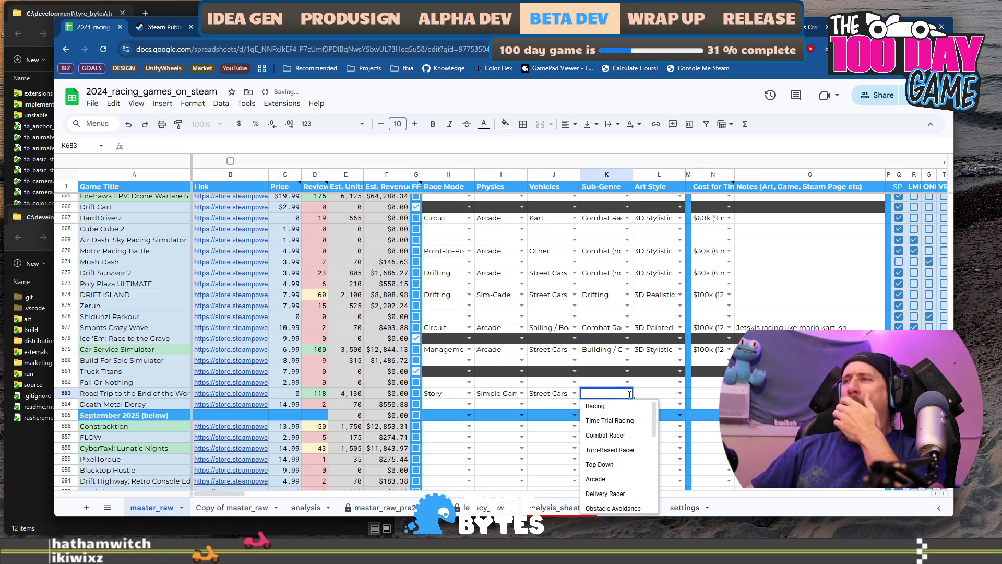
pyautogui.scroll(-2, 648, 464)
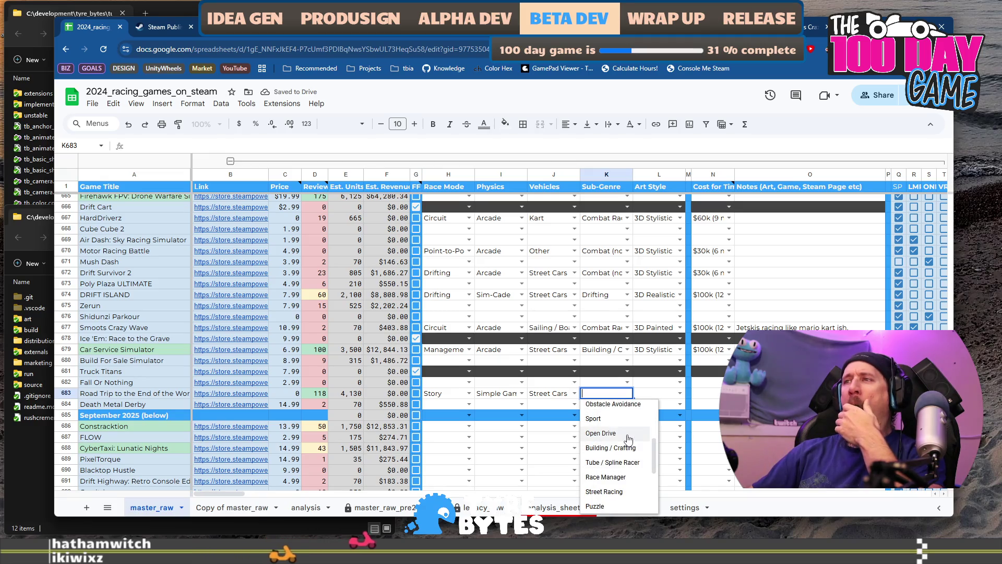
pyautogui.scroll(-2, 629, 440)
pyautogui.scroll(-2, 629, 439)
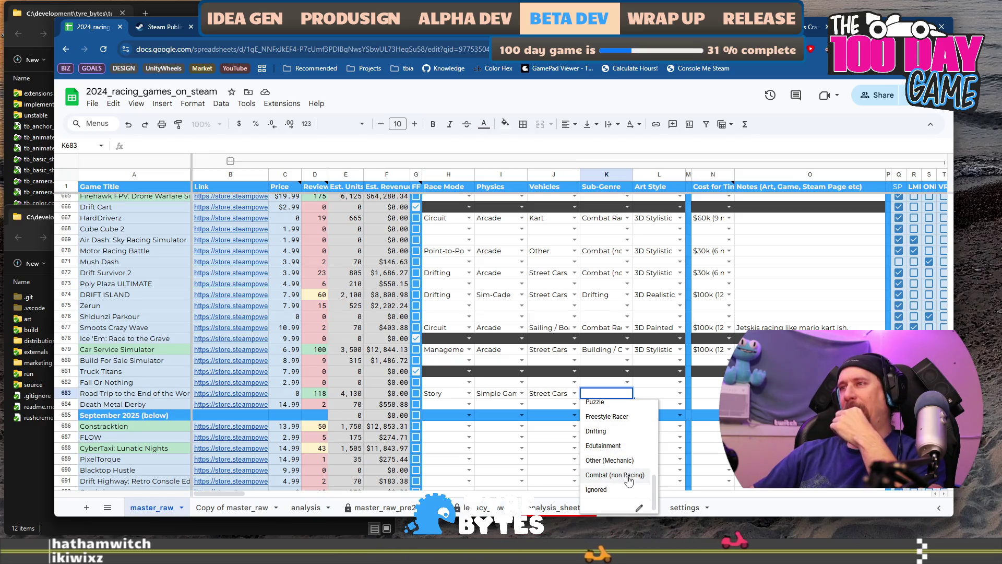
pyautogui.scroll(1, 628, 483)
pyautogui.scroll(1, 630, 475)
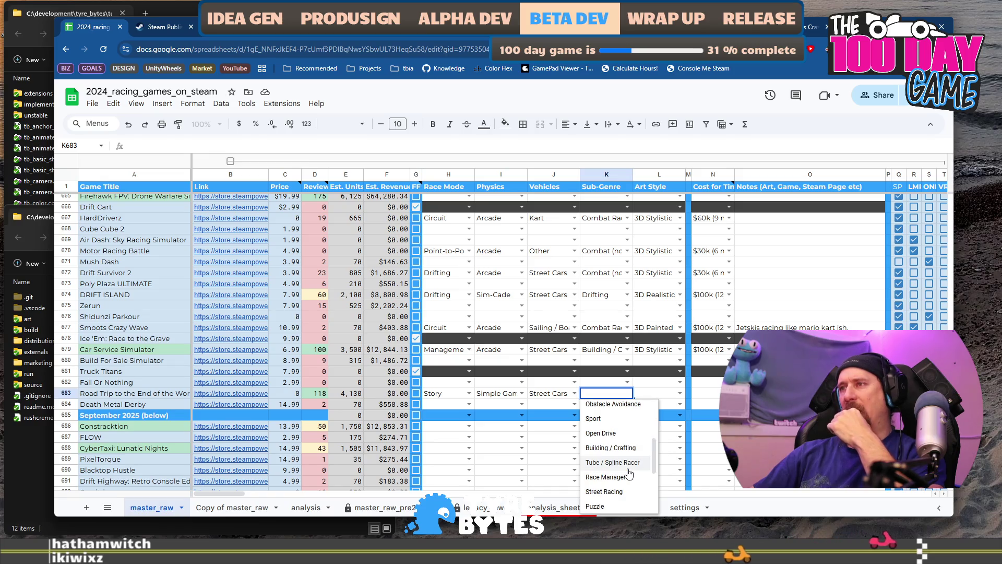
pyautogui.scroll(1, 629, 473)
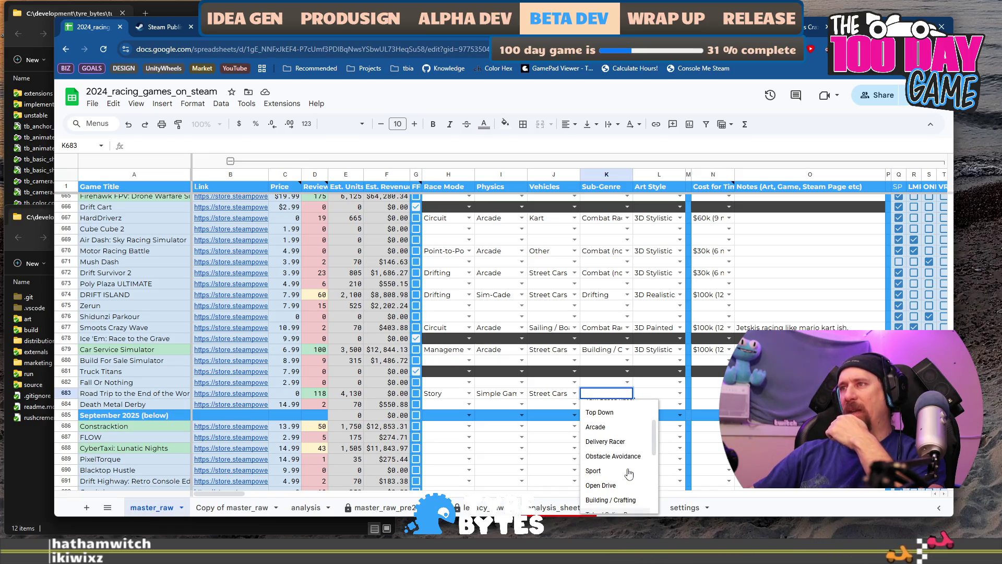
pyautogui.scroll(1, 630, 473)
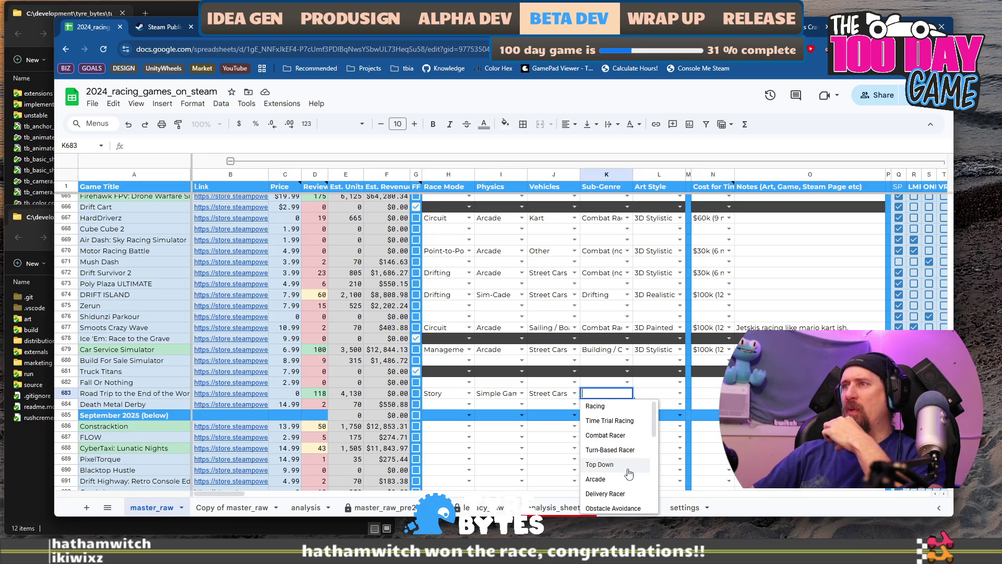
pyautogui.scroll(-3, 629, 473)
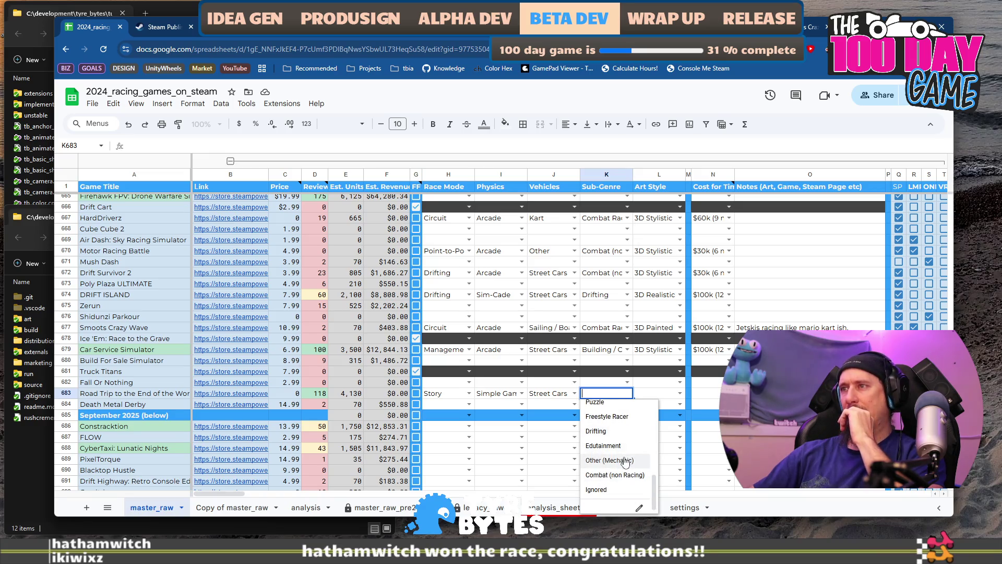
pyautogui.click(627, 461)
# Step: Set the art style in L683 to 2D Stylistic
pyautogui.click(680, 393)
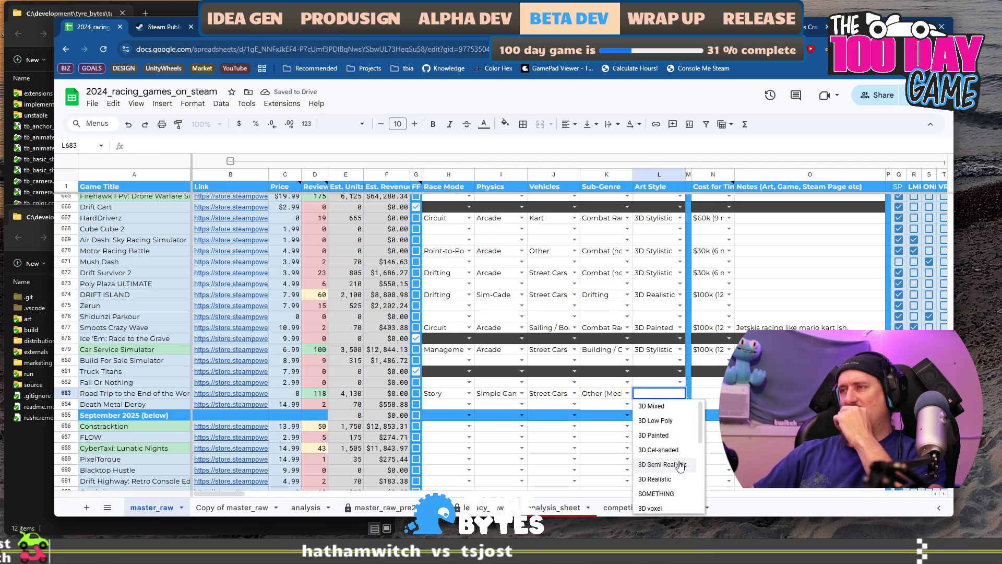
pyautogui.scroll(-2, 680, 467)
pyautogui.scroll(-2, 680, 465)
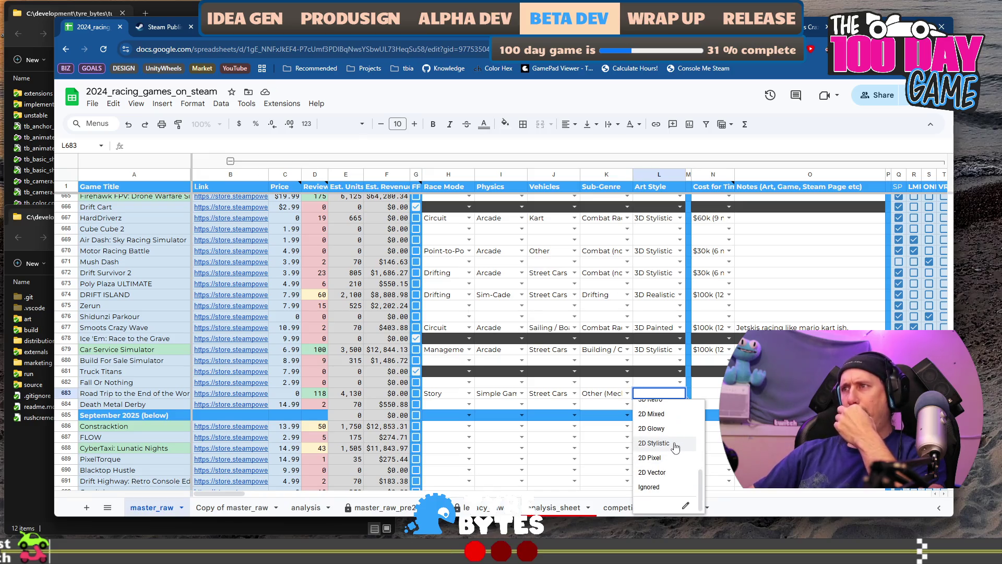
pyautogui.click(676, 445)
pyautogui.click(729, 394)
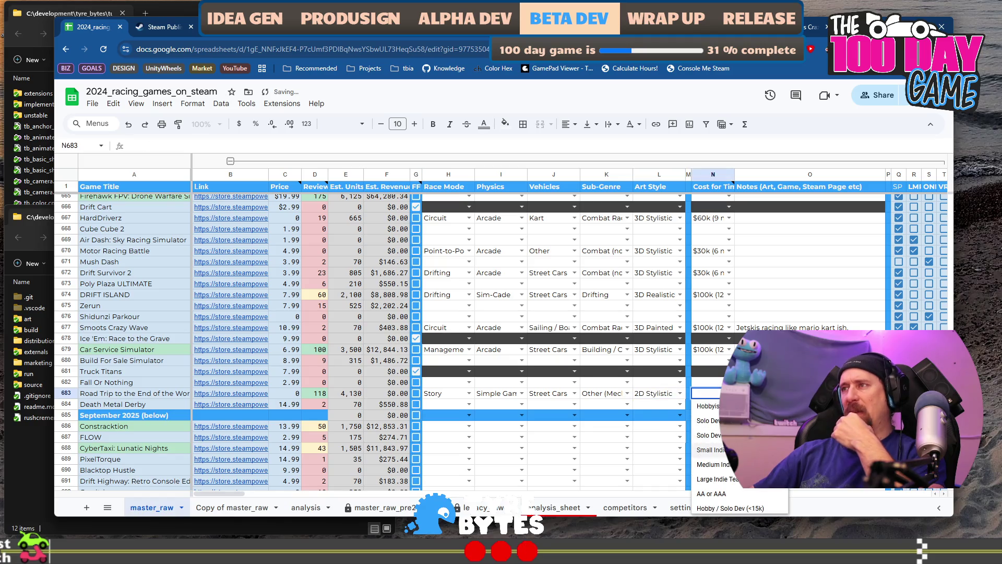